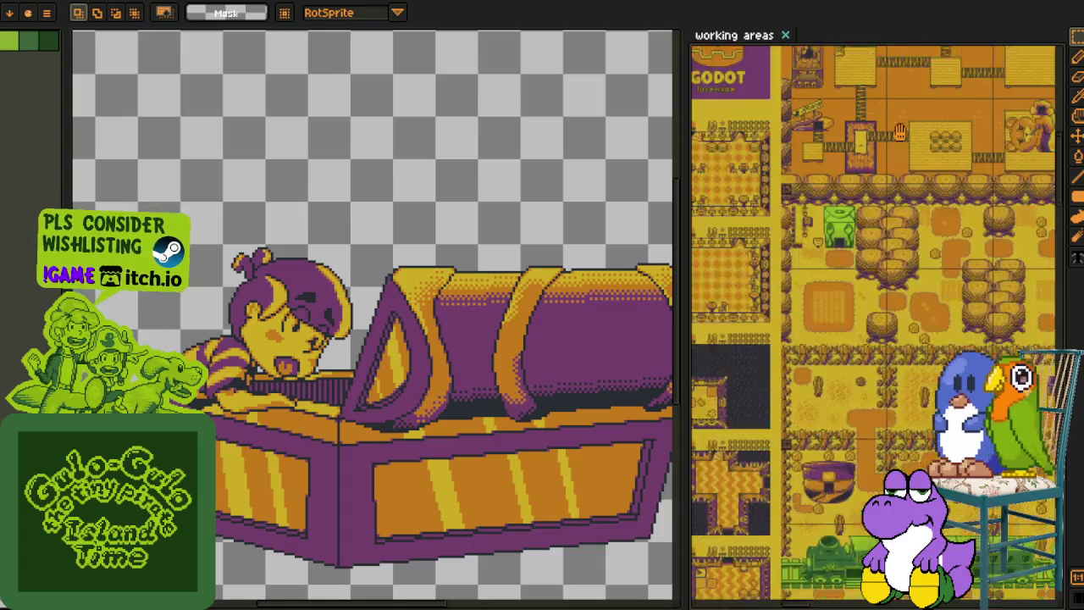
scroll(932, 229, up, 1)
scroll(1024, 222, up, 1)
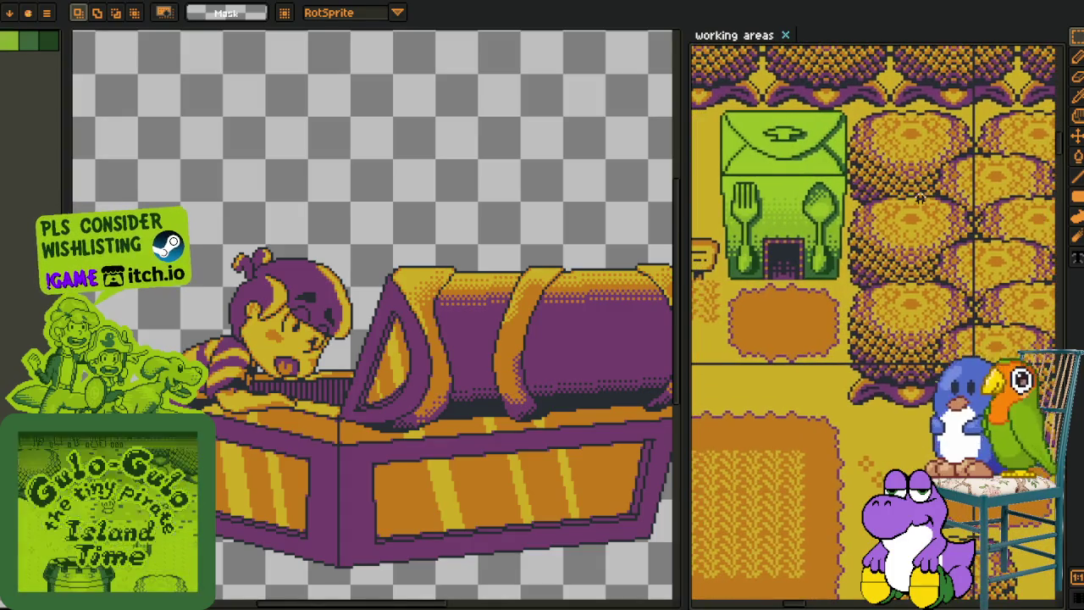
Zoom into the working-areas map and pan to the green fork-and-spoon building
drag(948, 228, 1021, 212)
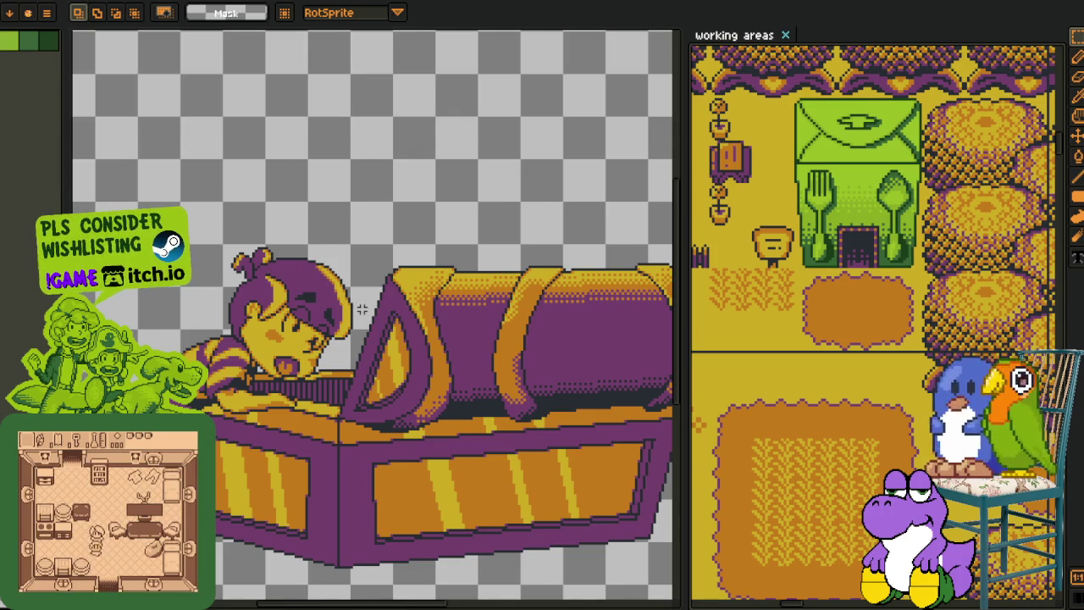
Widen the sprite canvas with the splitter and shift the reference map up and right
scroll(361, 310, down, 1)
scroll(356, 364, up, 1)
scroll(355, 364, down, 2)
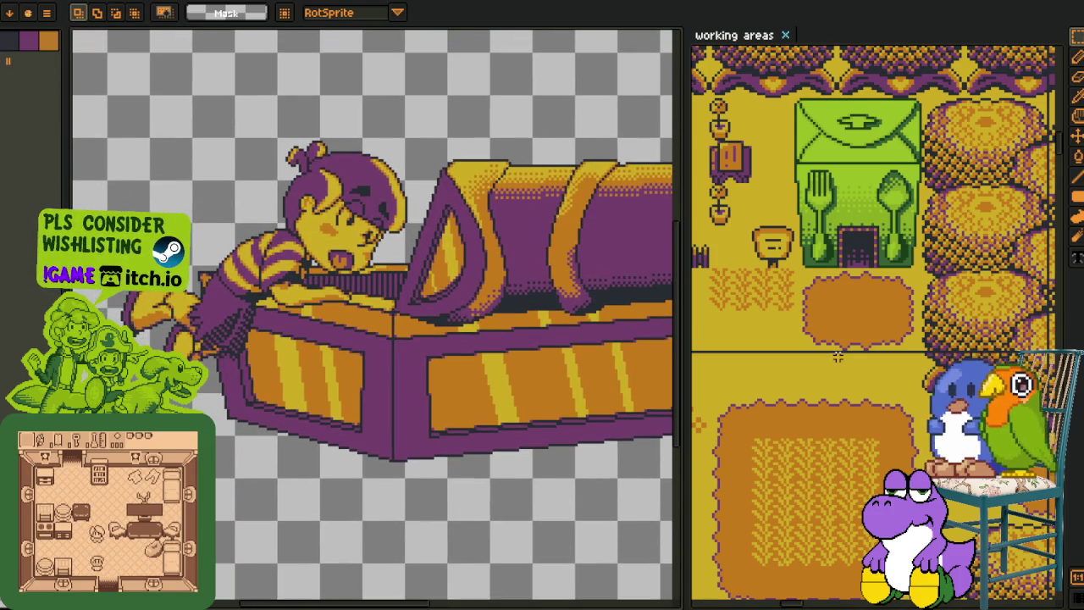
drag(682, 336, 792, 341)
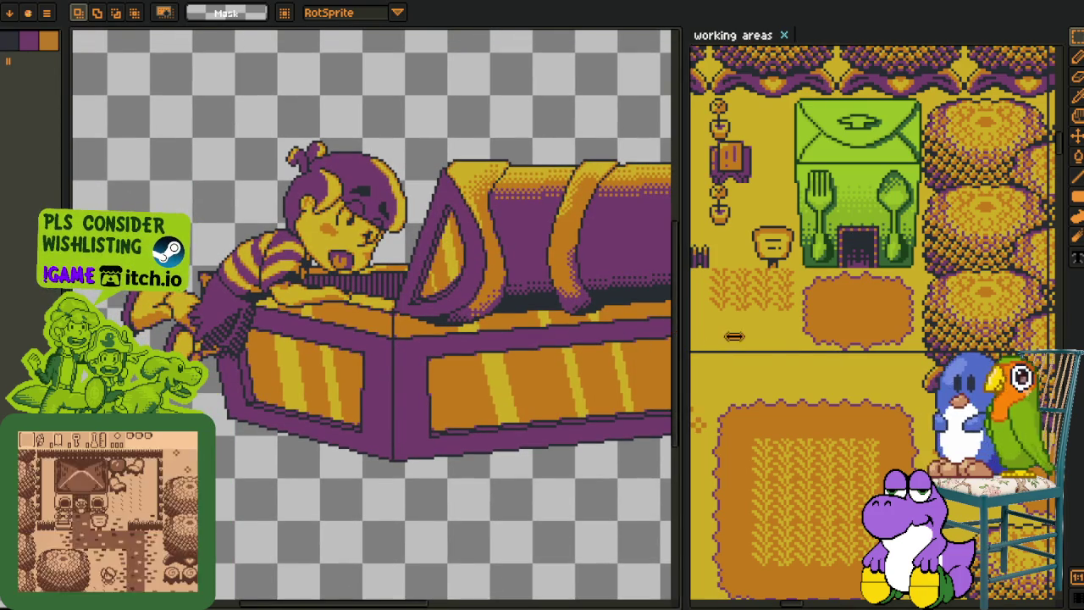
drag(906, 341, 970, 282)
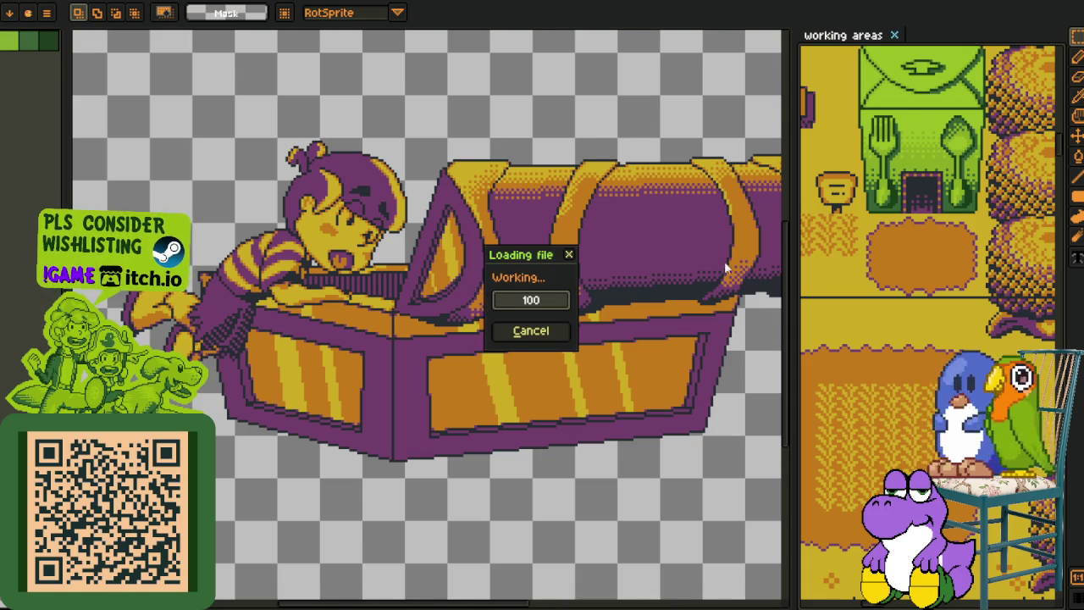
Zoom out on the loaded tilemap sheet to see its tinted copies
scroll(385, 393, down, 2)
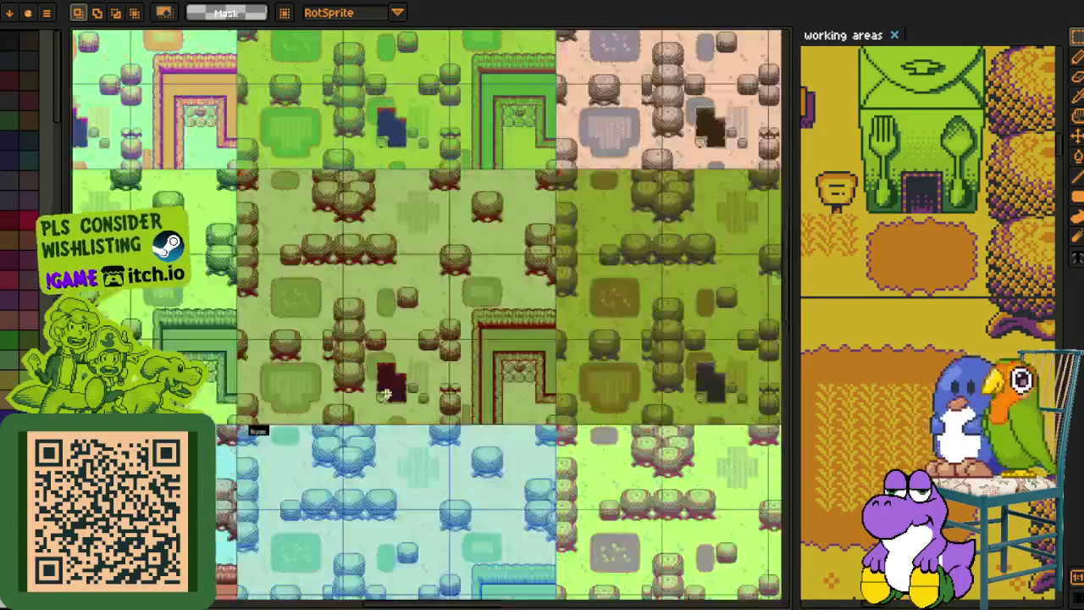
scroll(385, 392, down, 2)
scroll(216, 306, down, 1)
scroll(216, 306, up, 2)
scroll(216, 306, up, 2)
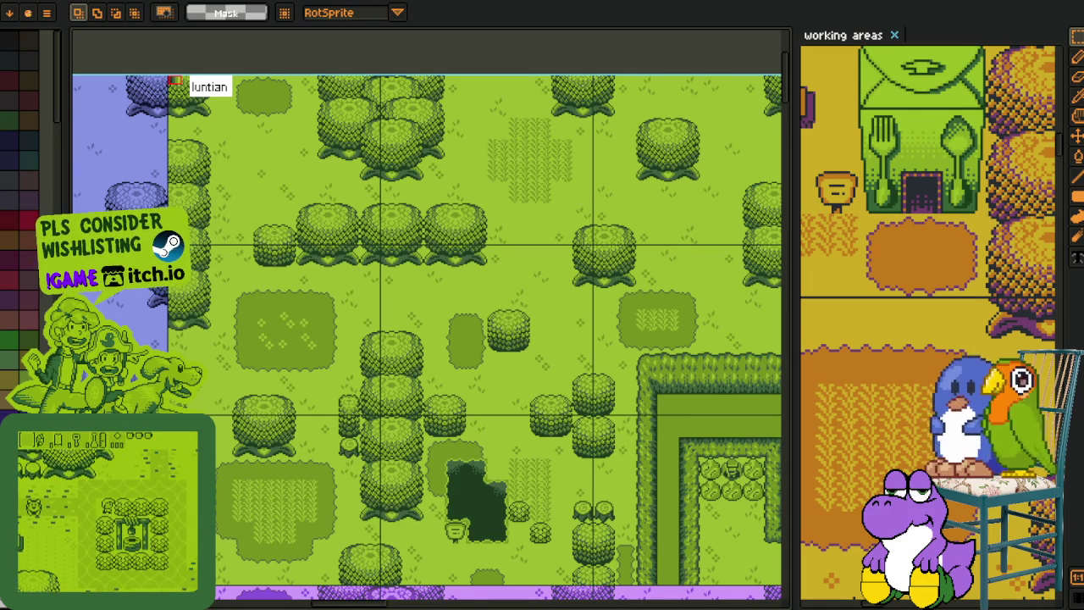
scroll(334, 497, down, 2)
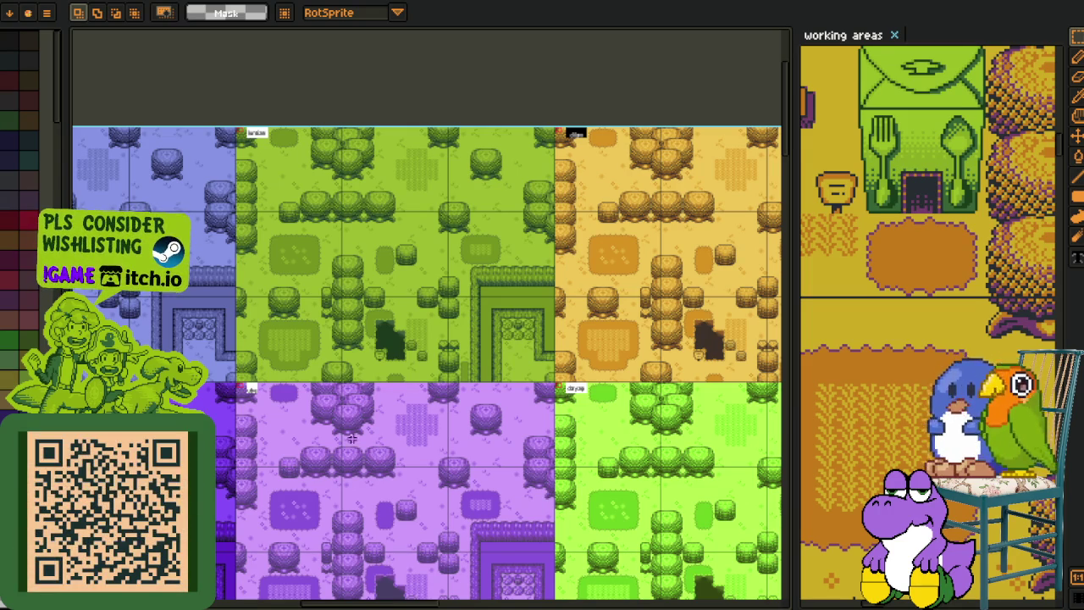
Pan to the lower and left colour variants, then return to the chest-and-kid sprite with Ctrl+Tab
drag(387, 407, 347, 254)
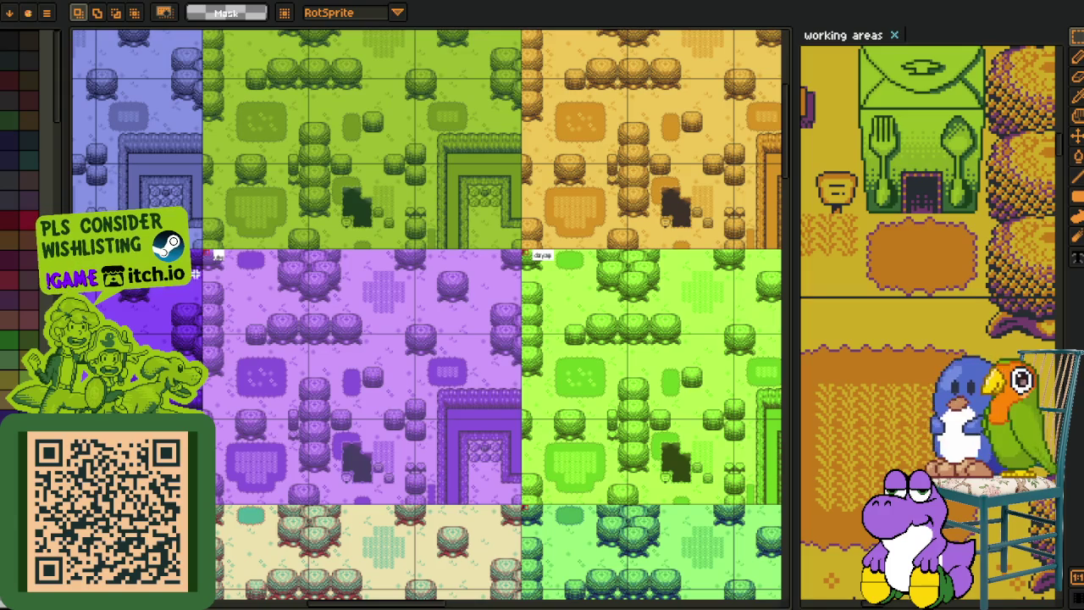
mouse_move(250, 258)
mouse_down()
mouse_move(467, 322)
mouse_move(547, 273)
mouse_move(526, 258)
mouse_move(492, 260)
mouse_up()
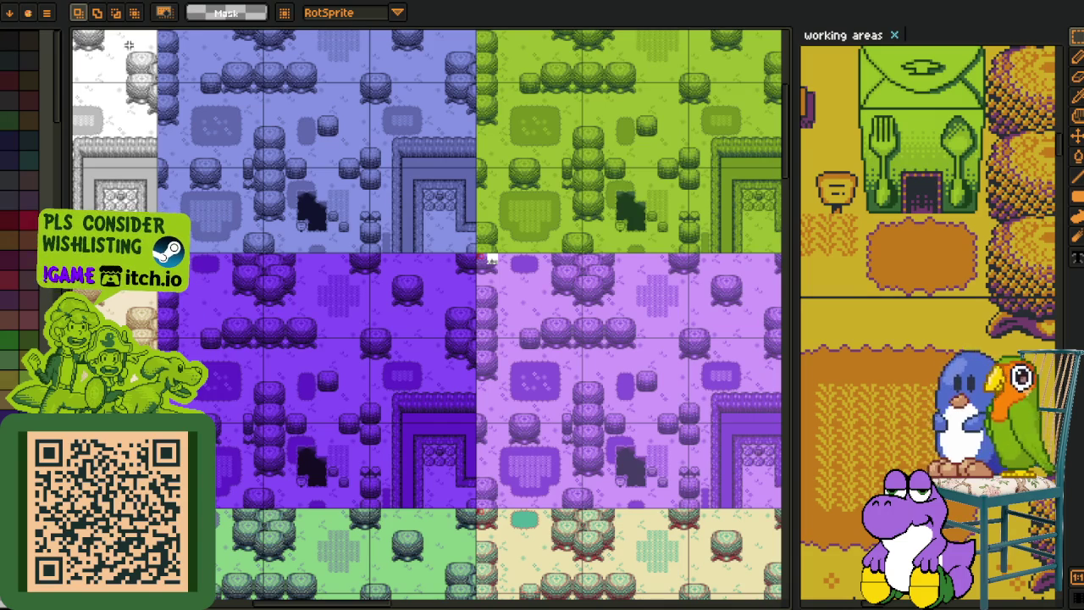
key(ctrl+Tab)
scroll(641, 332, up, 2)
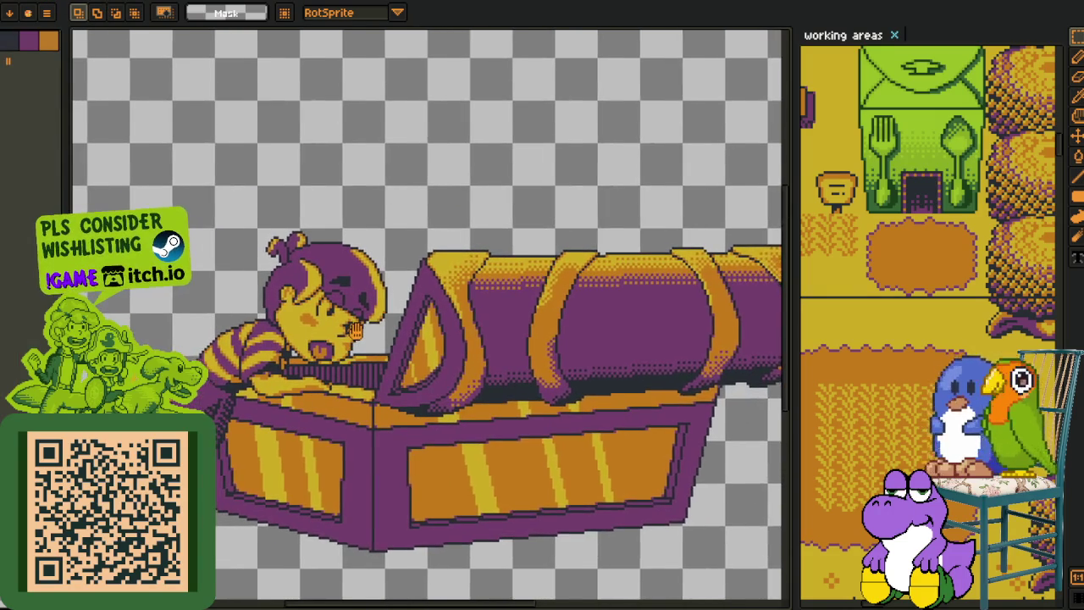
Give the working-areas reference most of the window and zoom its canvas
scroll(640, 332, up, 1)
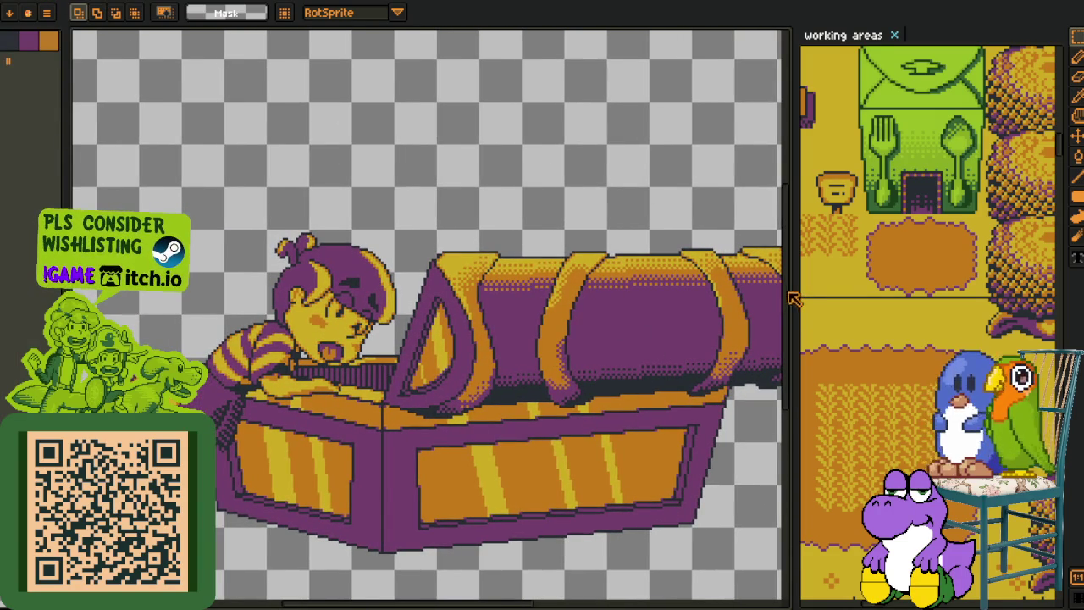
drag(791, 290, 207, 290)
scroll(690, 320, down, 1)
scroll(689, 320, down, 1)
scroll(690, 320, up, 1)
scroll(490, 371, up, 1)
scroll(289, 422, up, 1)
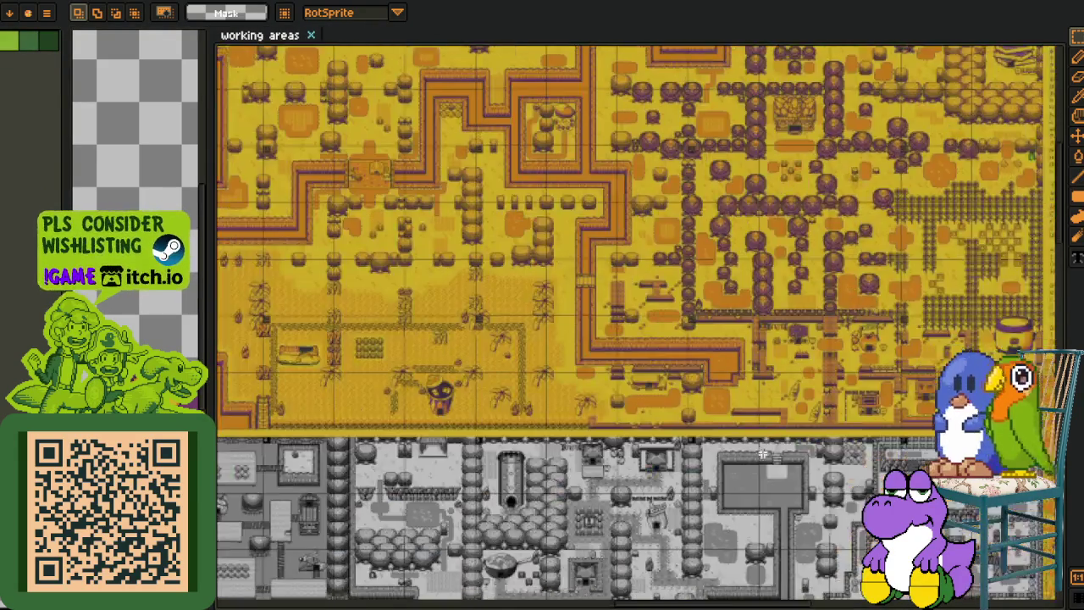
Pan and zoom across the working-areas sheet to reach the portrait sheets
drag(289, 422, 458, 328)
scroll(458, 329, down, 5)
scroll(458, 328, right, 8)
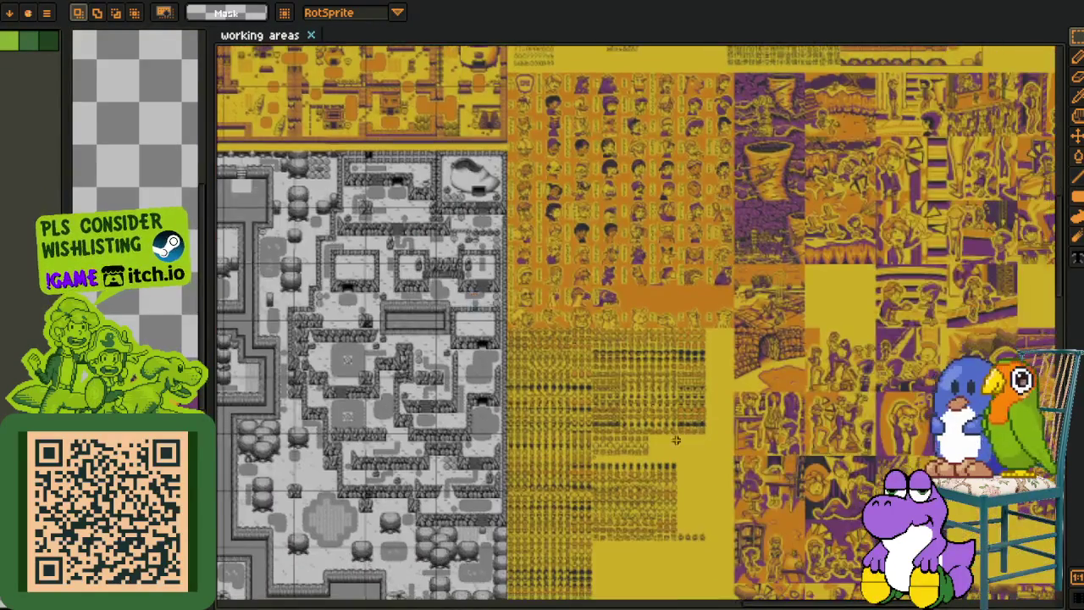
scroll(616, 352, up, 1)
scroll(617, 353, up, 1)
scroll(525, 480, up, 1)
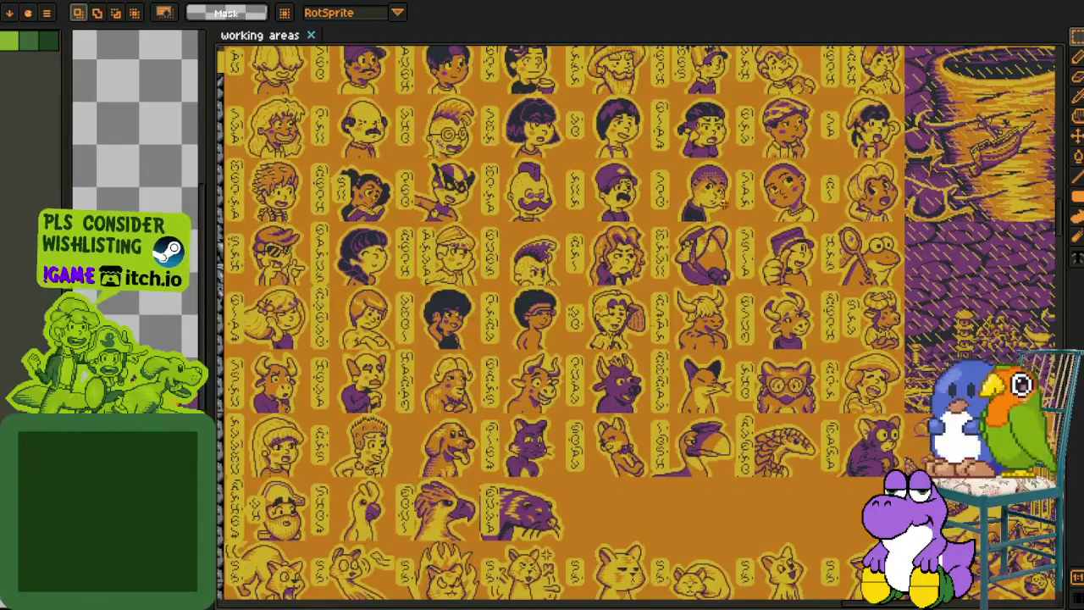
scroll(525, 479, up, 1)
scroll(525, 480, up, 1)
scroll(525, 479, up, 1)
scroll(609, 491, up, 3)
scroll(609, 491, left, 2)
scroll(699, 505, up, 1)
scroll(699, 506, left, 2)
scroll(700, 506, up, 3)
scroll(699, 506, left, 1)
scroll(697, 517, left, 1)
scroll(694, 525, up, 3)
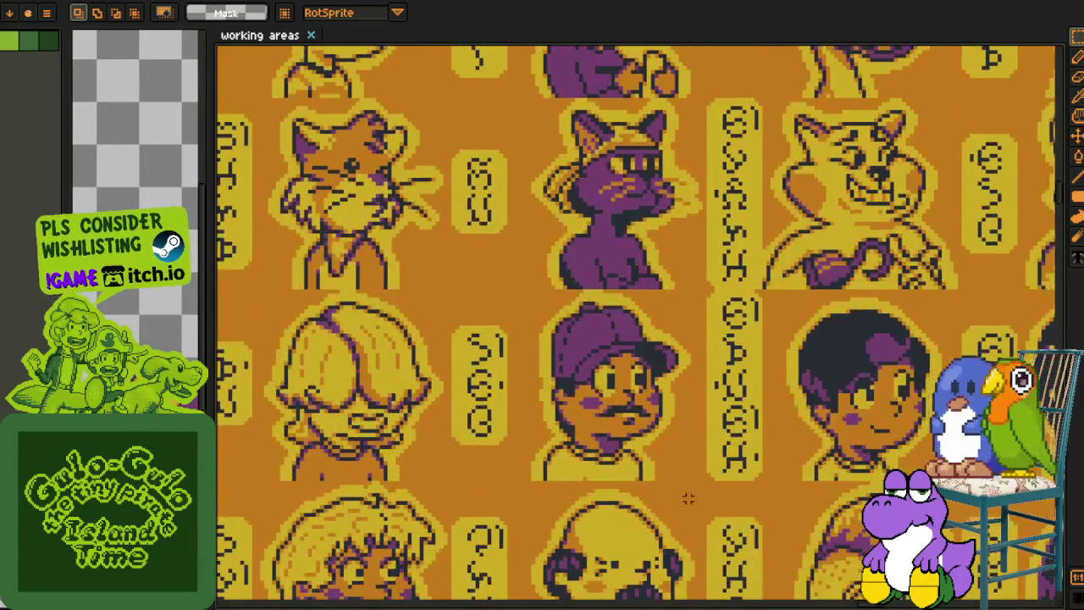
scroll(691, 536, up, 2)
scroll(691, 535, up, 1)
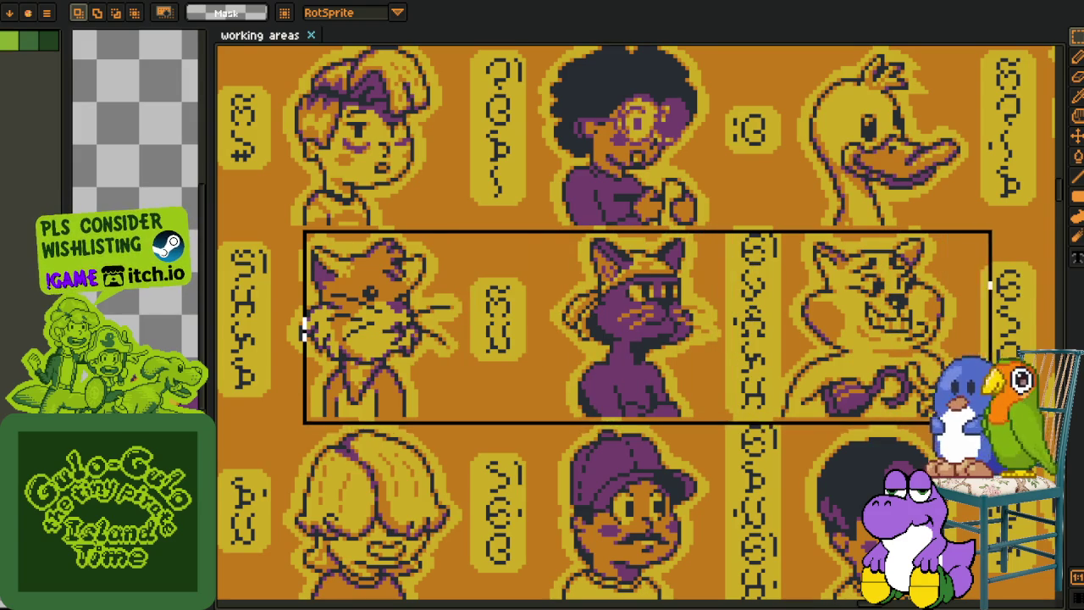
scroll(841, 235, right, 2)
scroll(841, 236, right, 2)
scroll(841, 235, up, 1)
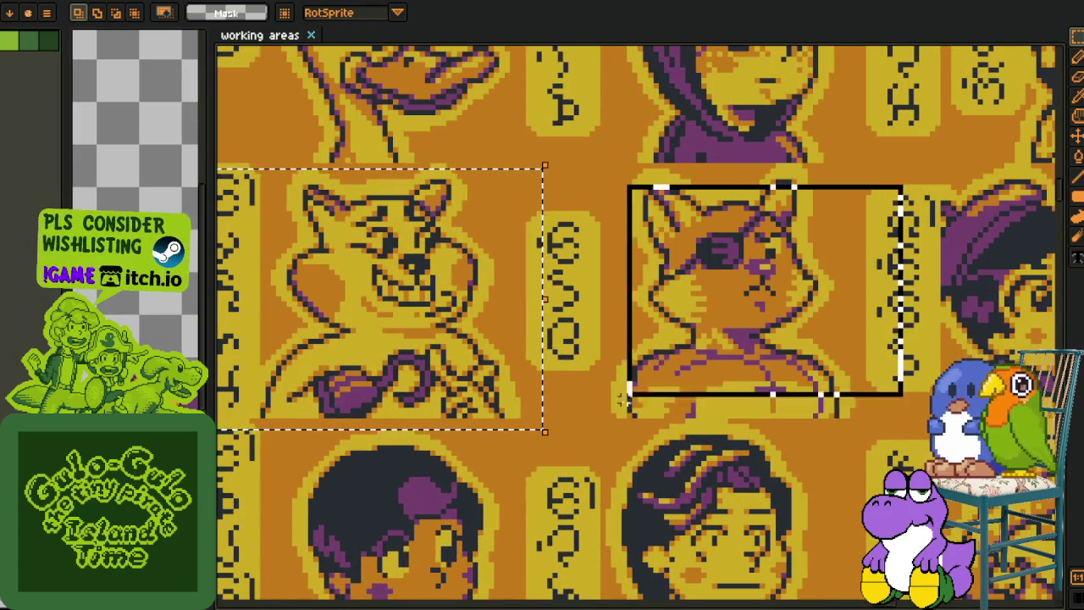
scroll(637, 381, down, 1)
scroll(637, 381, down, 1)
scroll(762, 440, down, 1)
scroll(803, 490, down, 1)
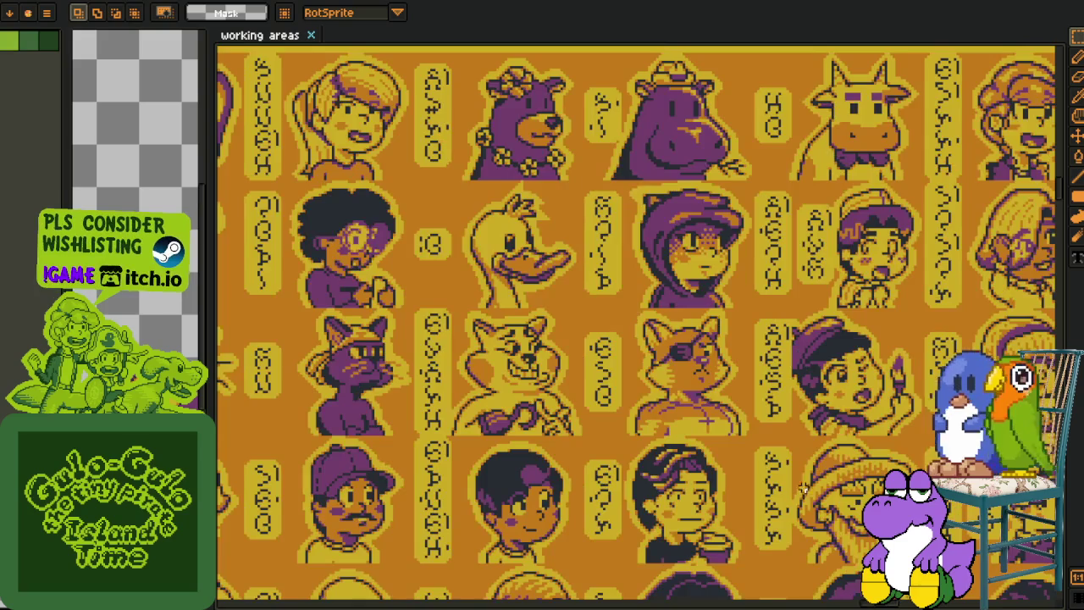
scroll(803, 489, down, 1)
scroll(762, 487, right, 3)
scroll(730, 485, down, 3)
scroll(660, 381, down, 3)
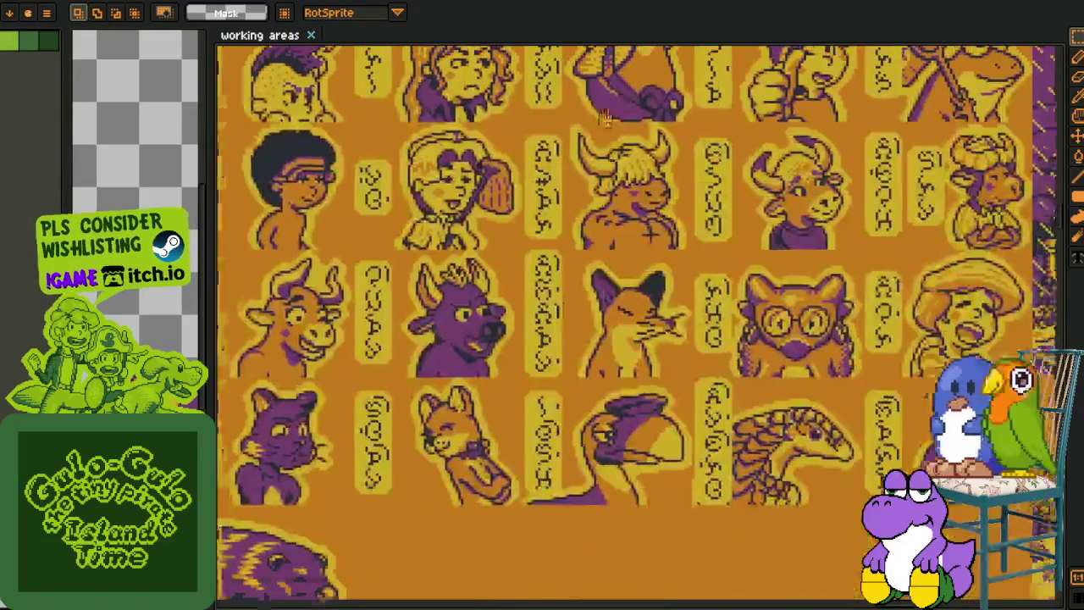
scroll(626, 360, down, 2)
scroll(593, 339, down, 2)
scroll(559, 321, down, 2)
scroll(469, 297, up, 1)
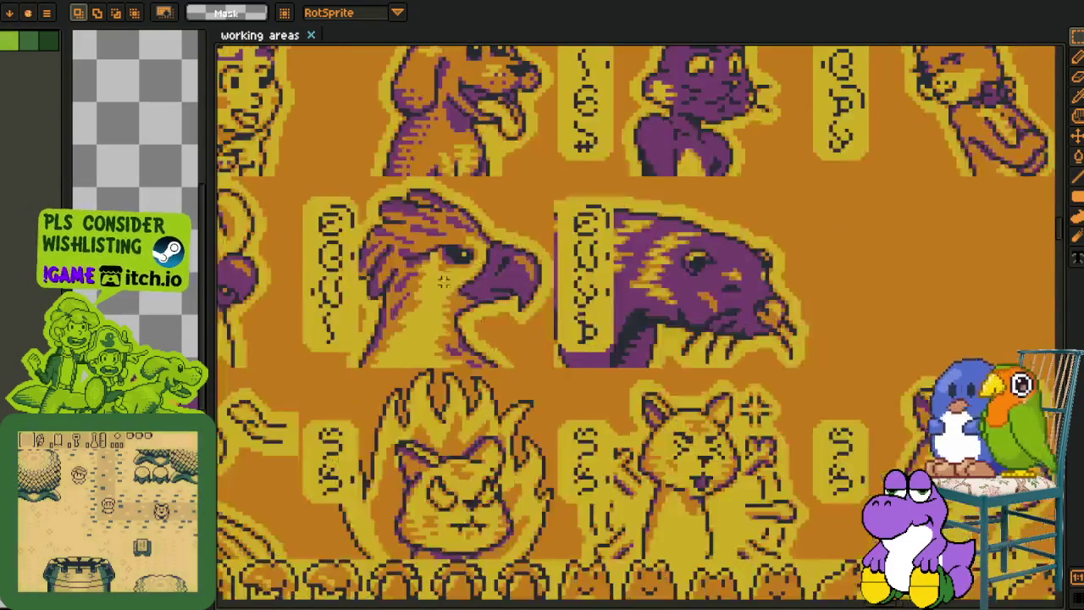
Marquee-select the two bird portraits, then pan over to the comic panel artwork
drag(291, 186, 820, 373)
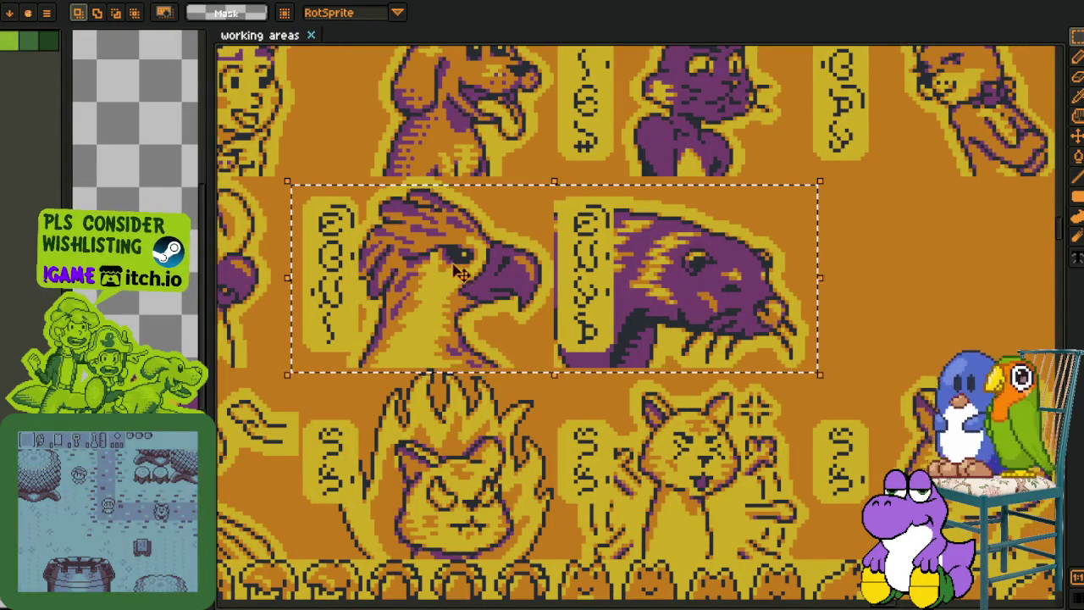
mouse_move(874, 290)
mouse_down()
mouse_move(842, 286)
mouse_move(858, 266)
mouse_move(602, 414)
mouse_up()
scroll(602, 414, right, 5)
scroll(765, 356, right, 5)
scroll(785, 515, up, 5)
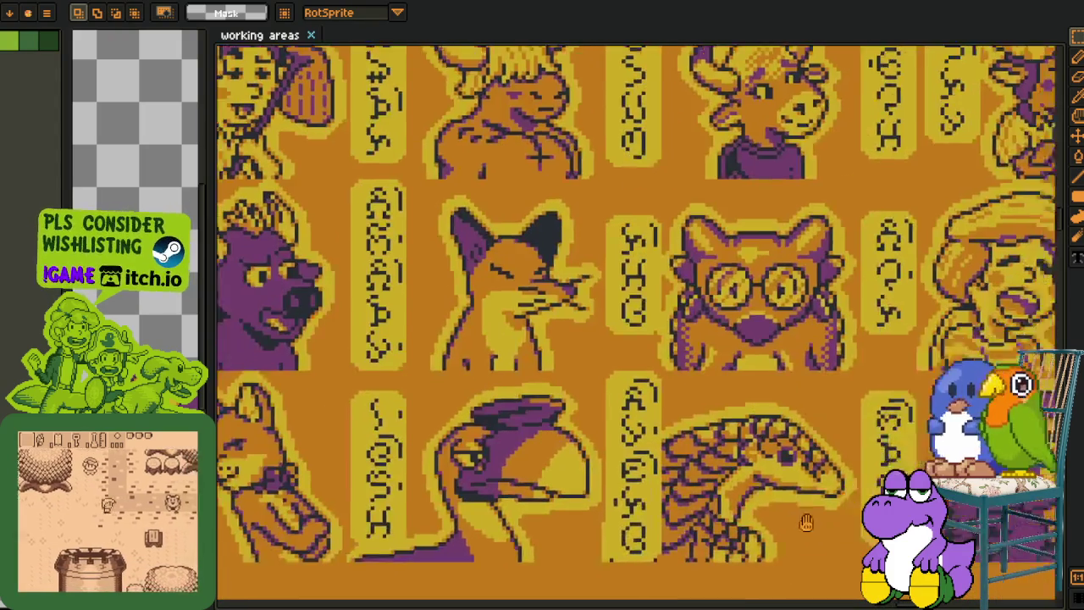
scroll(618, 398, down, 2)
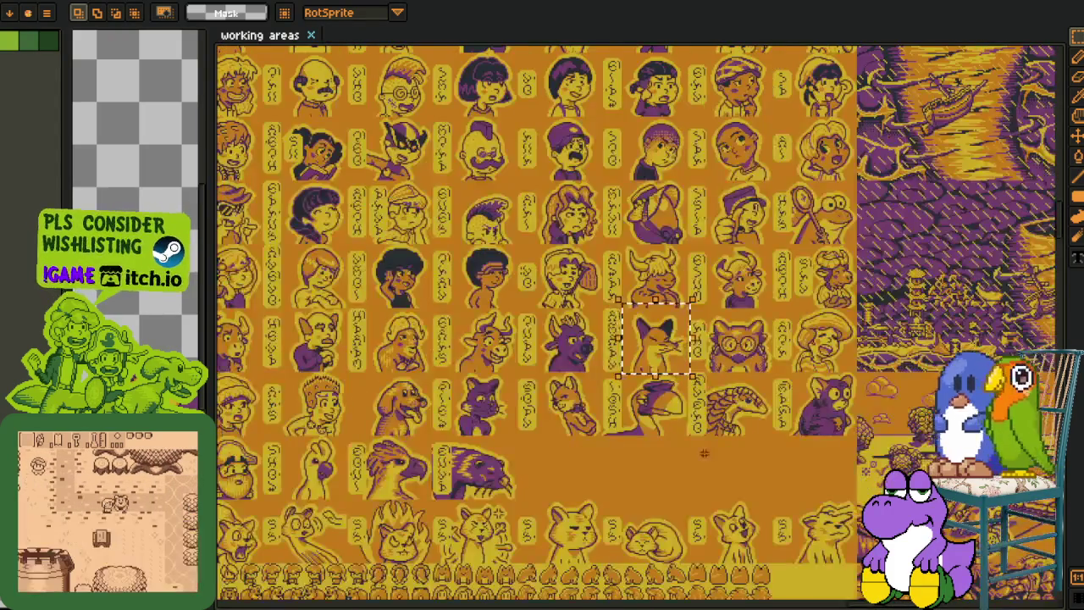
scroll(630, 338, down, 2)
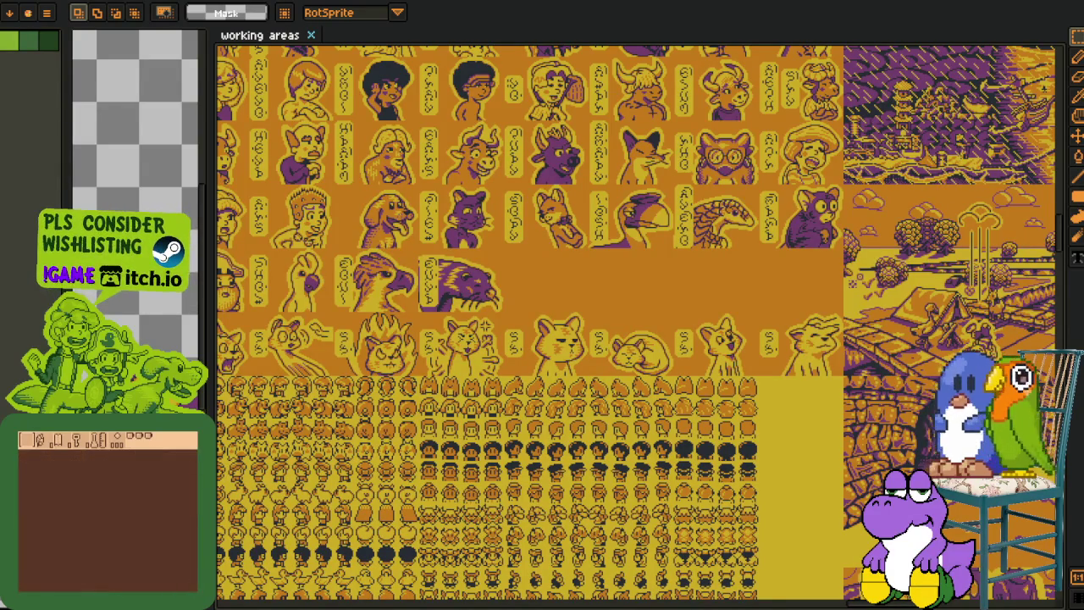
drag(845, 393, 568, 264)
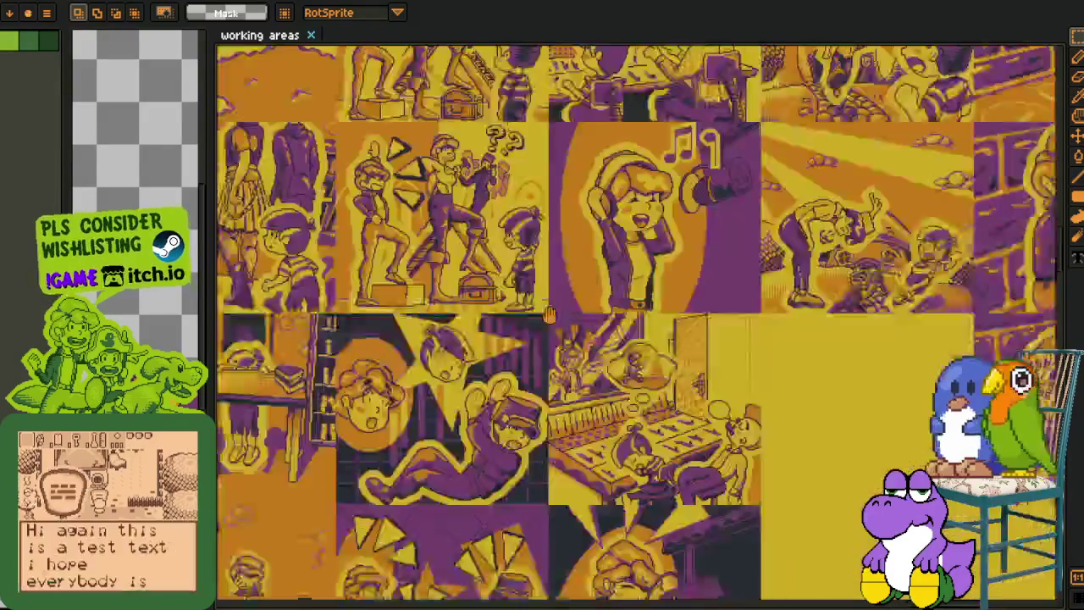
scroll(569, 264, down, 3)
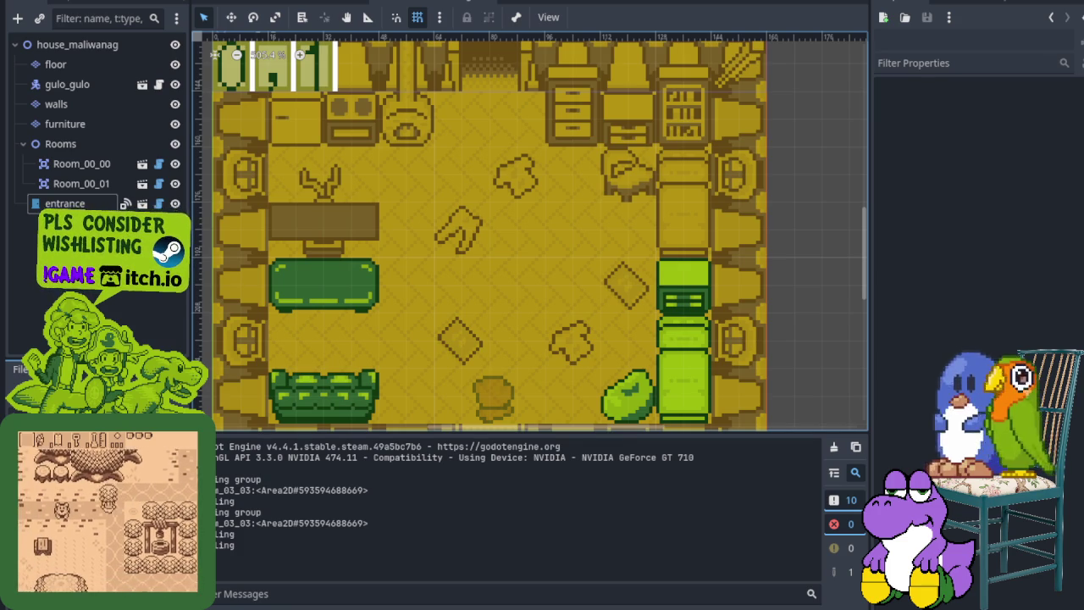
Save the house_maliwanag scene and run the game with F5
key(F5)
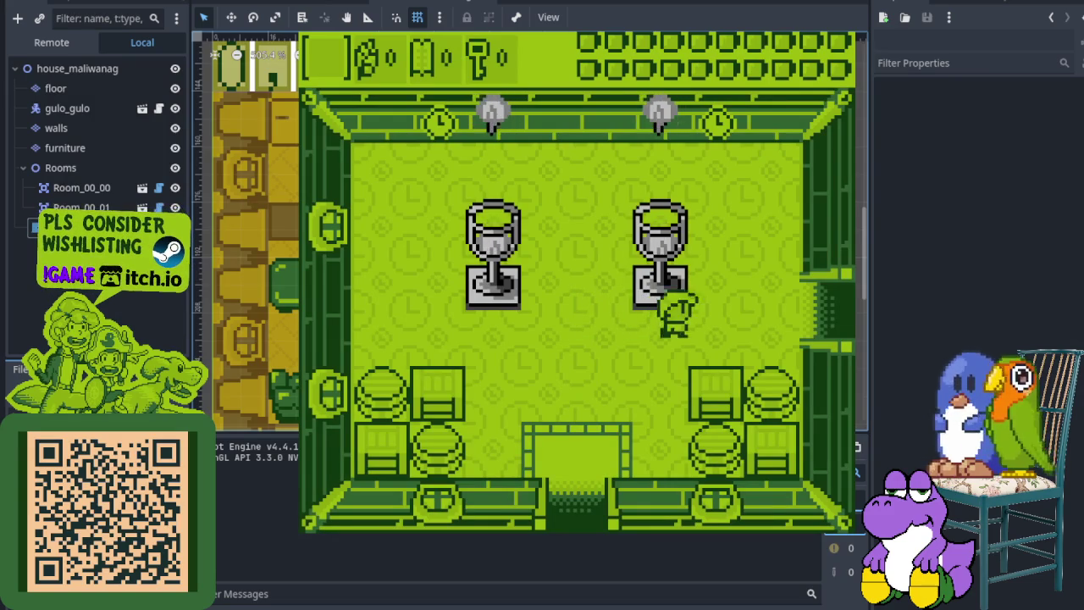
Walk east, strike both bears with X, then go north through the top doorway
key(Right)
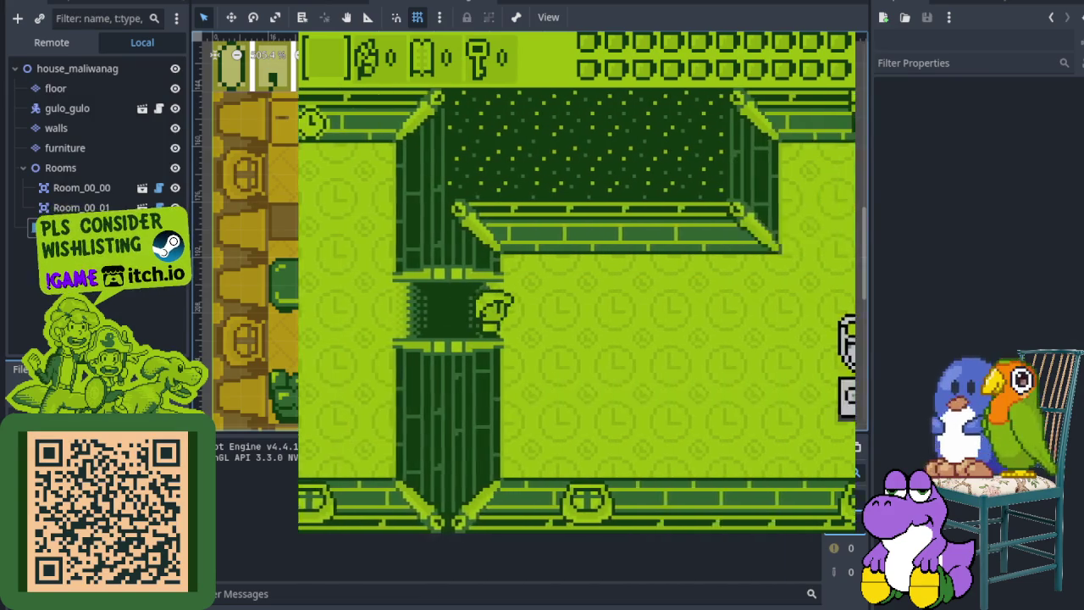
key(Right)
key(Up)
key(x)
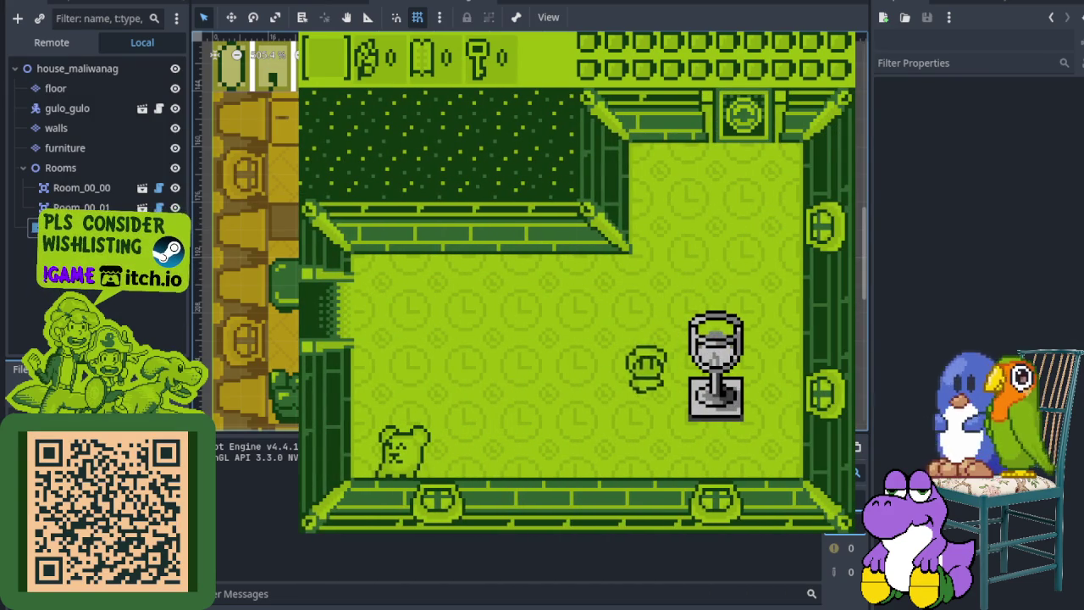
key(Left)
key(x)
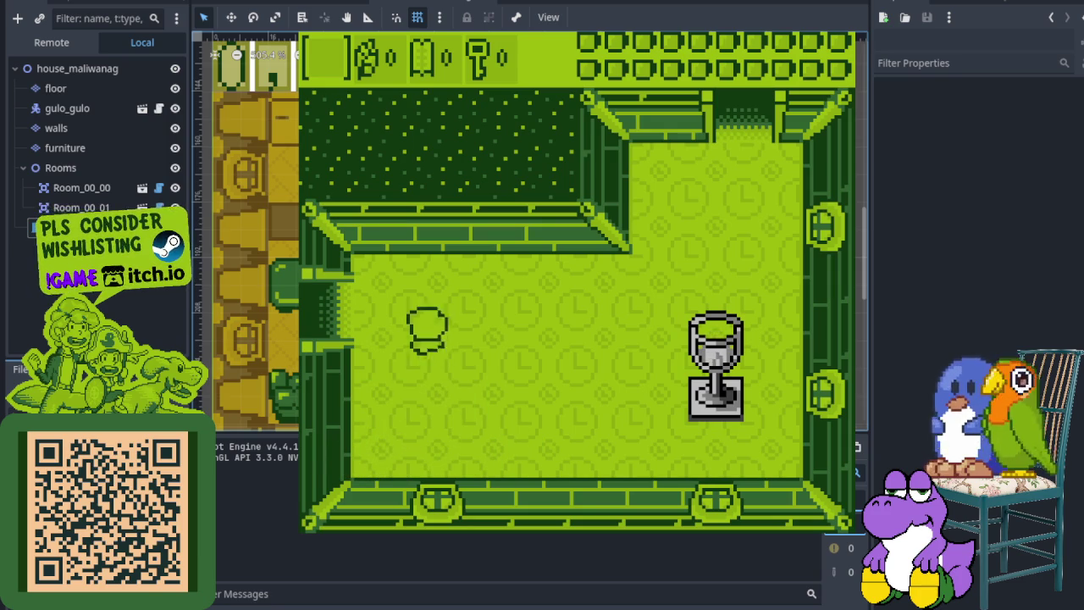
key(Up)
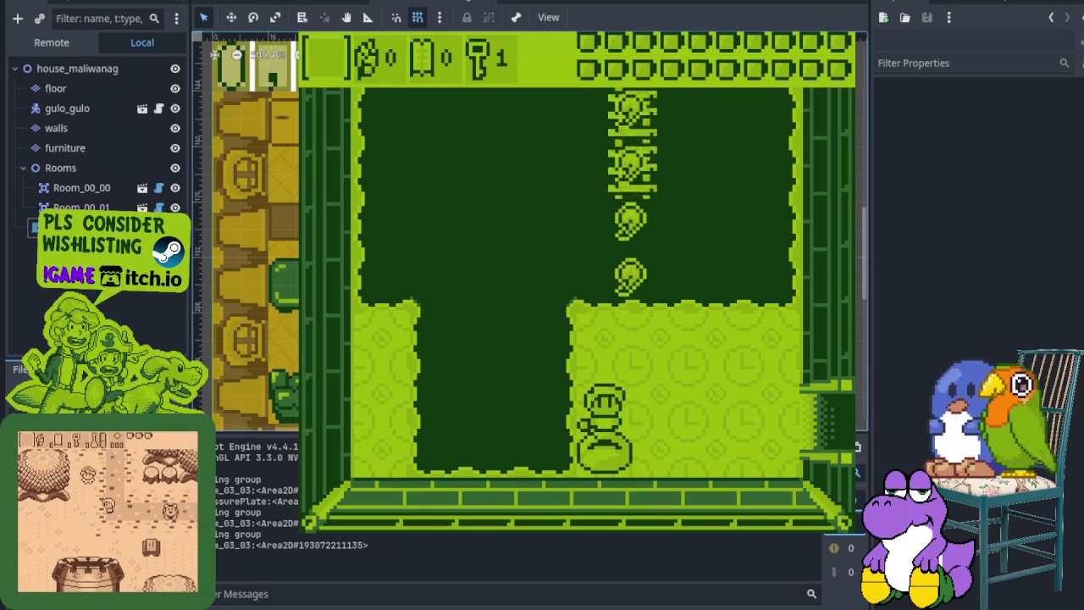
Maneuver around the pot and walk right into the next room
key(Right)
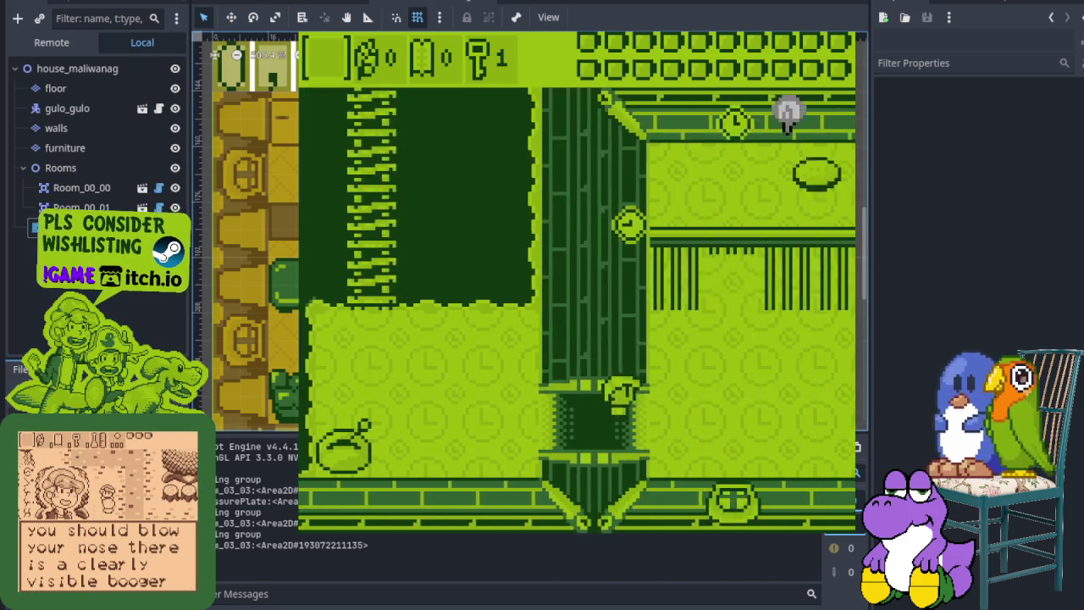
key(Left)
key(Left)
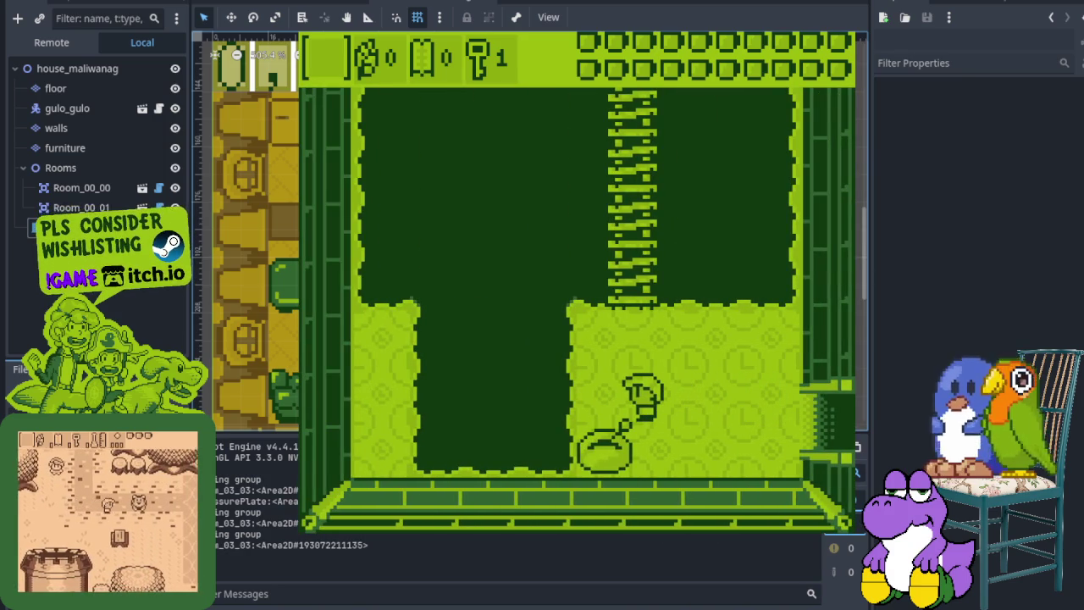
key(Right)
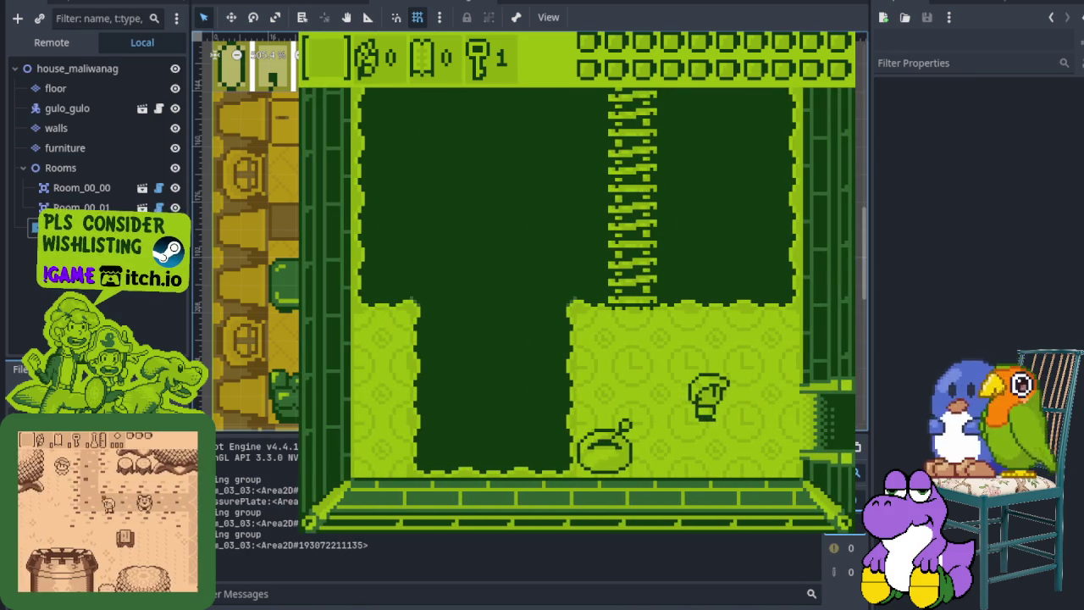
key(Left)
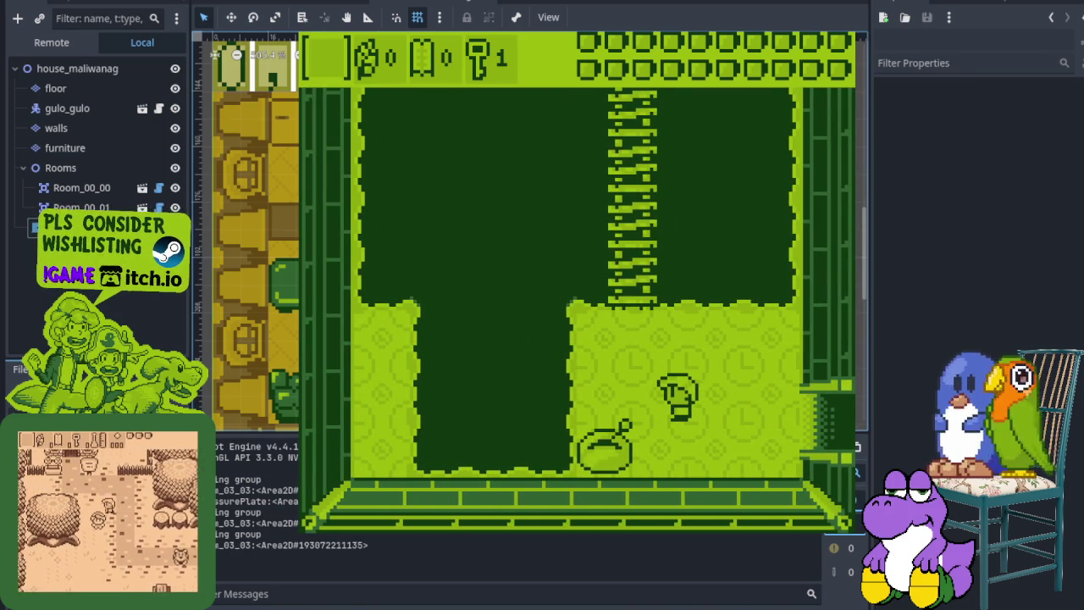
key(Right)
Move past the enemy and along the bottom wall into the two-goblet room
key(Up)
key(Right)
key(Right)
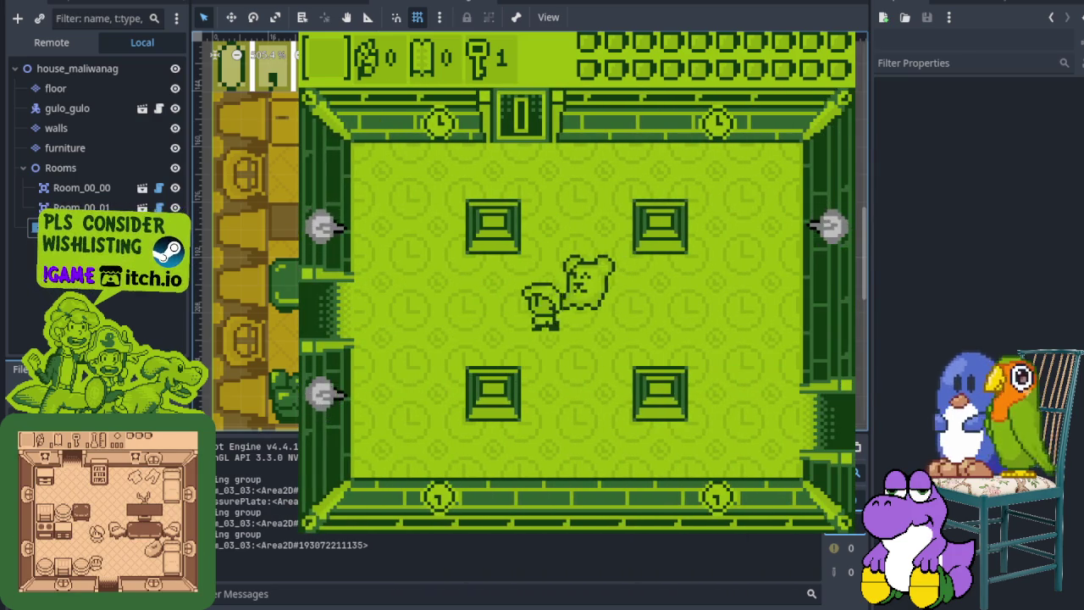
key(Up)
key(Right)
key(Right)
key(Up)
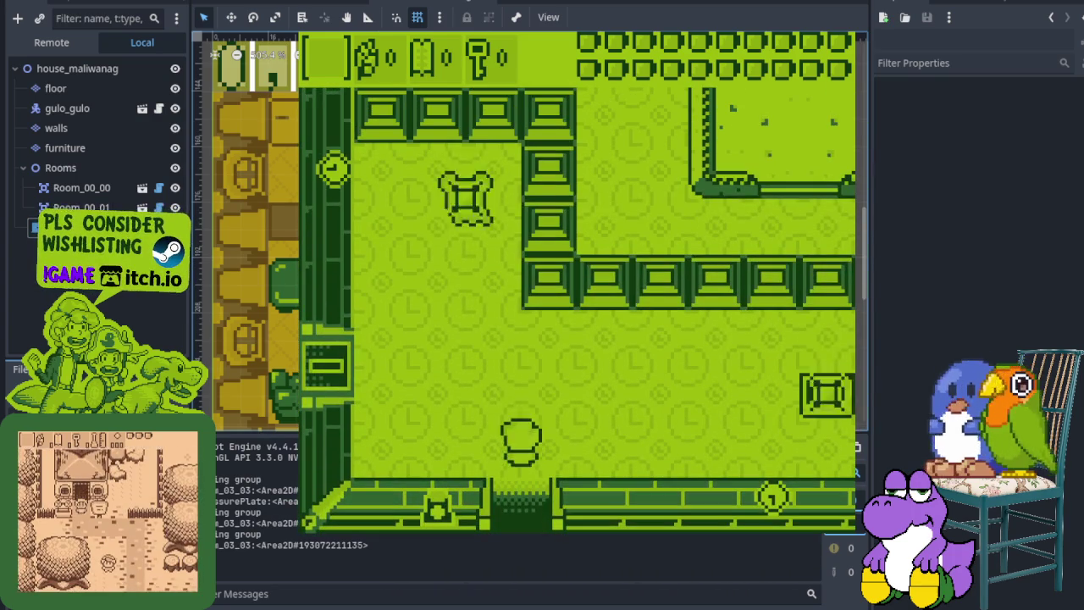
key(Right)
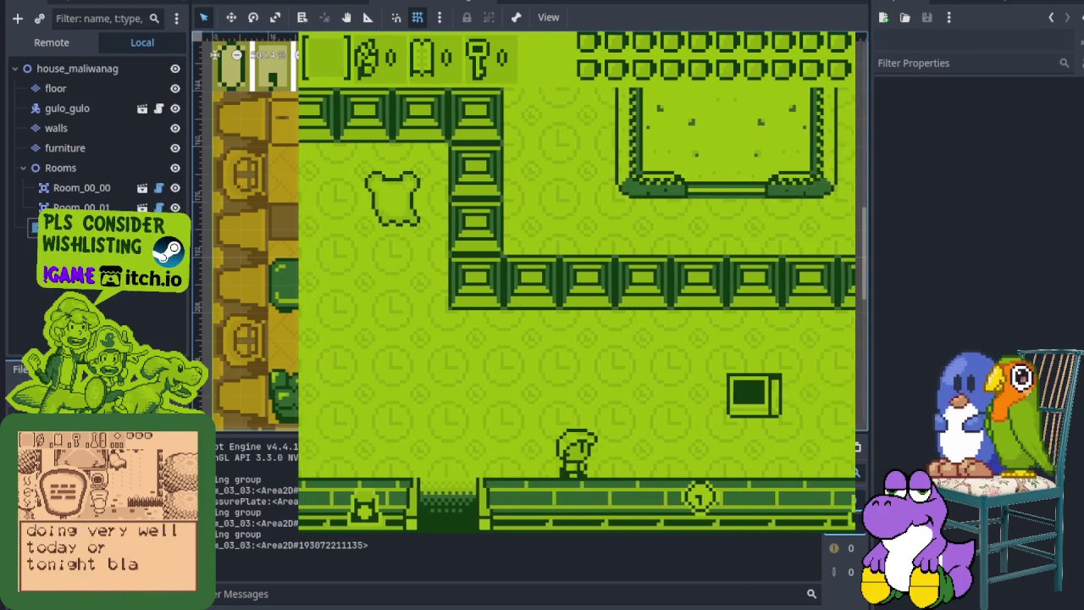
key(Right)
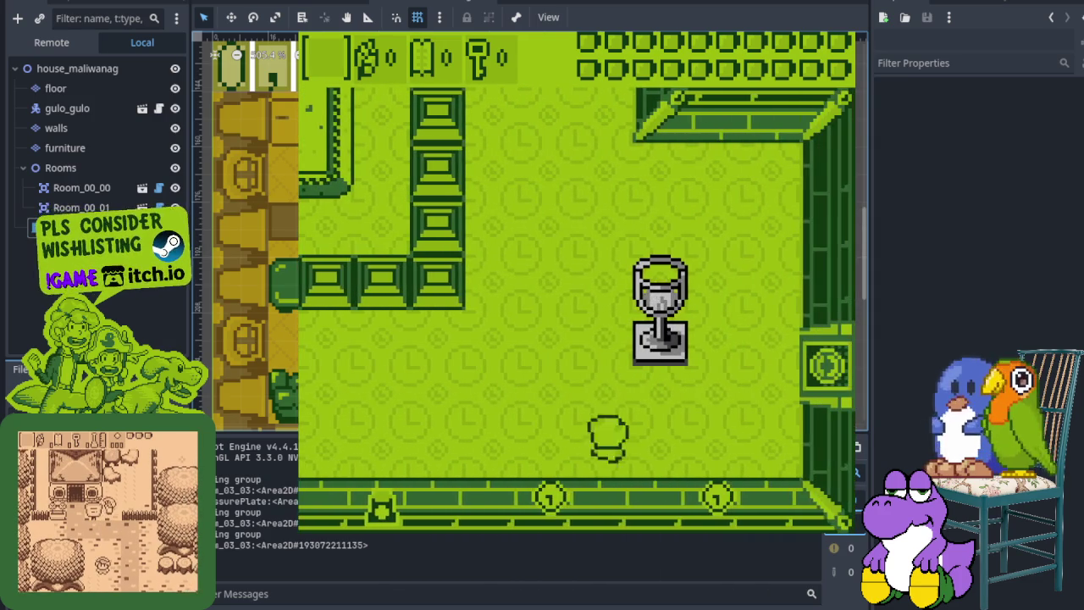
key(Up)
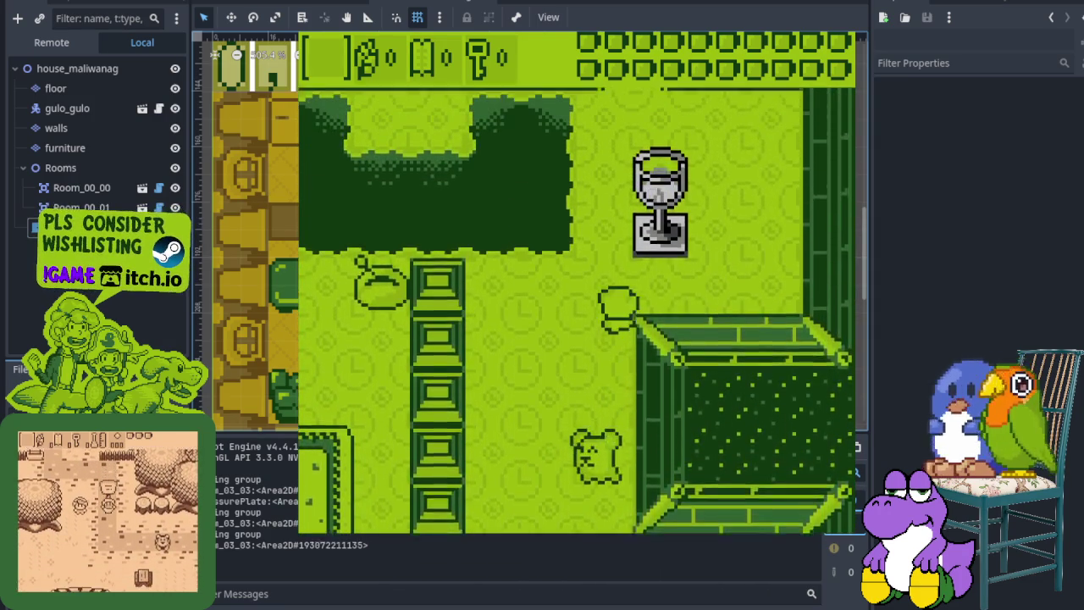
key(Up)
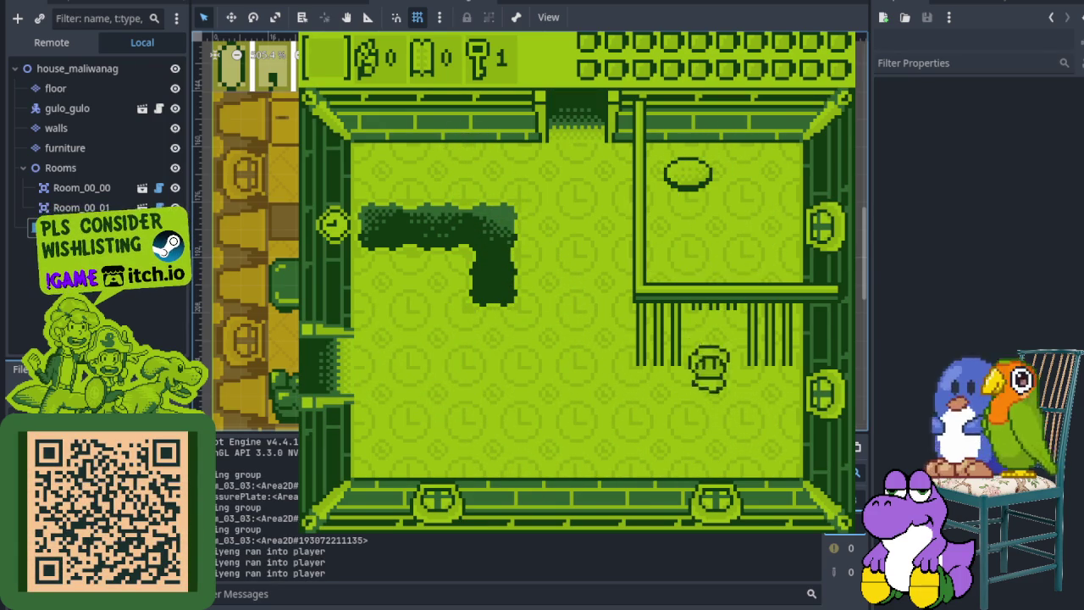
Head out west through several rooms, defeat the bear, and go up through the opened top door
key(Left)
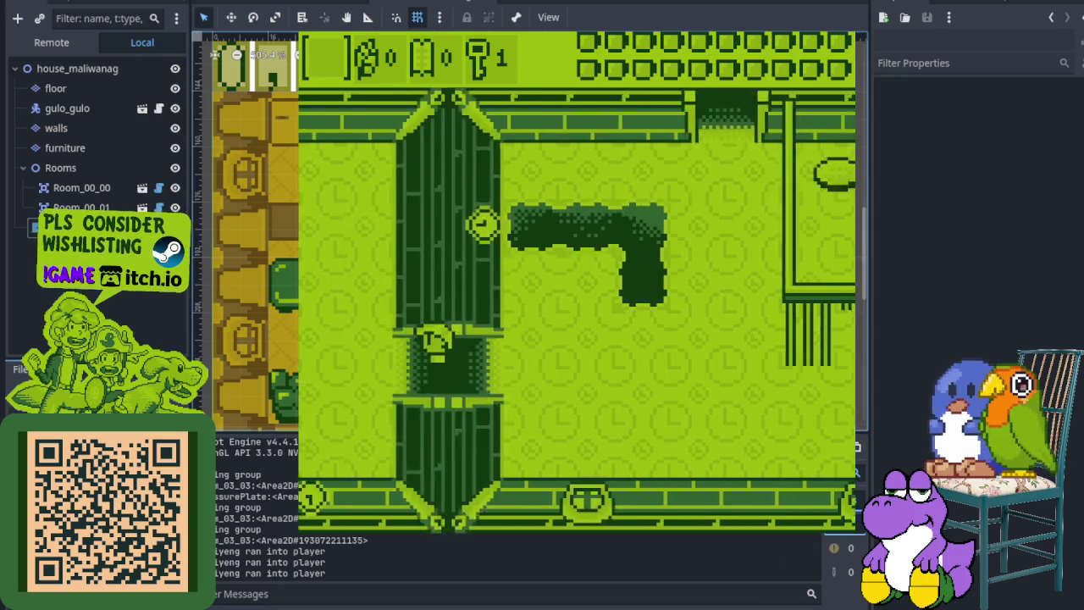
key(Left)
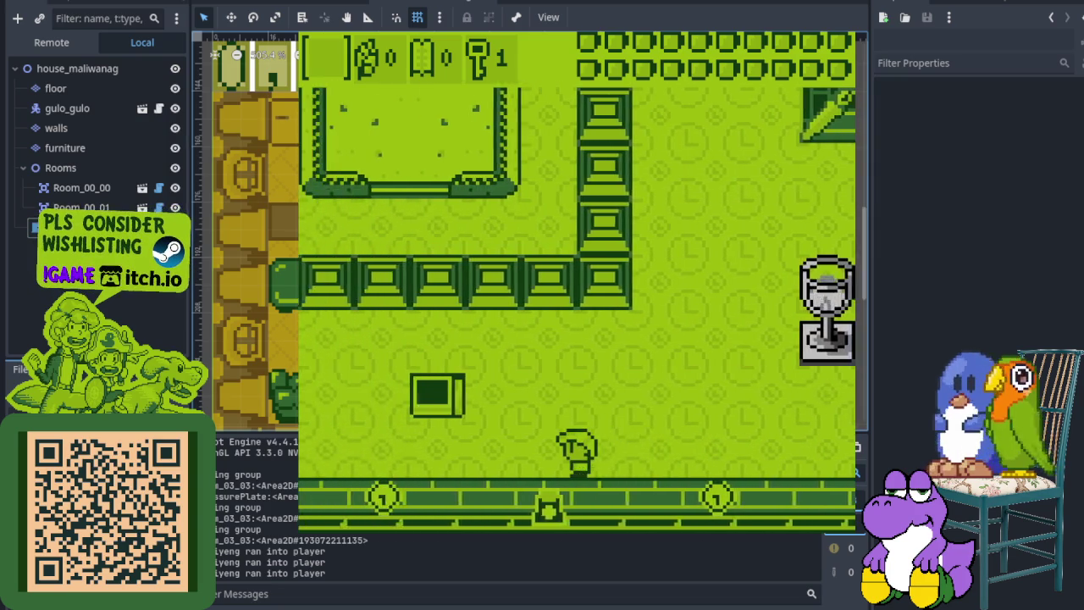
key(Left)
key(Up)
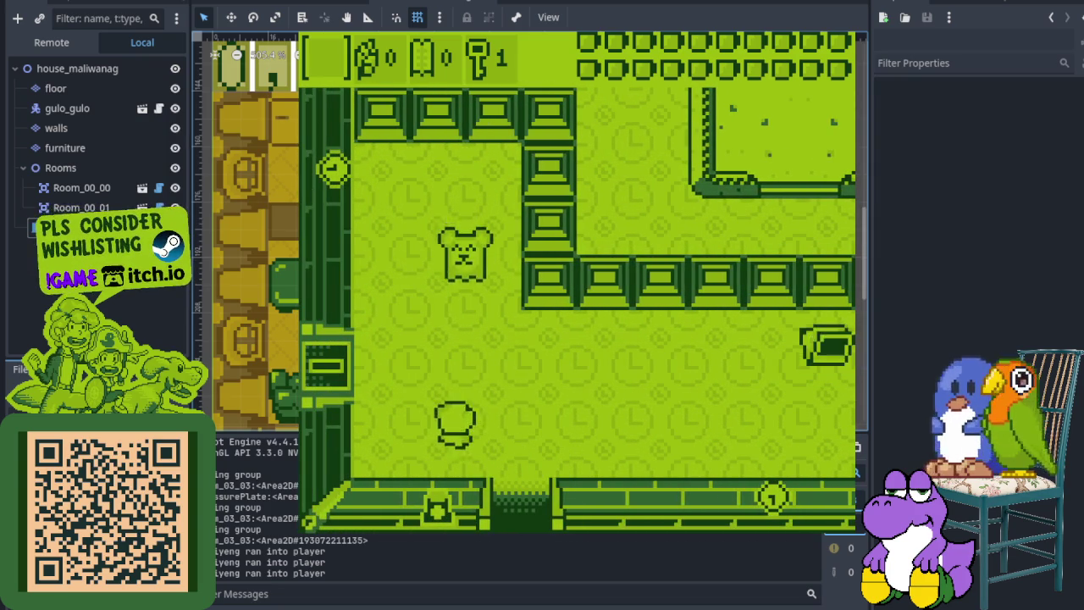
key(Up)
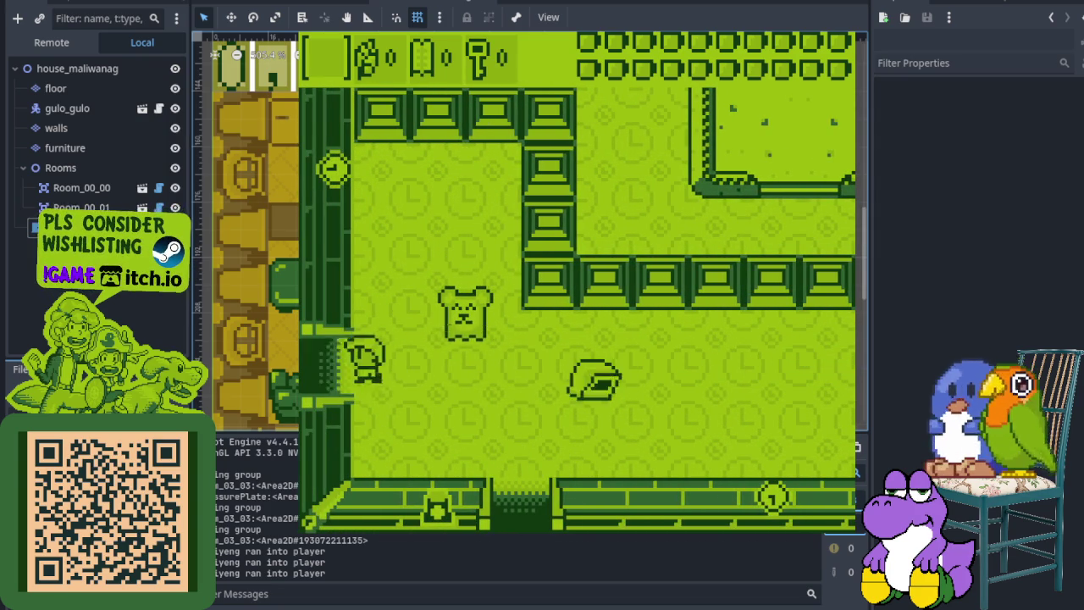
key(Left)
key(Up)
key(Up)
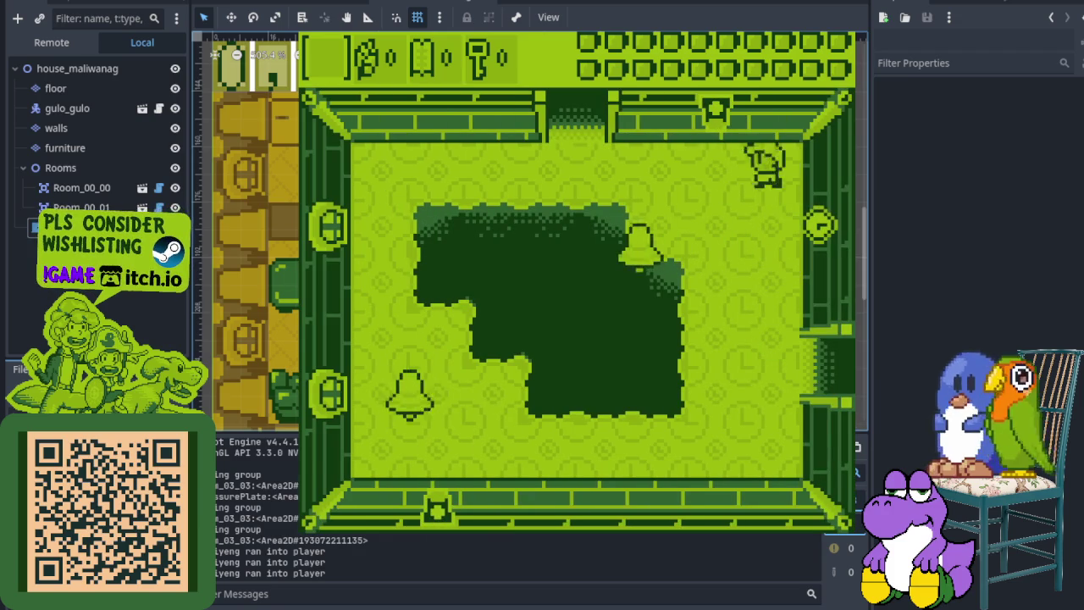
key(Up)
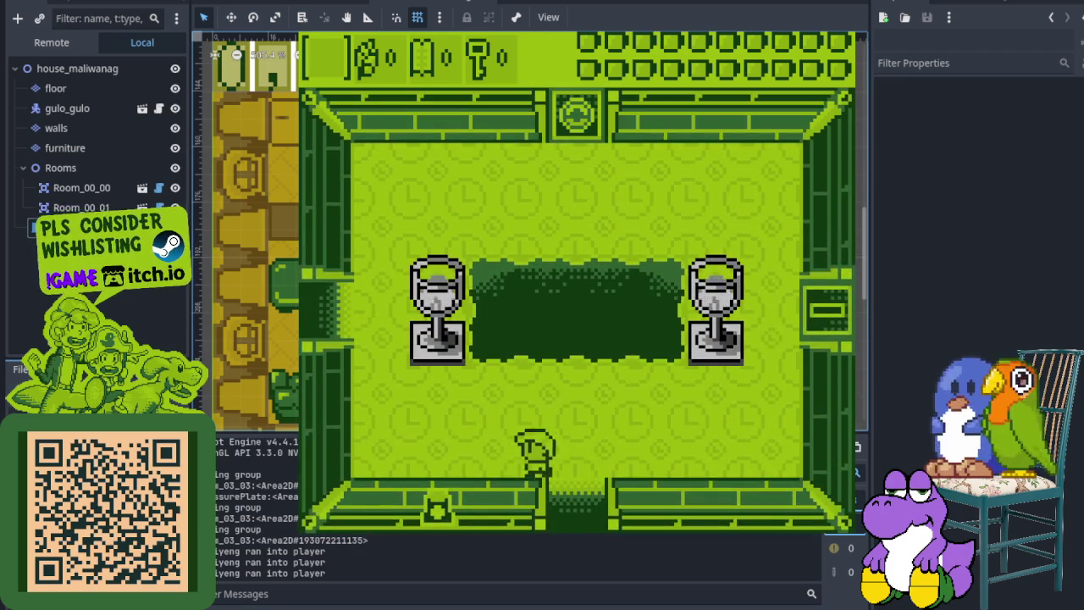
key(Left)
key(Down)
key(Left)
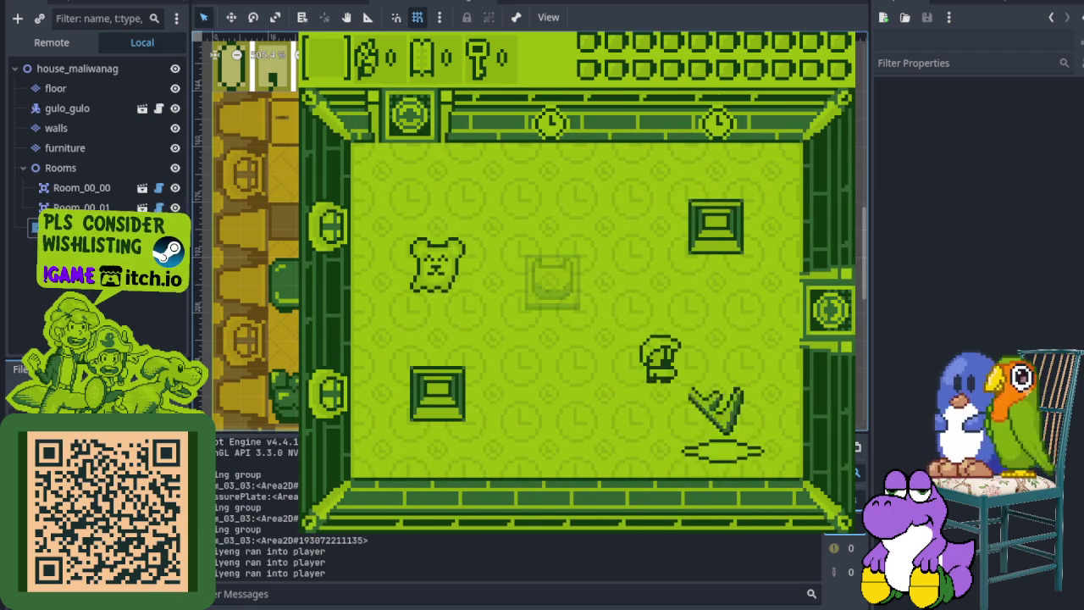
key(Left)
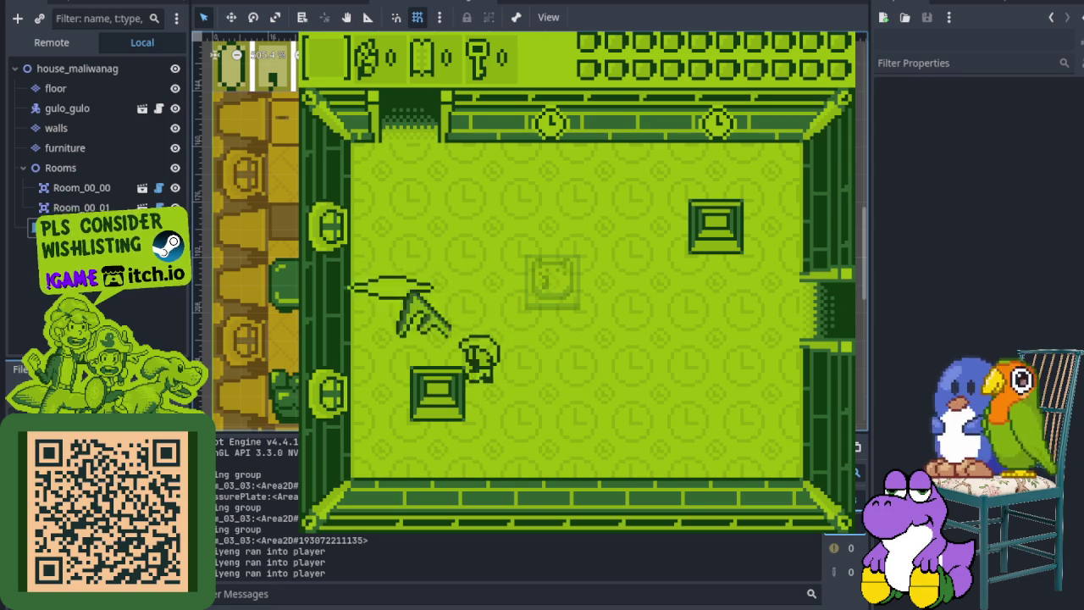
key(Up)
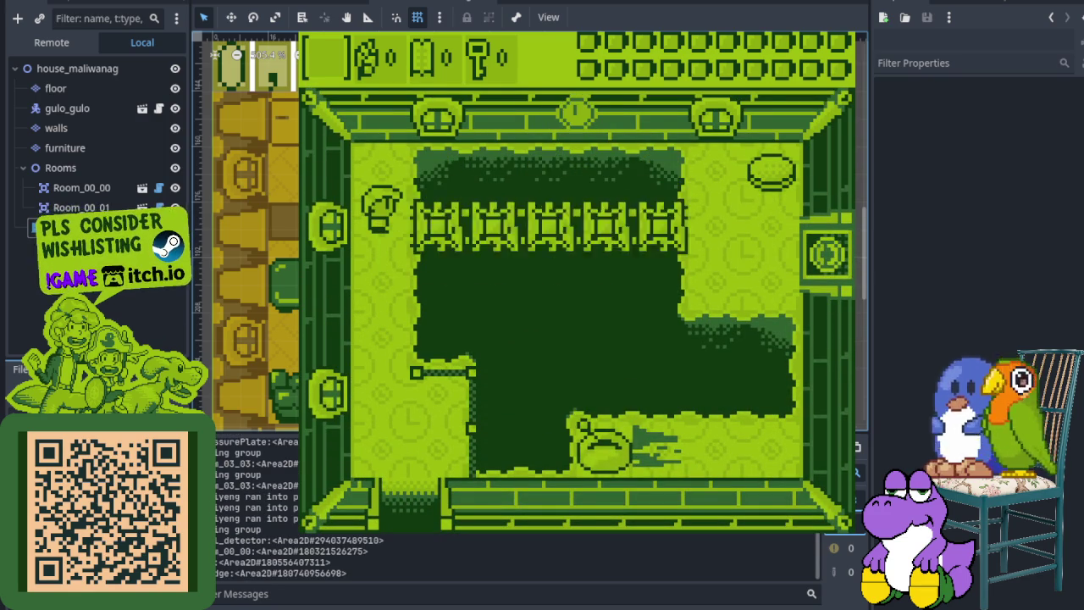
Cross the spike row, climb the right side as the ladder rises, and exit right
key(Right)
key(Right)
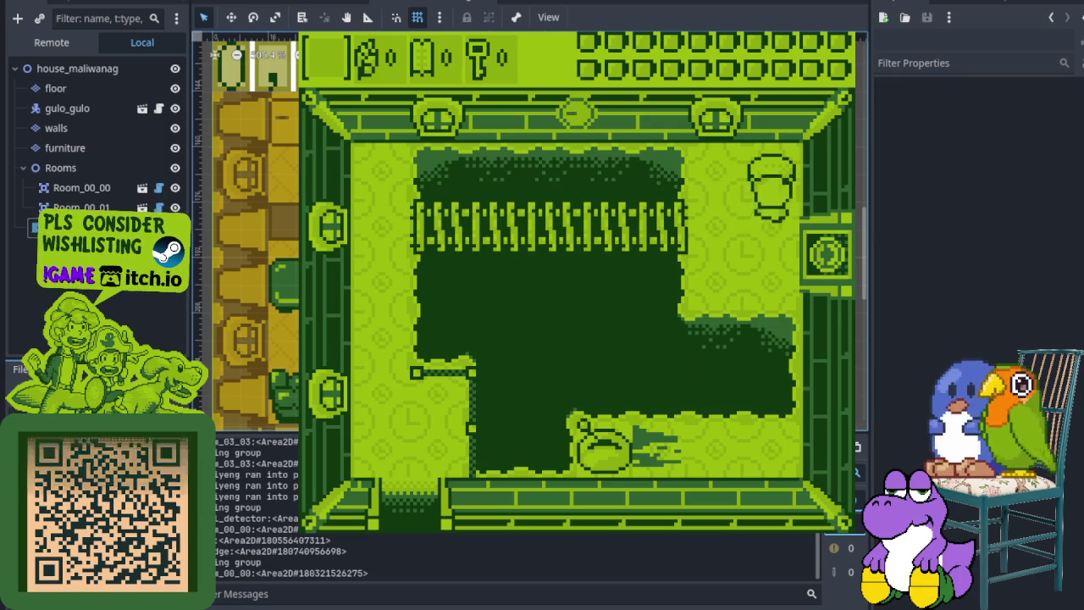
key(Down)
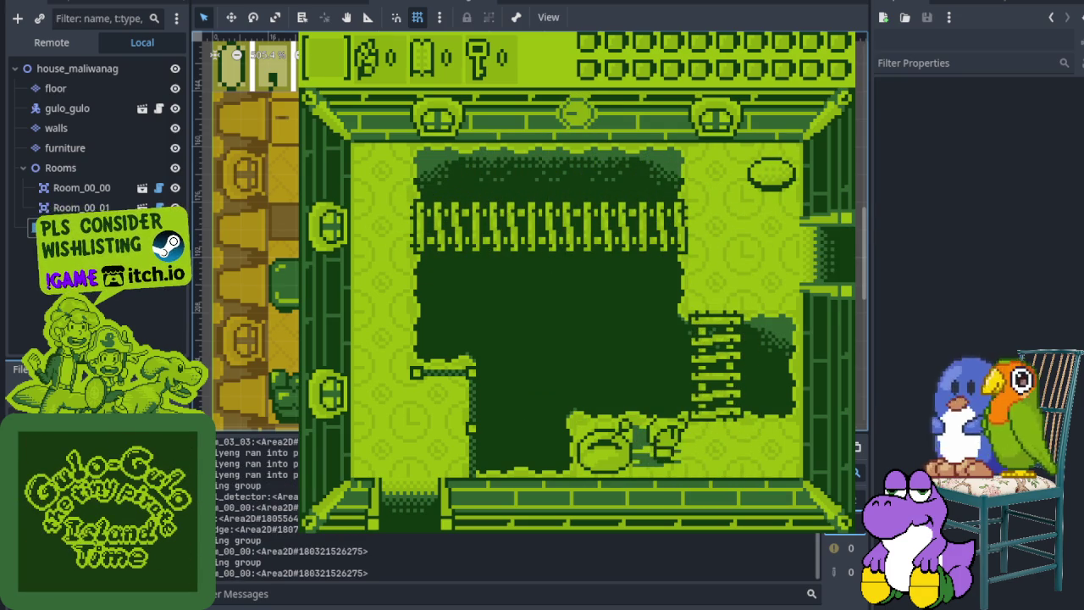
key(Up)
key(Right)
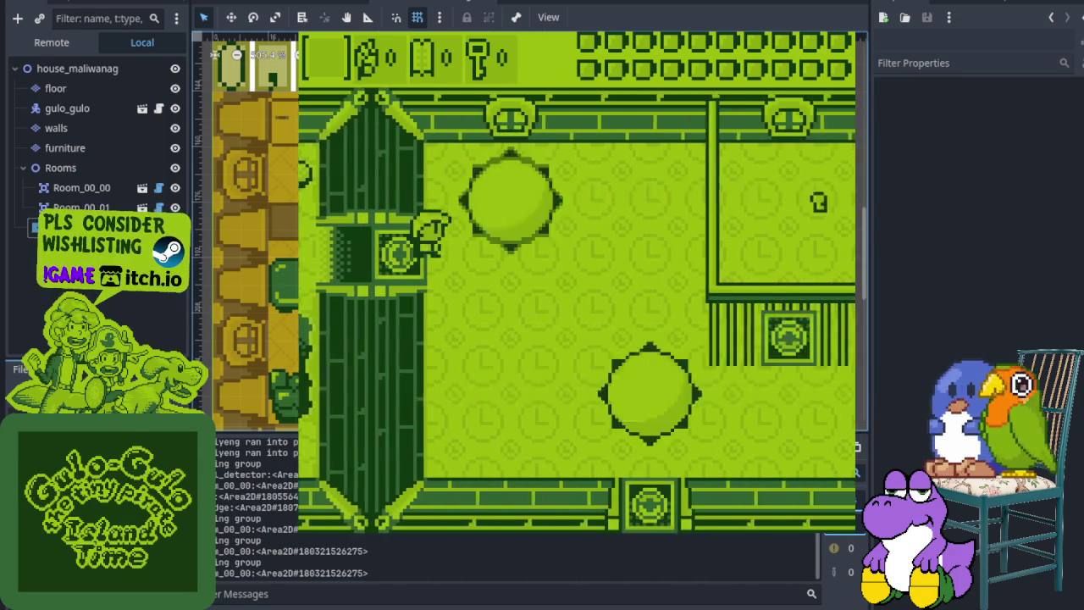
Defeat the last enemy in the new room and go through the bottom door
key(Right)
key(Down)
key(Left)
key(Left)
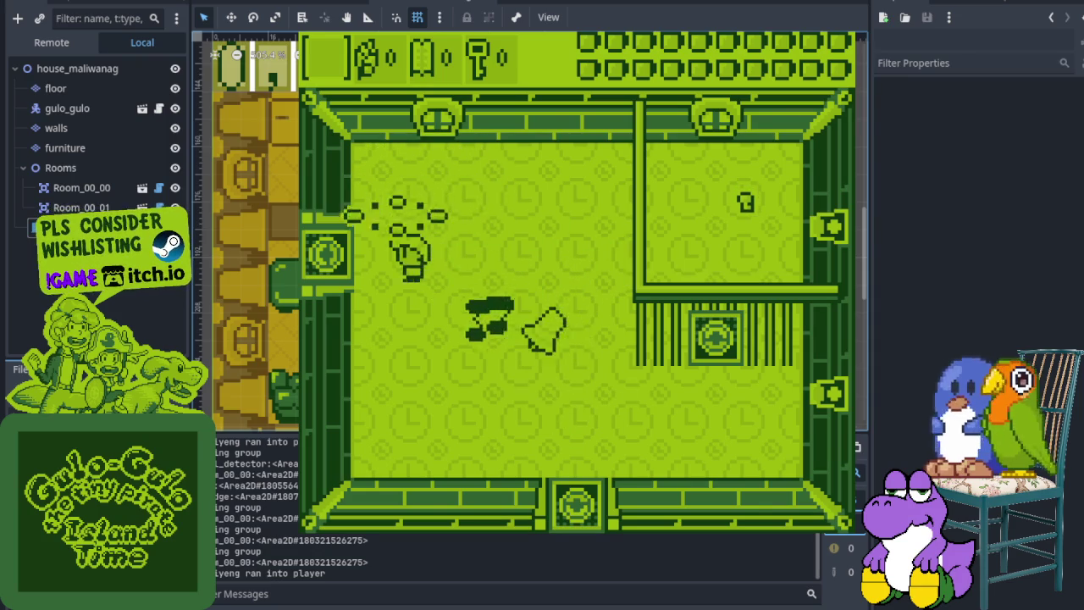
key(Down)
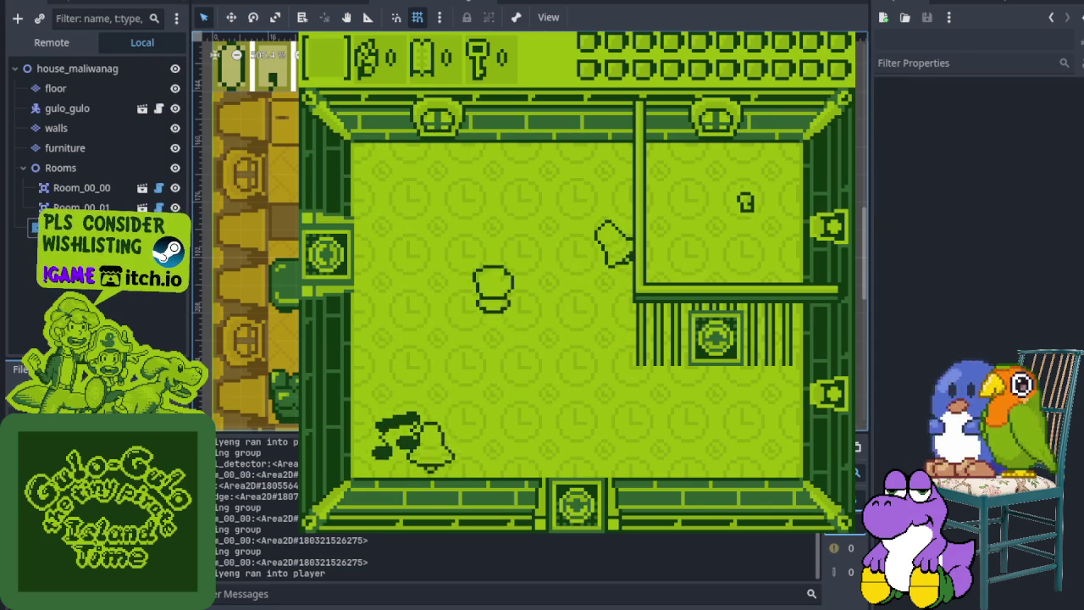
key(Down)
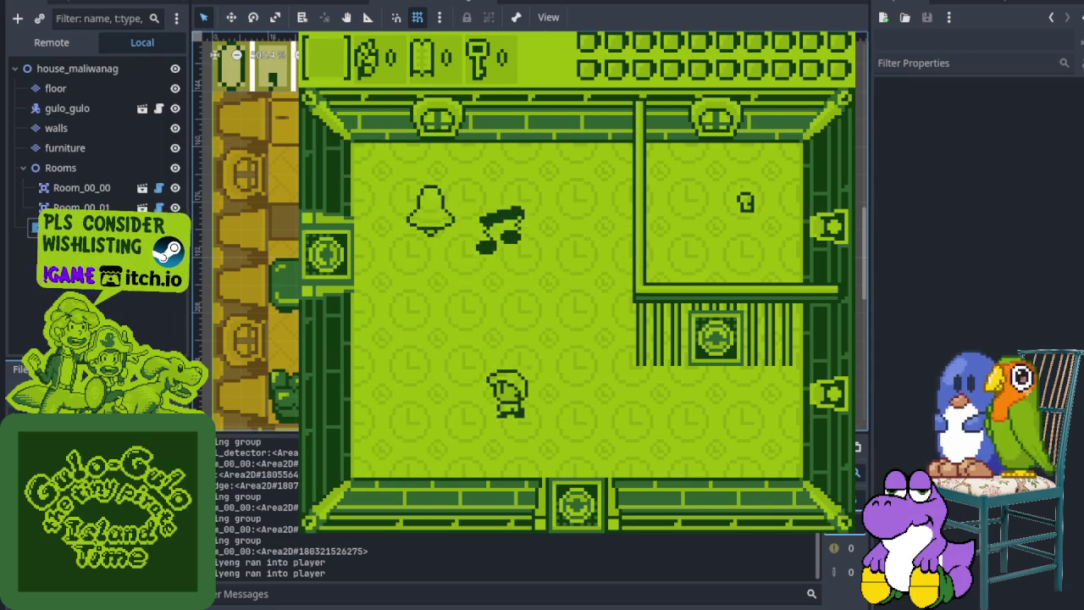
key(Up)
key(Up)
key(Right)
key(Down)
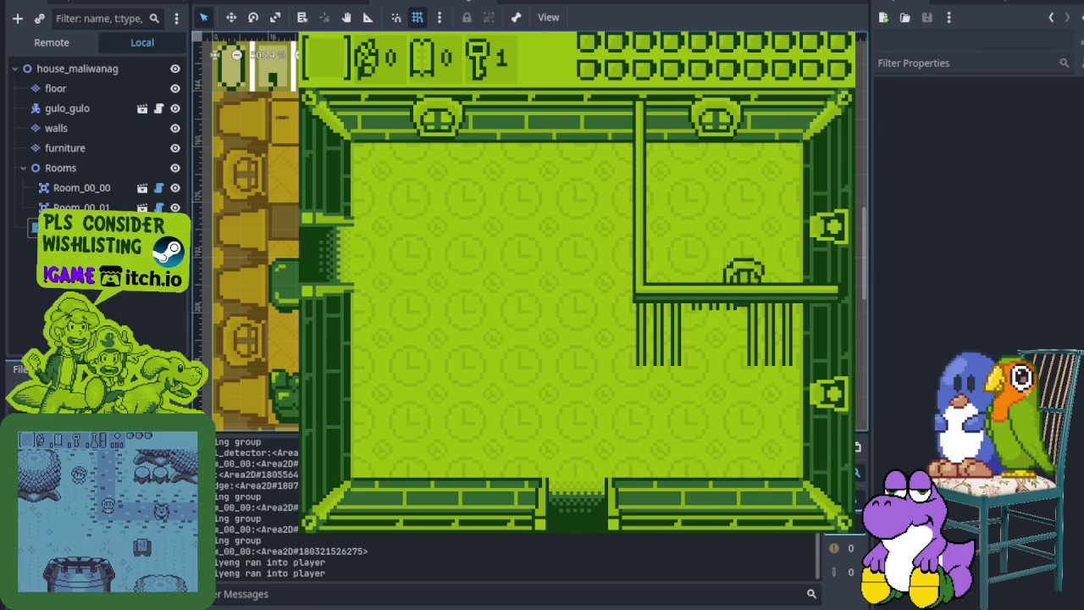
key(Left)
key(Down)
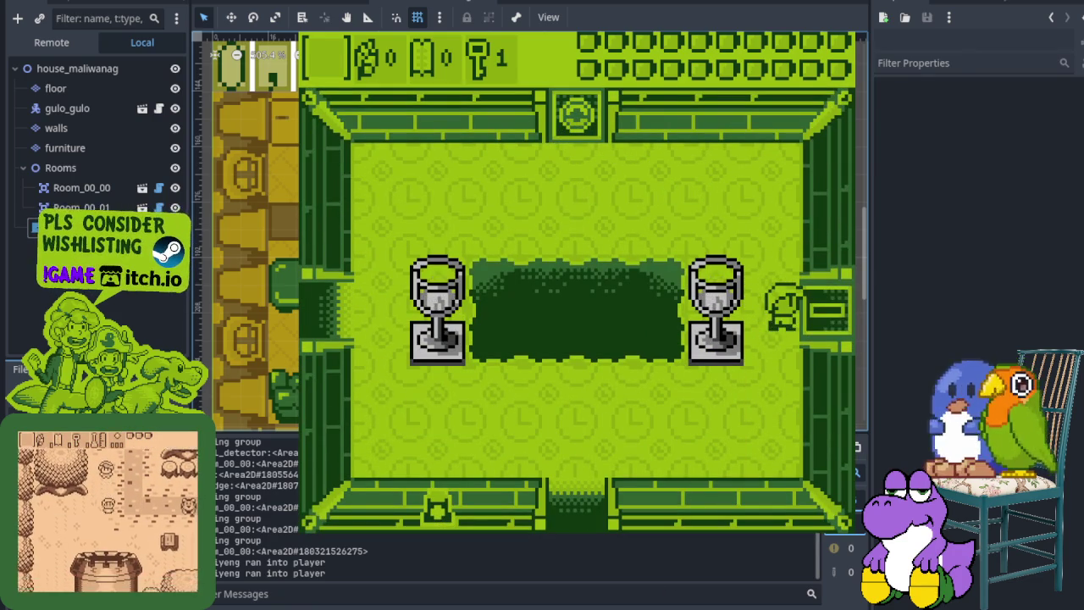
Unlock the right door, defeat the enemy with the sword, and head up into the next room
key(Right)
key(space)
key(Right)
key(Down)
key(Up)
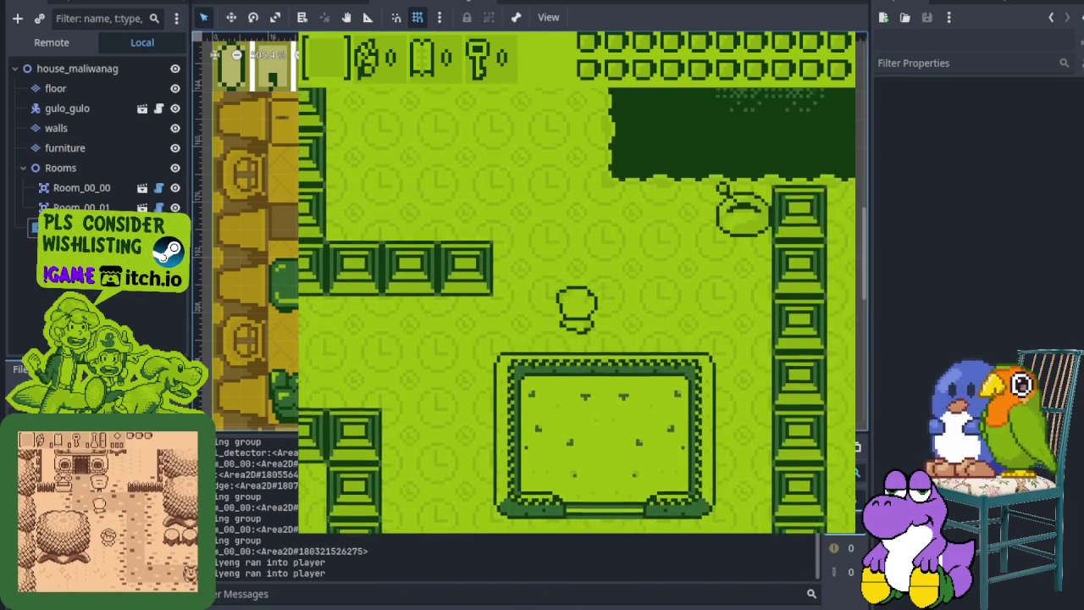
key(Up)
key(Up)
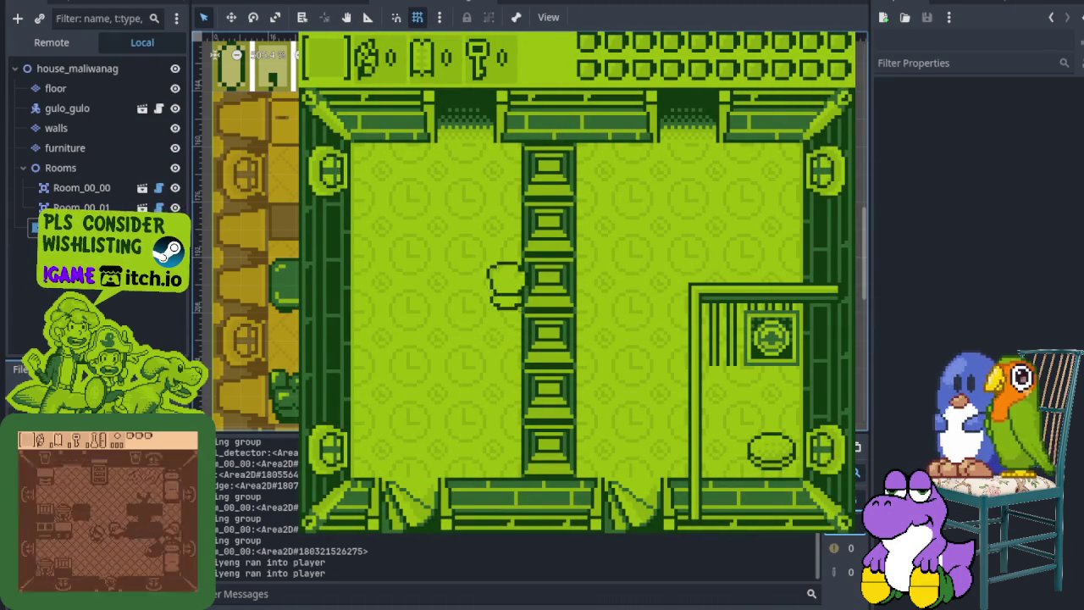
key(Up)
Walk through the top doorway, then the right doorway, and down into the next room
key(Left)
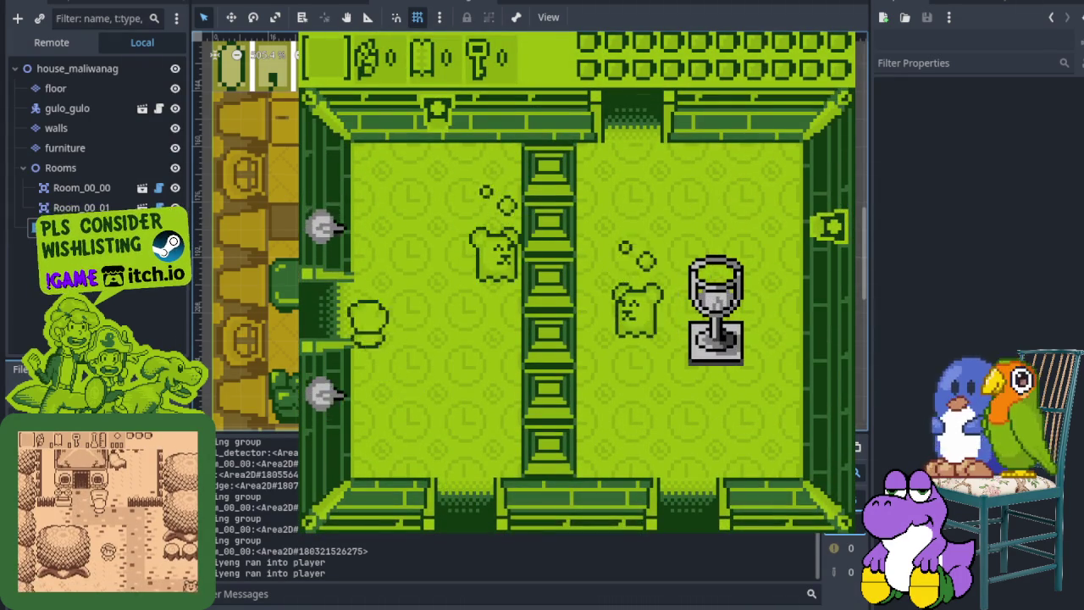
key(Right)
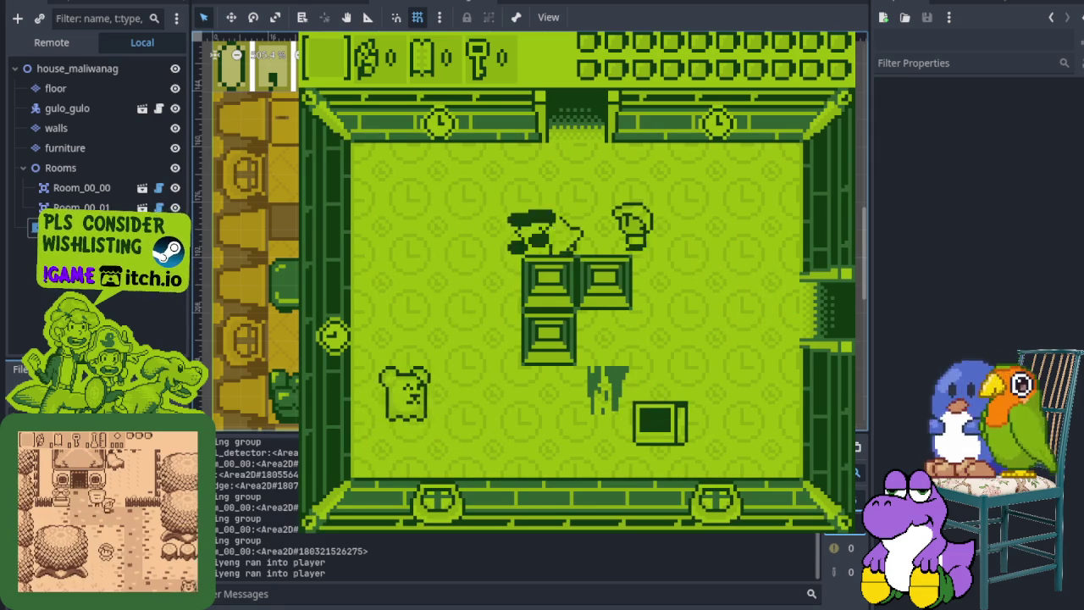
key(Up)
key(Left)
key(Up)
key(Right)
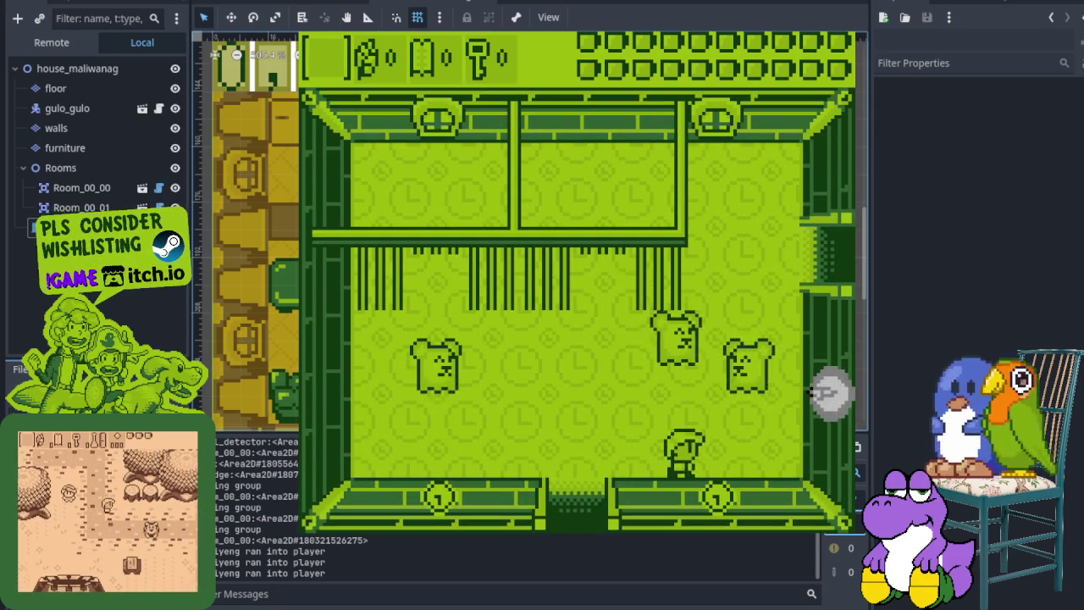
key(Up)
key(Right)
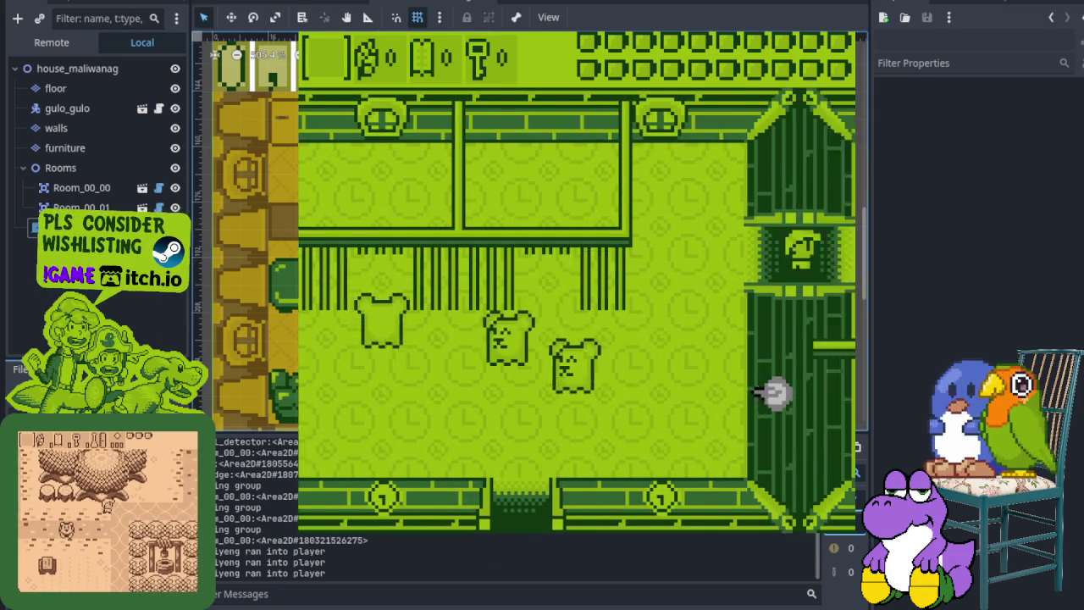
key(Right)
key(Down)
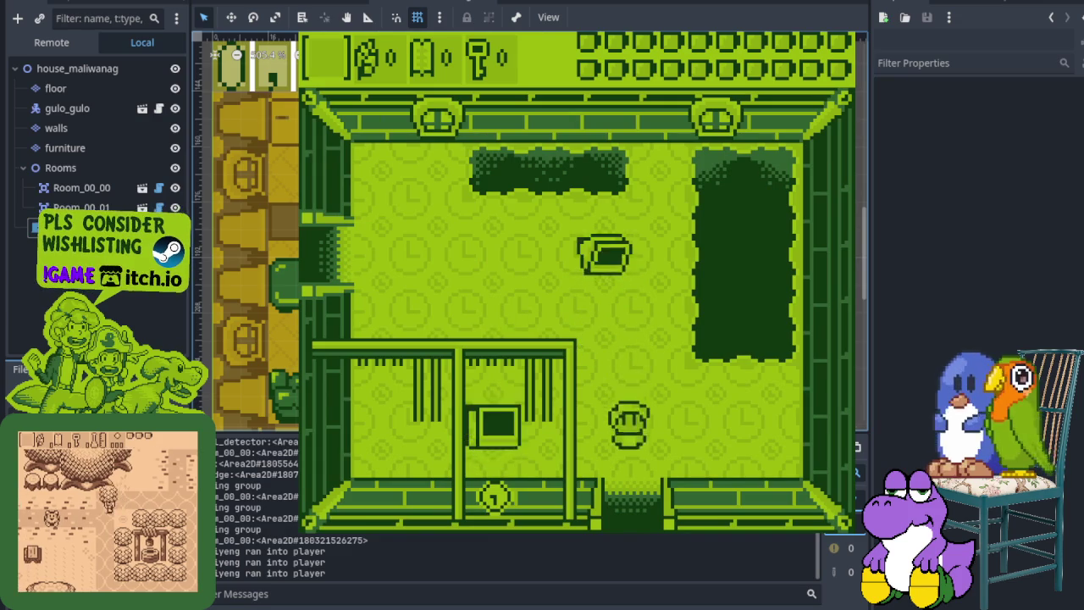
Walk past the trophy and down through the bottom doorway toward the pillar room's alcove
key(Right)
key(Down)
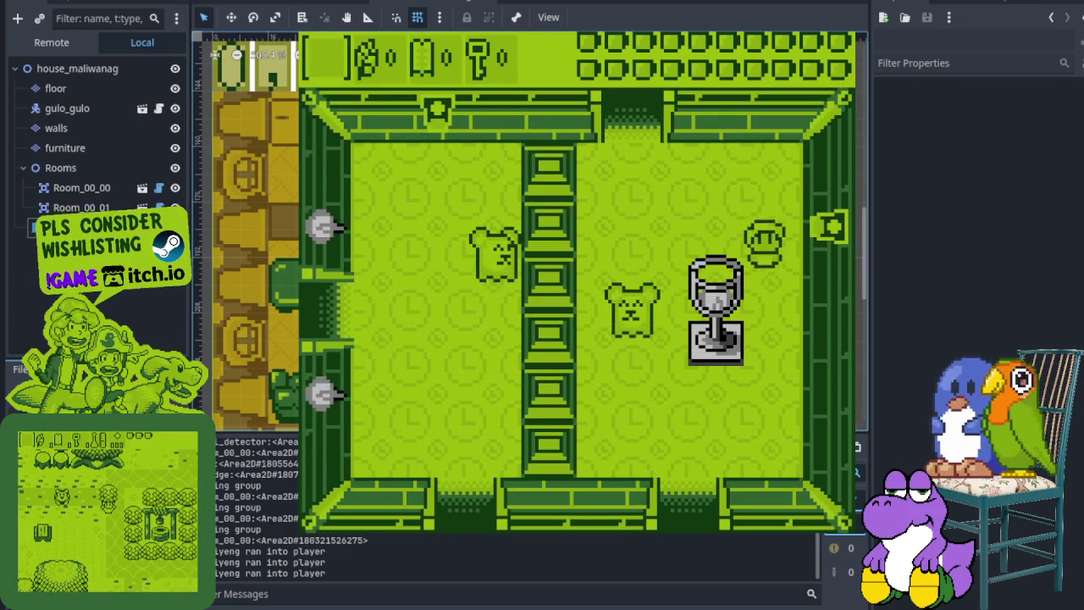
key(Left)
key(Down)
key(Right)
key(Down)
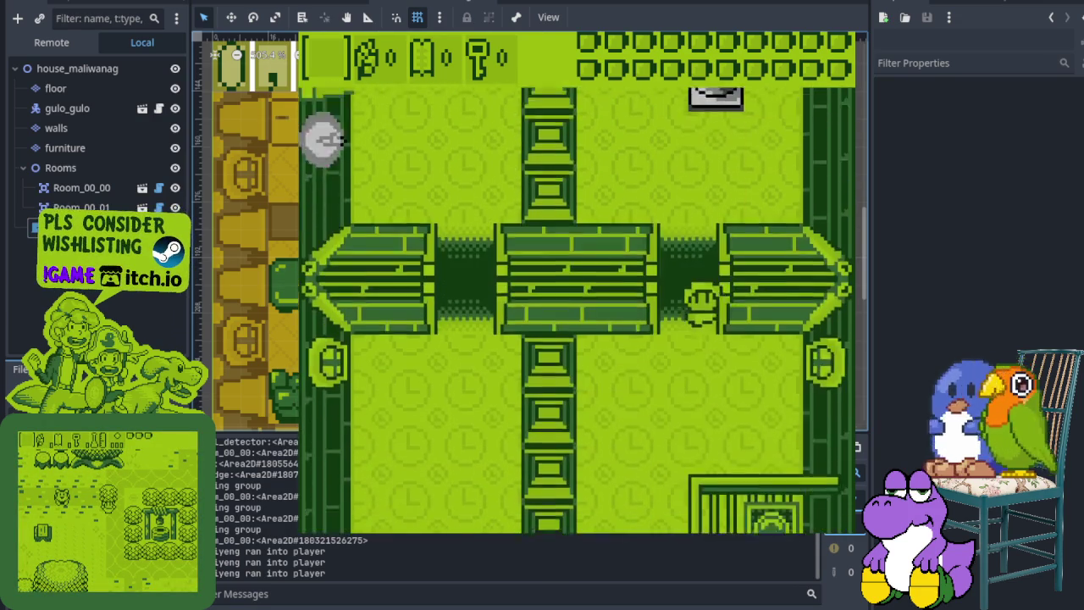
key(Down)
key(Right)
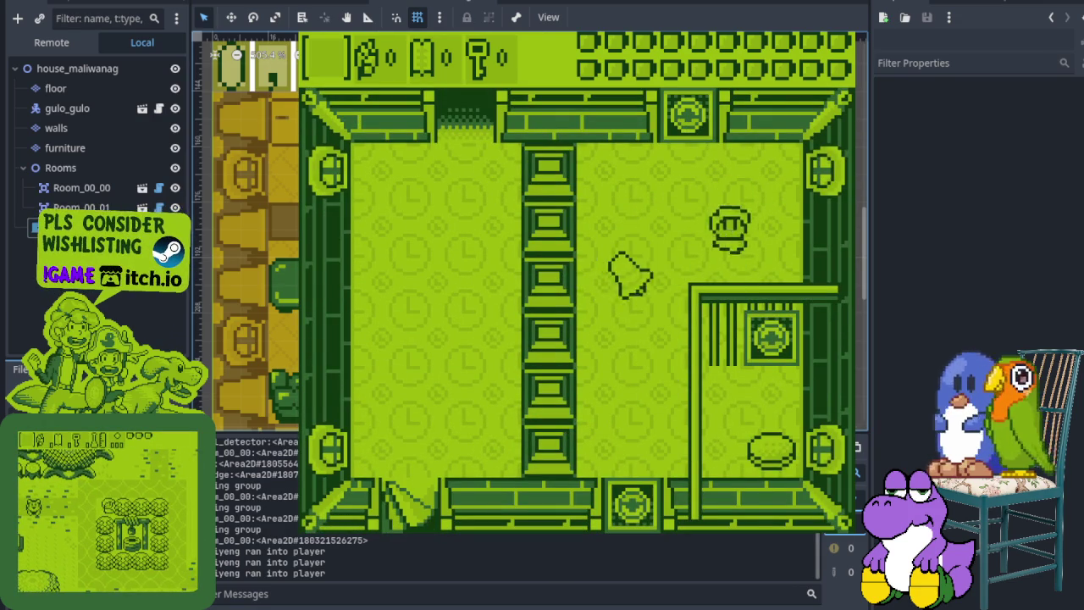
Dodge the bell ghost around the left pillar and swing the sword at it
key(Left)
key(Down)
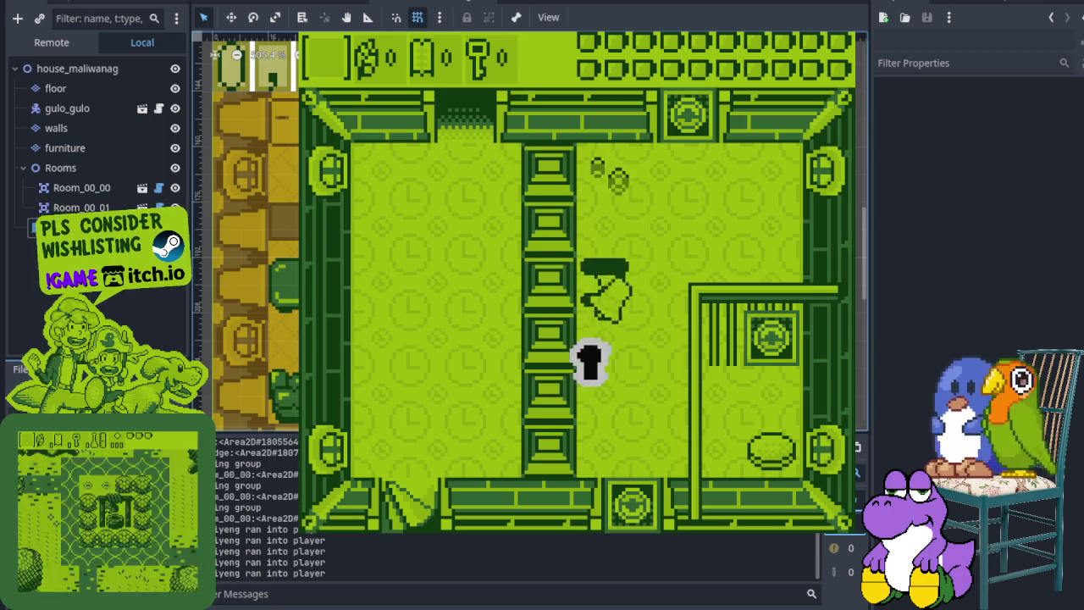
key(Up)
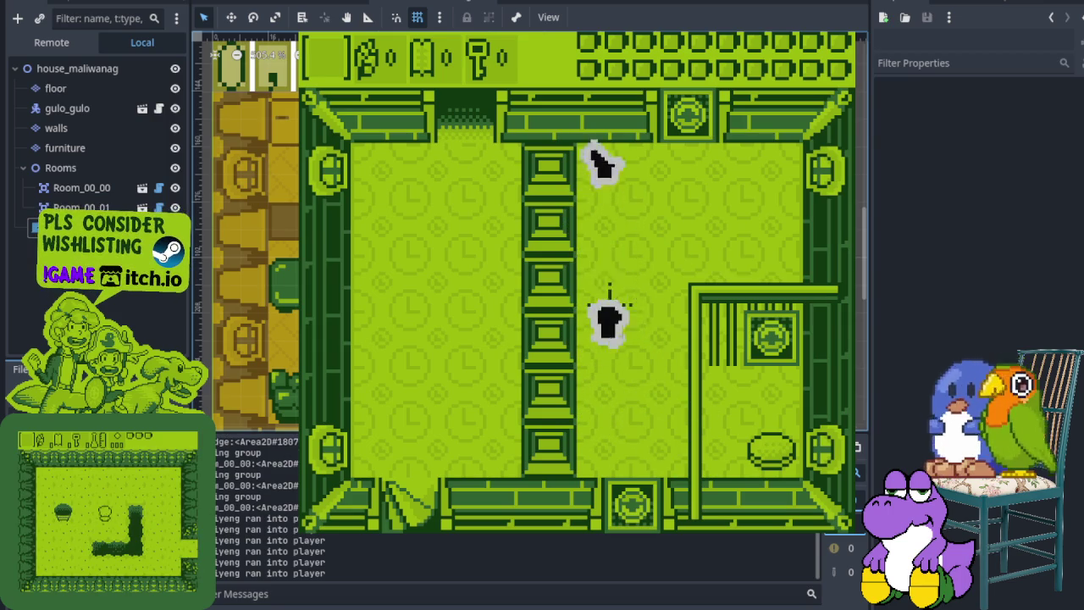
key(Up)
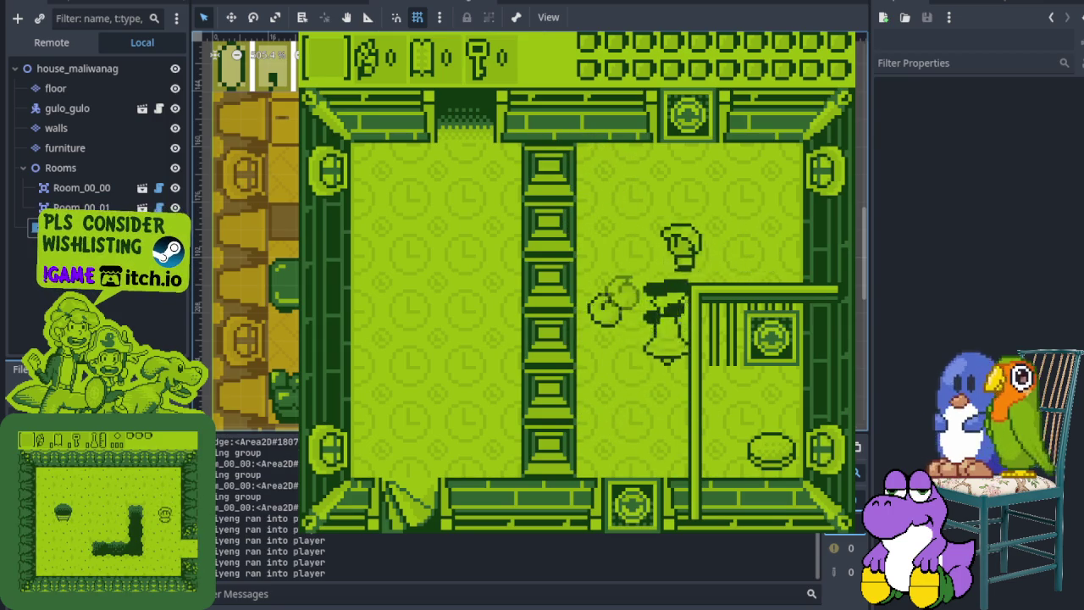
key(Down)
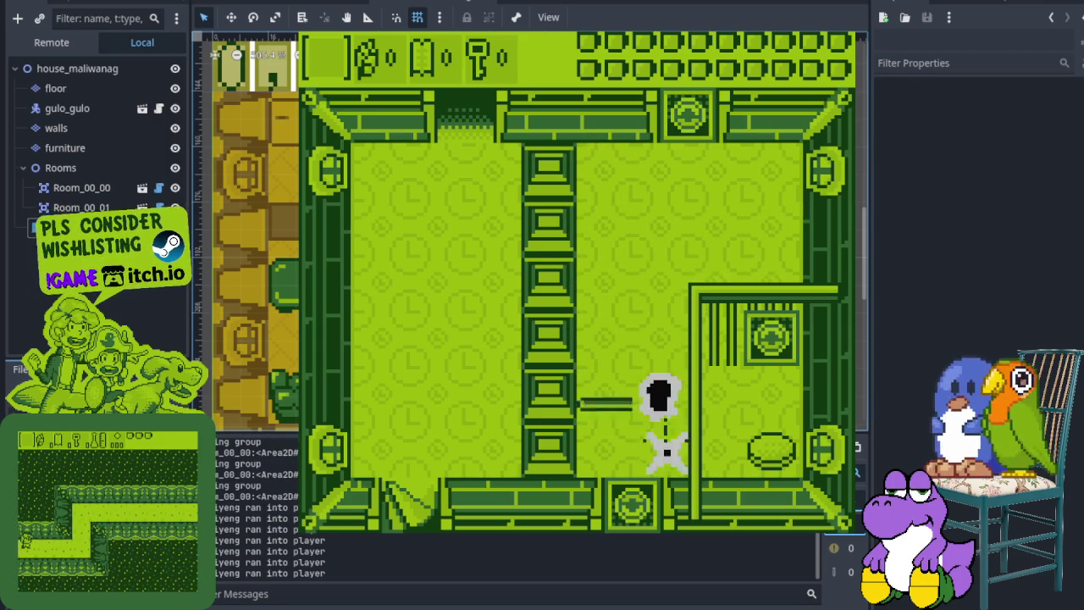
key(Up)
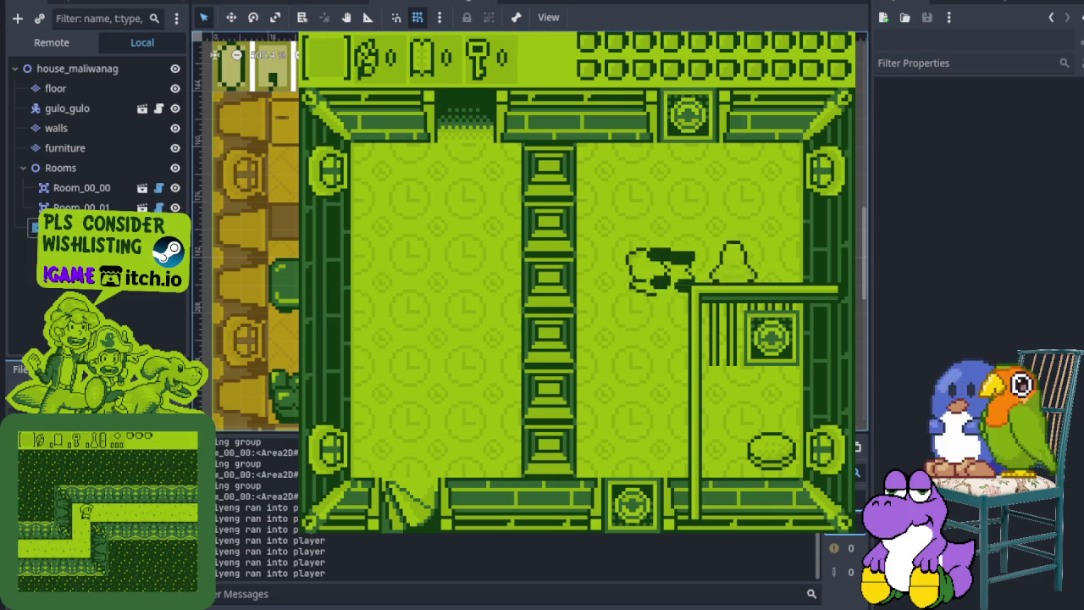
key(Right)
key(x)
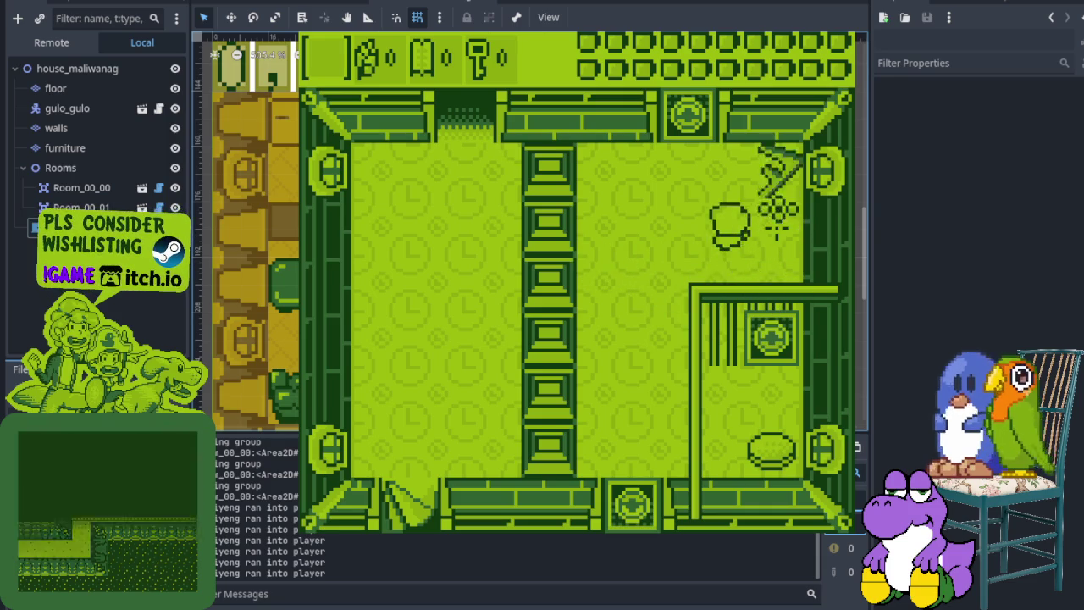
key(Left)
key(Down)
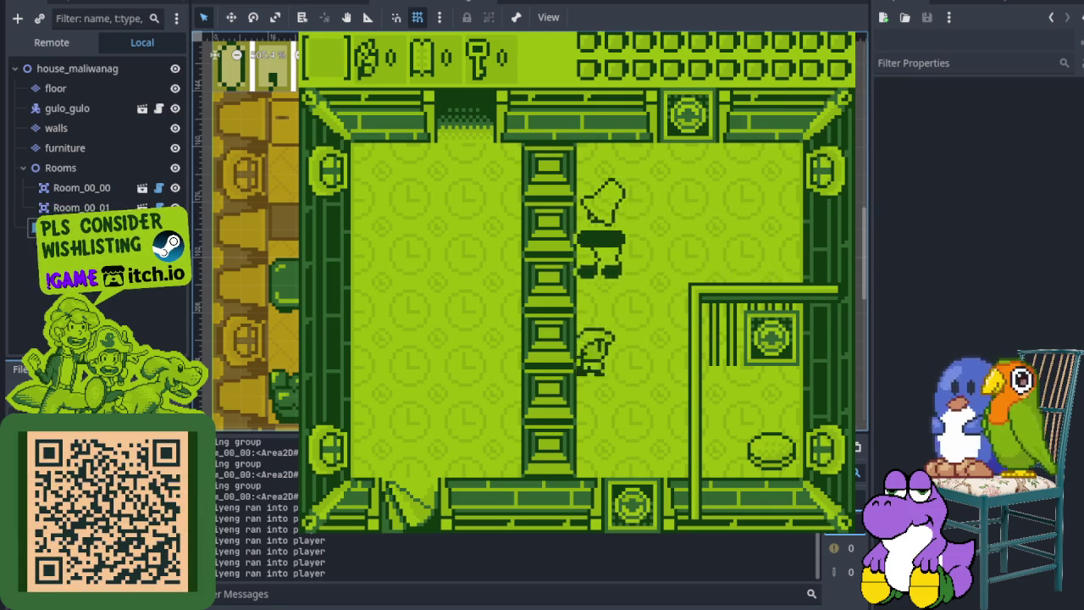
key(Up)
key(Right)
key(x)
Keep dodging up and down beside the pillar while fighting the bell ghost and sparkle enemy
key(Down)
key(Up)
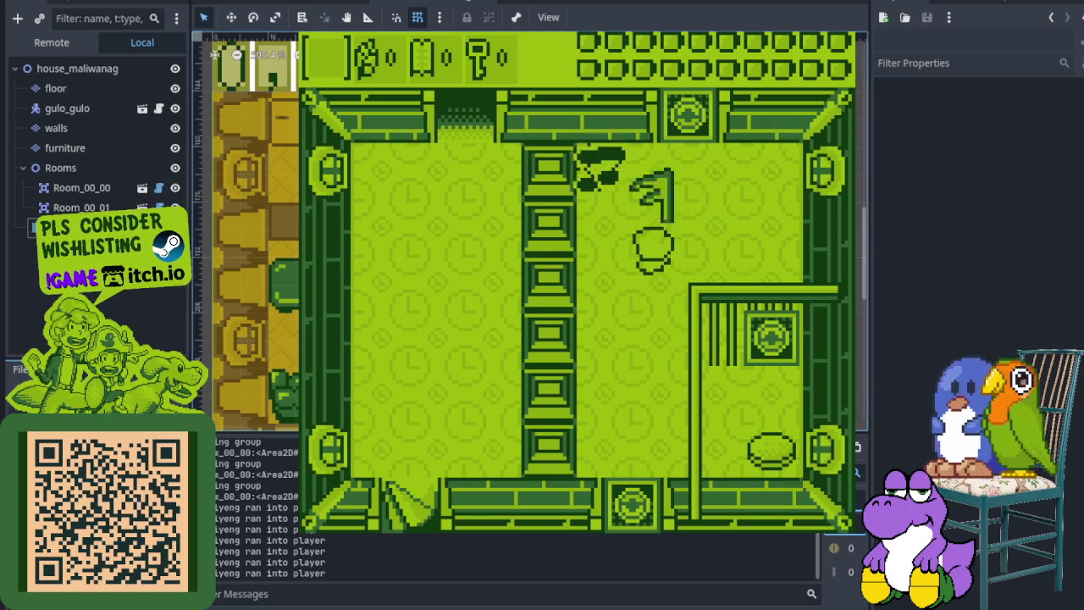
key(Down)
key(Up)
key(Left)
key(Right)
key(Down)
key(Up)
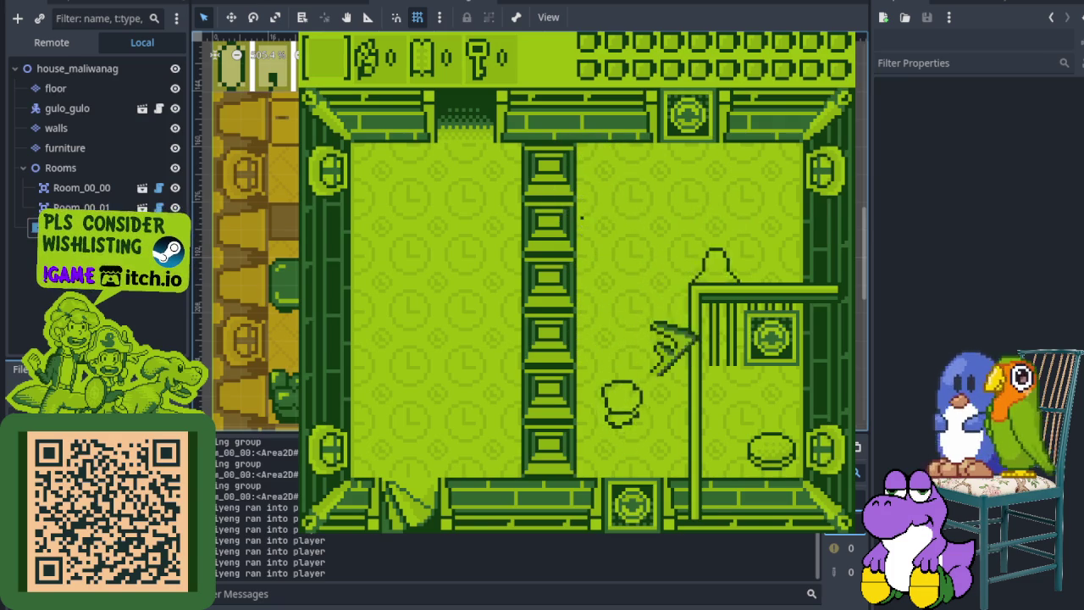
key(Right)
key(Left)
key(Up)
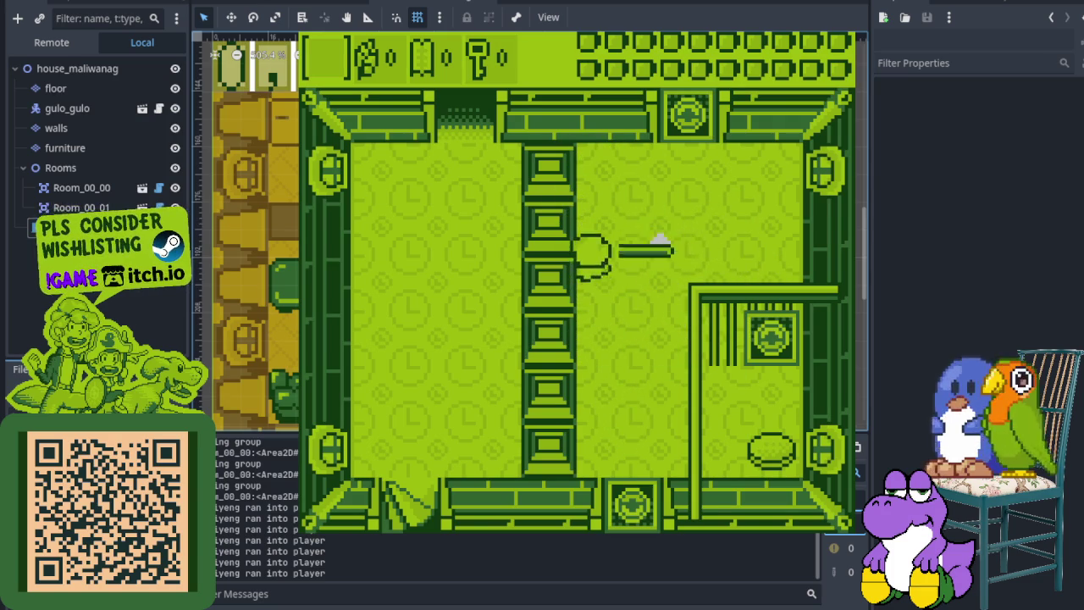
key(Right)
key(Down)
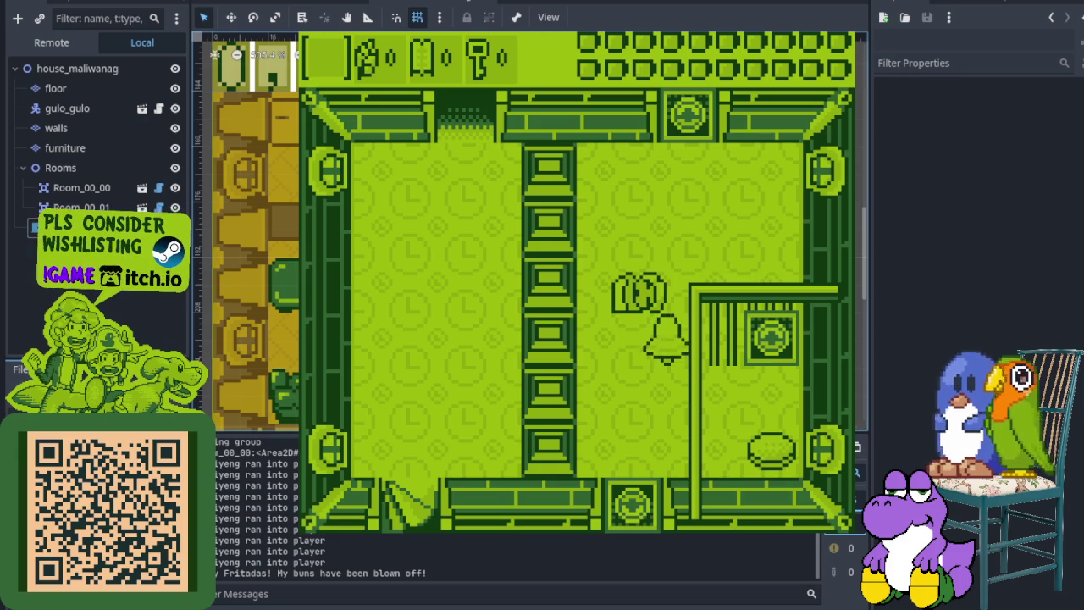
Move down and strike the bear enemies until they are defeated
key(Down)
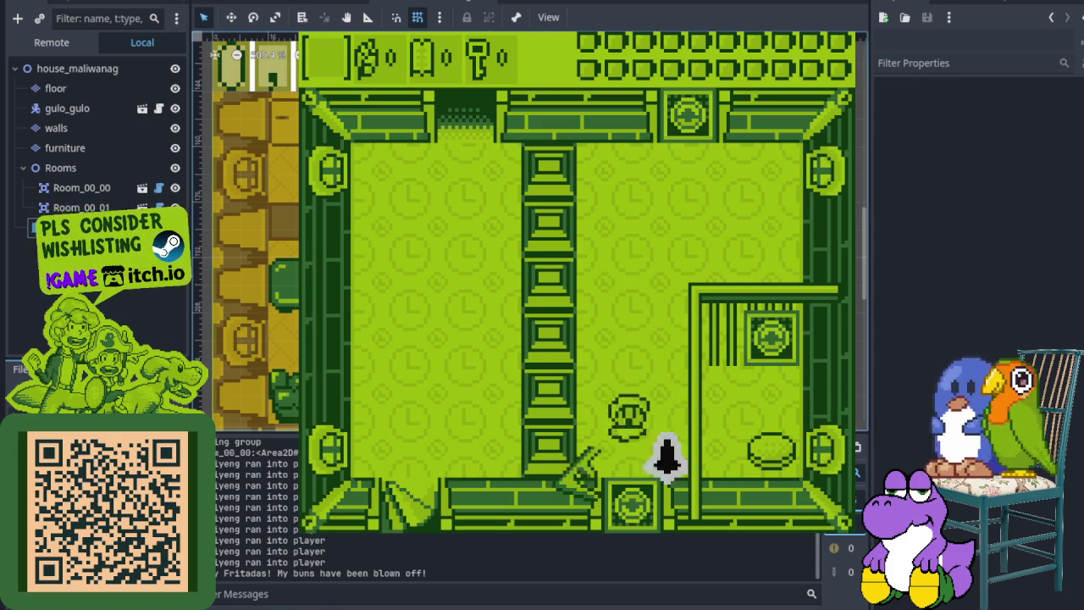
key(Up)
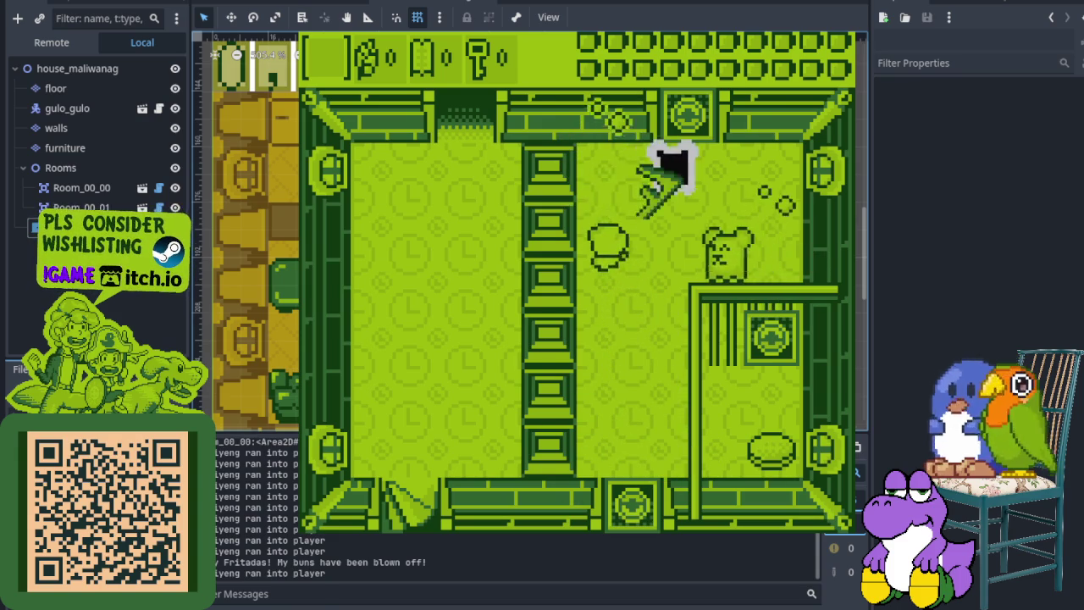
key(Right)
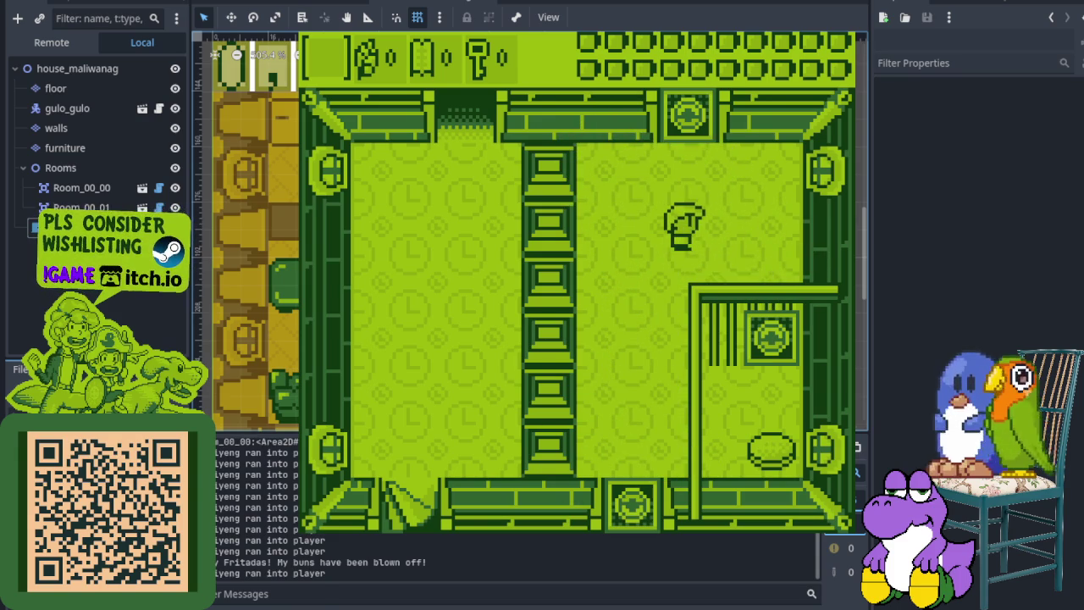
key(Left)
key(Down)
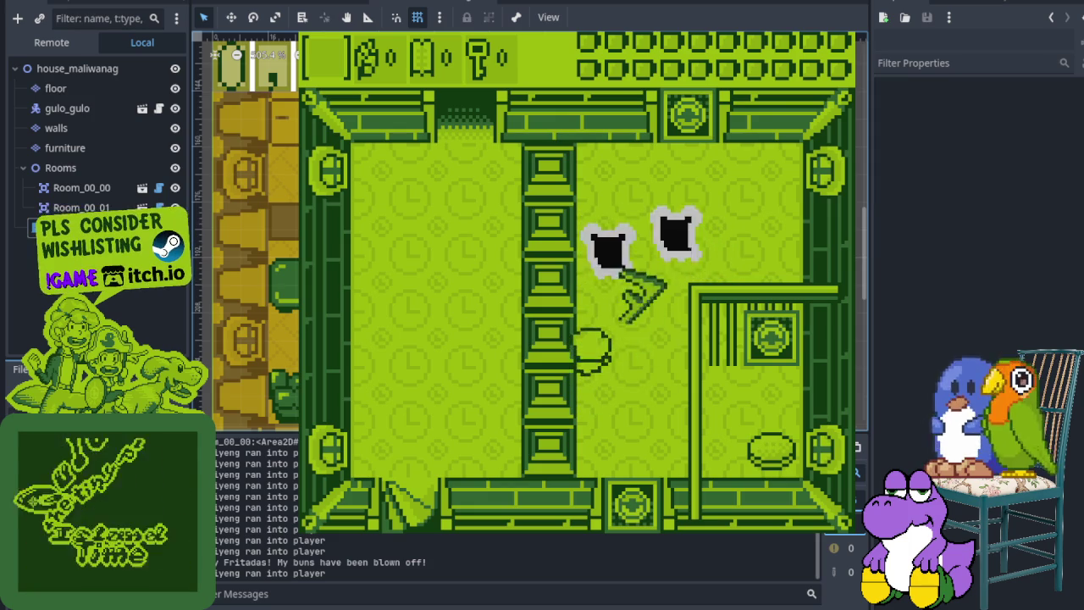
key(Right)
key(Up)
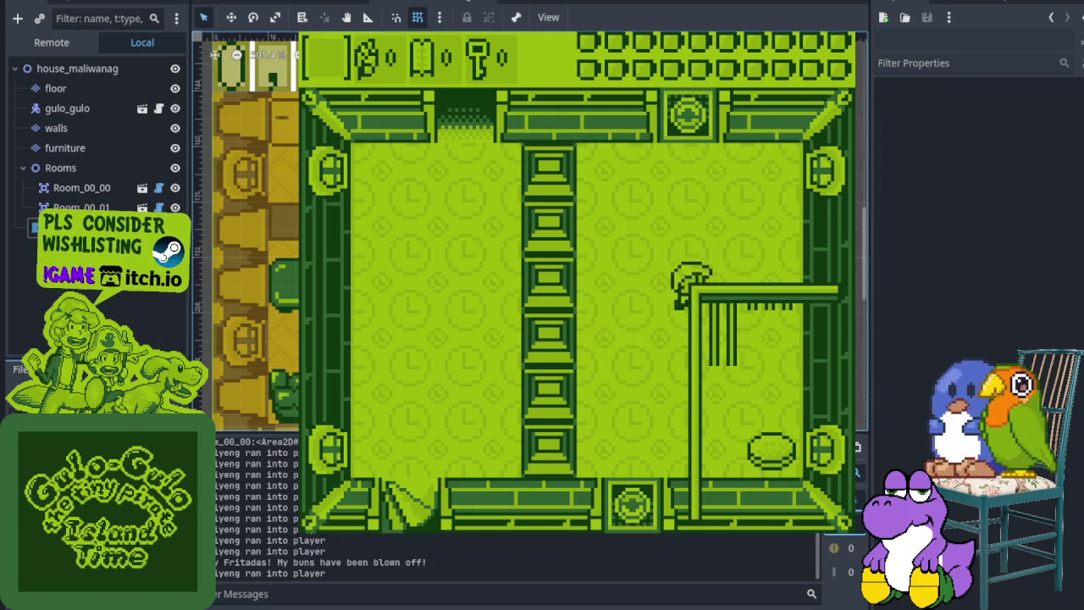
Exit through the bottom doorway and walk into the tree-filled rooms, backing away from an enemy
key(Down)
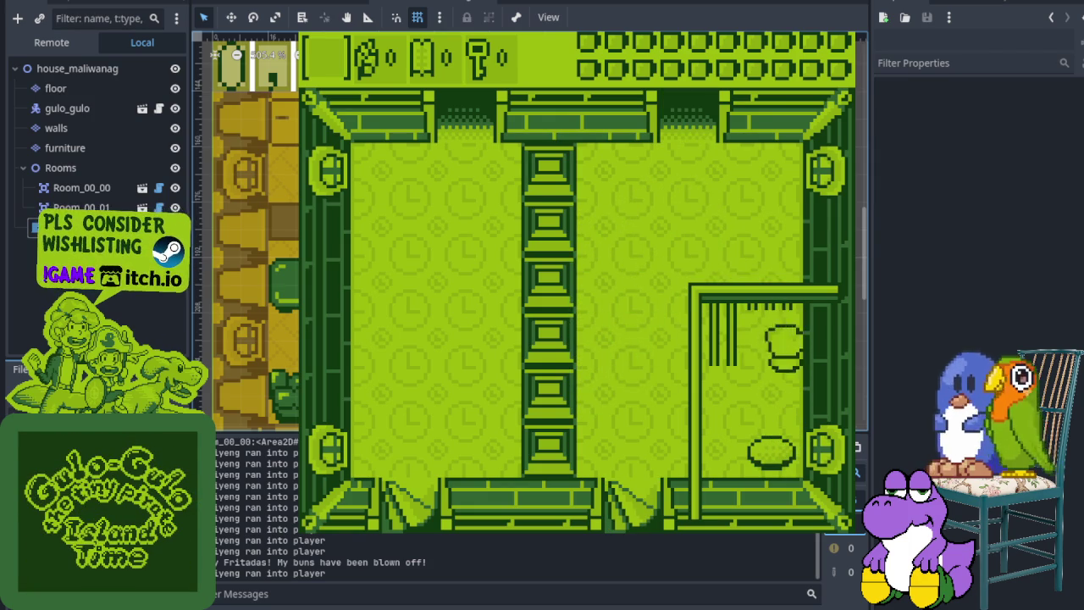
key(Down)
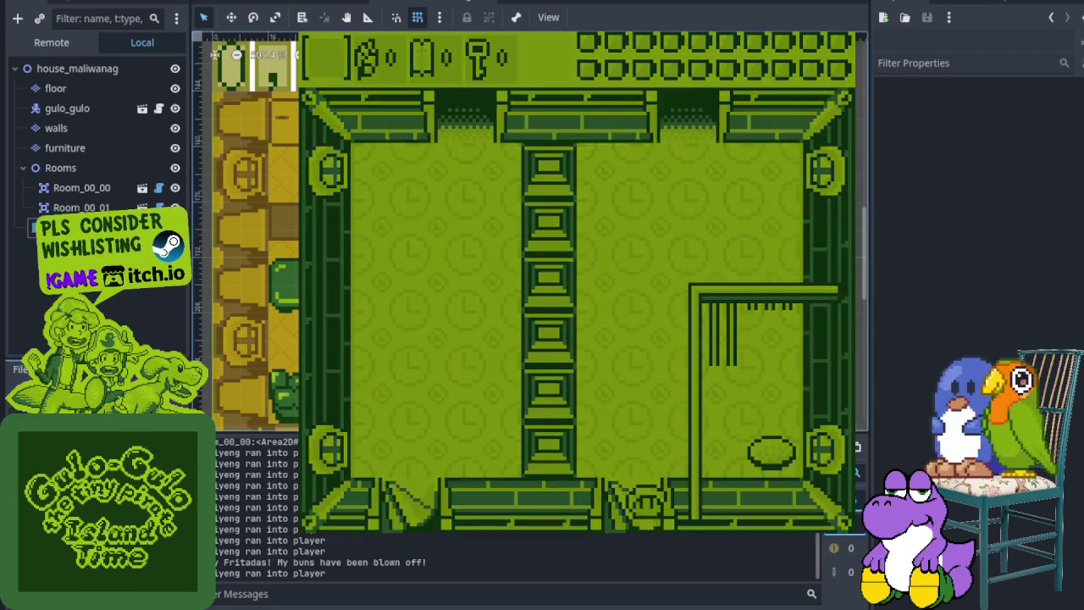
key(Down)
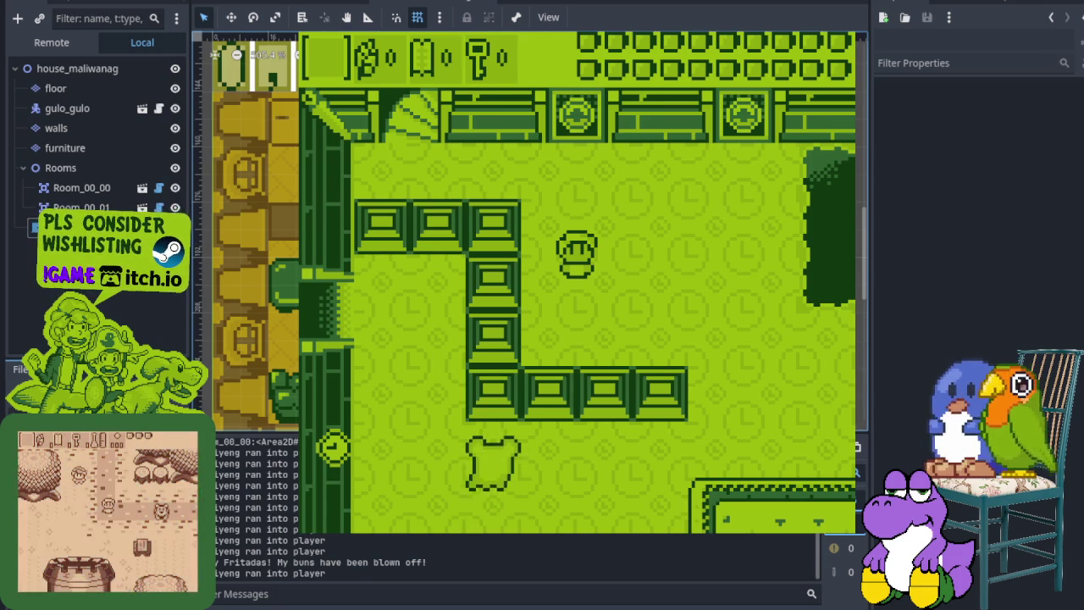
key(Down)
key(Up)
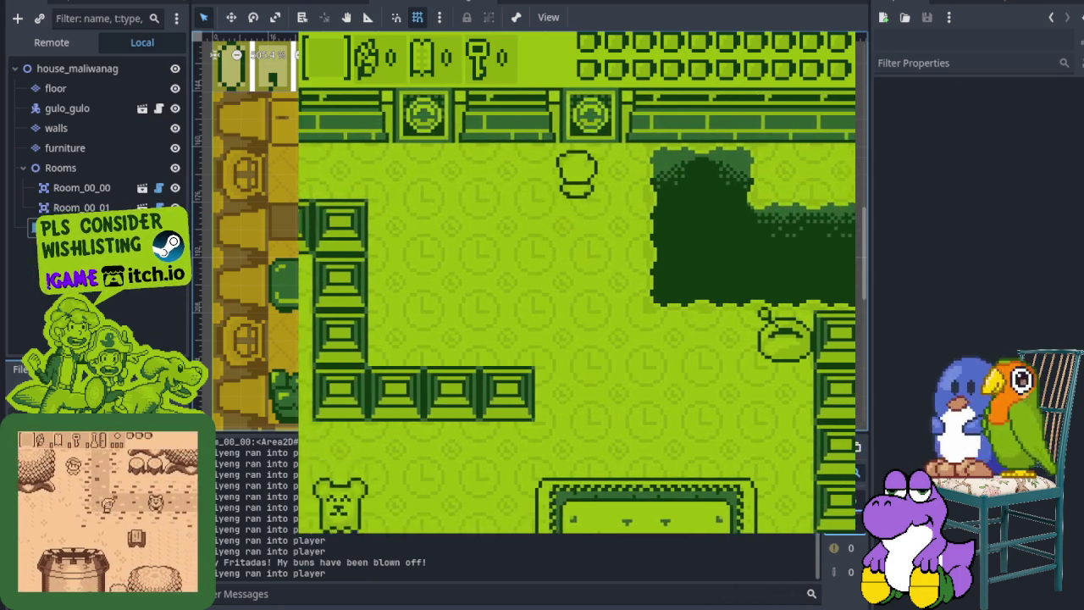
key(Down)
key(Right)
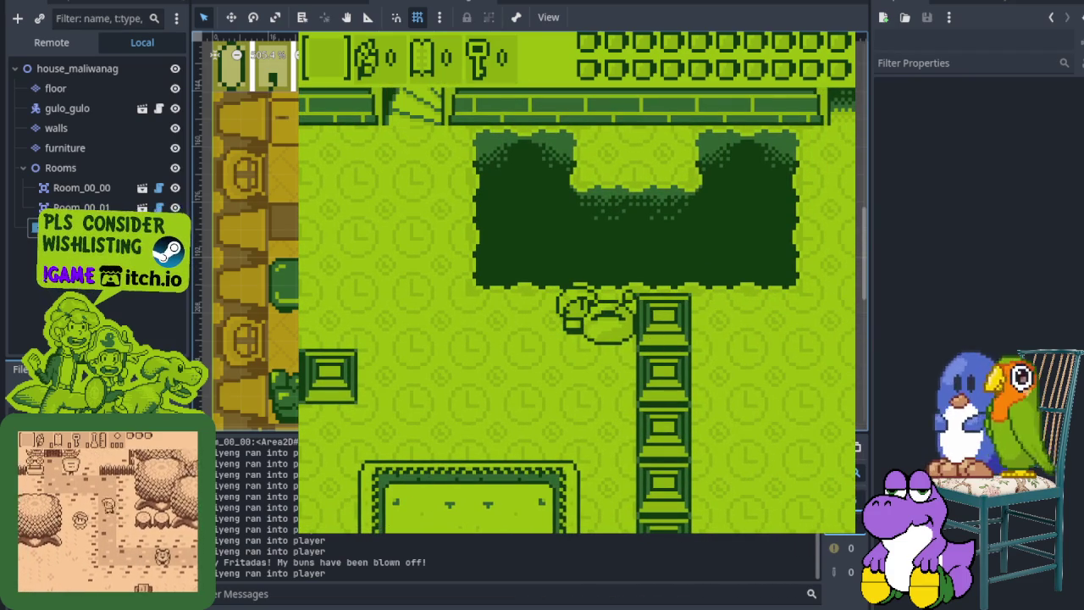
key(Up)
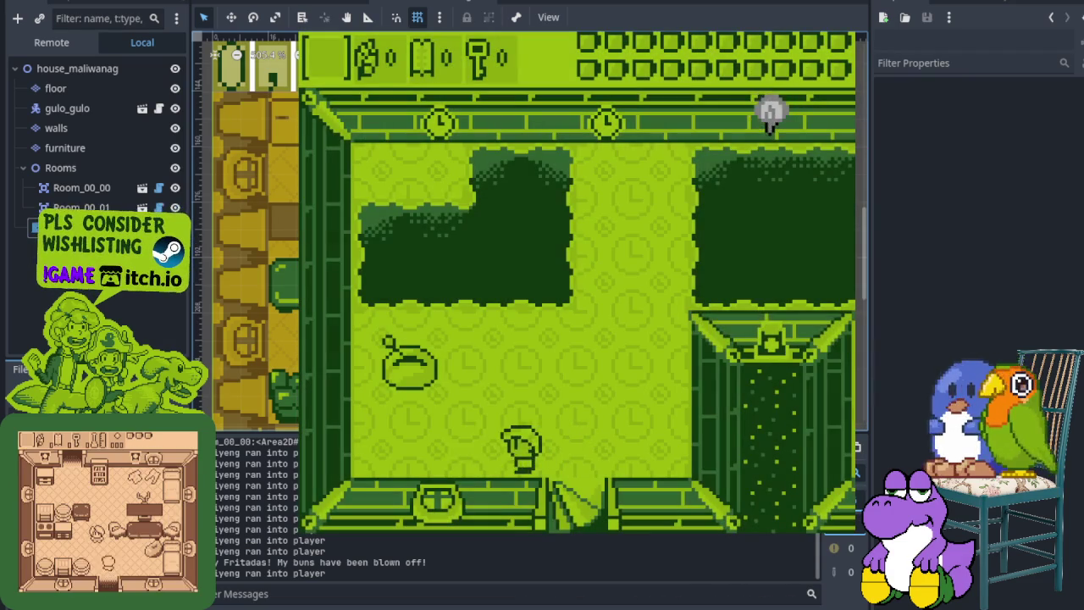
Walk up and right, attack the enemy, and leave through the right doorway
key(Up)
key(Right)
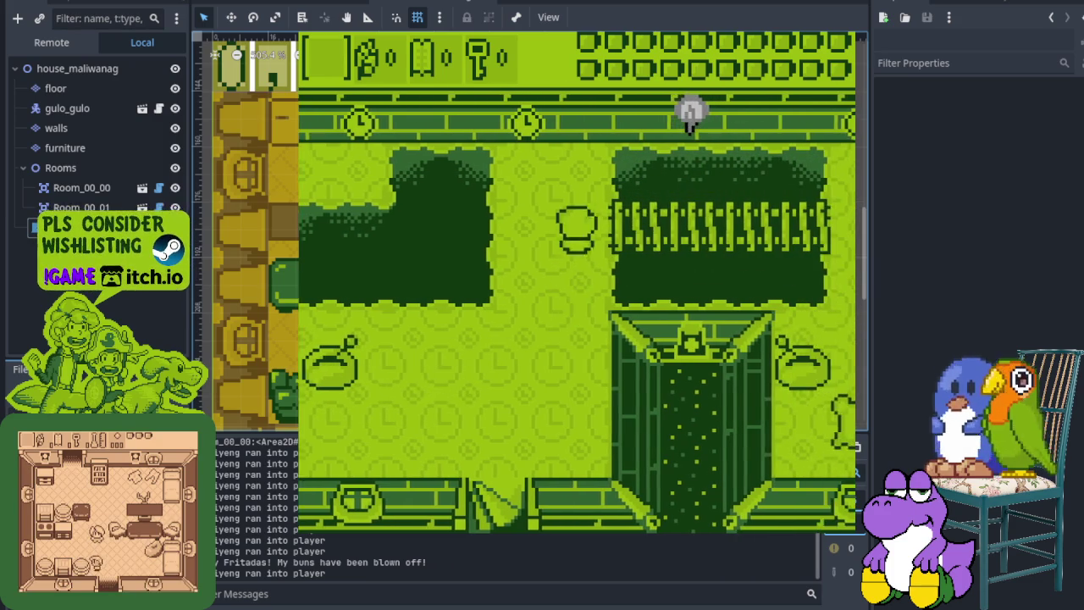
key(Right)
key(Down)
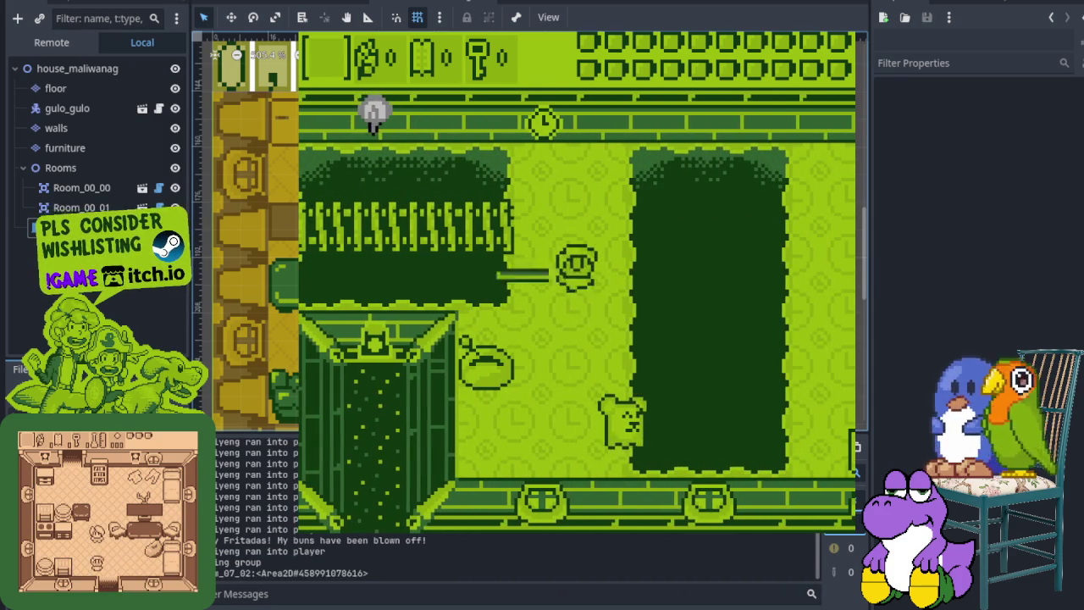
key(Left)
key(Up)
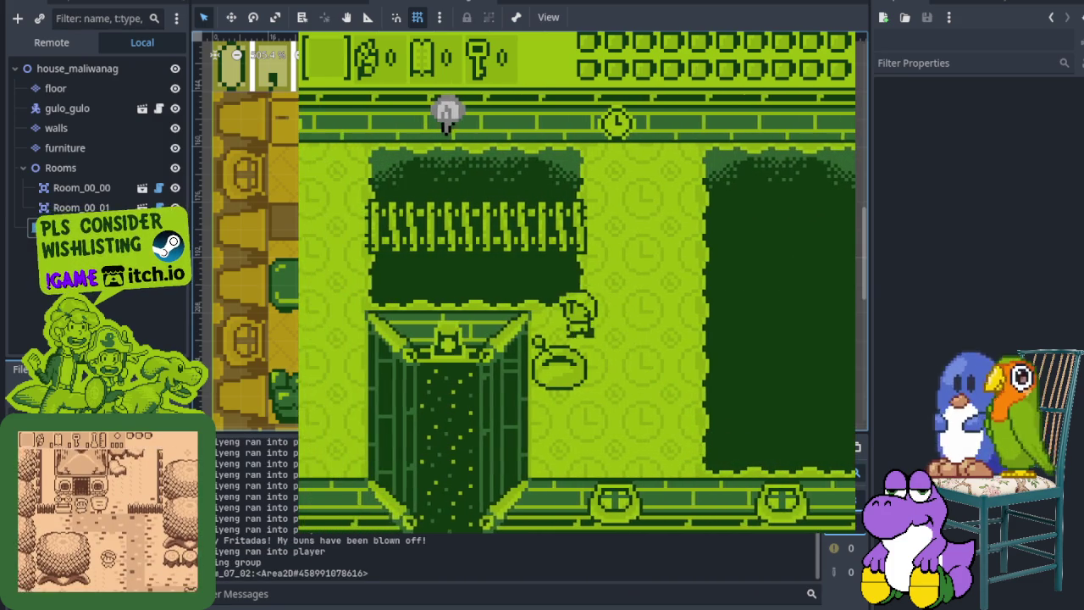
key(Right)
key(Down)
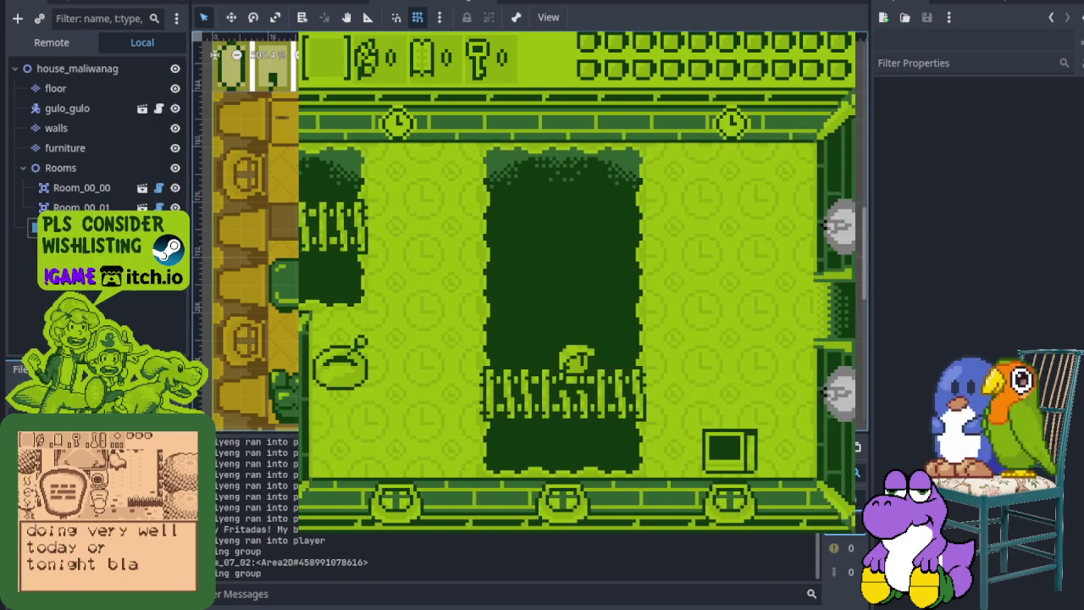
key(Right)
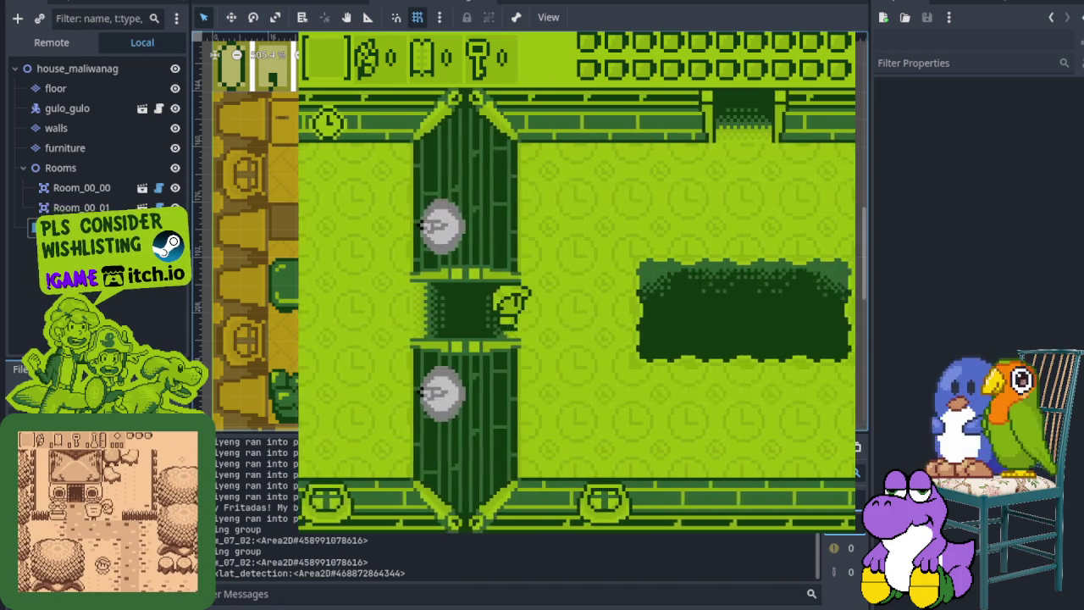
Cross the next room toward the top doorway, stepping side to side
key(Right)
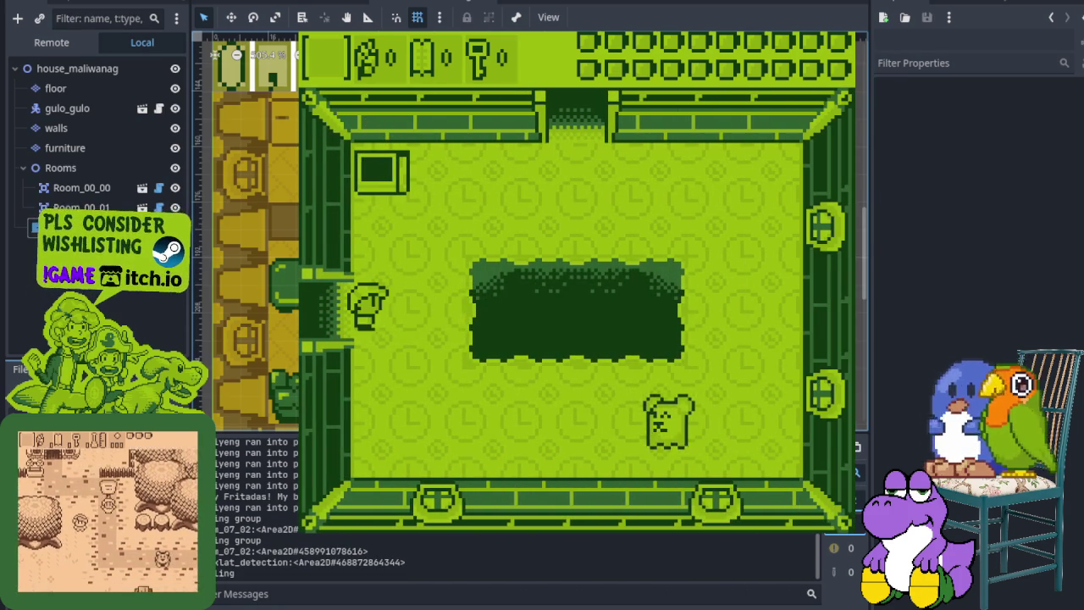
key(Up)
key(Right)
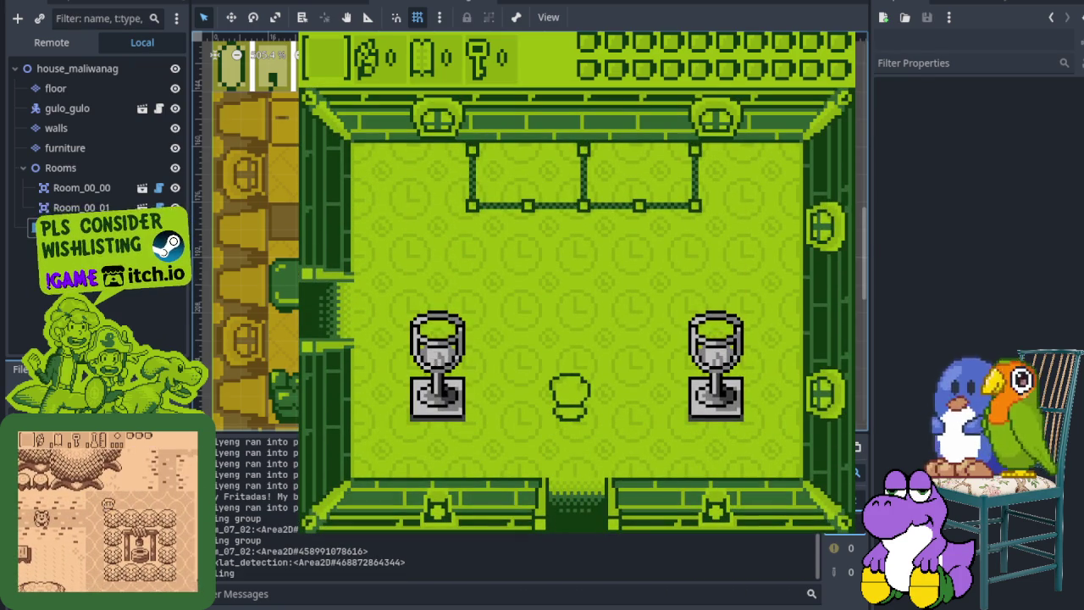
key(Up)
key(Right)
key(Left)
key(Right)
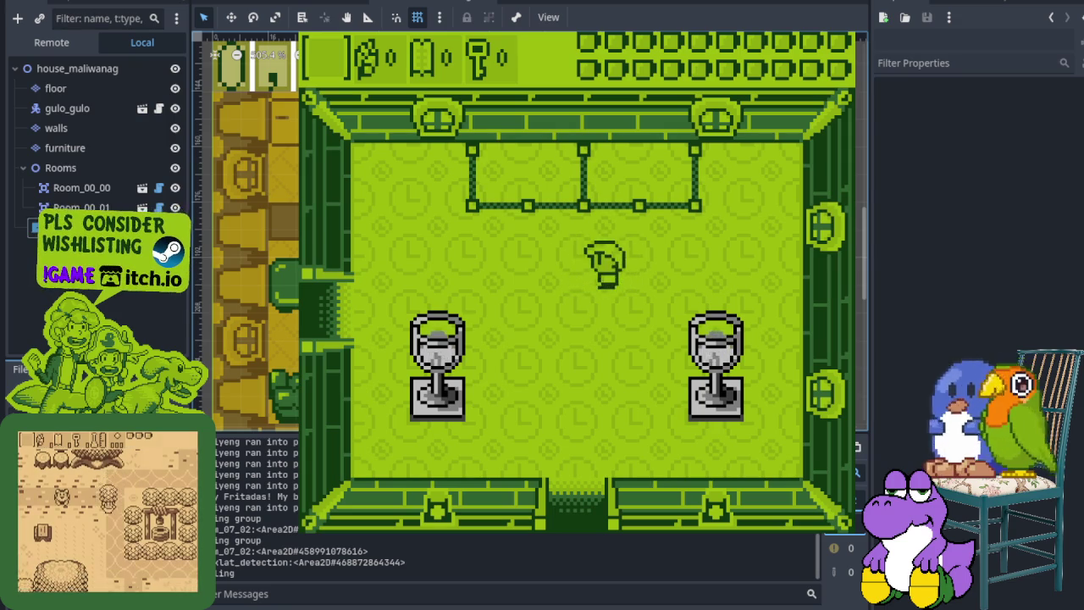
key(Left)
key(Left)
key(Down)
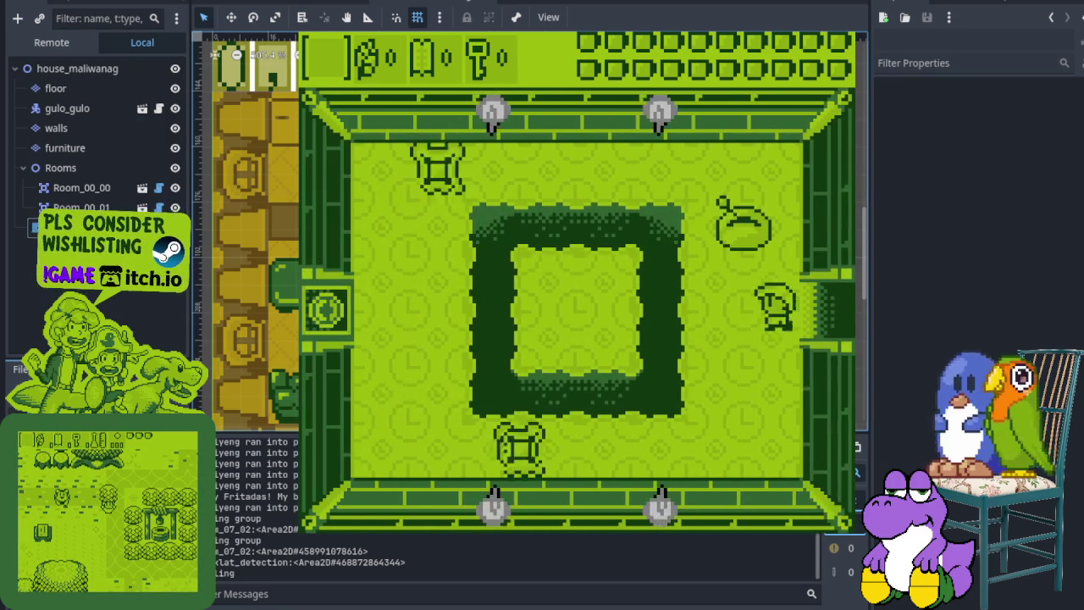
Walk past the pot and out through the left doorway into the new room
key(Up)
key(Left)
key(Down)
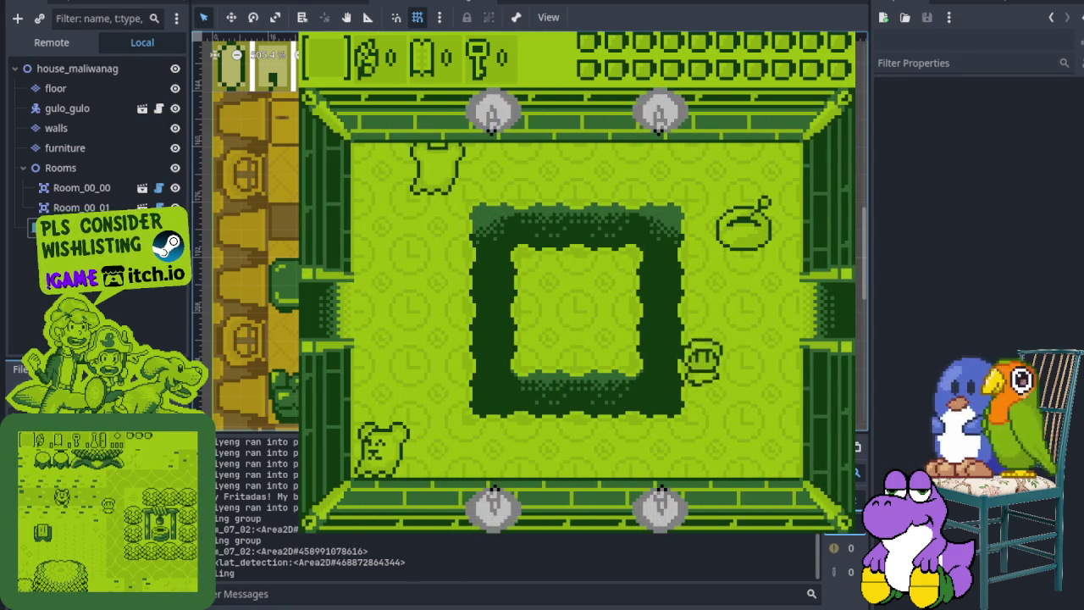
key(Left)
key(Up)
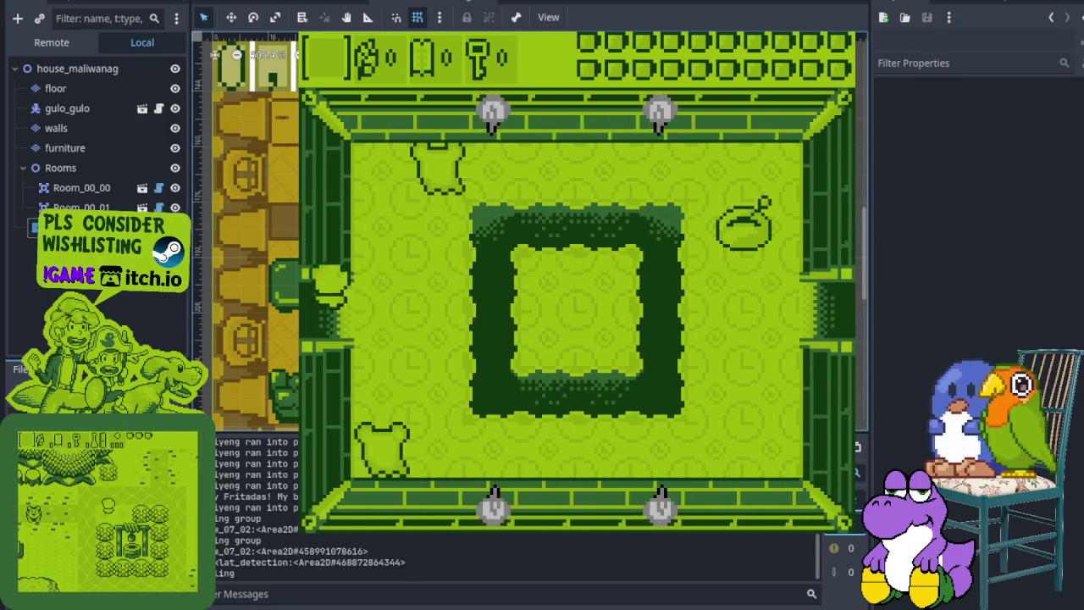
key(Left)
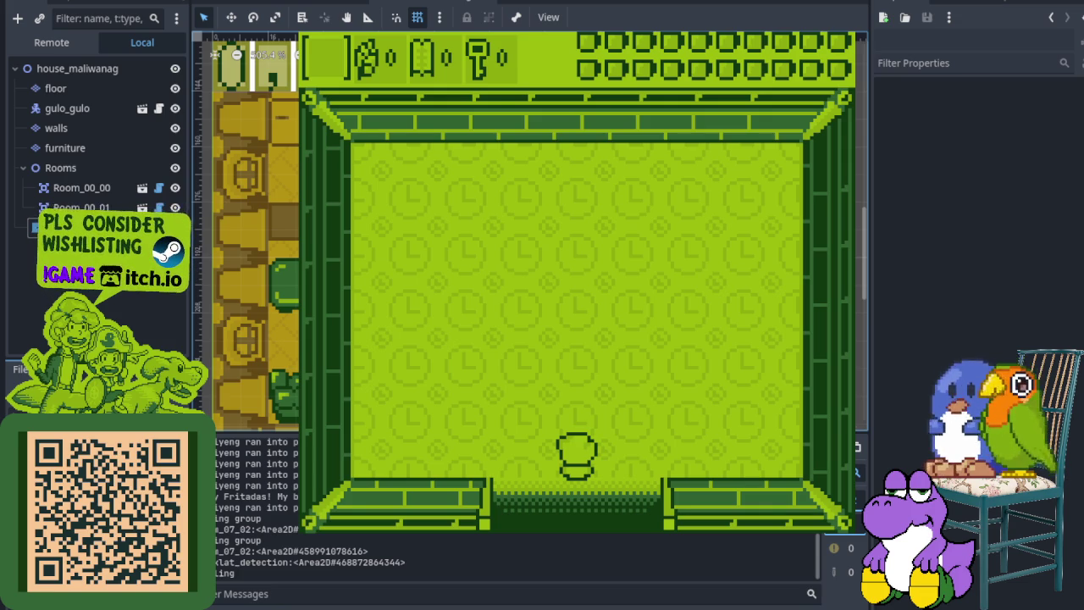
Stop the running game with F8 and switch over to Aseprite
key(F8)
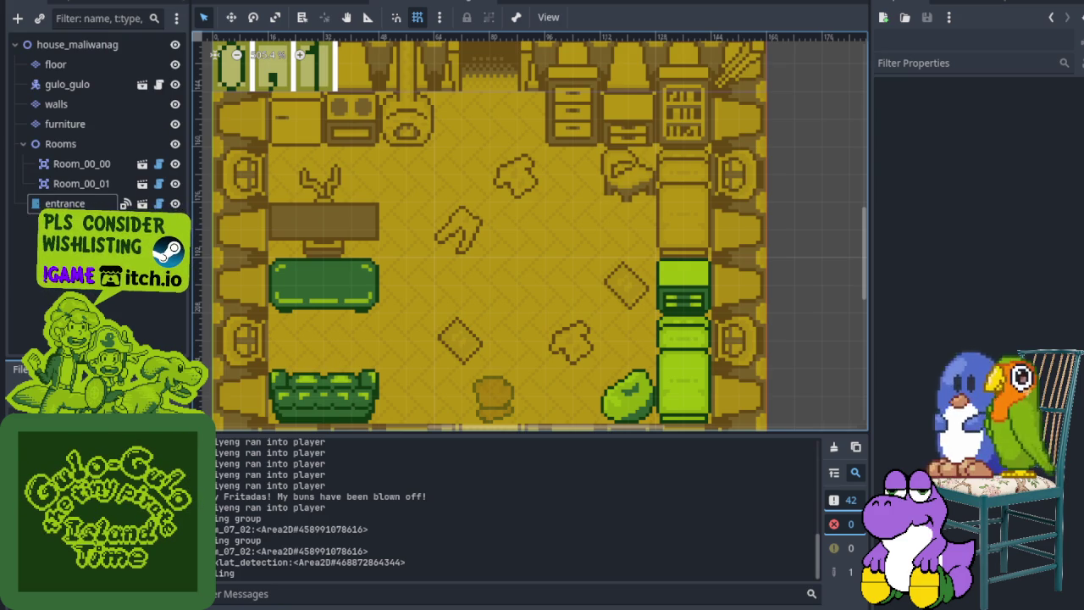
key(alt+Tab)
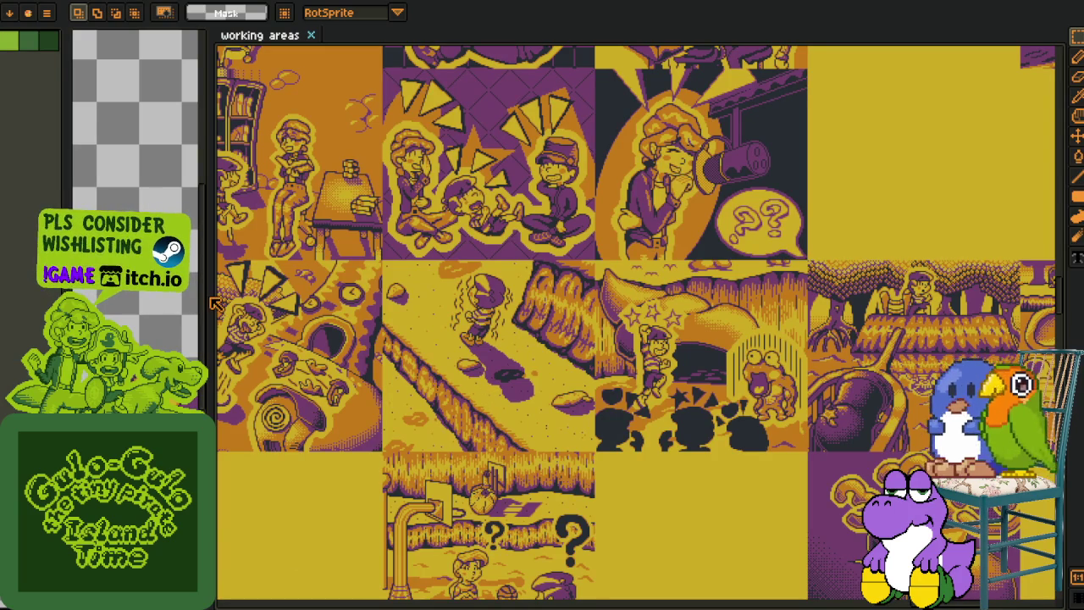
Enlarge the chest-and-kid sprite panel to inspect it, then shrink it back for the working areas sheet
drag(209, 296, 627, 296)
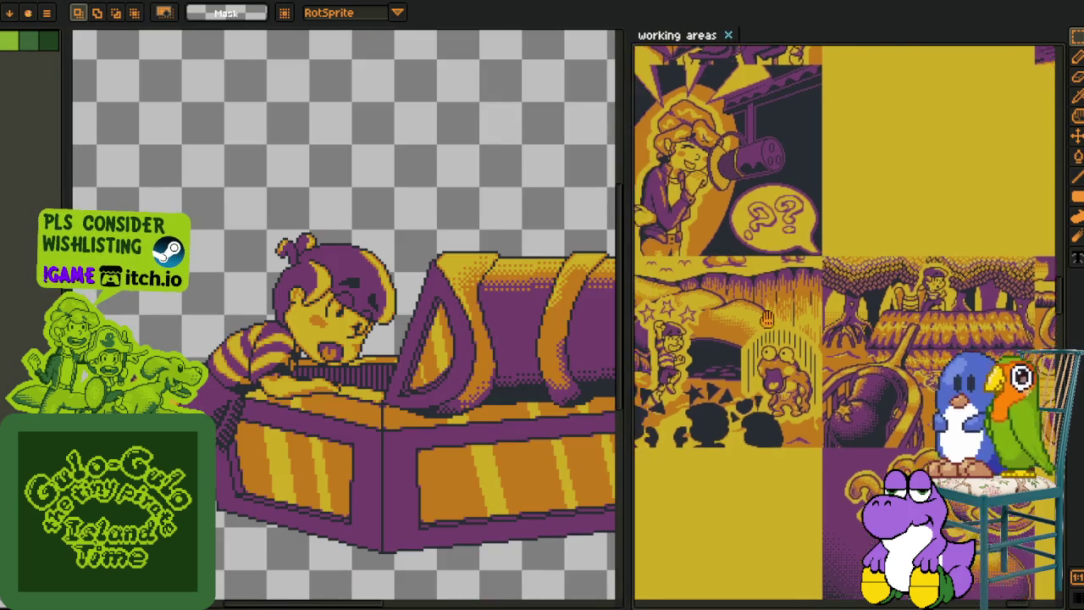
scroll(847, 322, left, 5)
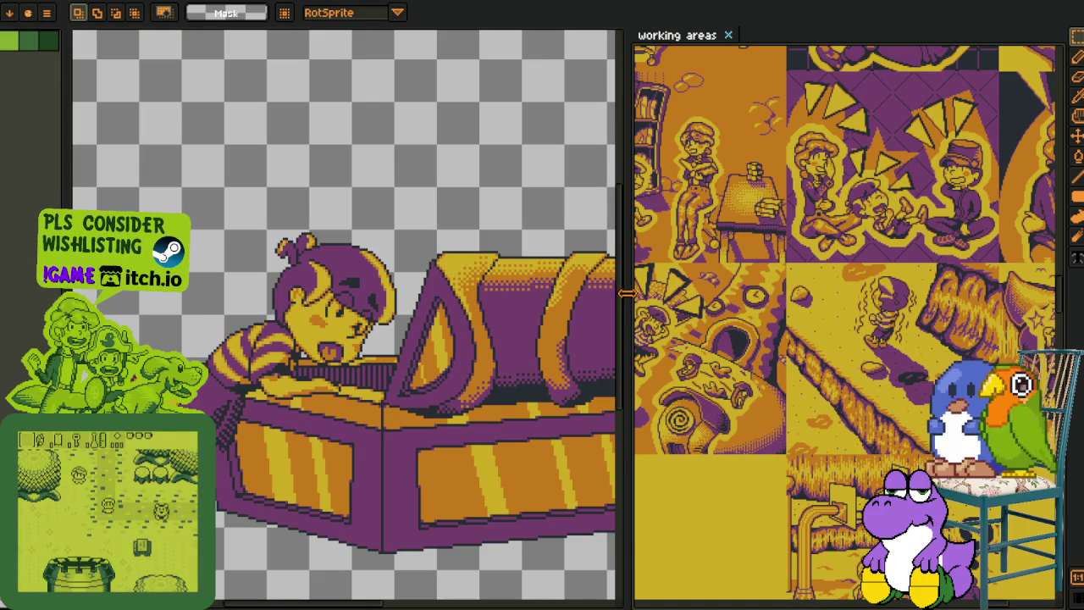
drag(625, 293, 790, 291)
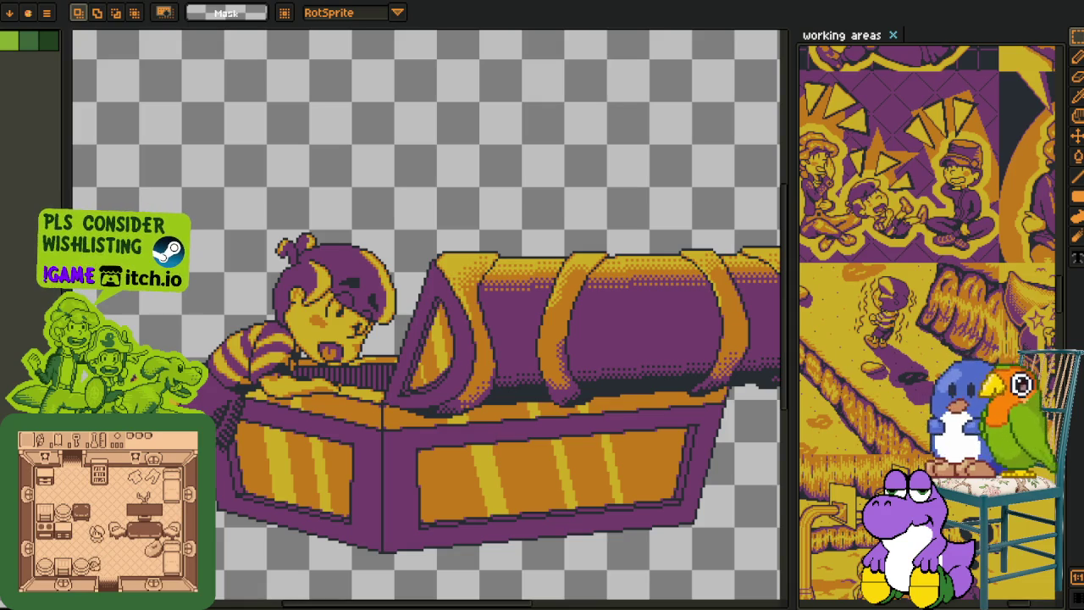
drag(795, 289, 362, 289)
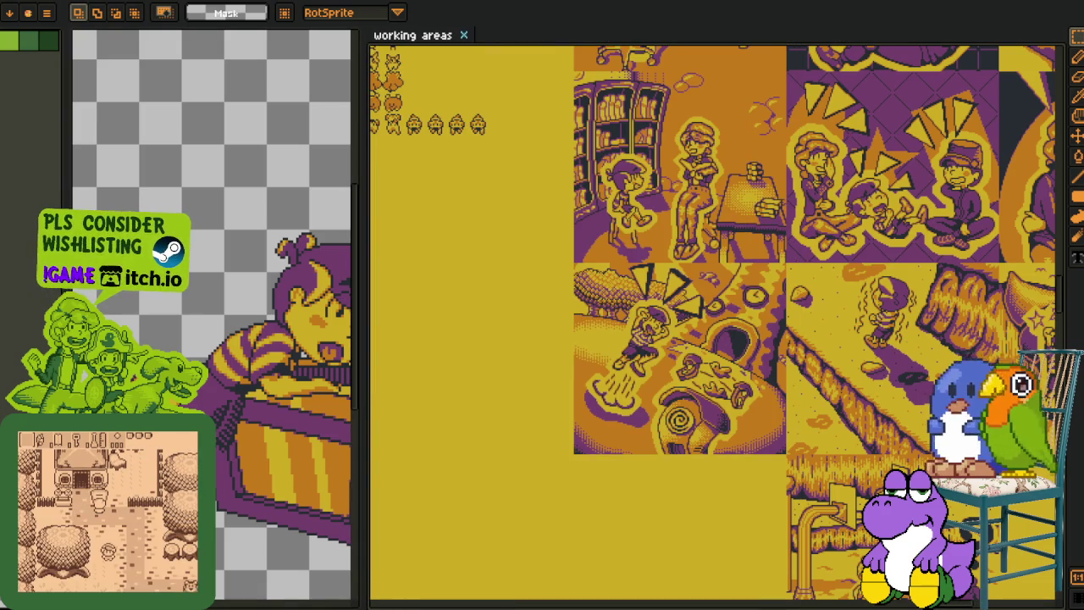
scroll(593, 271, down, 2)
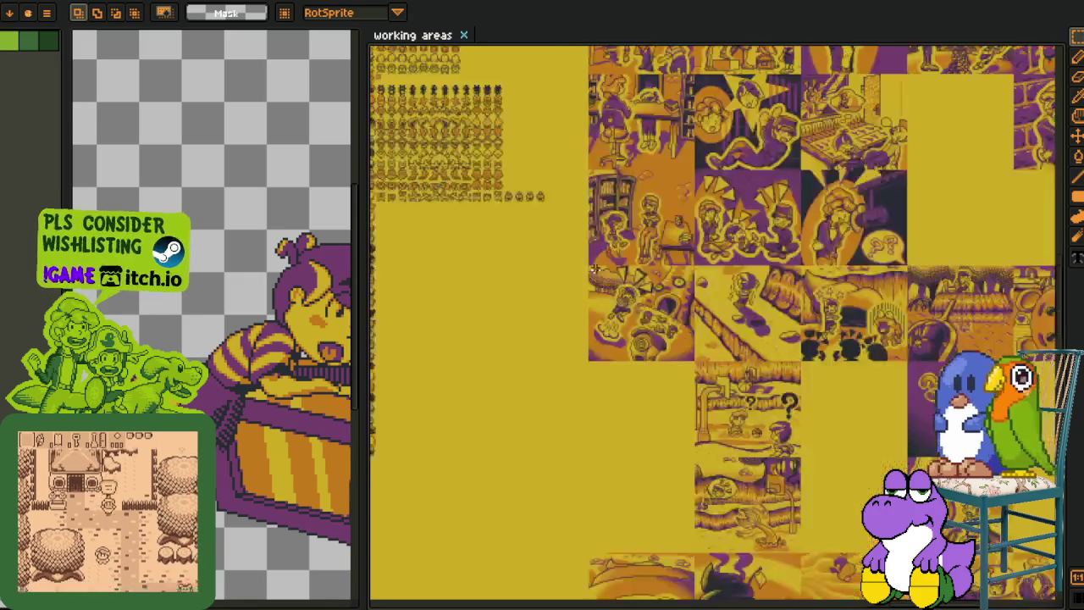
scroll(593, 271, down, 2)
scroll(592, 271, up, 3)
scroll(593, 272, up, 2)
drag(753, 127, 753, 376)
scroll(754, 377, down, 2)
scroll(608, 100, up, 2)
scroll(608, 100, up, 2)
scroll(608, 99, up, 1)
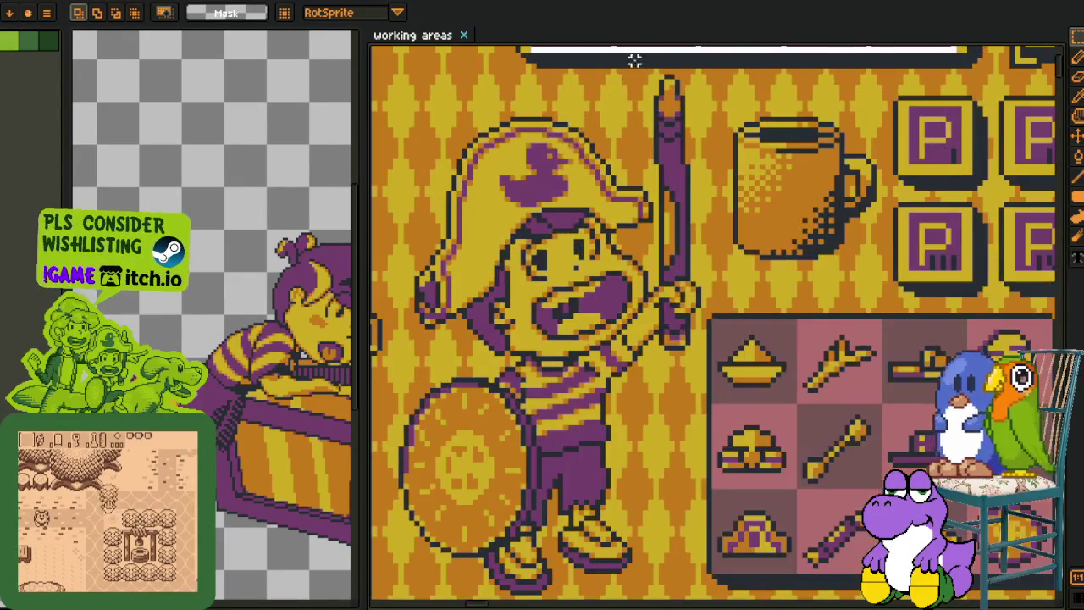
drag(623, 49, 784, 434)
scroll(580, 292, up, 1)
mouse_move(515, 212)
mouse_down()
mouse_move(600, 326)
mouse_move(569, 383)
mouse_move(682, 536)
mouse_up()
mouse_move(453, 103)
mouse_down()
mouse_move(560, 449)
mouse_move(817, 303)
mouse_up()
drag(597, 241, 457, 507)
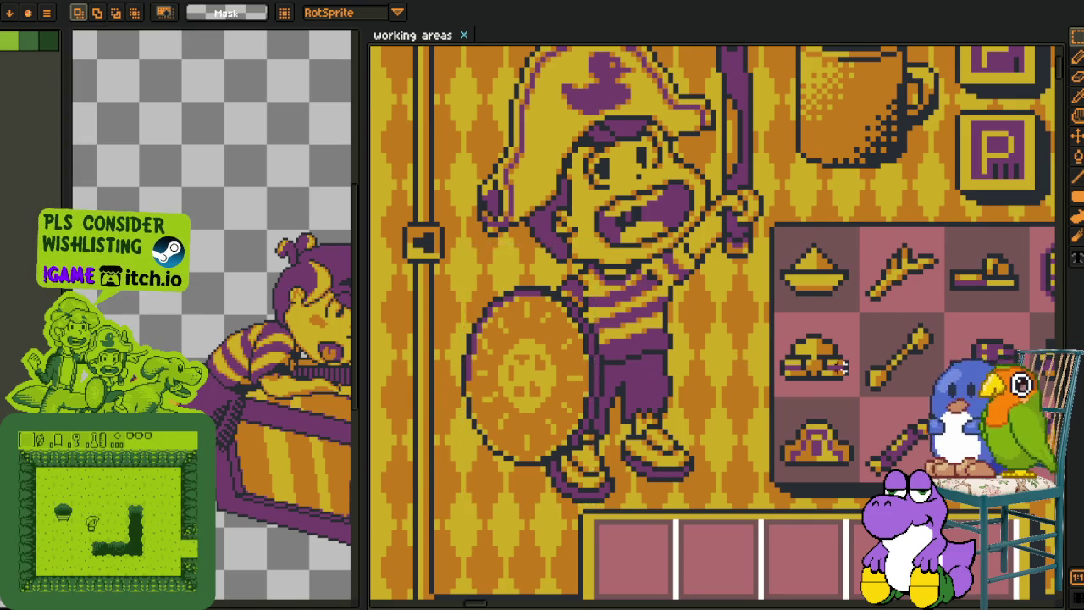
drag(1043, 310, 701, 289)
mouse_move(712, 196)
mouse_down()
mouse_move(779, 302)
mouse_move(696, 369)
mouse_up()
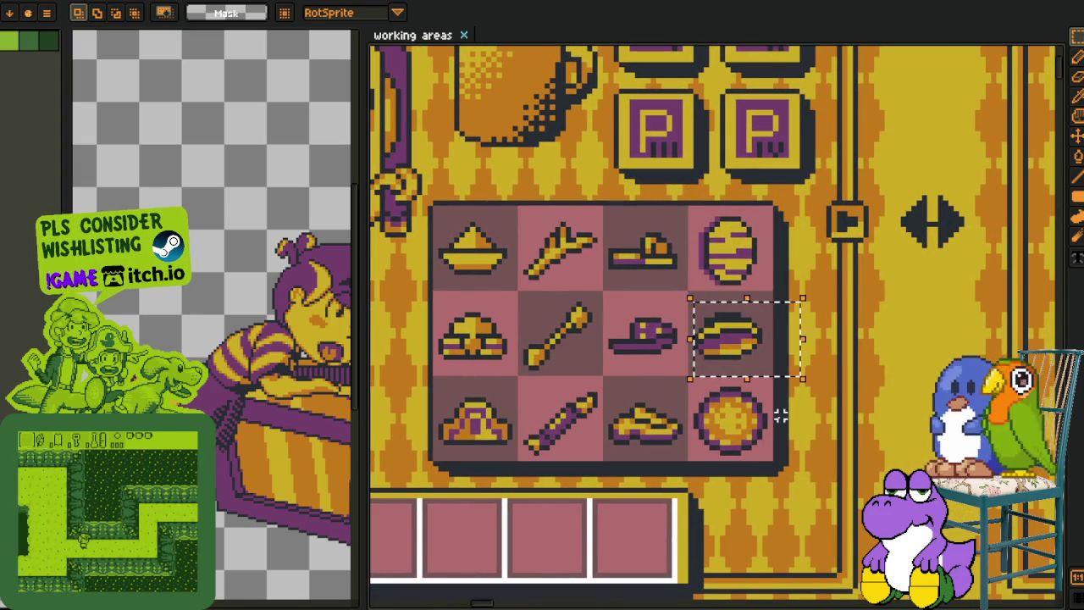
drag(813, 372, 658, 490)
click(559, 426)
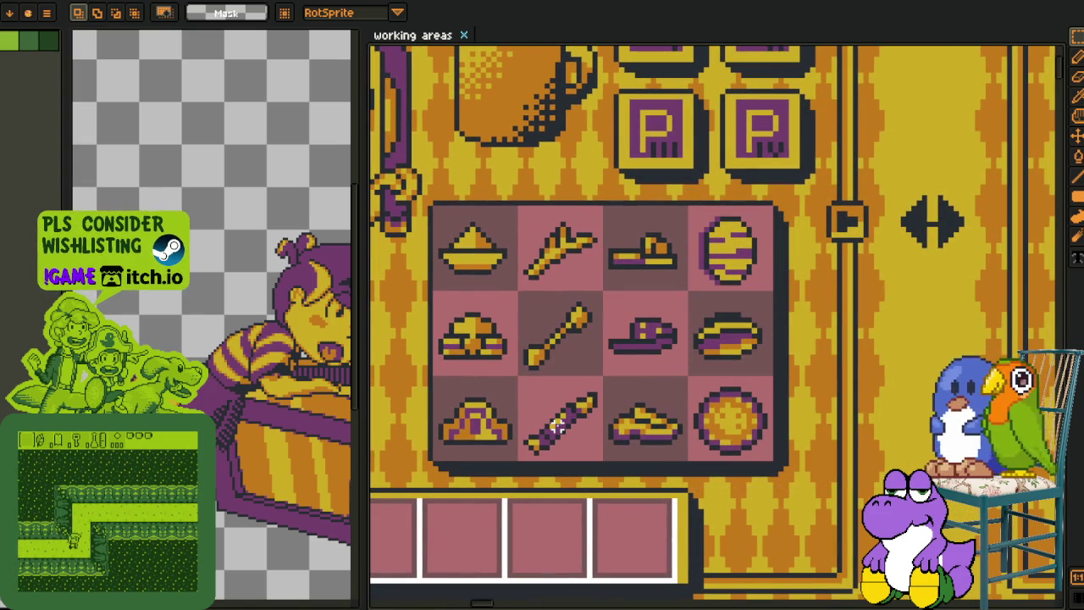
mouse_move(616, 205)
mouse_down()
mouse_move(683, 292)
mouse_move(604, 387)
mouse_move(690, 465)
mouse_move(1028, 361)
mouse_up()
click(697, 308)
click(601, 394)
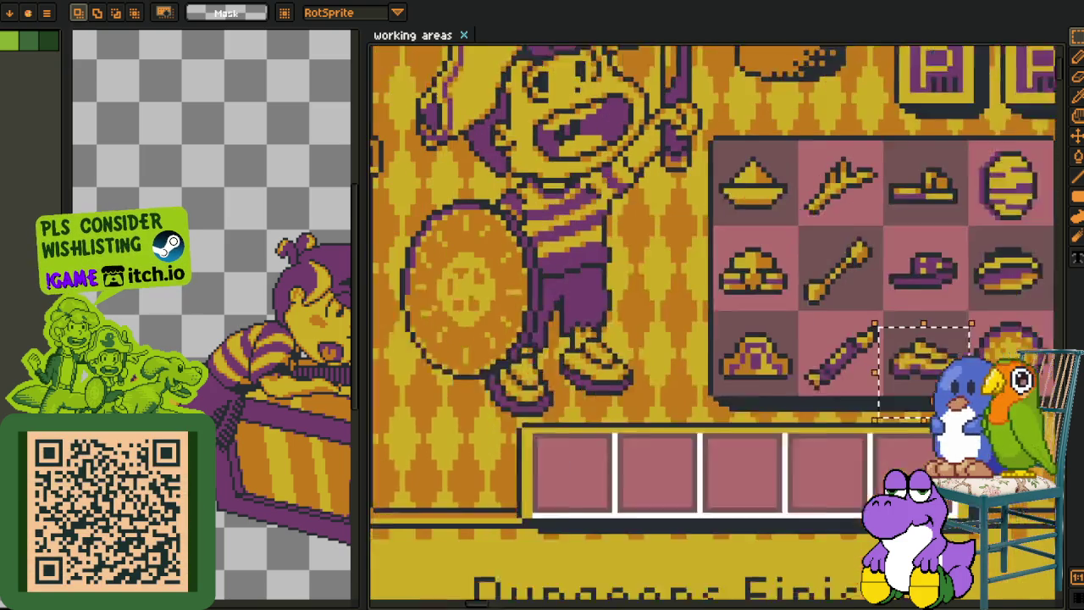
mouse_move(569, 304)
mouse_down()
mouse_move(678, 383)
mouse_move(478, 499)
mouse_up()
drag(659, 216, 565, 287)
click(659, 313)
drag(659, 314, 552, 388)
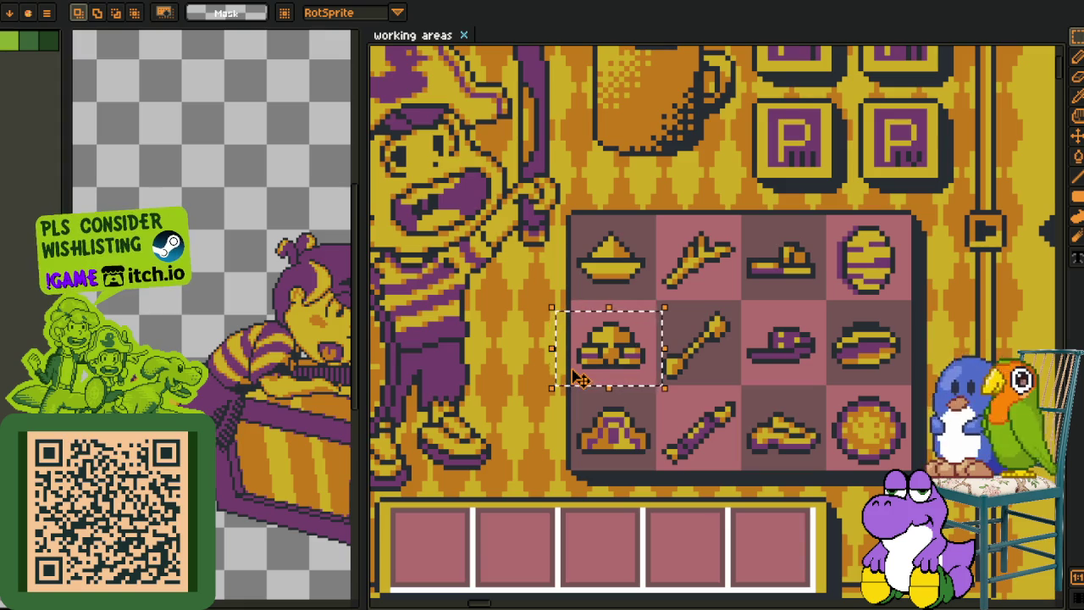
mouse_move(488, 217)
mouse_down()
mouse_move(695, 318)
mouse_move(719, 342)
mouse_up()
drag(399, 121, 751, 359)
mouse_move(801, 132)
mouse_down()
mouse_move(637, 187)
mouse_move(799, 365)
mouse_move(591, 250)
mouse_up()
scroll(798, 364, down, 1)
scroll(798, 364, down, 1)
scroll(843, 383, down, 1)
drag(843, 383, 586, 152)
drag(715, 475, 585, 209)
drag(609, 407, 635, 209)
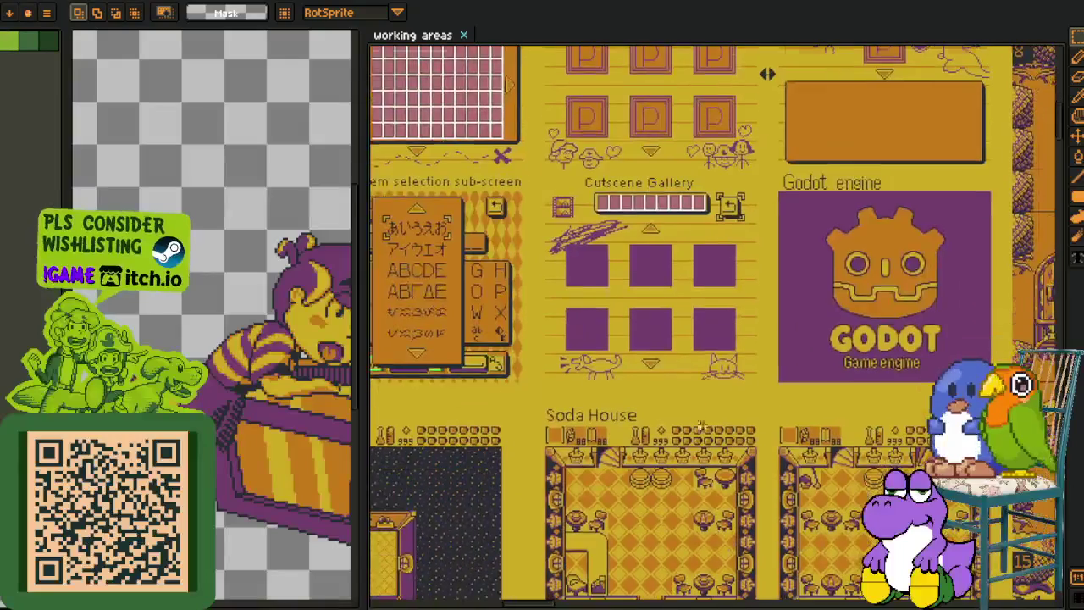
drag(644, 424, 607, 222)
scroll(688, 229, up, 3)
scroll(759, 240, up, 1)
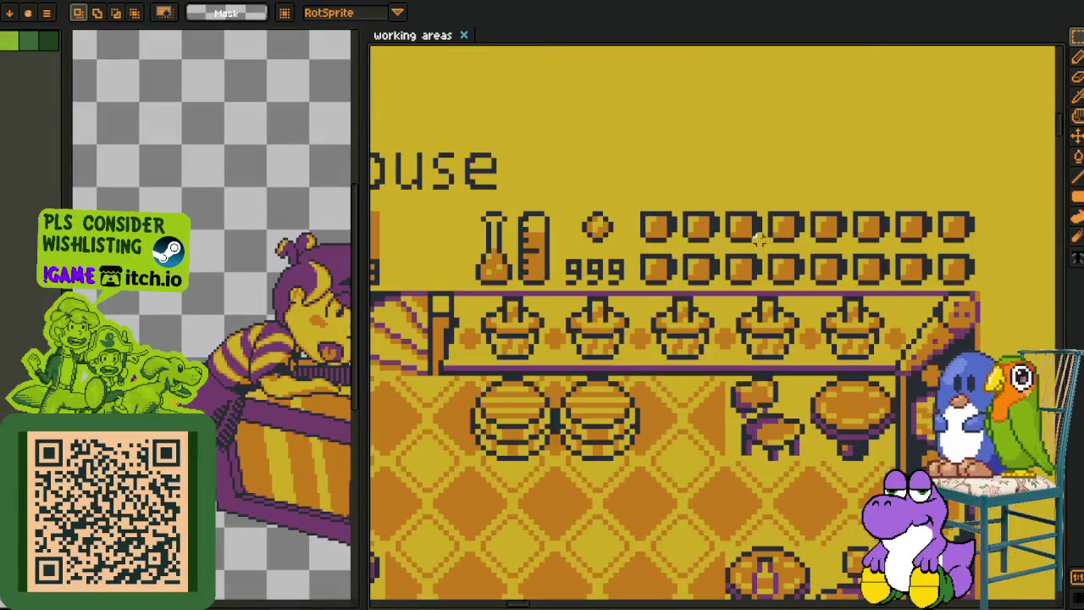
drag(710, 224, 549, 294)
scroll(549, 295, up, 1)
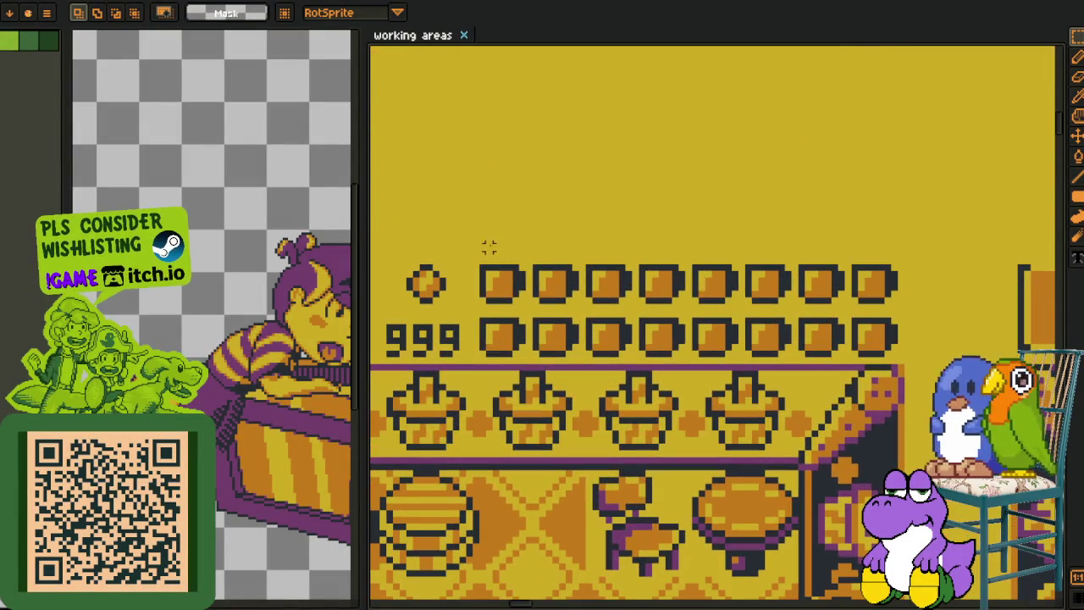
drag(467, 246, 923, 360)
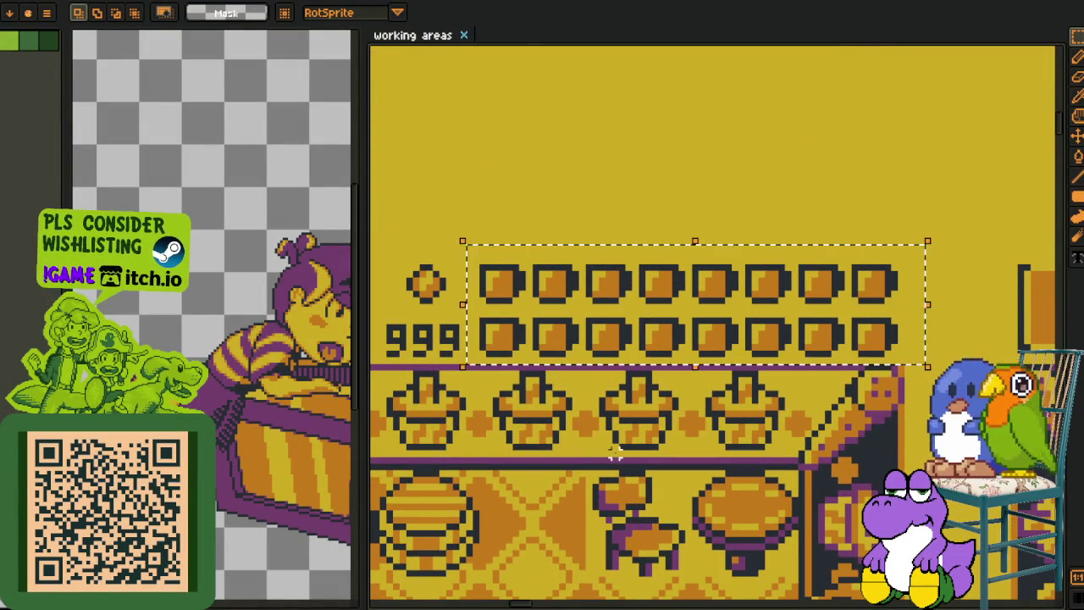
scroll(669, 432, down, 2)
scroll(669, 432, down, 2)
scroll(512, 477, left, 3)
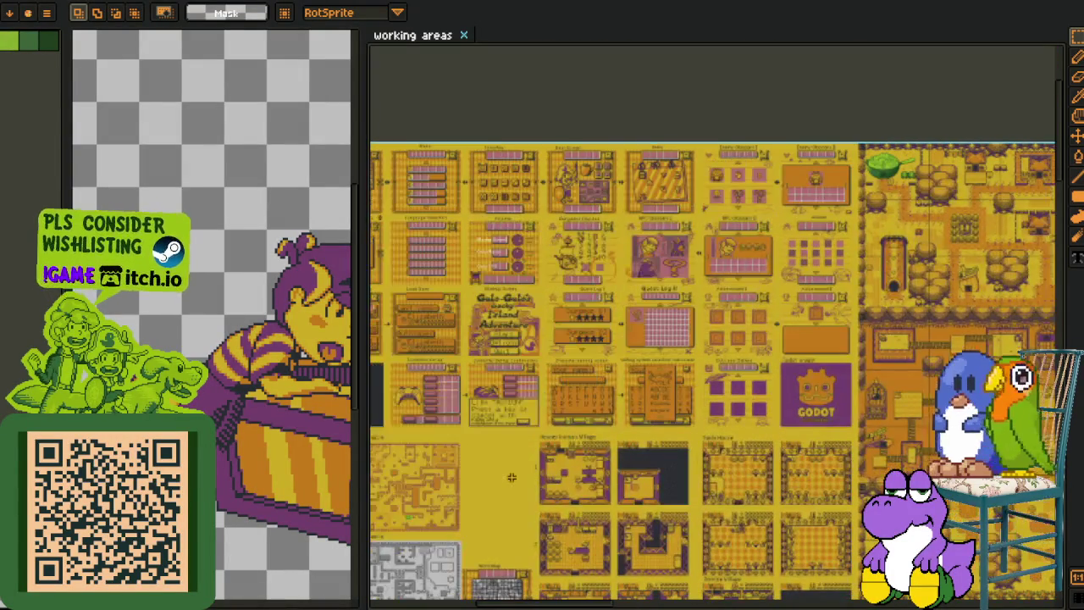
scroll(500, 438, down, 2)
scroll(440, 550, up, 2)
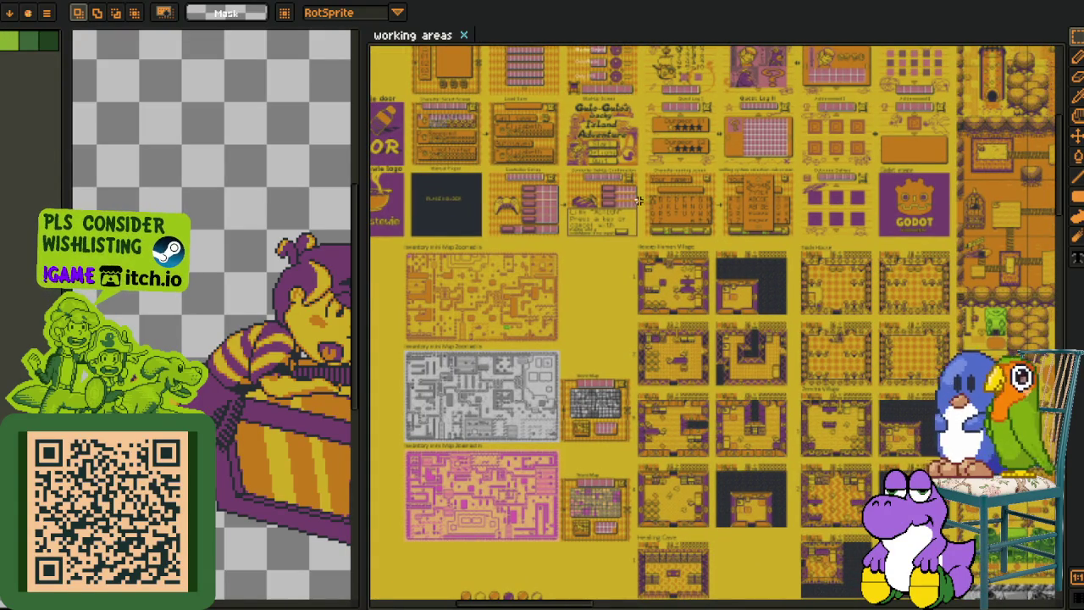
scroll(640, 201, up, 1)
scroll(634, 289, up, 3)
scroll(627, 232, up, 1)
scroll(610, 220, up, 1)
scroll(584, 195, up, 2)
scroll(552, 172, up, 1)
scroll(552, 172, up, 1)
drag(535, 200, 666, 324)
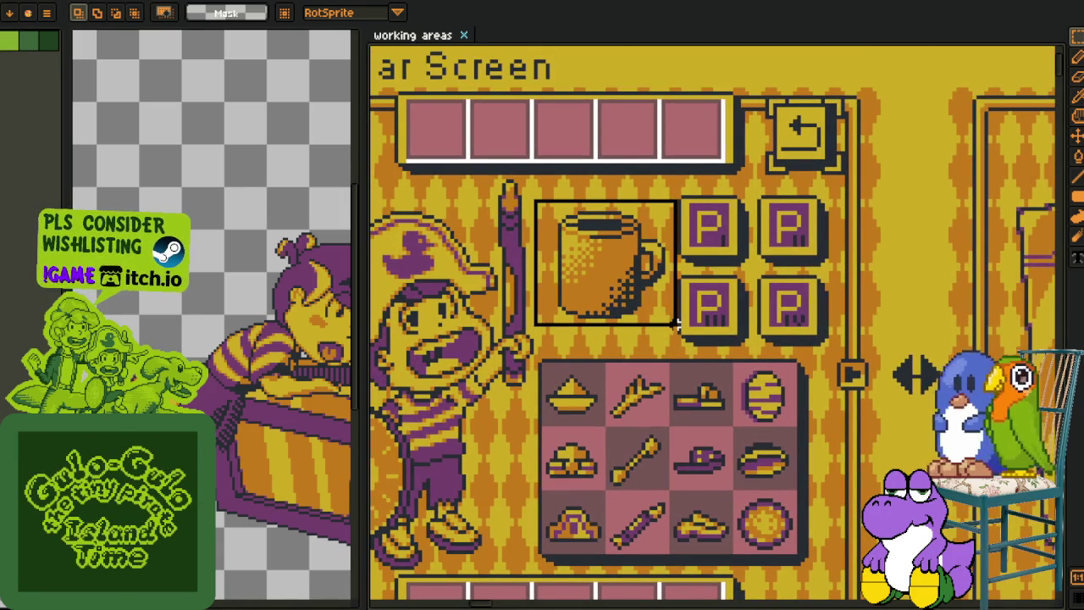
Reselect the cup tile and pan to the Dungeons Finished and Diary screens
scroll(673, 339, up, 1)
scroll(667, 346, up, 1)
click(832, 279)
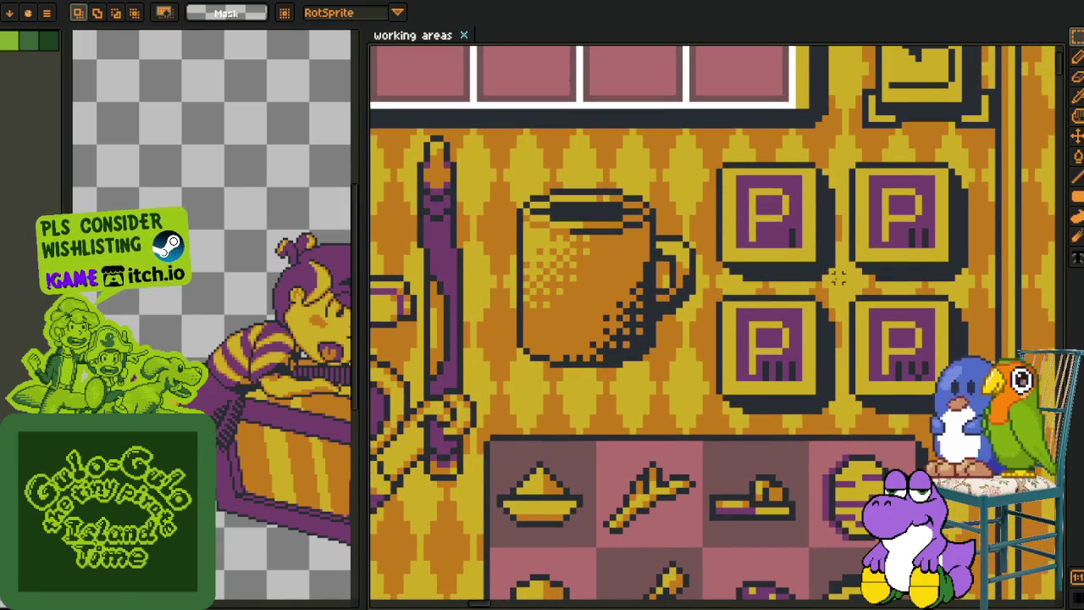
drag(482, 148, 709, 402)
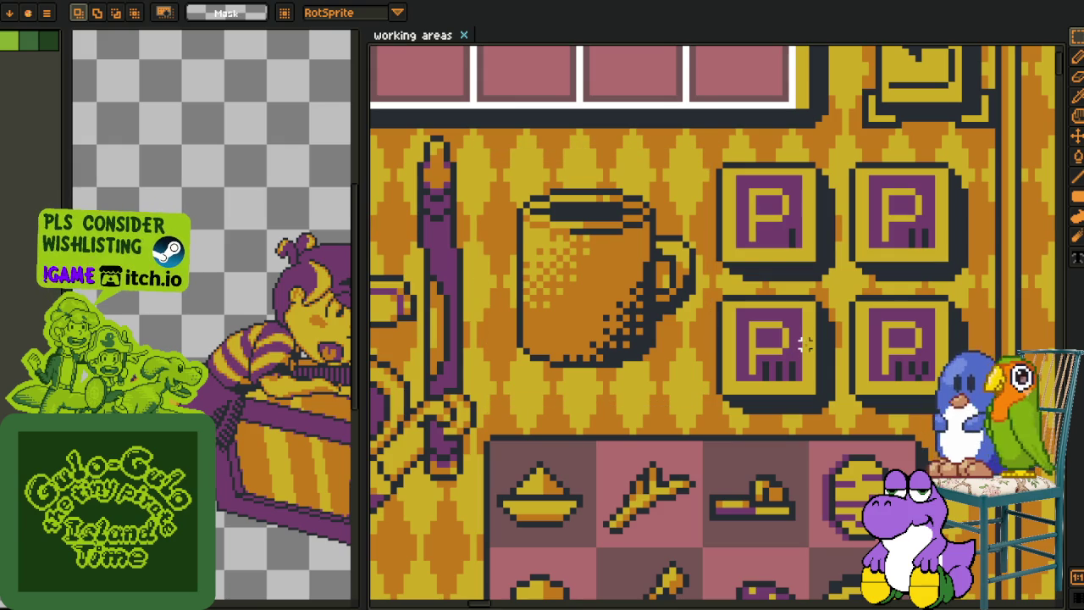
scroll(804, 343, down, 1)
scroll(804, 343, down, 2)
mouse_move(837, 442)
mouse_down()
mouse_move(807, 387)
mouse_move(860, 428)
mouse_up()
scroll(460, 269, up, 2)
Select the pirate and coffee cup, centre the pirate, and widen the sprite canvas panel
mouse_move(414, 148)
mouse_down()
mouse_move(644, 597)
mouse_move(654, 597)
mouse_up()
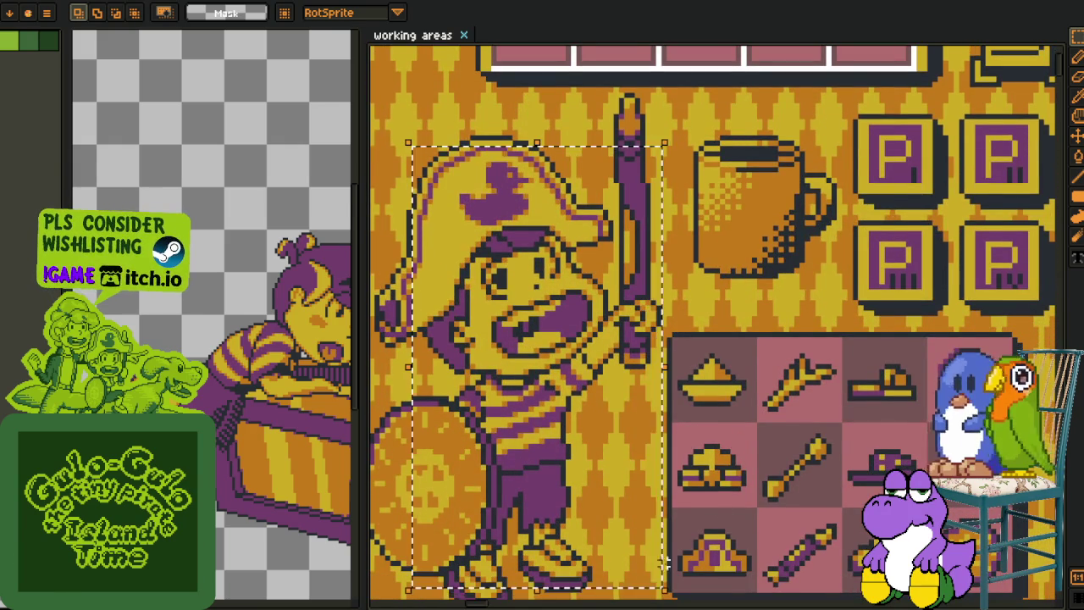
drag(654, 542, 730, 483)
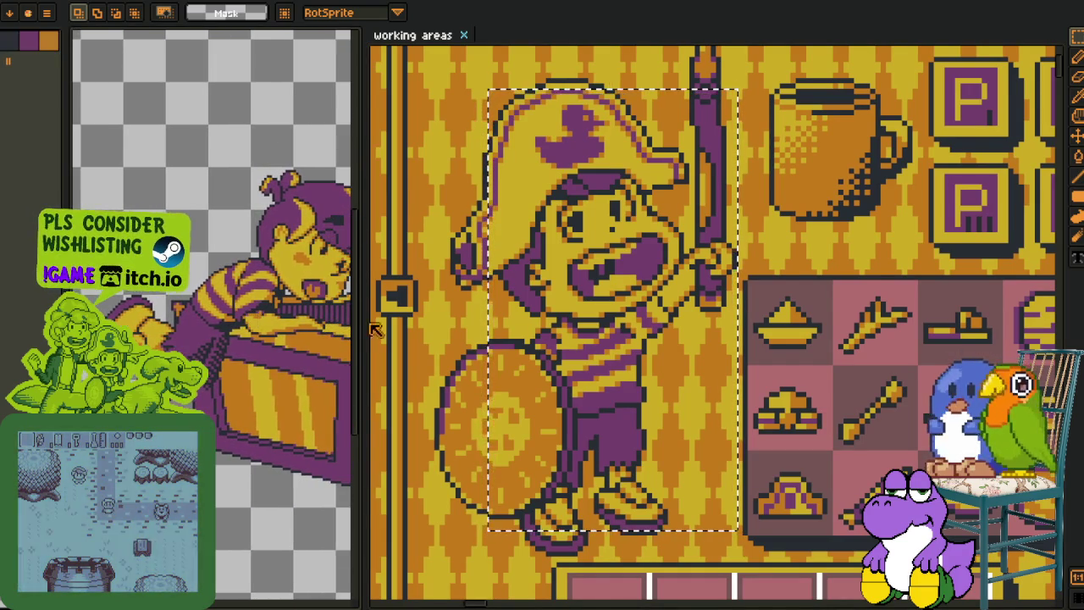
drag(222, 292, 410, 288)
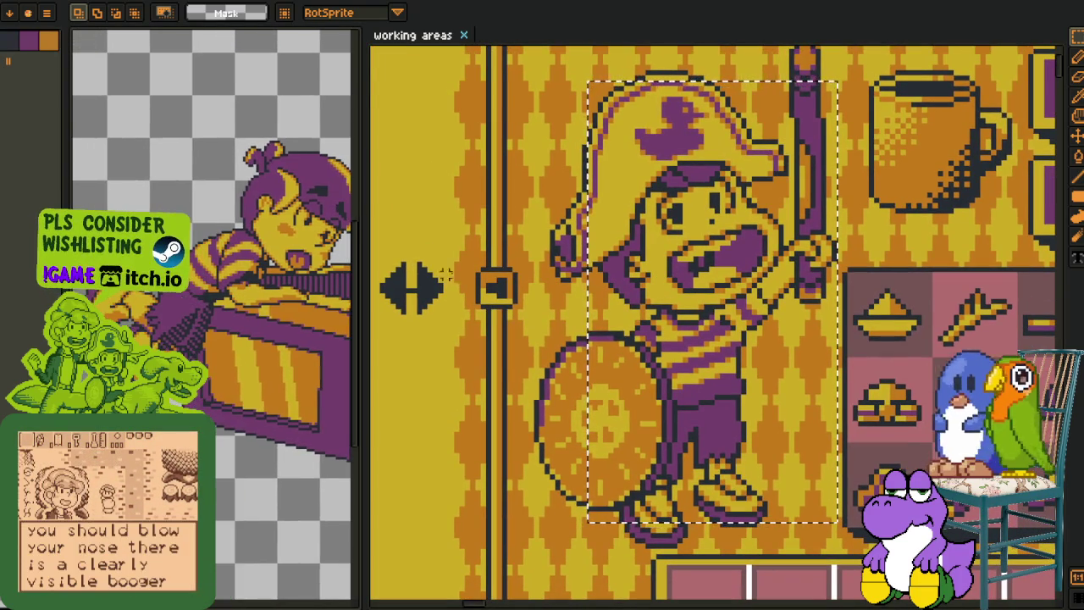
key(ctrl+d)
drag(983, 216, 809, 301)
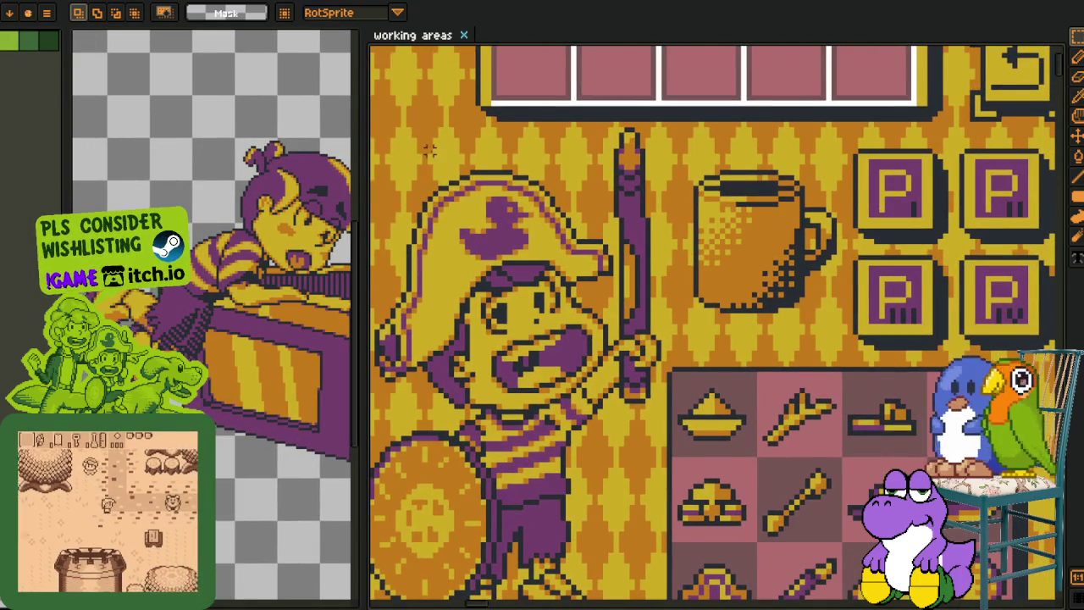
key(ctrl+shift+d)
drag(690, 115, 839, 327)
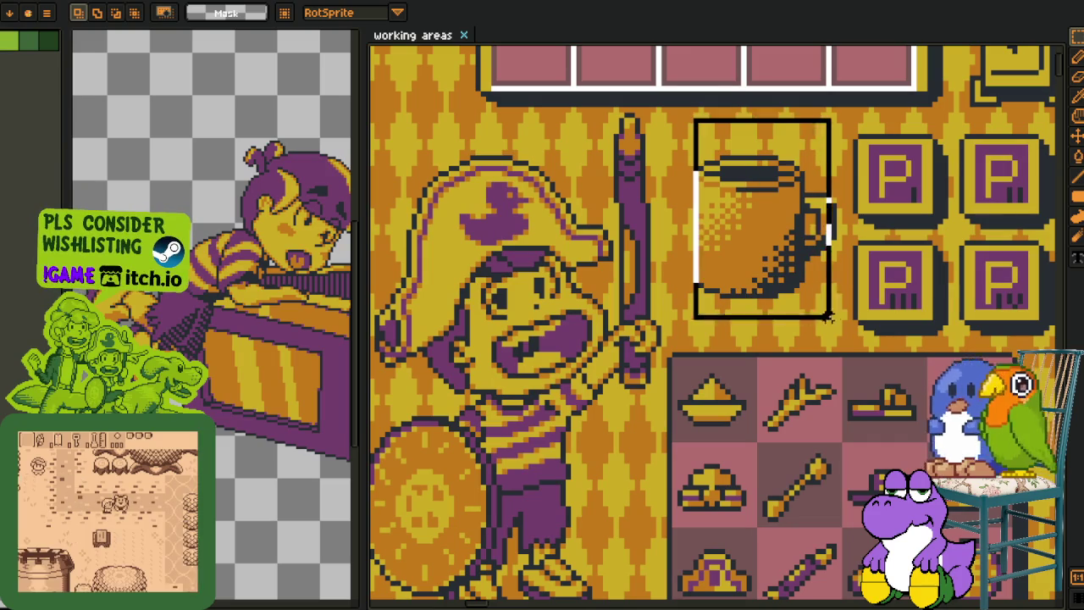
drag(360, 331, 507, 241)
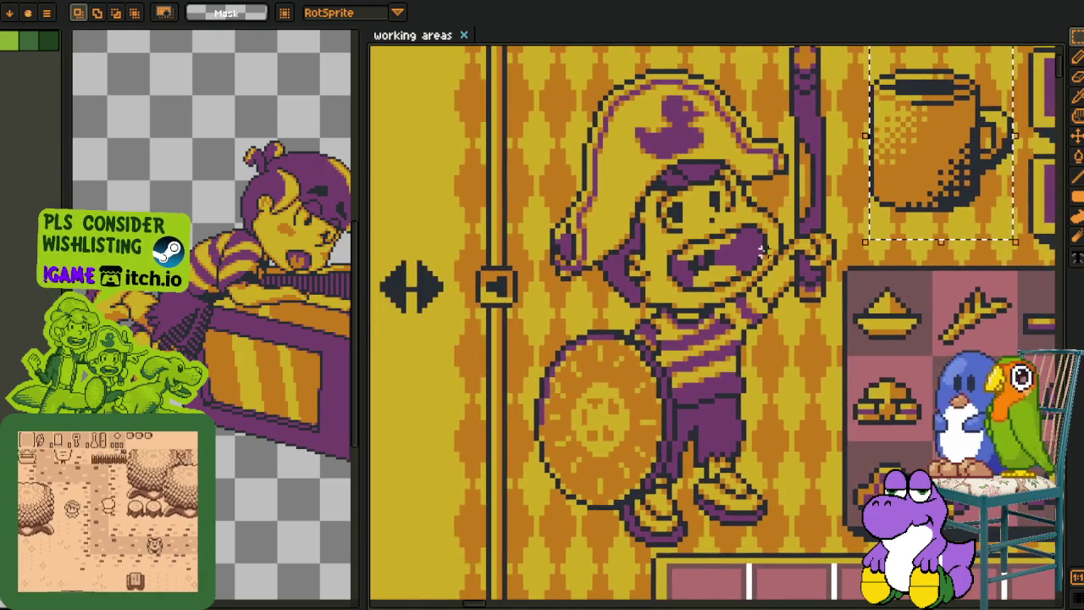
drag(619, 294, 793, 334)
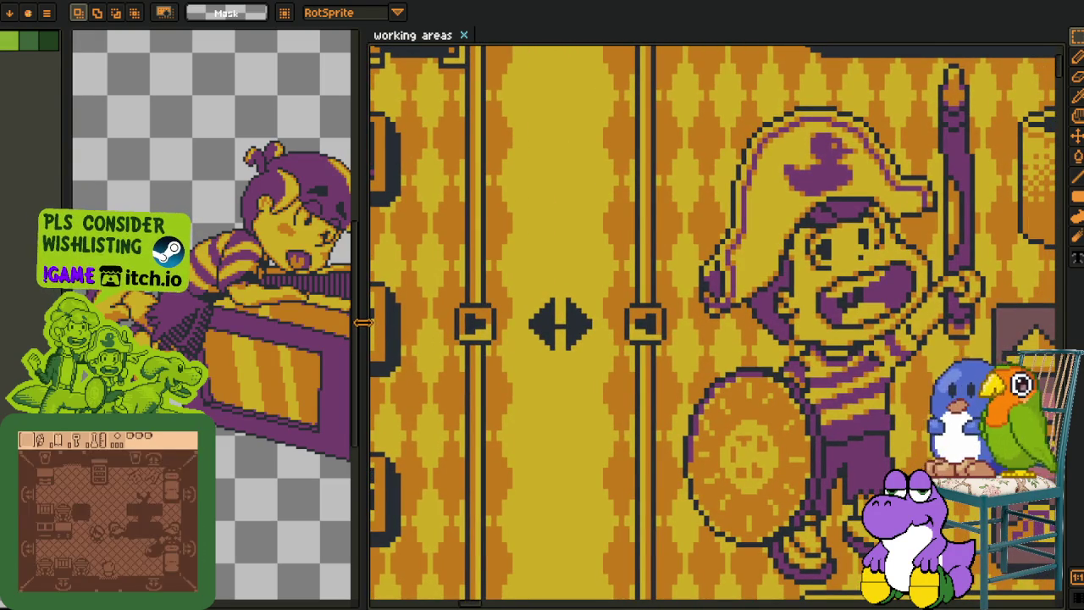
drag(363, 322, 660, 326)
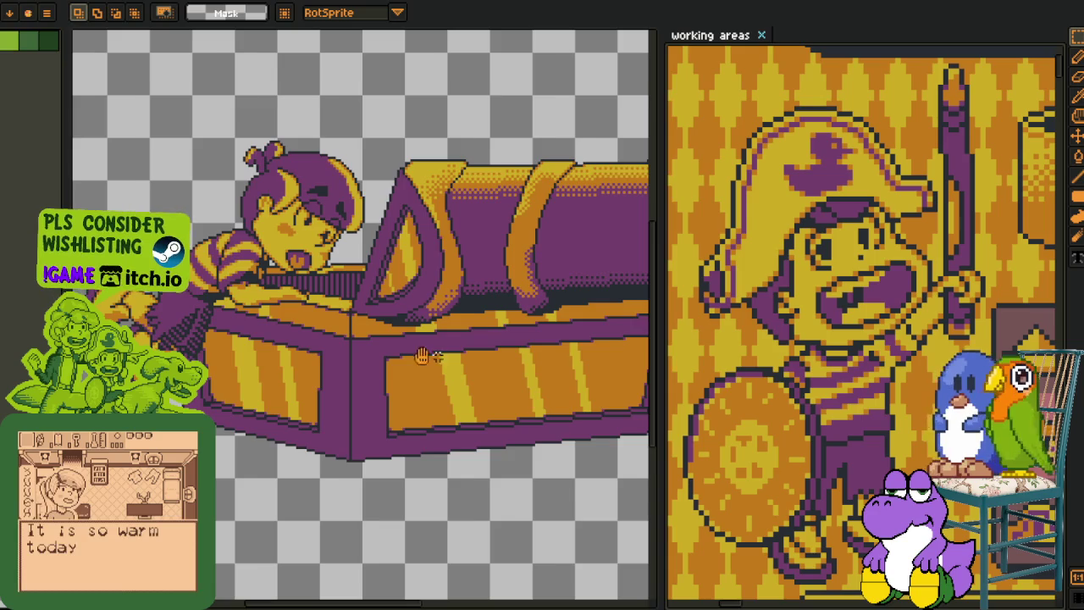
Zoom into the sprite and add a new empty layer from the timeline's layer menu
scroll(430, 356, up, 1)
scroll(254, 356, down, 2)
scroll(219, 373, up, 3)
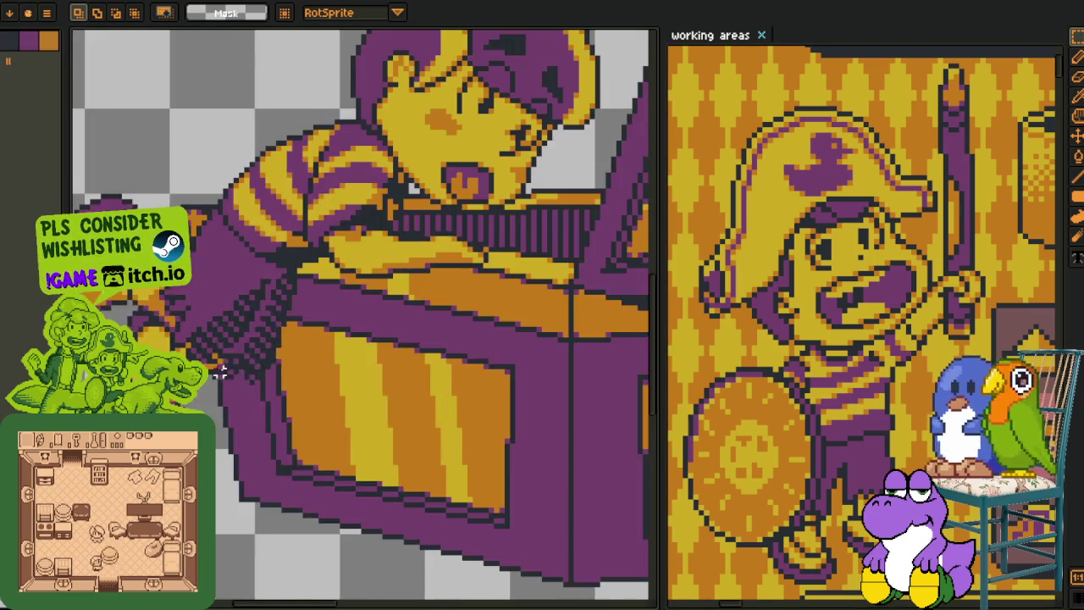
scroll(219, 372, down, 2)
scroll(246, 423, up, 2)
key(Tab)
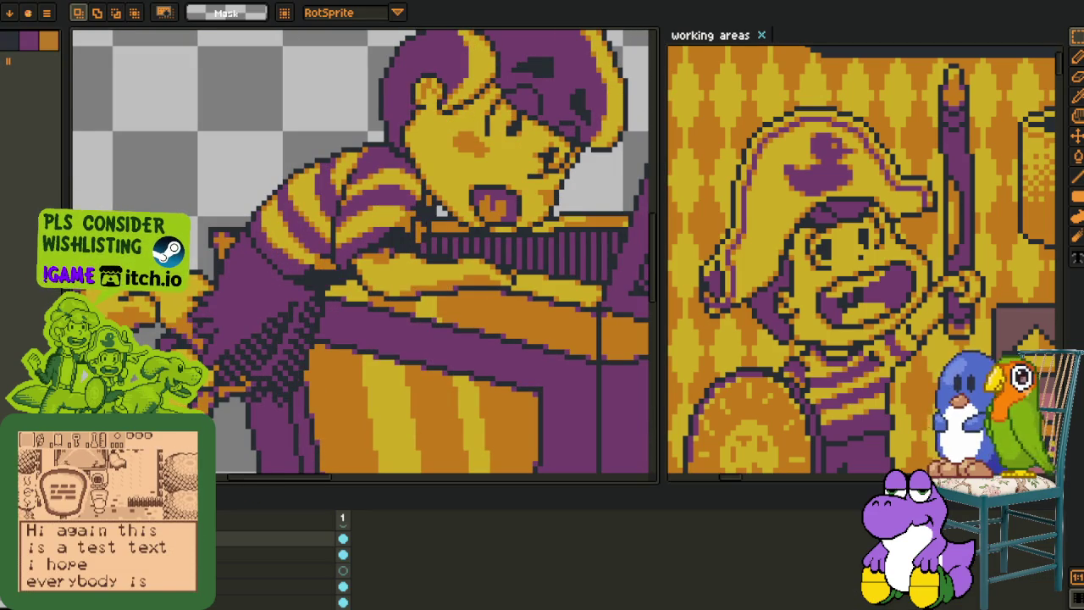
right_click(254, 533)
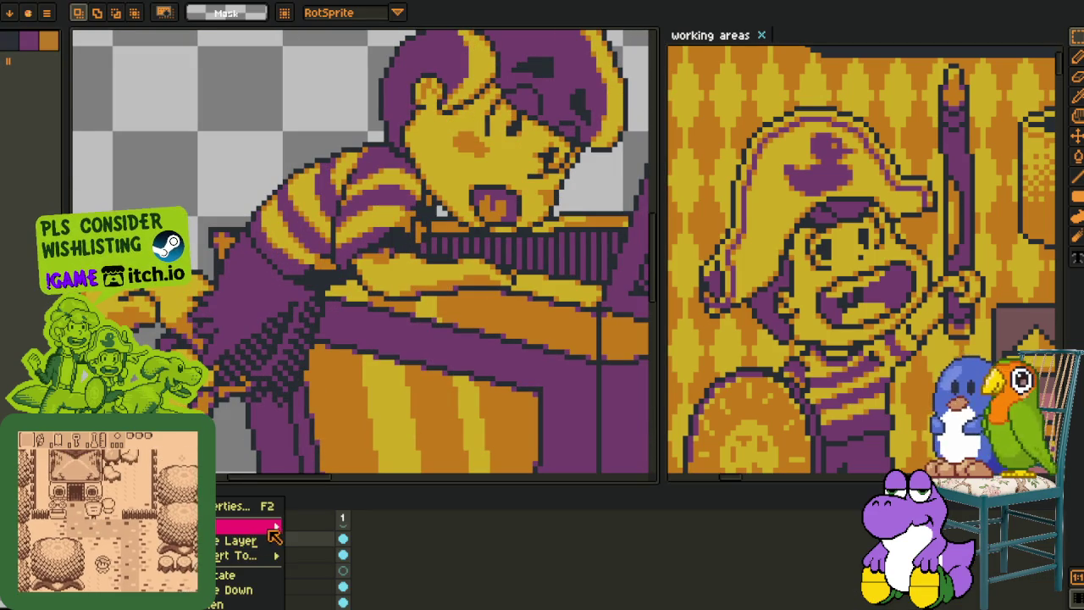
click(326, 522)
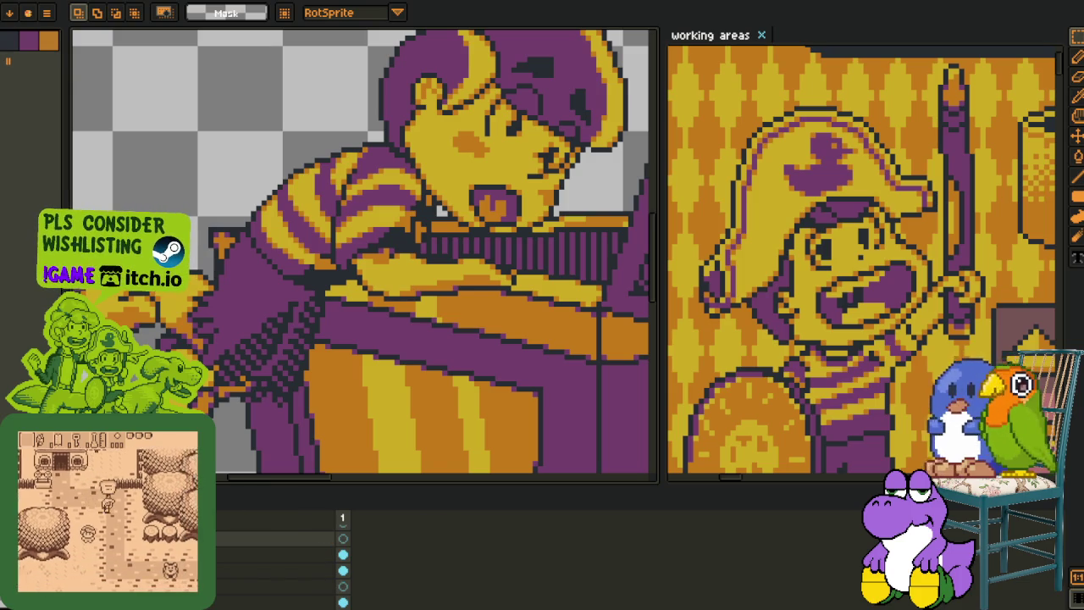
key(Tab)
scroll(305, 281, up, 1)
scroll(305, 281, up, 1)
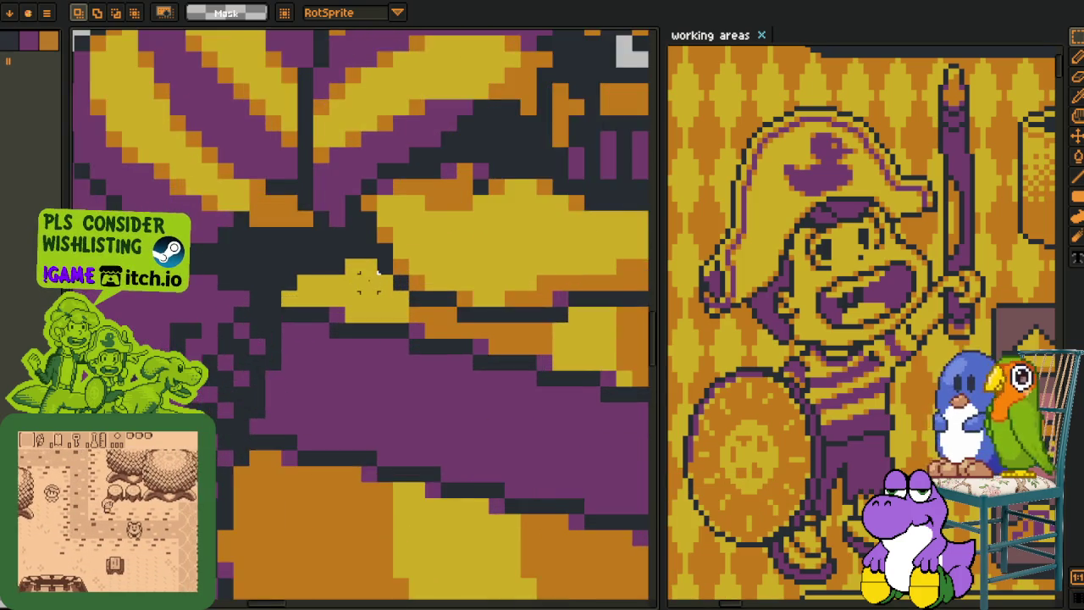
scroll(304, 281, up, 1)
key(b)
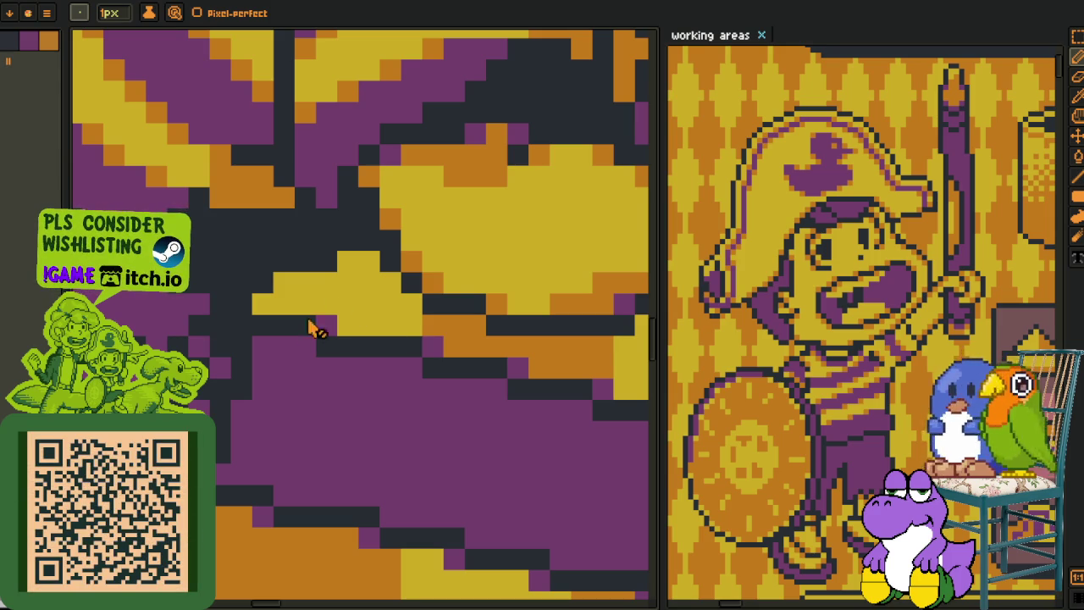
Draw a red stroke across the yellow gap and bucket-fill only the left yellow area red
drag(228, 603, 228, 480)
key(Tab)
mouse_move(370, 264)
mouse_down()
mouse_move(370, 309)
mouse_move(389, 330)
mouse_move(405, 294)
mouse_up()
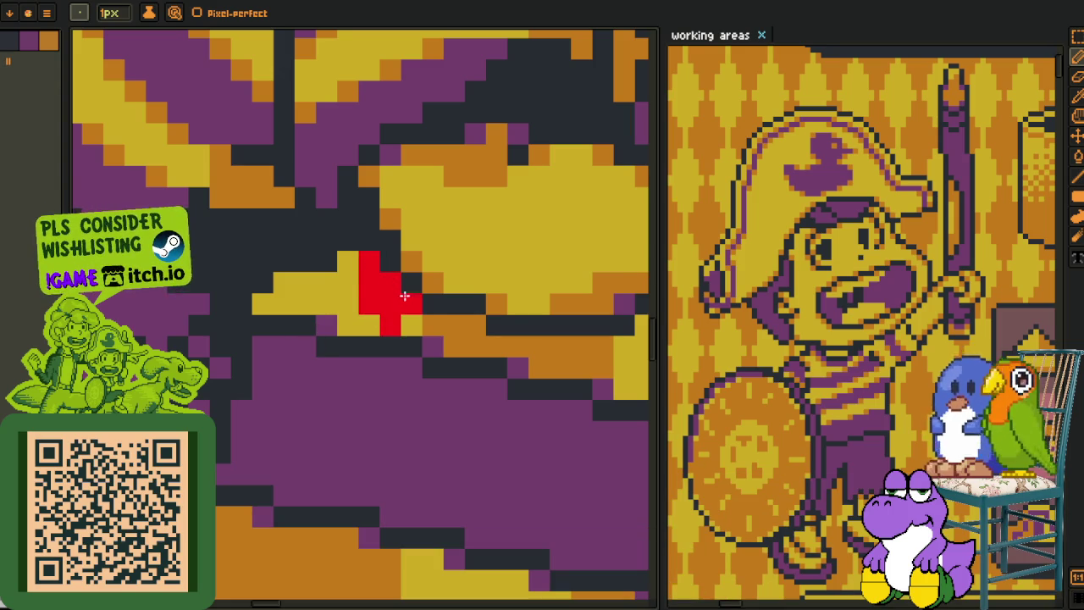
key(g)
click(351, 314)
click(431, 304)
key(ctrl+z)
scroll(407, 314, down, 2)
scroll(430, 300, down, 1)
key(i)
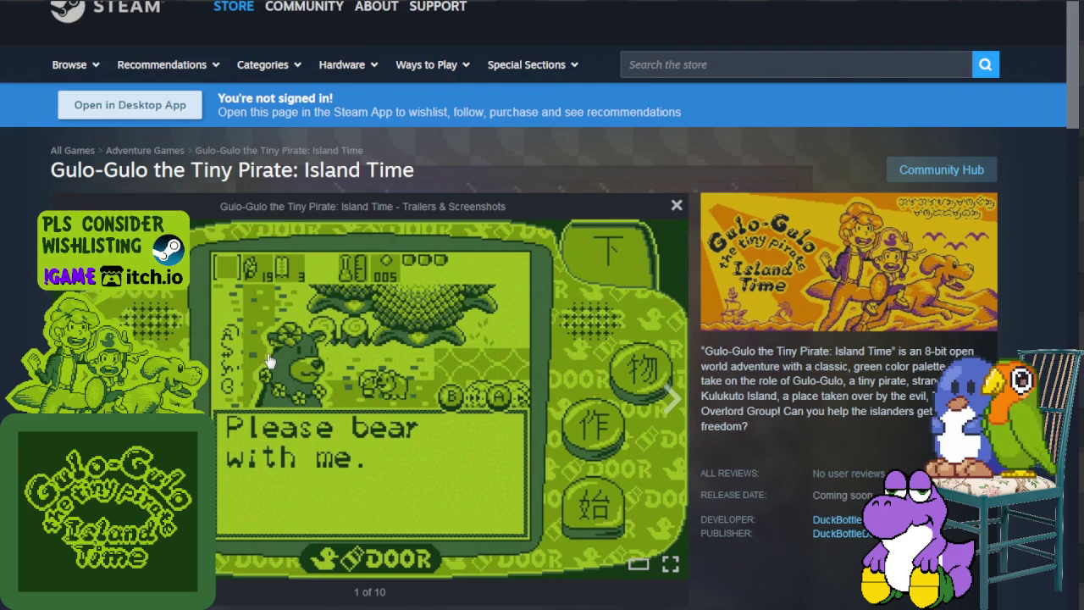
Advance the Steam screenshot viewer nine times to reach screenshot 10 of 10
click(669, 399)
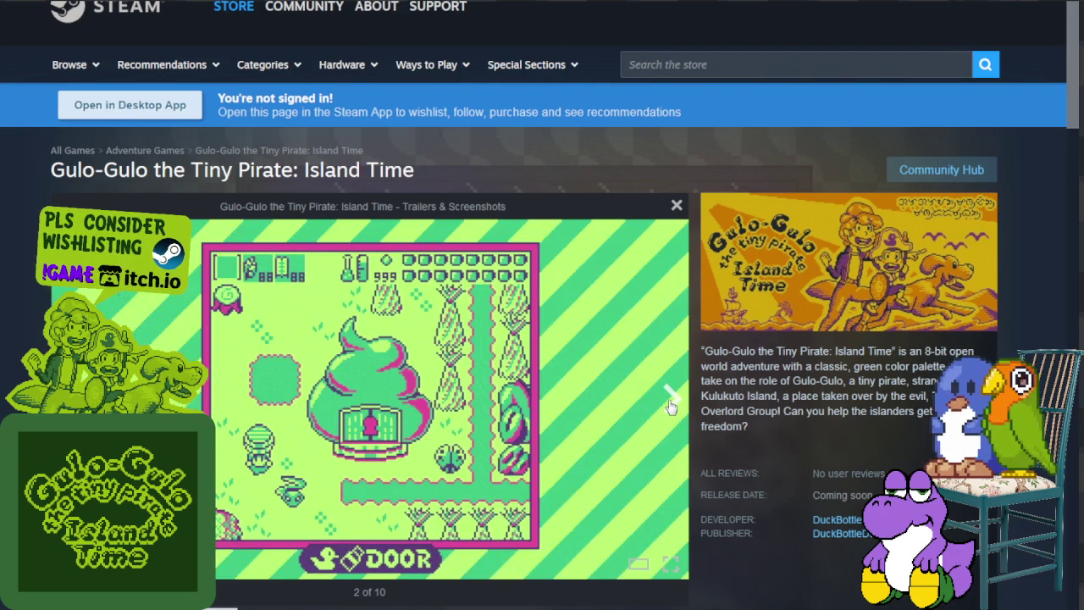
click(670, 399)
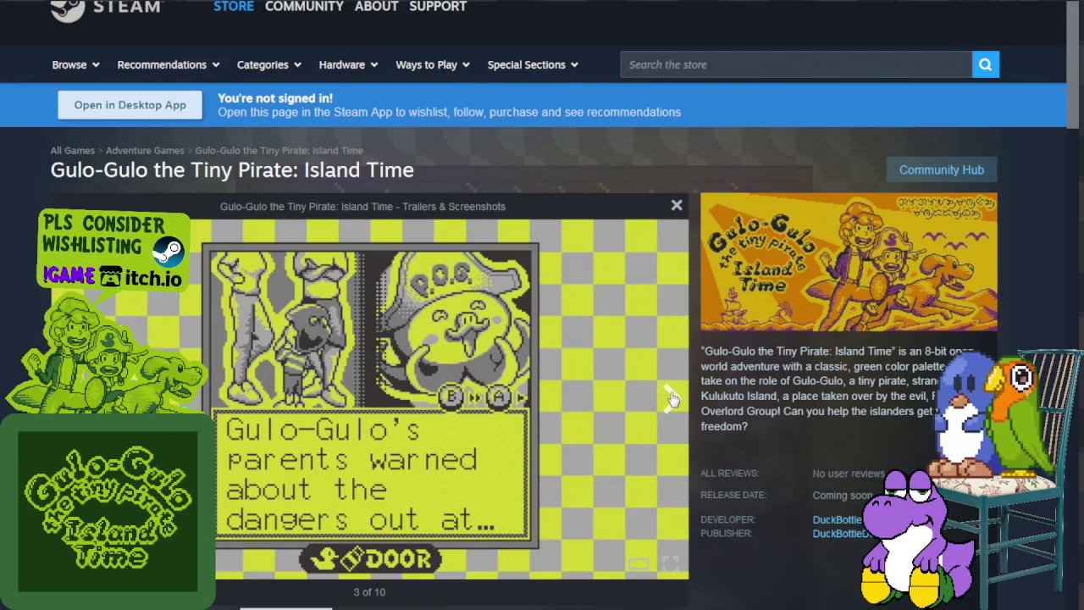
click(670, 399)
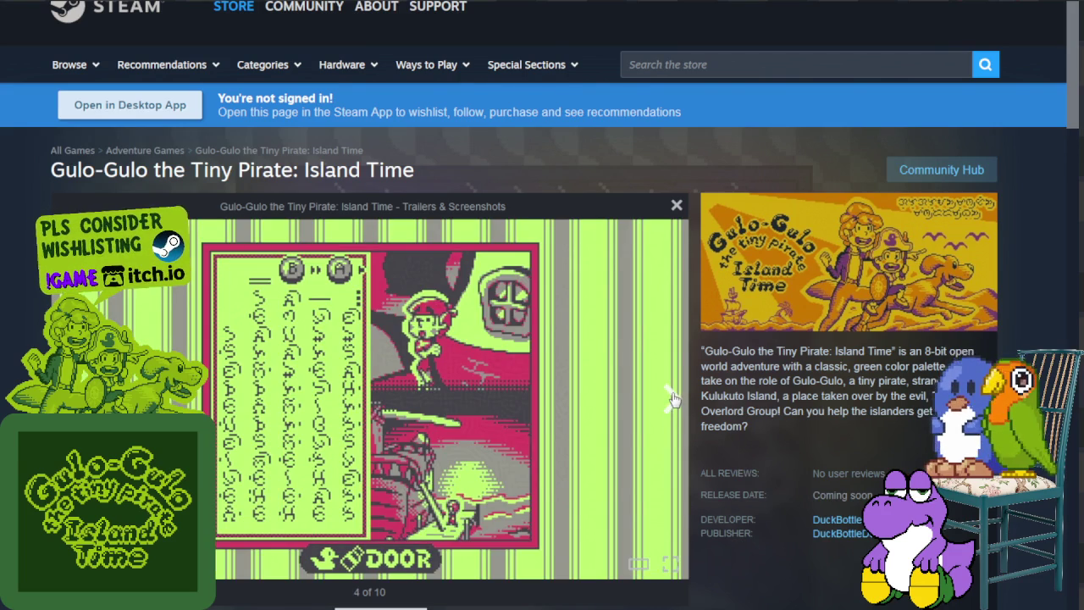
click(671, 399)
click(671, 396)
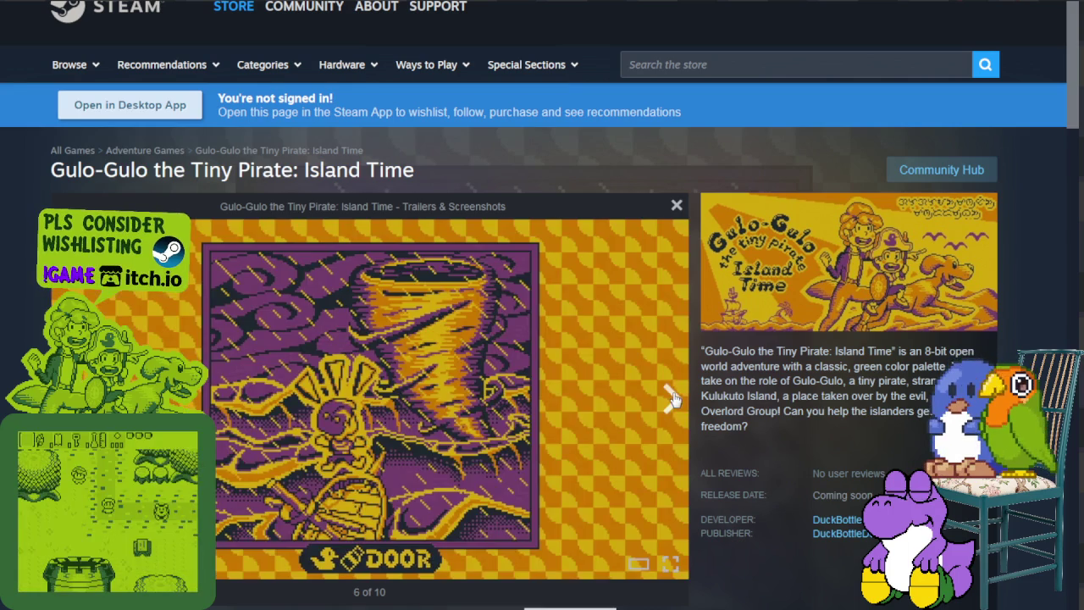
click(672, 399)
click(672, 399)
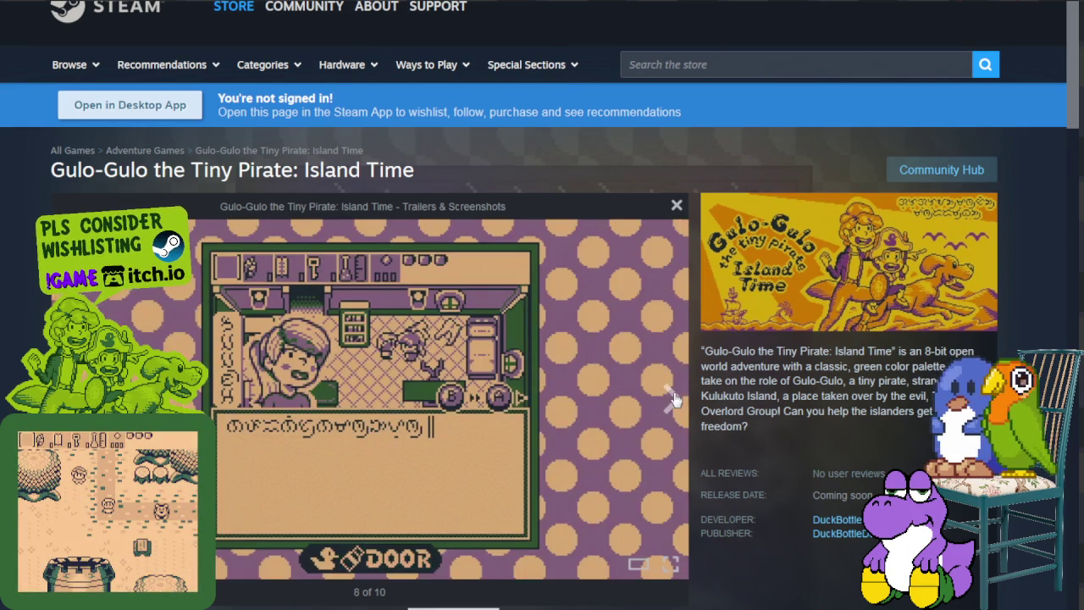
click(675, 402)
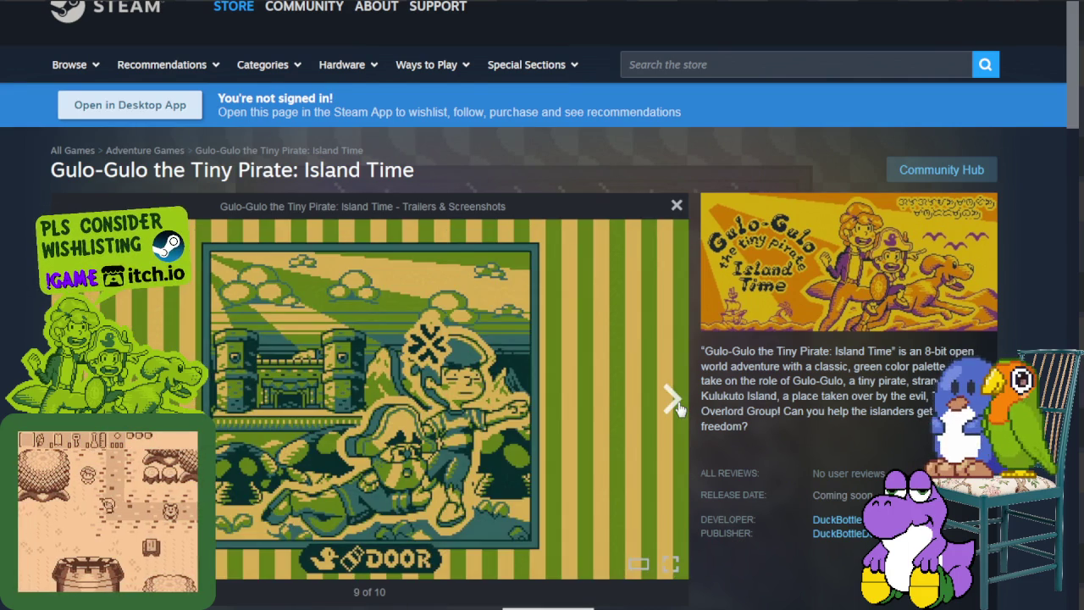
click(675, 401)
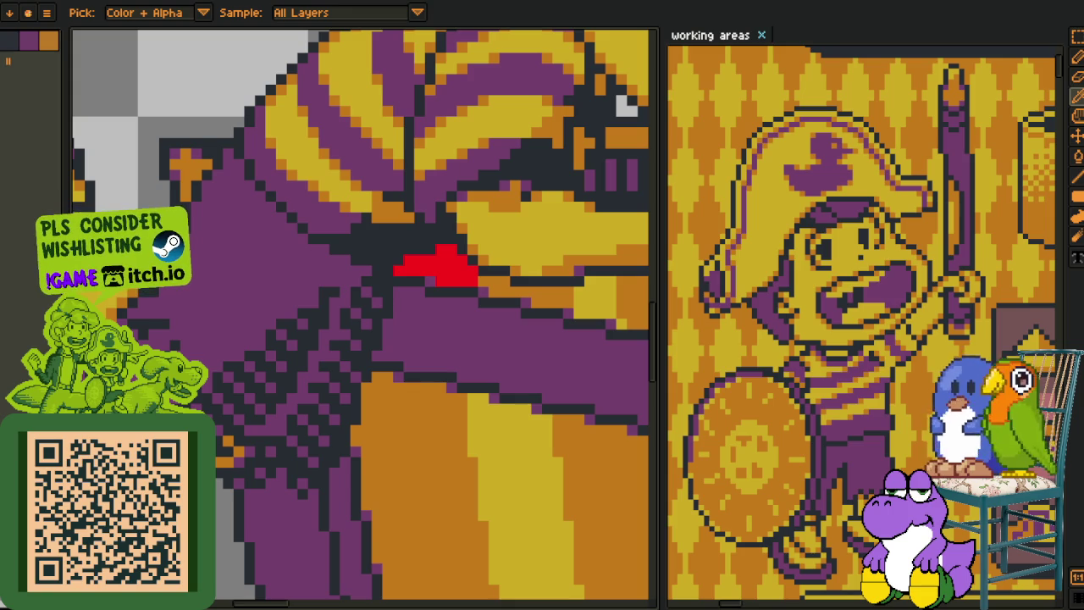
Paint a thick white pencil block over the purple area beneath the red patch
scroll(335, 364, down, 2)
scroll(334, 365, down, 1)
scroll(335, 364, down, 1)
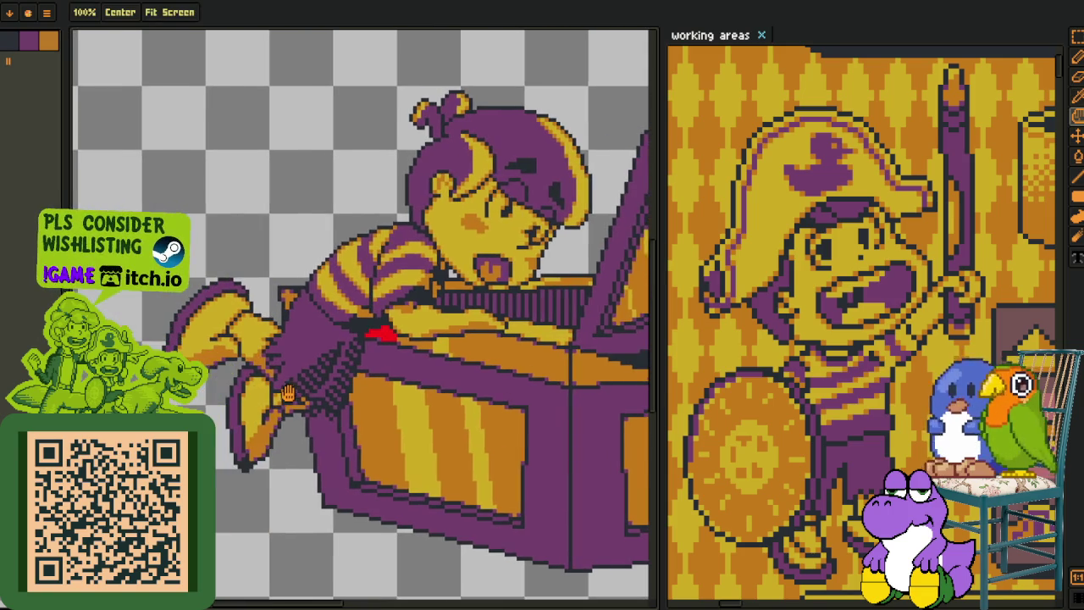
scroll(333, 367, up, 2)
scroll(333, 367, up, 1)
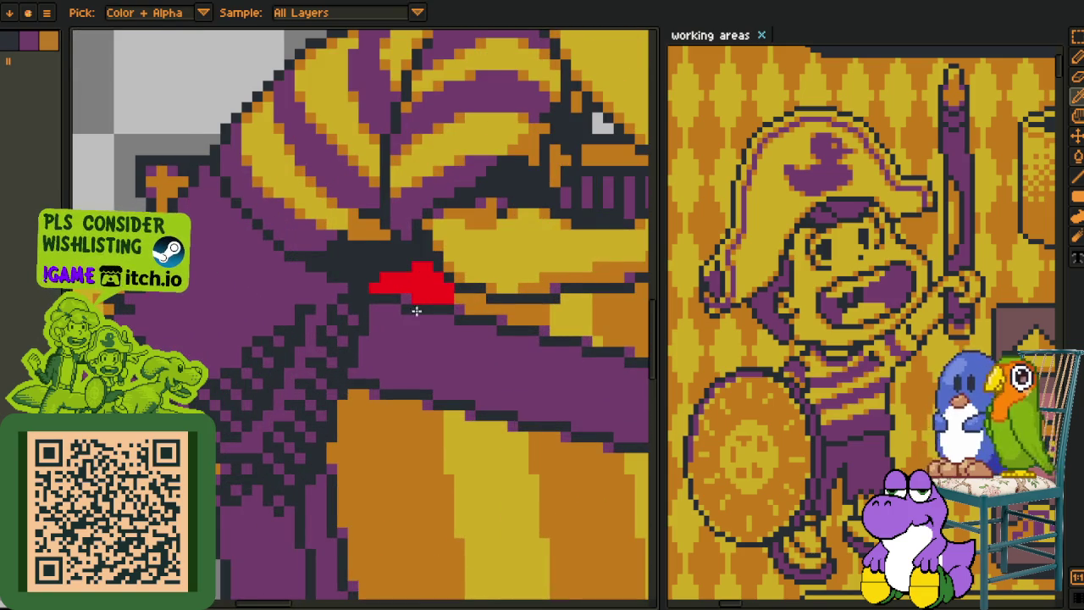
scroll(378, 348, up, 1)
key(b)
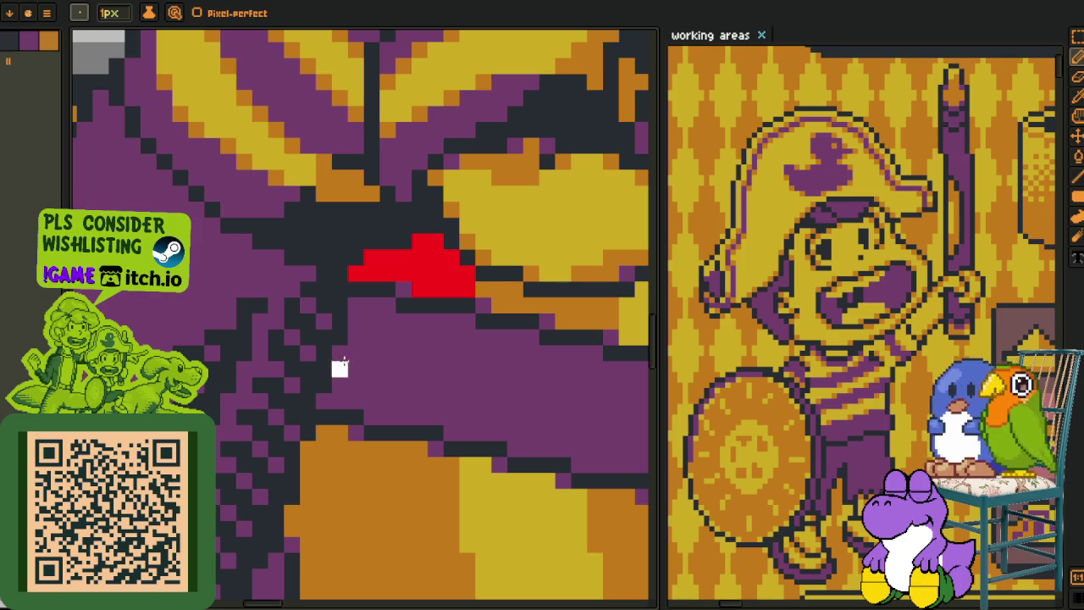
mouse_move(340, 401)
mouse_down()
mouse_move(390, 303)
mouse_move(427, 335)
mouse_move(385, 419)
mouse_move(387, 354)
mouse_move(419, 321)
mouse_move(453, 320)
mouse_move(425, 378)
mouse_up()
click(403, 405)
click(387, 372)
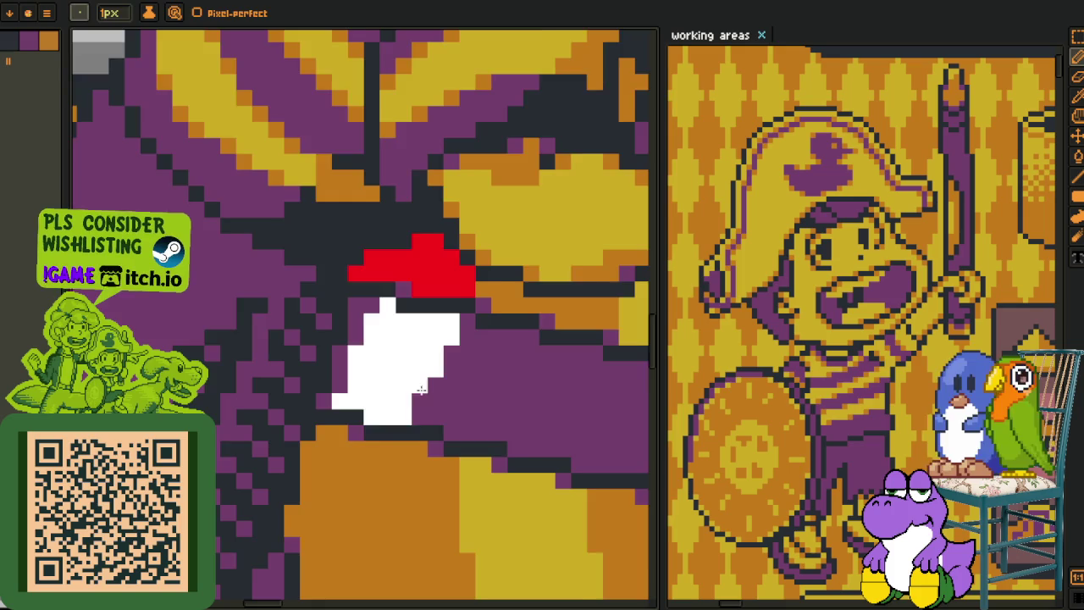
Pick red from the canvas and draw a thin red line down through the orange area
scroll(425, 378, down, 1)
scroll(423, 373, down, 1)
key(o)
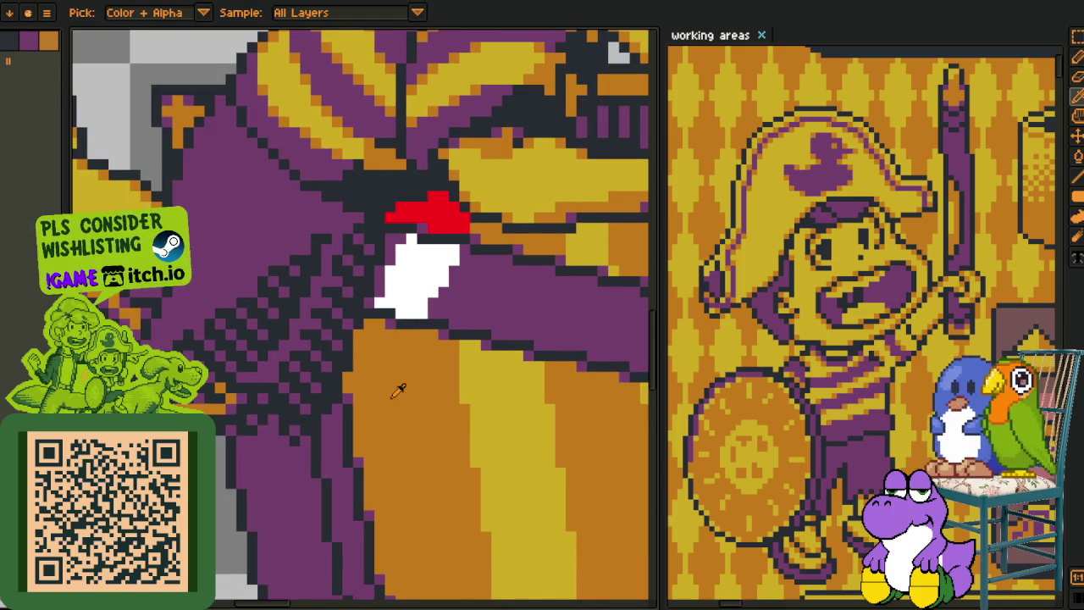
scroll(394, 395, up, 1)
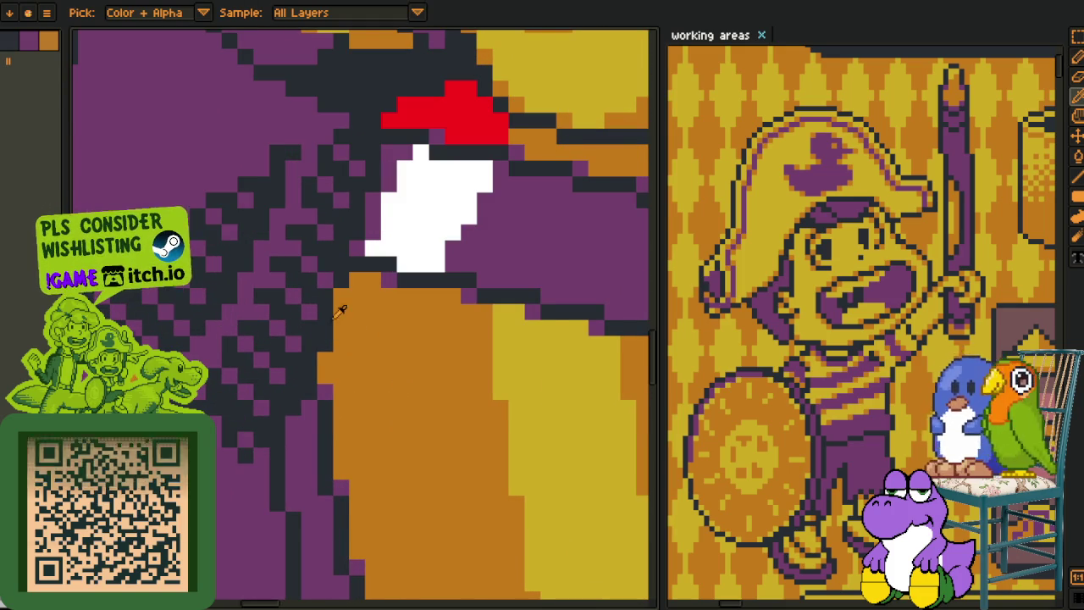
scroll(387, 311, down, 2)
scroll(387, 312, up, 2)
key(b)
mouse_move(388, 292)
mouse_down()
mouse_move(373, 405)
mouse_move(406, 330)
mouse_up()
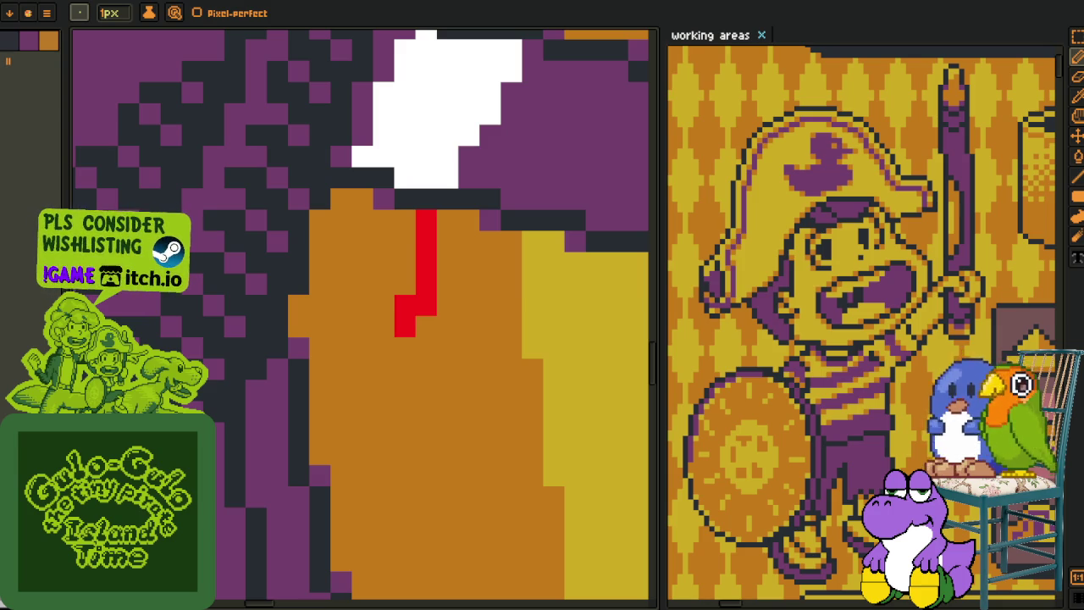
Extend the red line down-left and flood-fill the orange area left of it red
drag(405, 335, 330, 462)
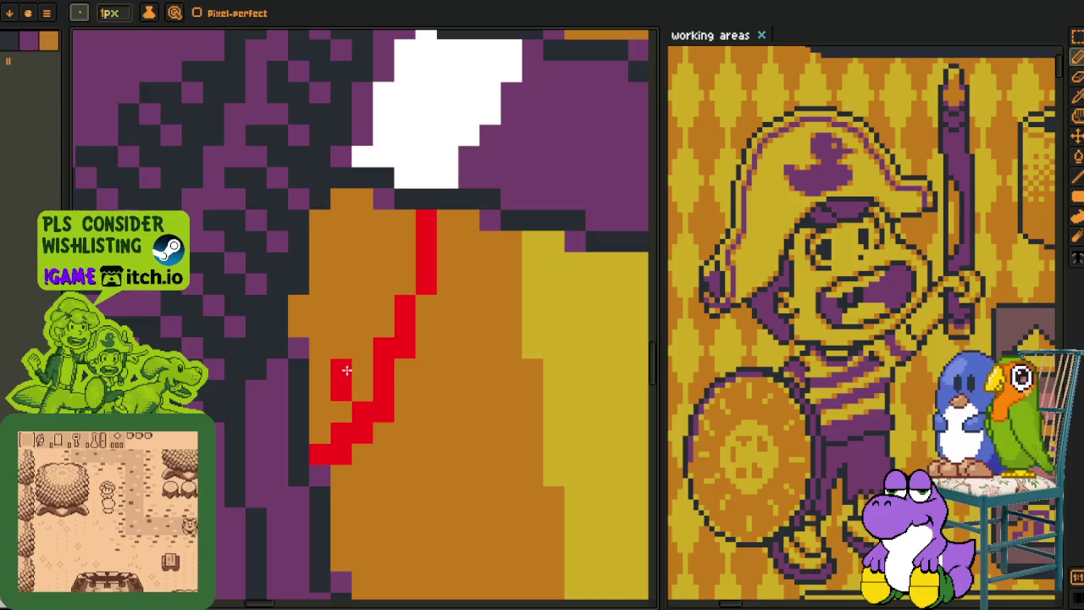
key(g)
click(353, 306)
key(b)
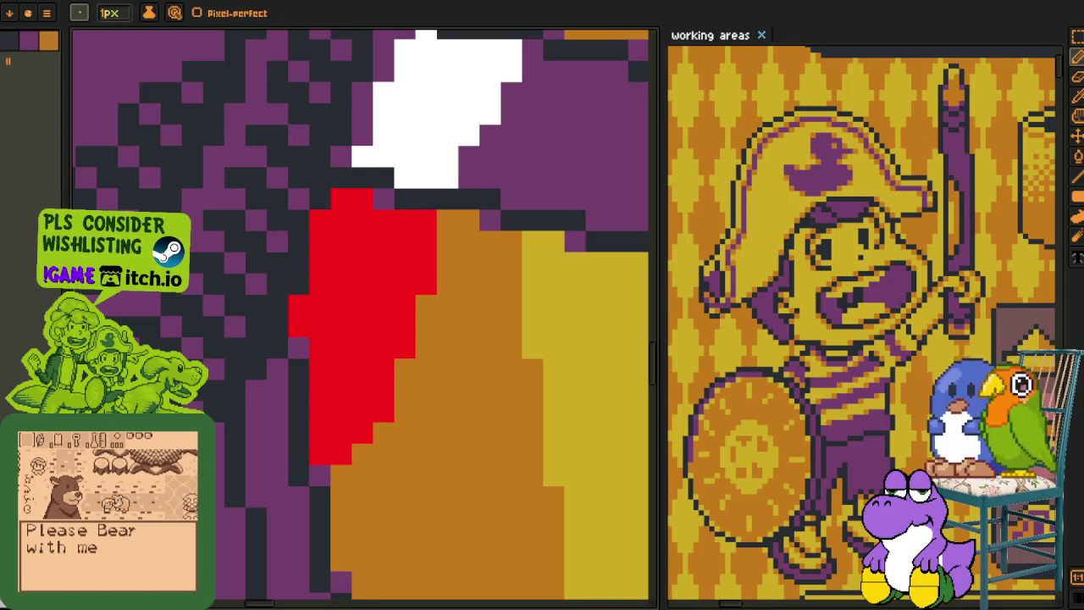
Paint extra red pixels along the patch's left edge, reverting one stray pixel to orange
click(276, 477)
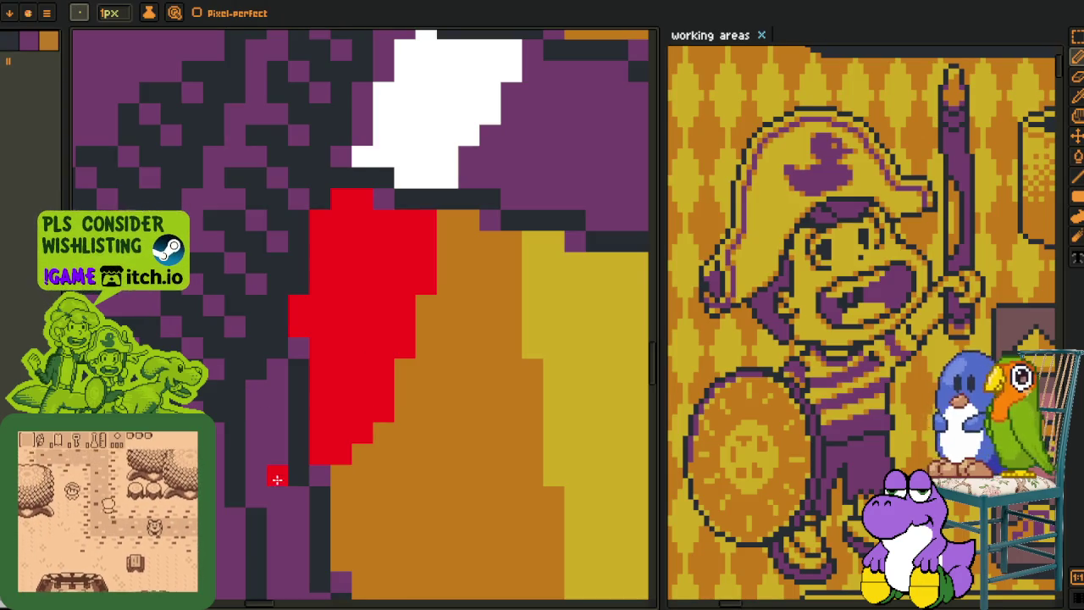
mouse_move(274, 474)
mouse_down()
mouse_move(254, 432)
mouse_move(273, 398)
mouse_up()
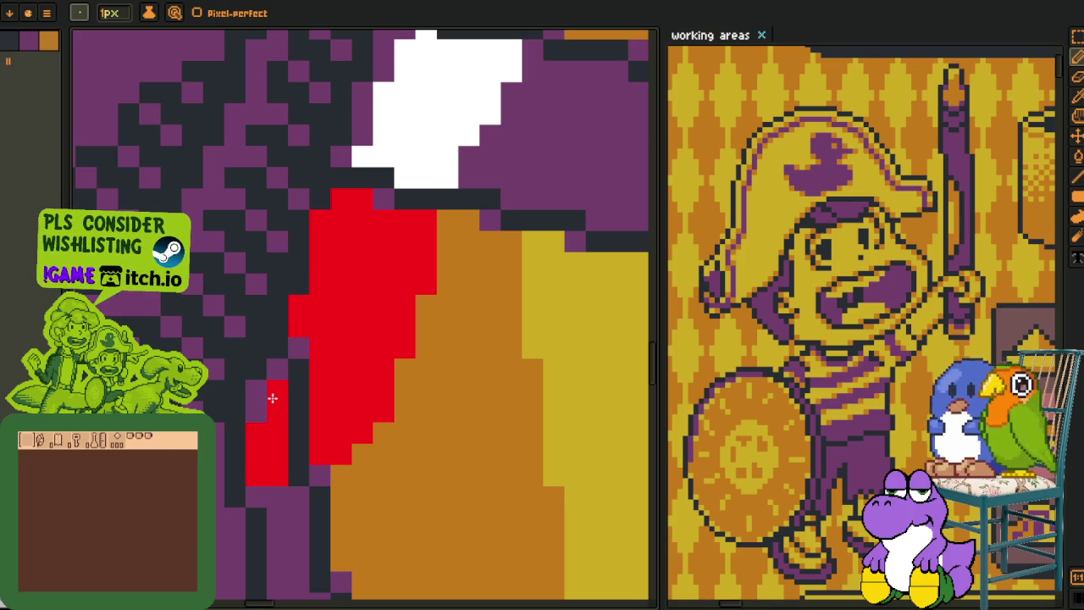
right_click(296, 318)
scroll(338, 322, down, 3)
scroll(339, 313, up, 3)
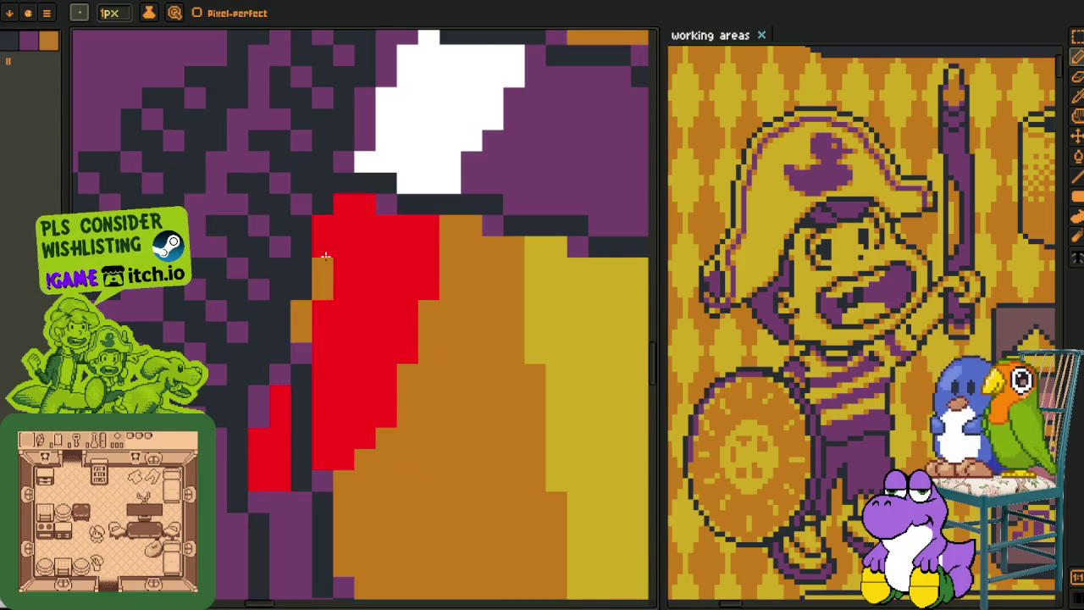
click(302, 316)
click(301, 332)
scroll(293, 343, down, 3)
scroll(301, 419, up, 3)
click(302, 417)
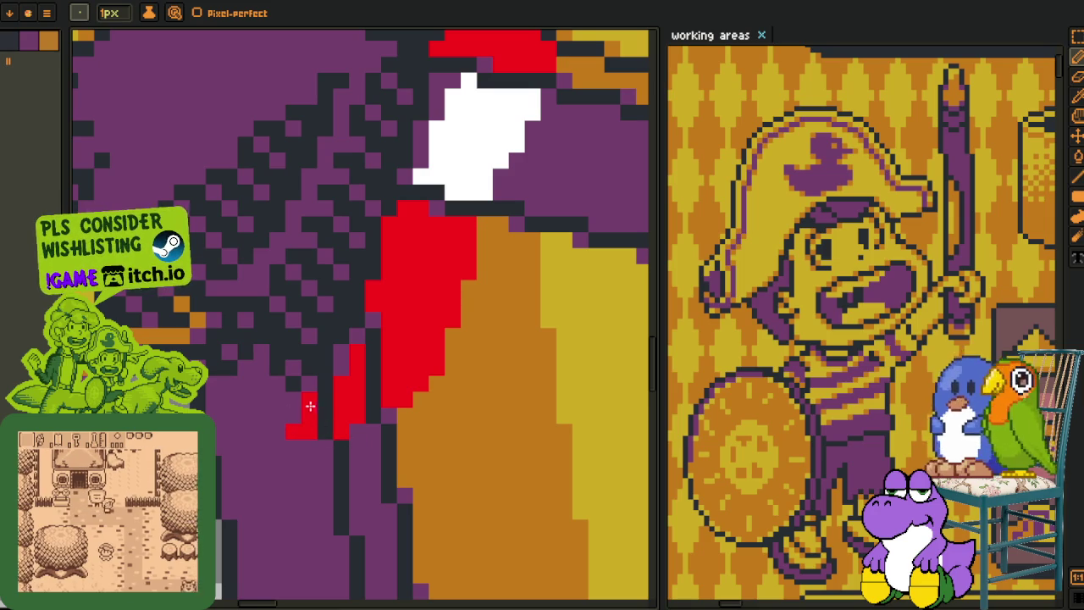
scroll(273, 414, down, 3)
Flood-fill the stray red pixels and the red patch below the white shape with purple
key(i)
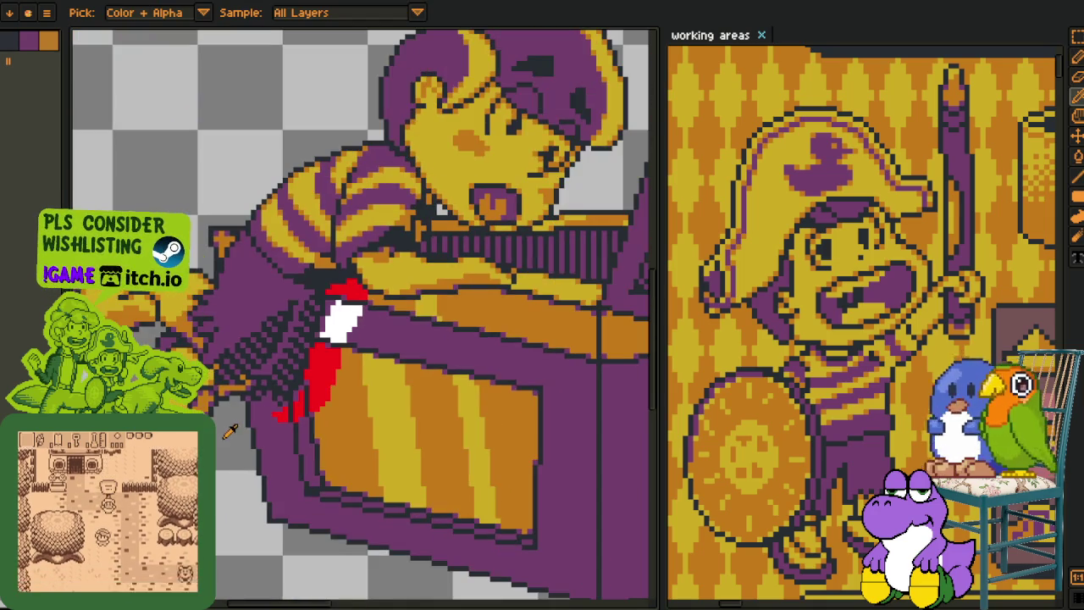
scroll(274, 383, up, 2)
key(g)
click(291, 437)
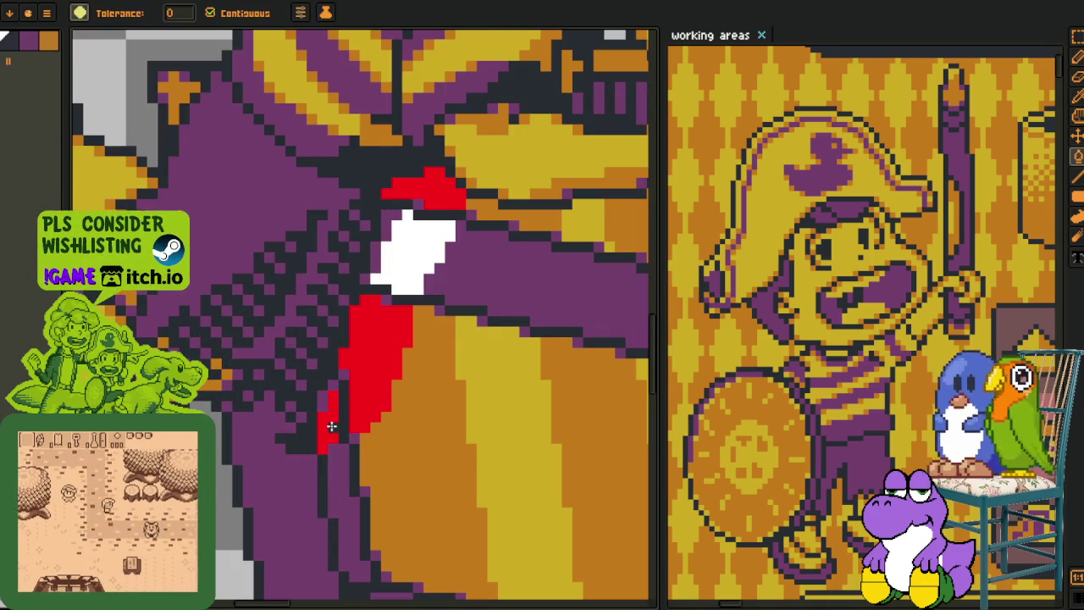
click(328, 417)
click(373, 364)
click(351, 362)
Fill the white patch with dark purple
drag(385, 313, 344, 385)
key(i)
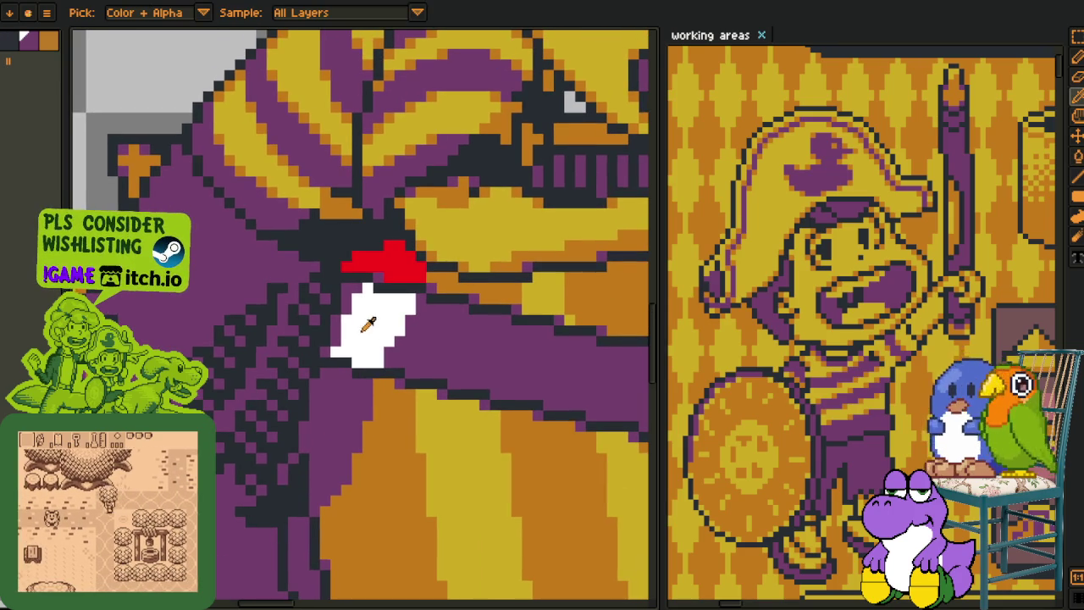
key(g)
click(356, 309)
Pick orange and pencil a column of orange pixels beside the purple
key(b)
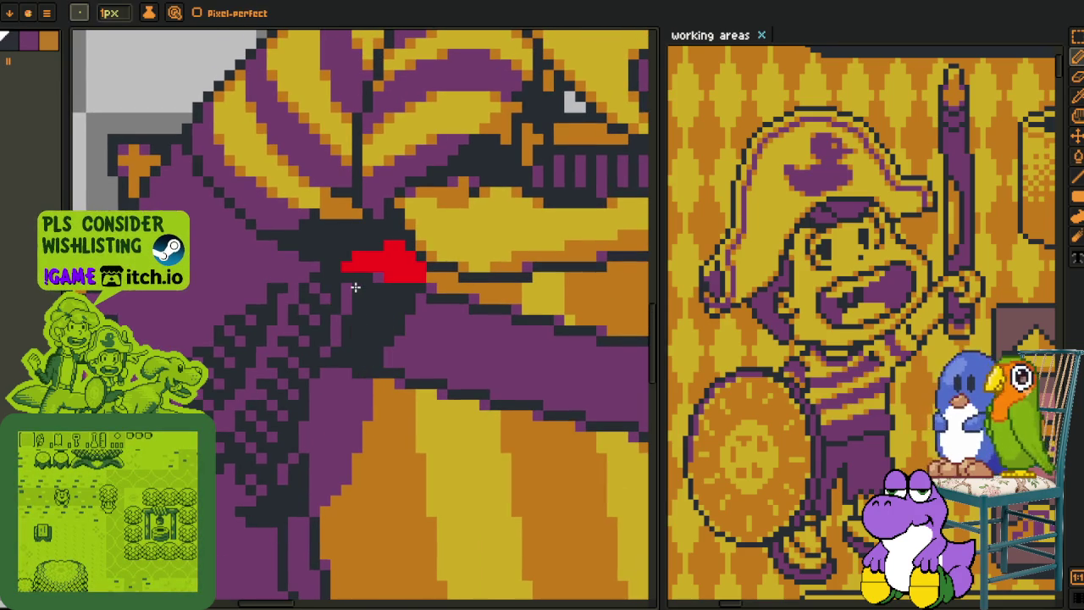
scroll(357, 322, down, 4)
scroll(361, 385, down, 1)
scroll(361, 384, up, 1)
key(i)
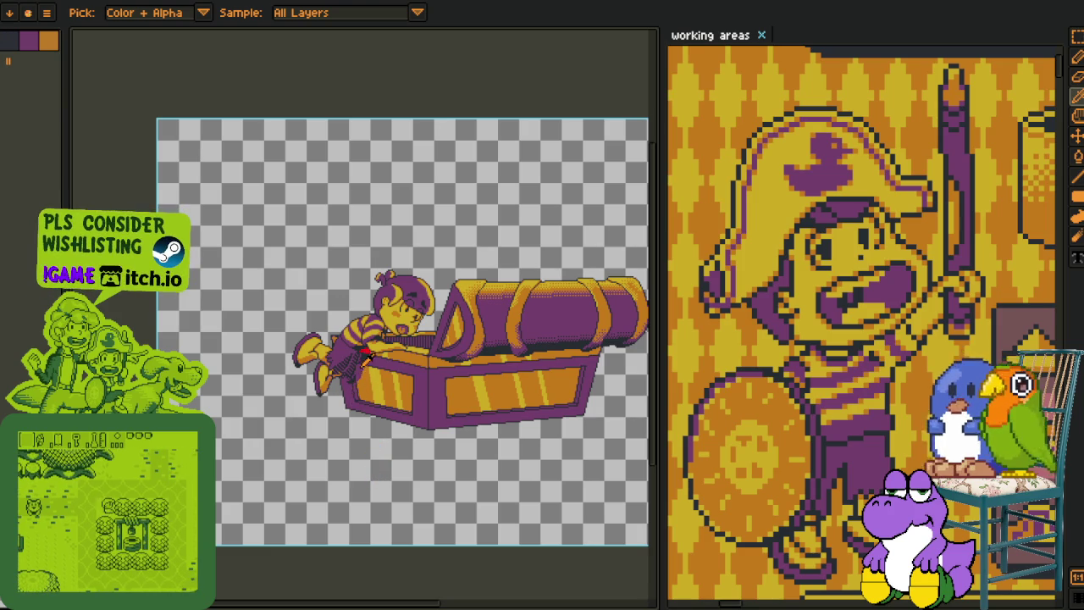
scroll(352, 364, up, 3)
scroll(343, 339, up, 2)
key(b)
mouse_move(343, 335)
mouse_down()
mouse_move(343, 398)
mouse_move(322, 441)
mouse_up()
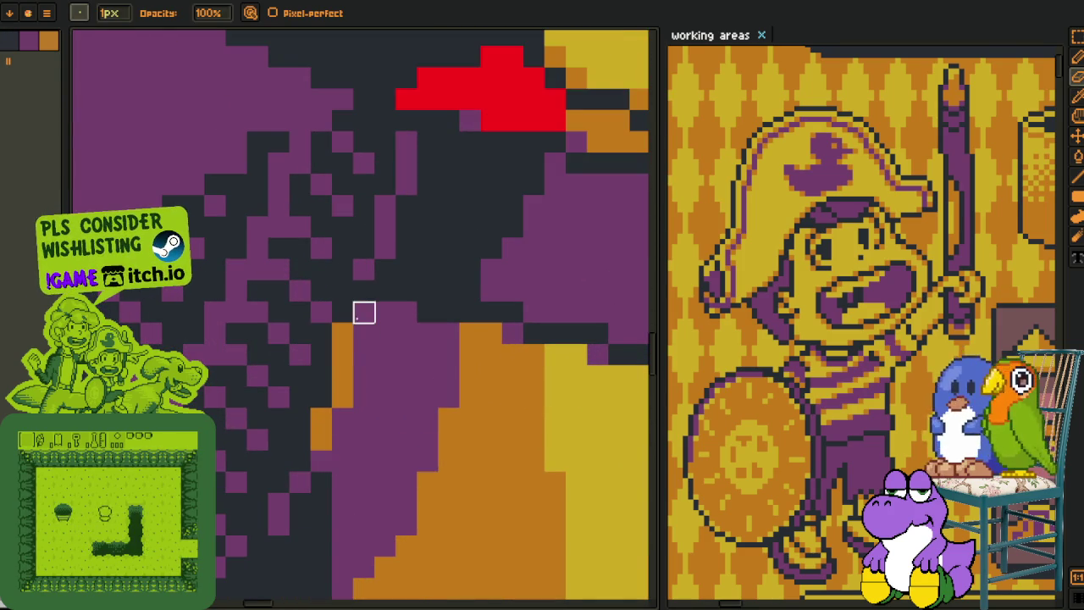
scroll(381, 398, down, 3)
scroll(383, 414, down, 1)
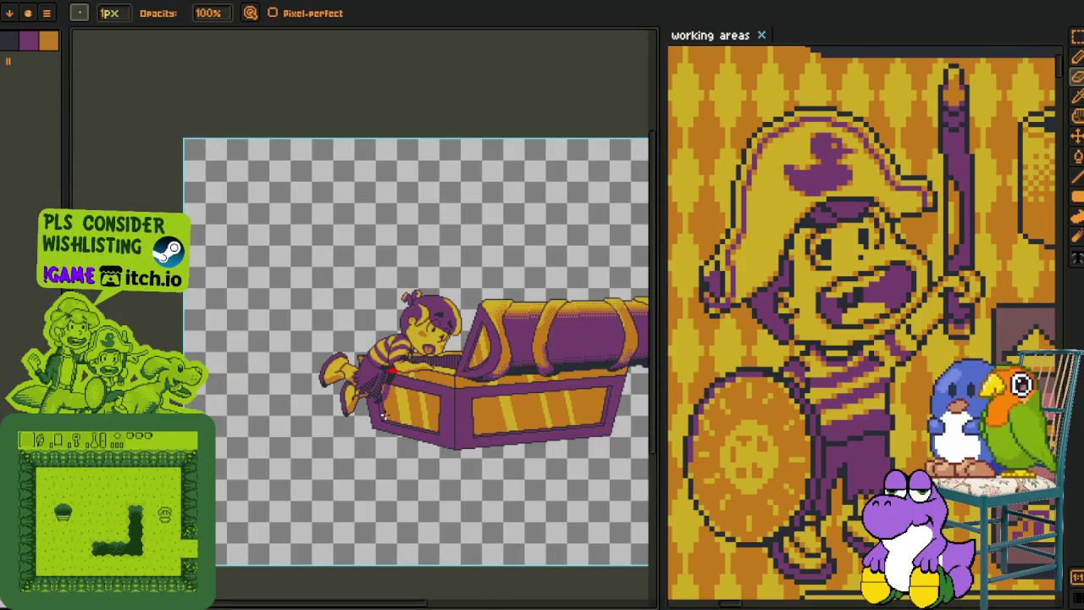
scroll(383, 415, down, 1)
scroll(389, 421, up, 1)
scroll(388, 402, up, 3)
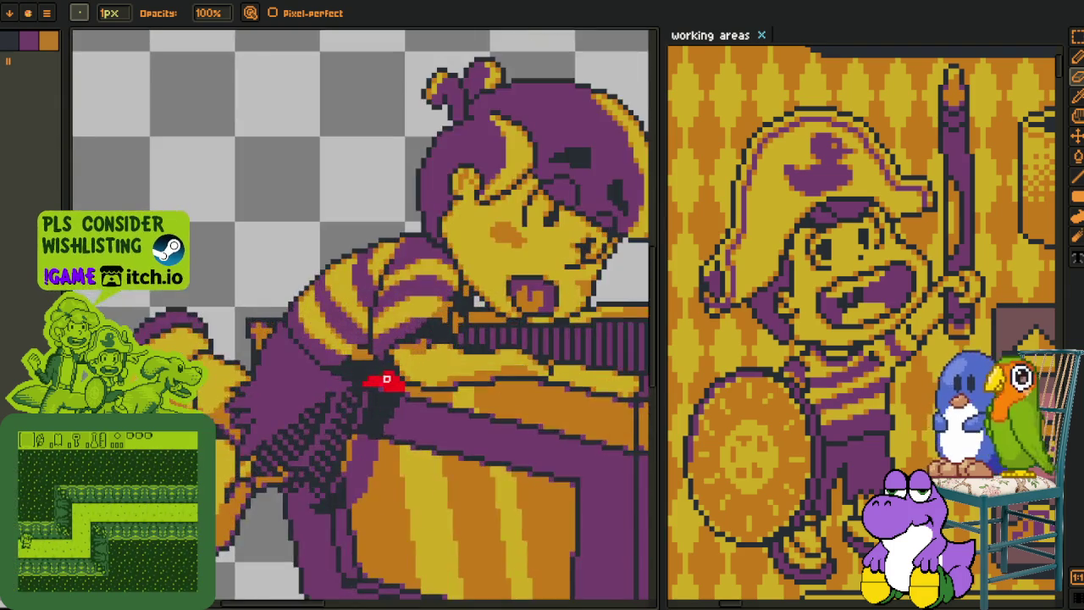
scroll(381, 398, up, 2)
Flood-fill the last red patch with the dark colour
key(i)
key(g)
click(380, 343)
scroll(375, 341, up, 1)
scroll(381, 364, down, 4)
scroll(391, 386, down, 3)
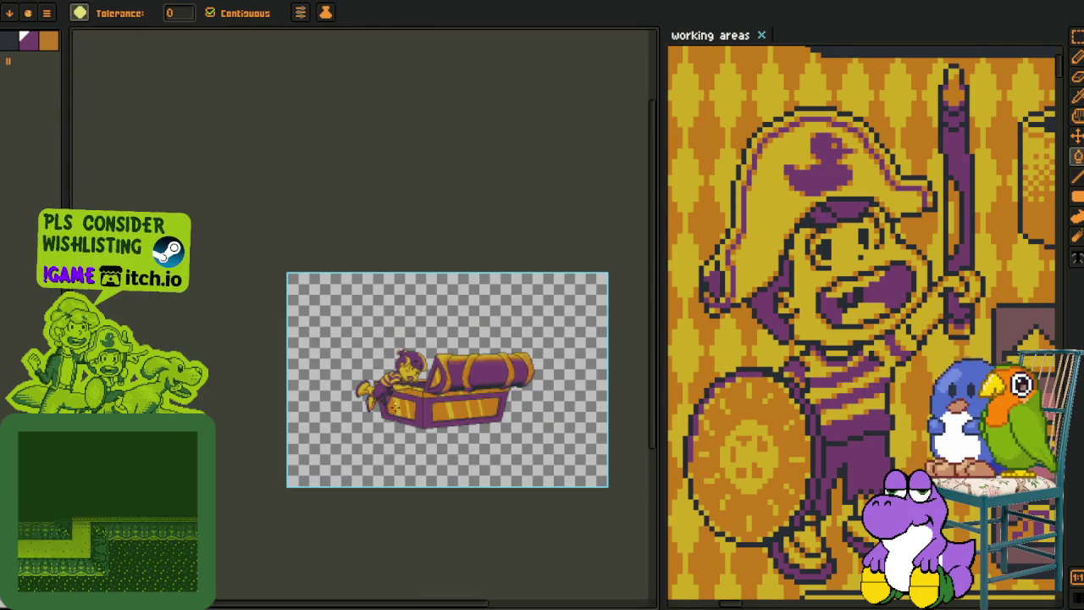
scroll(375, 416, up, 2)
Paint dark dithered shading pixels over the purple area
key(i)
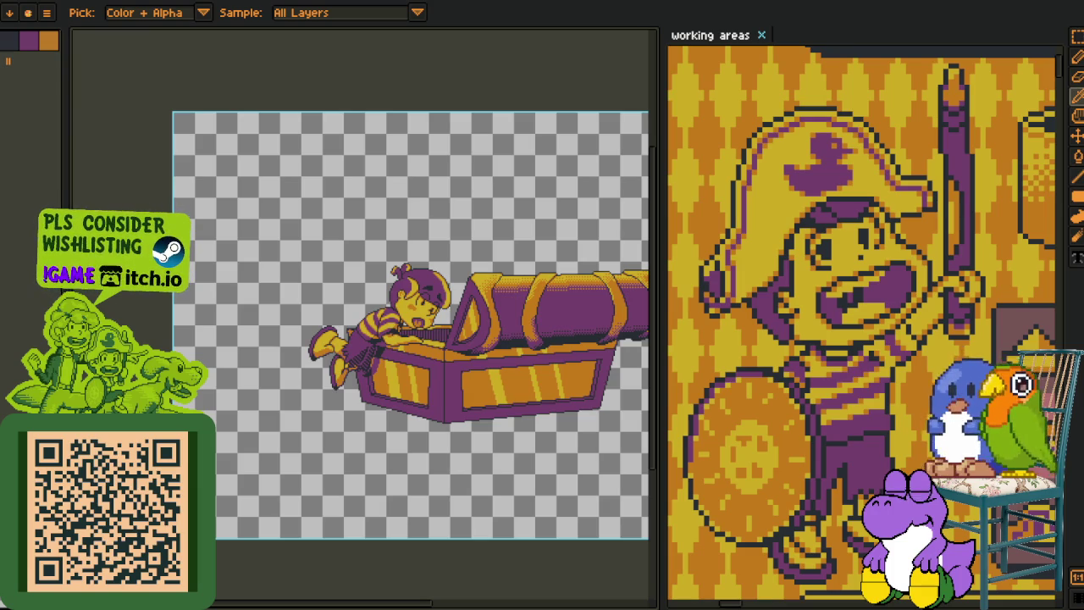
scroll(379, 380, up, 2)
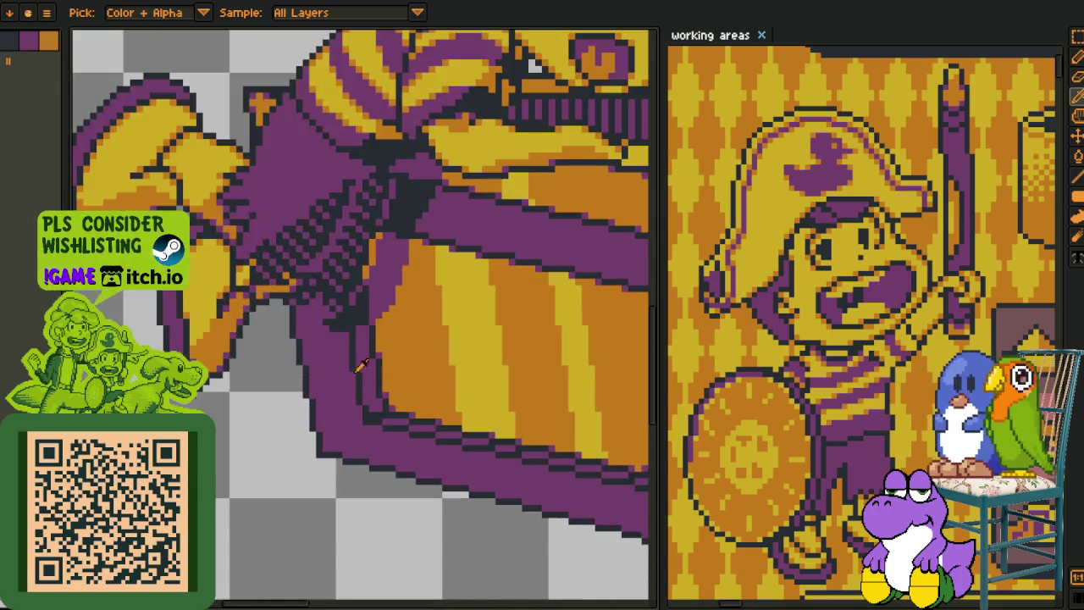
scroll(337, 324, up, 2)
scroll(273, 317, up, 1)
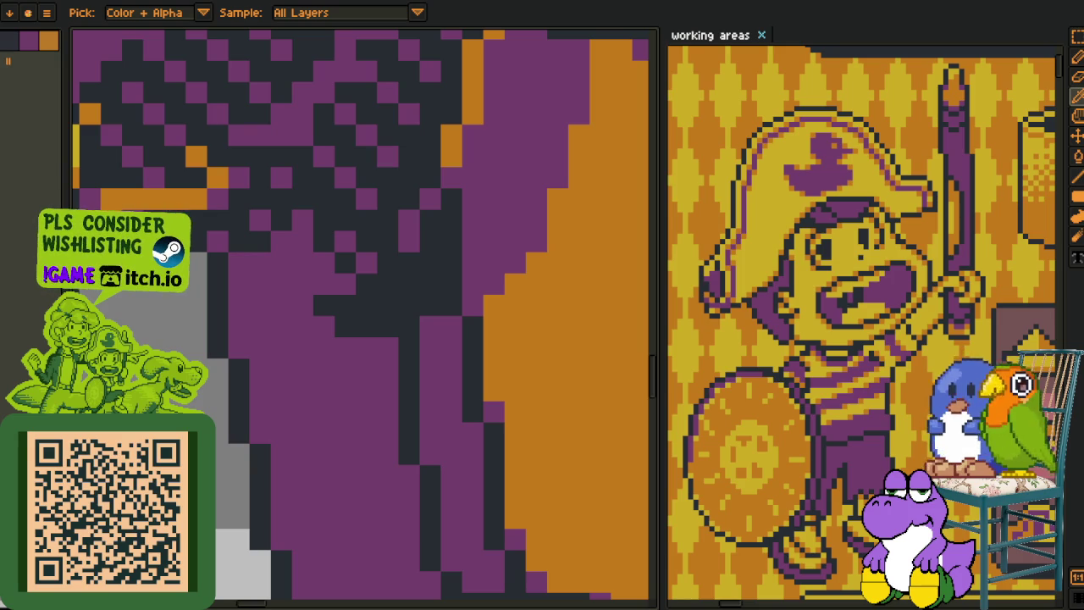
key(b)
mouse_move(346, 367)
mouse_down()
mouse_move(296, 363)
mouse_move(308, 341)
mouse_move(314, 349)
mouse_move(247, 307)
mouse_up()
scroll(265, 350, down, 4)
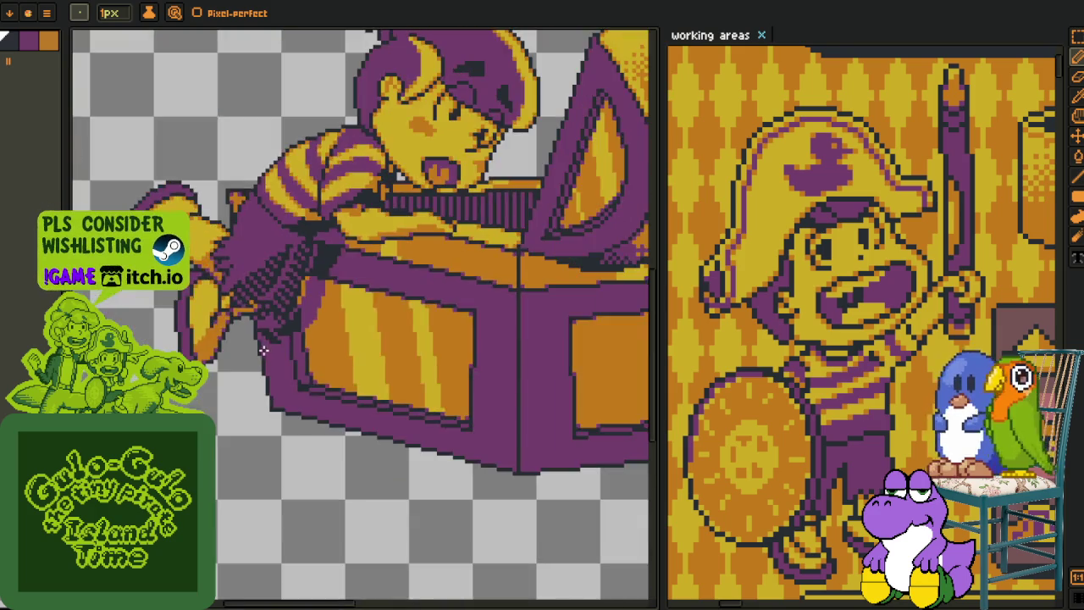
scroll(265, 350, up, 2)
scroll(280, 295, up, 2)
mouse_move(289, 288)
mouse_down()
mouse_move(319, 286)
mouse_move(330, 271)
mouse_move(309, 271)
mouse_up()
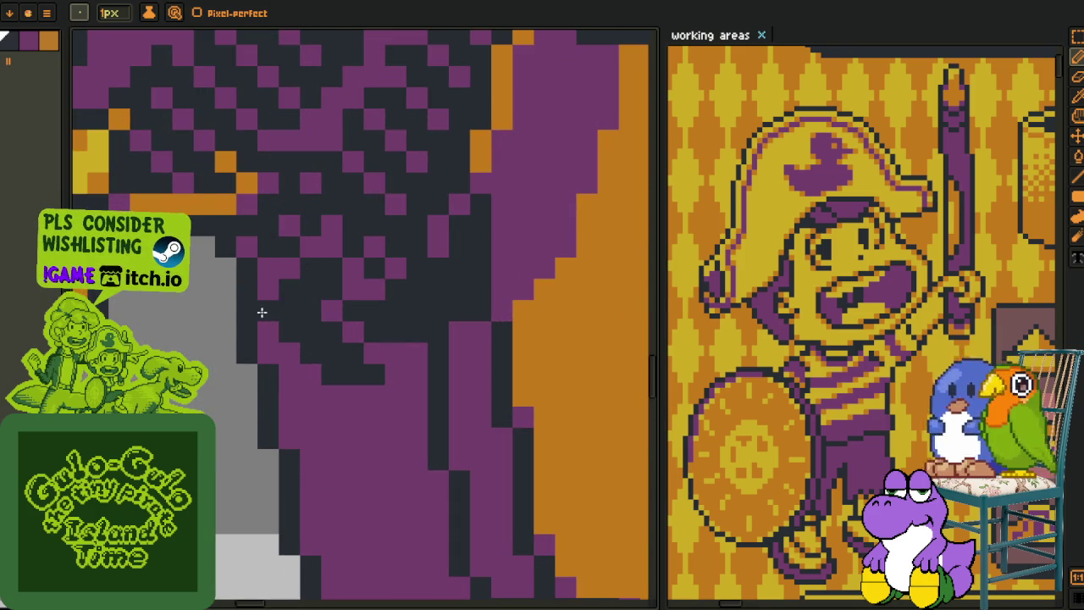
scroll(261, 313, down, 3)
scroll(245, 339, down, 2)
Sample colours from the canvas and recentre the view on the boy and chest
key(alt)
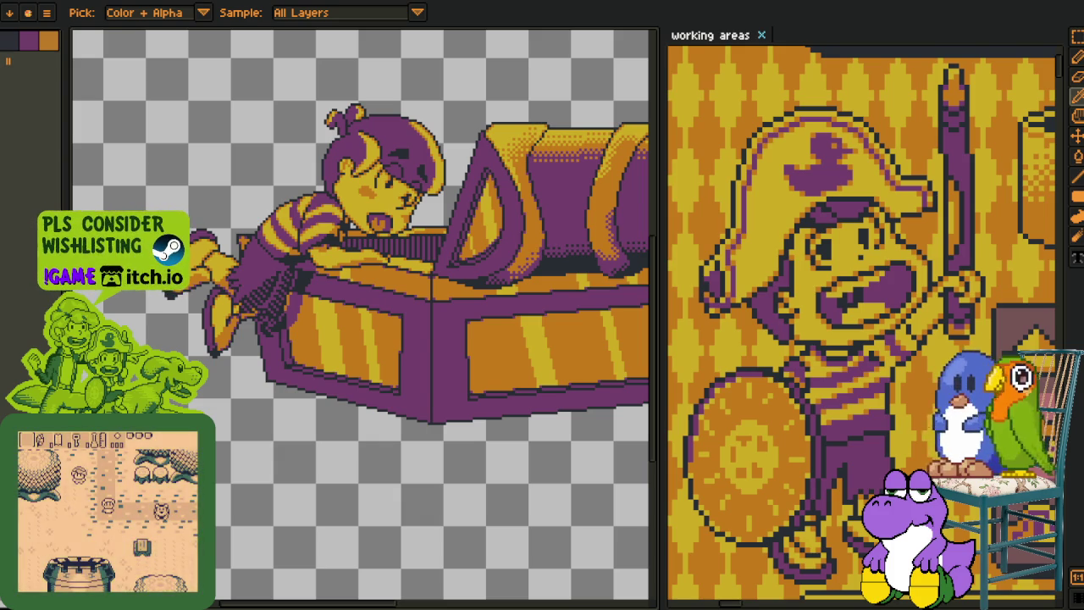
scroll(321, 329, up, 2)
scroll(321, 329, up, 2)
scroll(321, 328, up, 1)
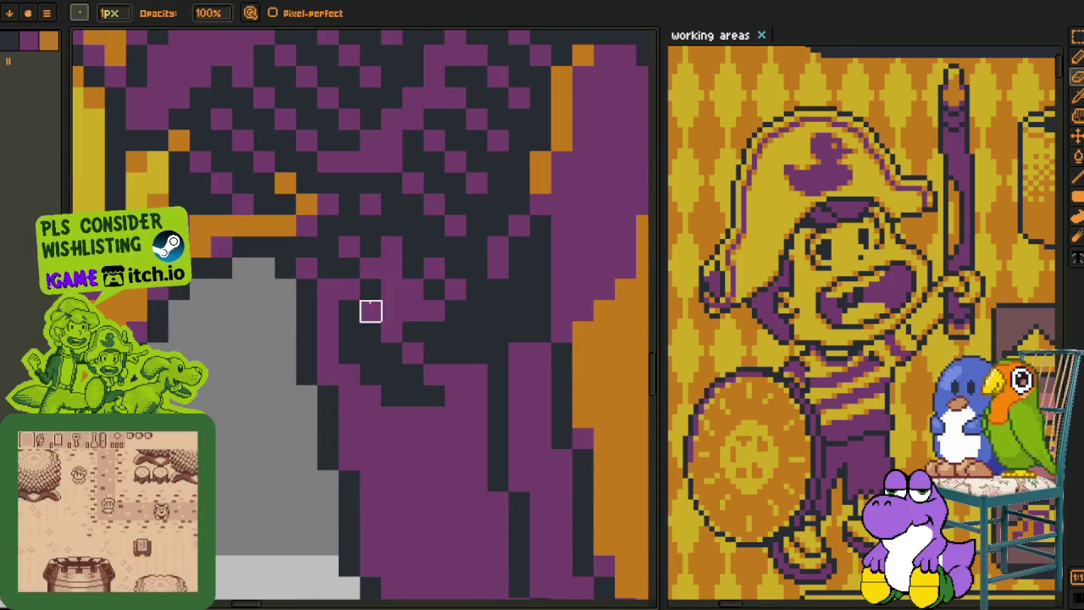
key(i)
scroll(335, 347, down, 5)
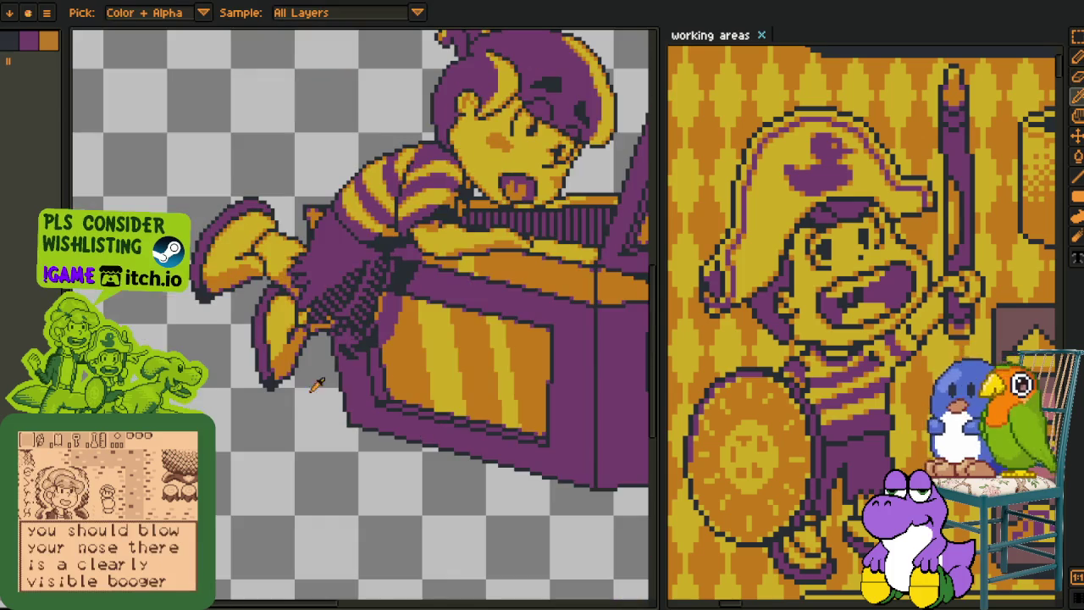
scroll(297, 425, down, 1)
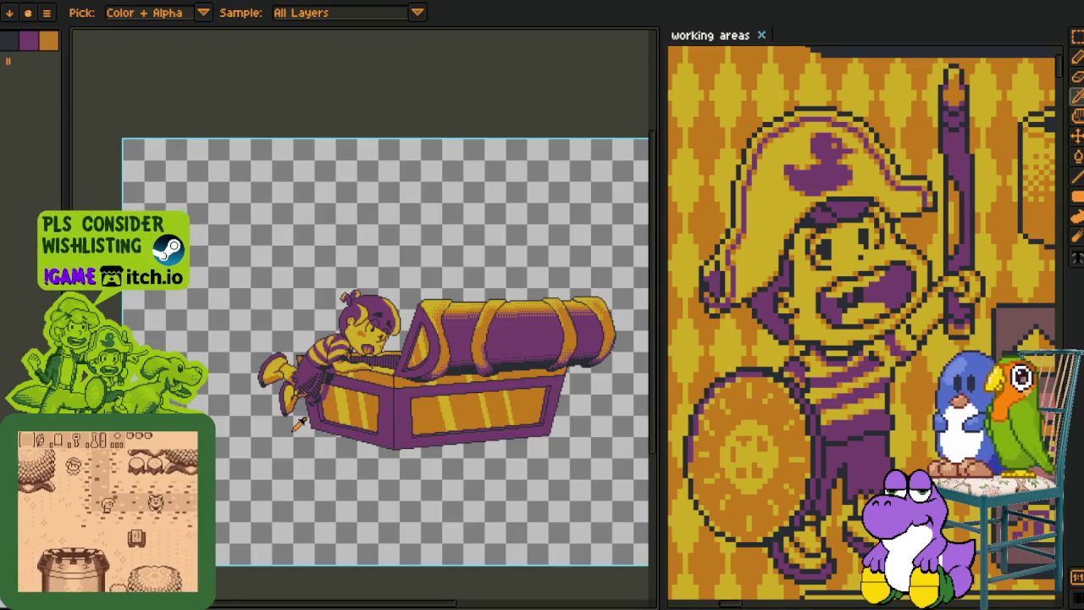
scroll(305, 353, up, 1)
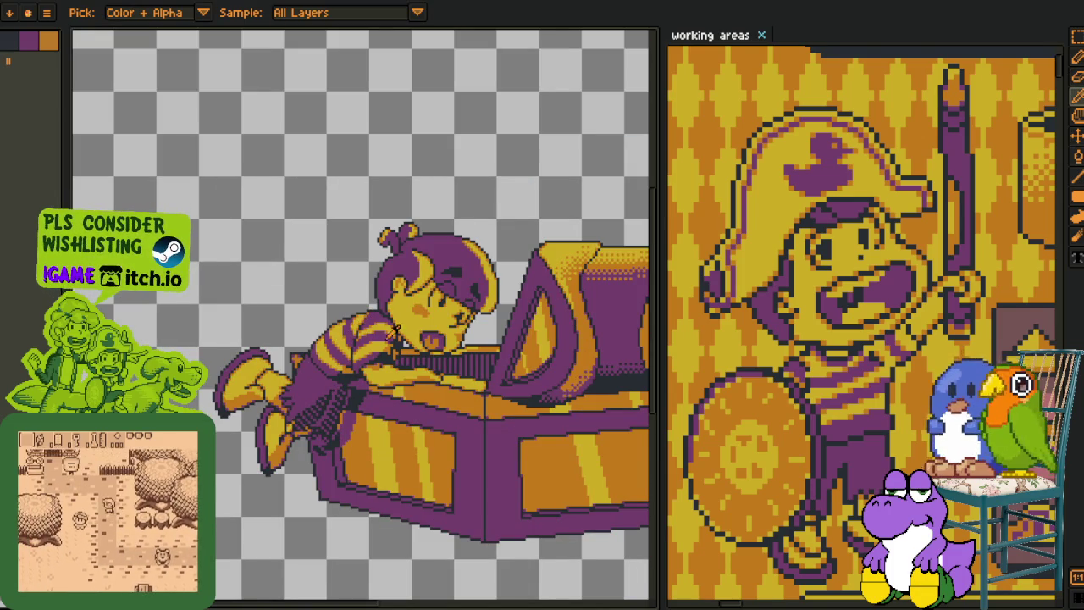
drag(399, 326, 343, 309)
scroll(343, 309, down, 3)
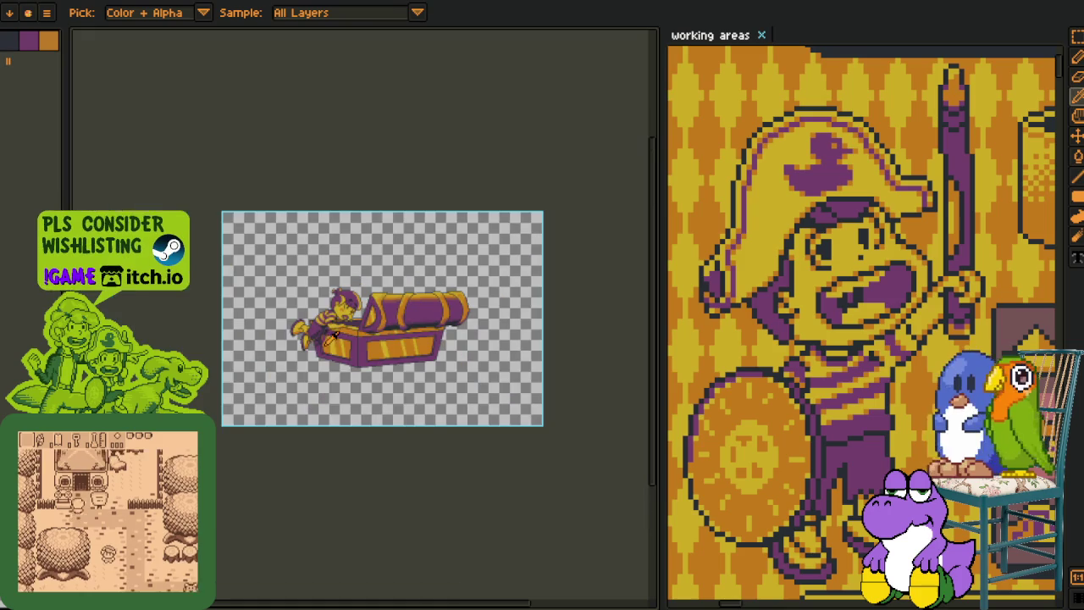
scroll(317, 397, up, 2)
key(Tab)
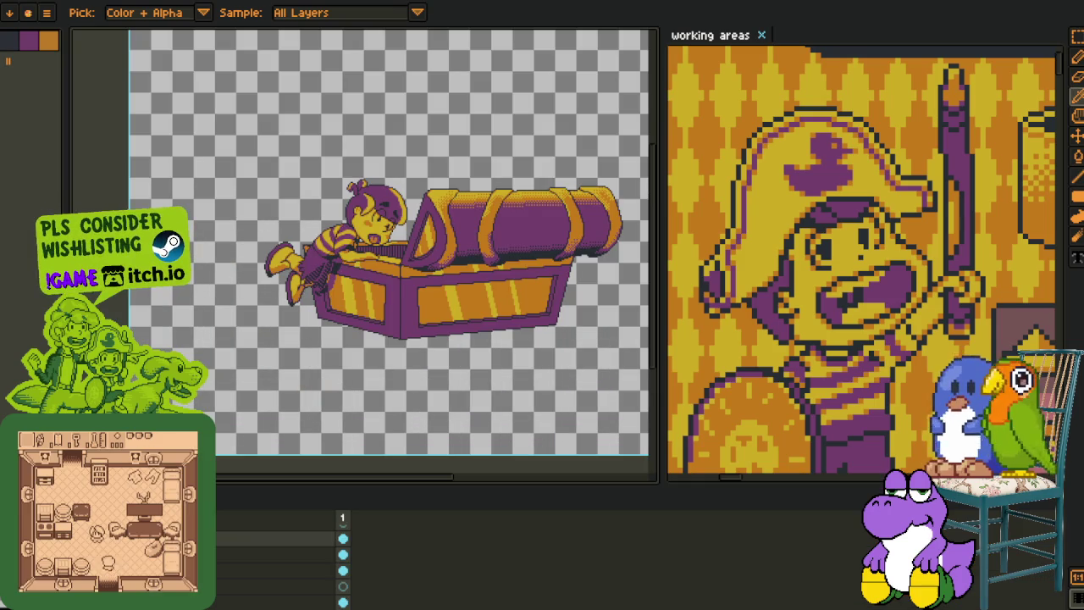
Merge the current layer down and move another layer lower in the stack
right_click(233, 593)
click(236, 591)
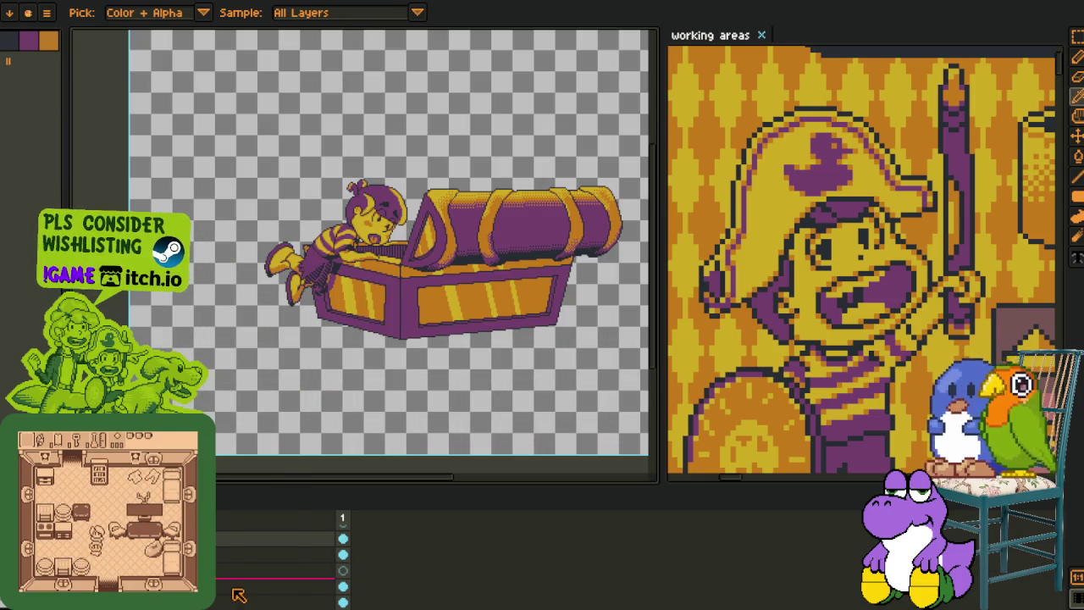
drag(235, 486, 235, 428)
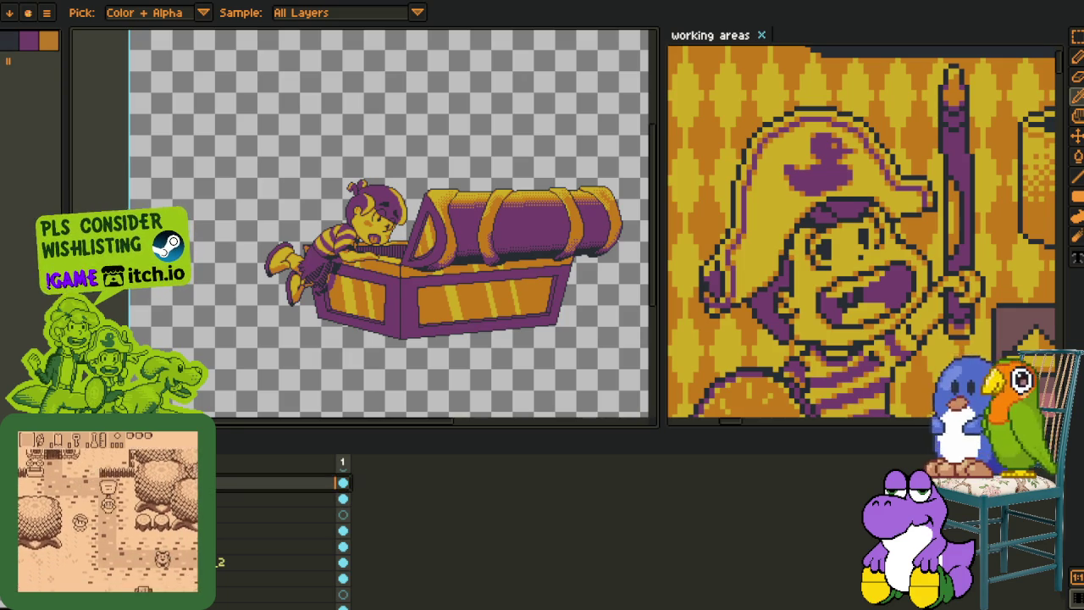
drag(280, 481, 280, 508)
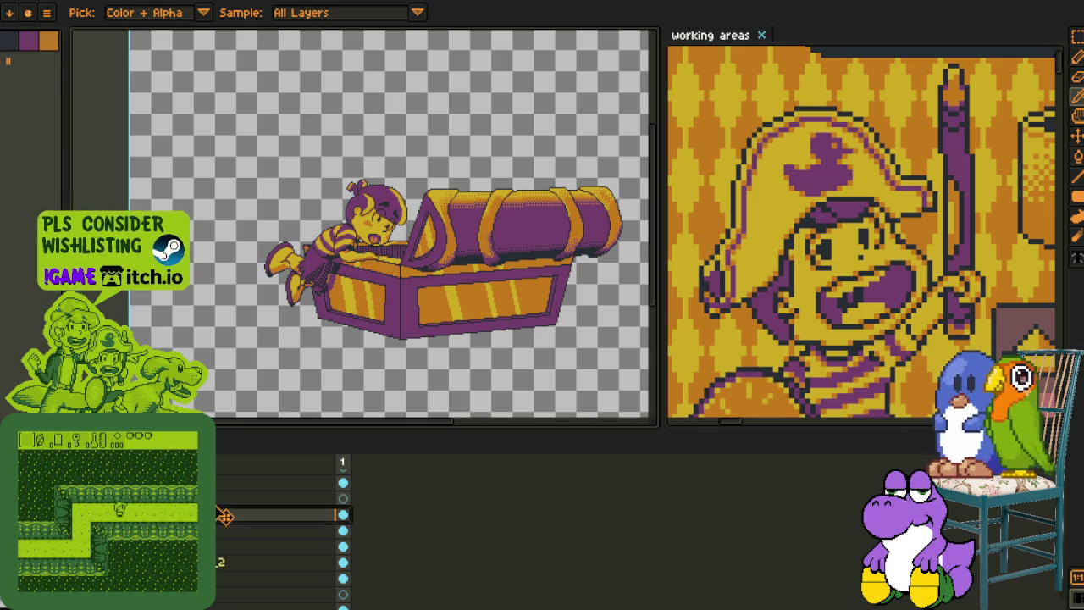
Rename the moved layer to 'shading'
key(shift+p)
text(shading)
key(Return)
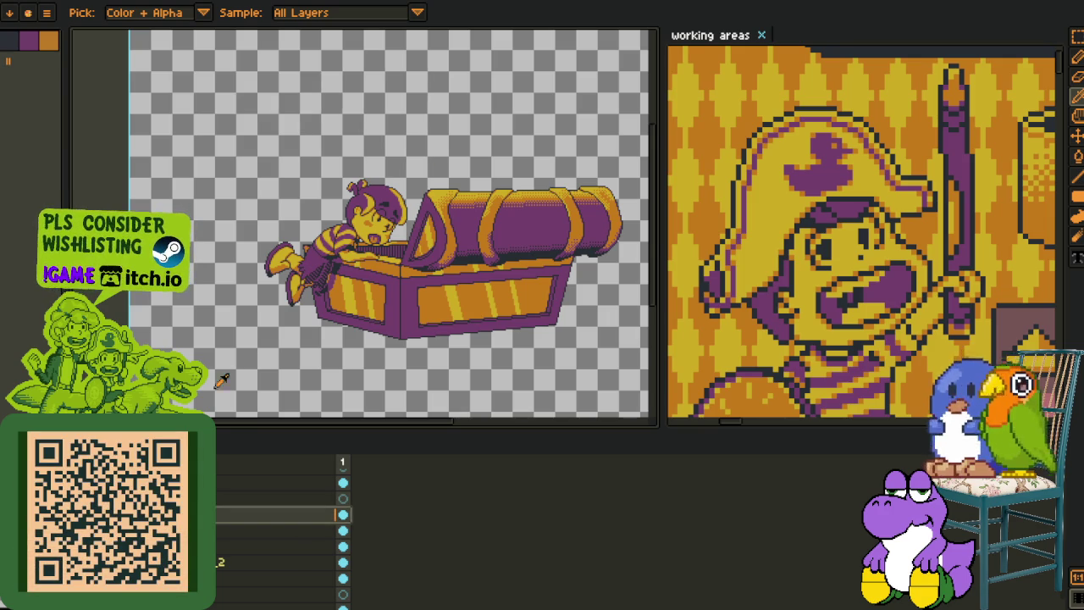
scroll(307, 258, up, 2)
scroll(307, 260, down, 2)
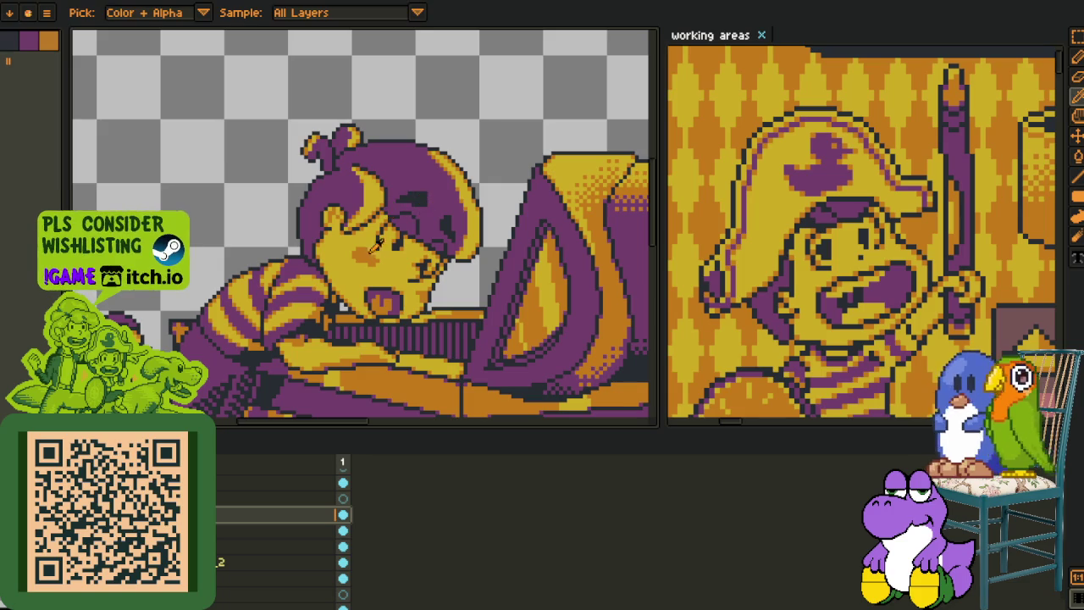
scroll(280, 534, down, 2)
right_click(280, 530)
mouse_move(254, 526)
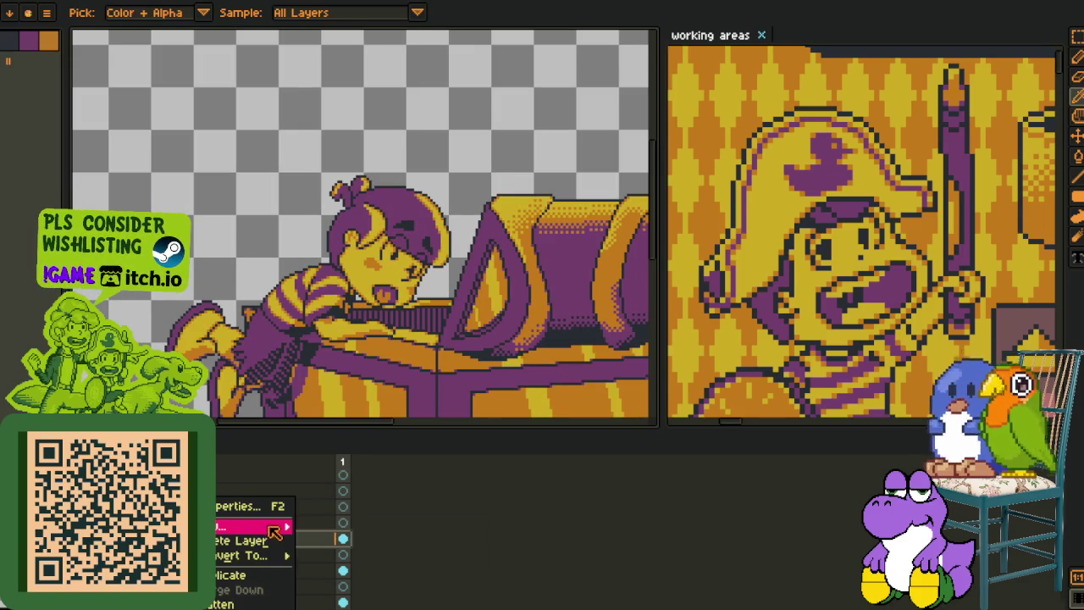
Hide the layers timeline and save the sprite with Ctrl+S
key(Escape)
key(Tab)
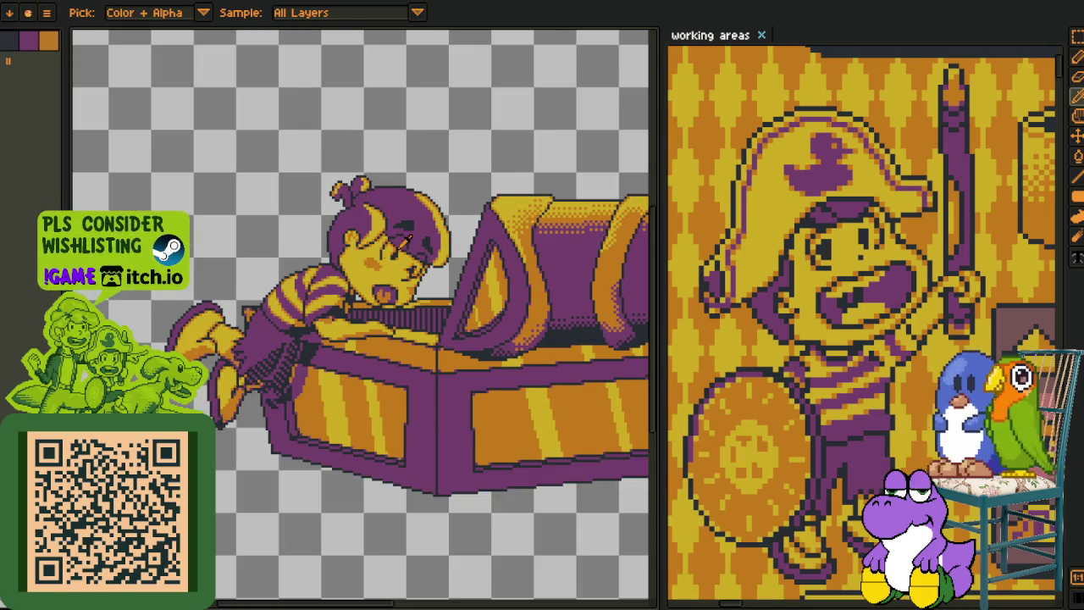
scroll(429, 276, up, 2)
key(b)
scroll(428, 276, up, 1)
scroll(390, 343, up, 1)
key(ctrl+s)
Draw a red guide line along the kid's face edge from hair toward the chest
drag(423, 227, 442, 301)
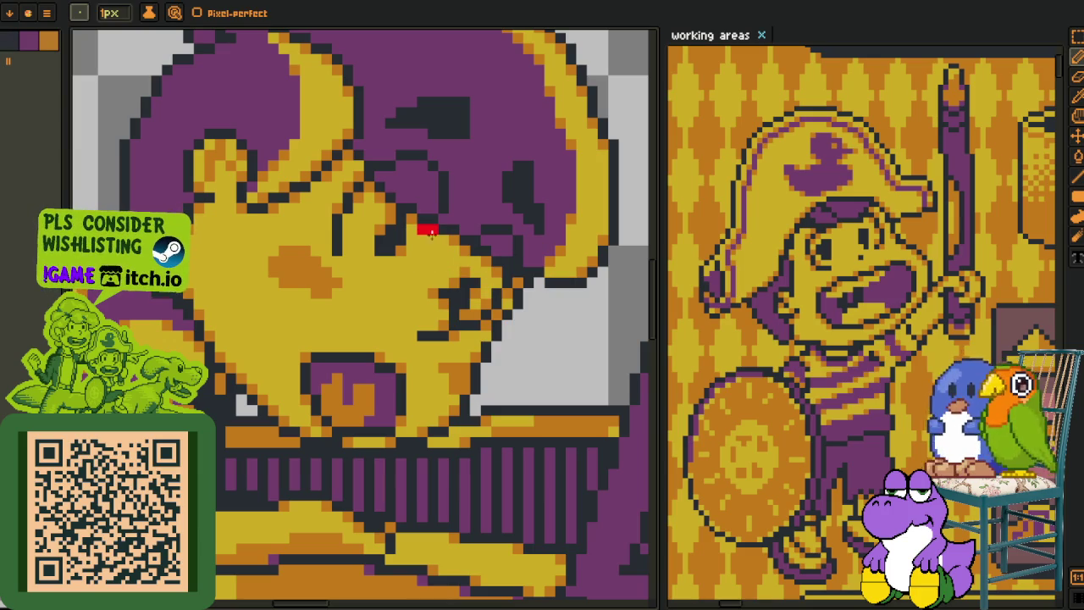
key(ctrl+z)
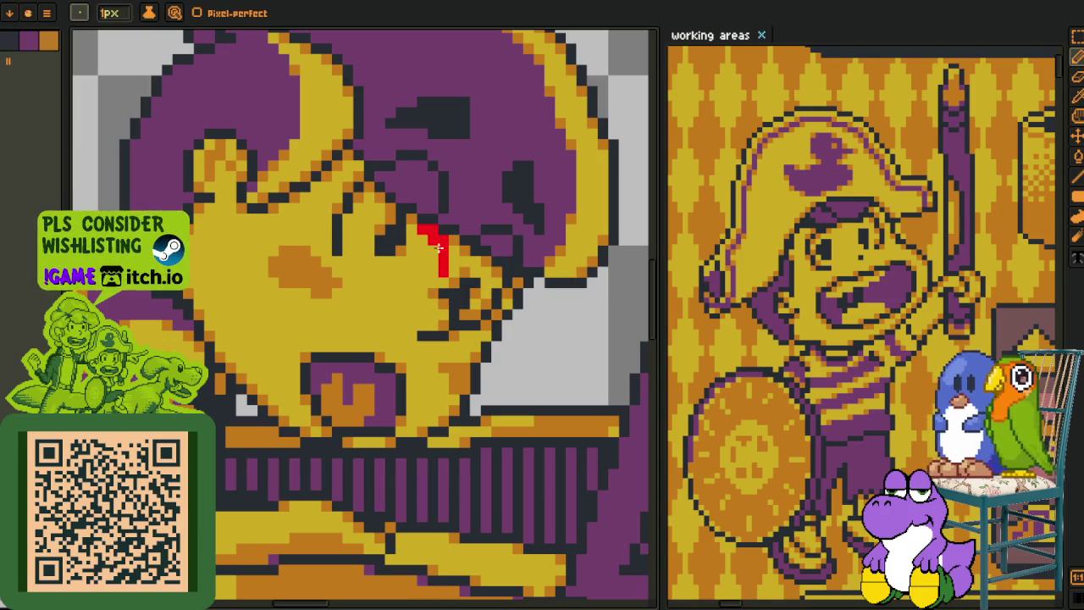
mouse_move(454, 246)
mouse_down()
mouse_move(435, 240)
mouse_move(474, 263)
mouse_up()
key(g)
click(476, 304)
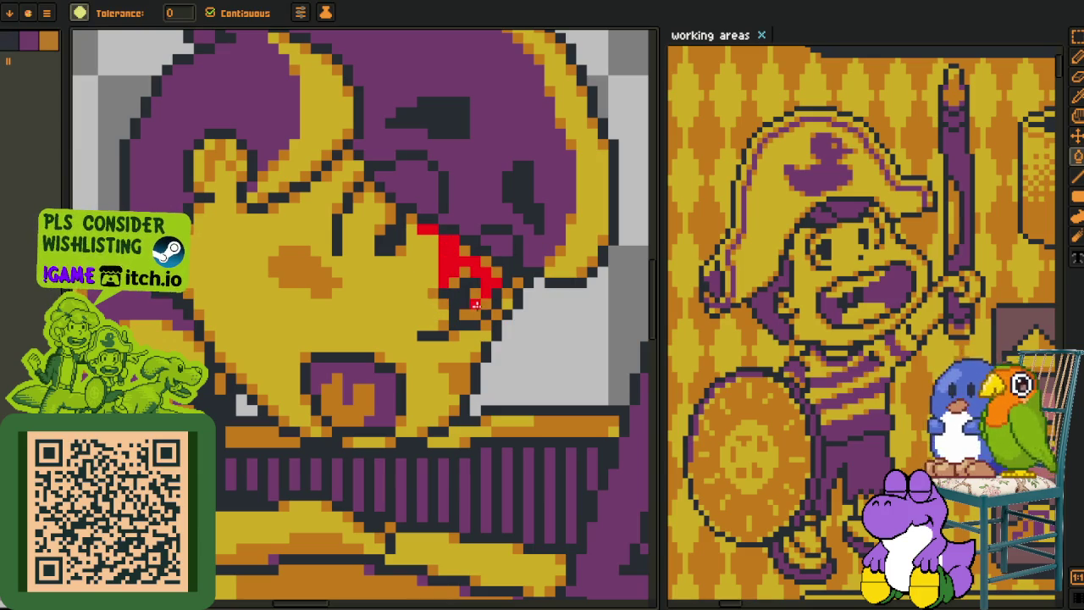
click(476, 324)
key(b)
drag(464, 334, 485, 332)
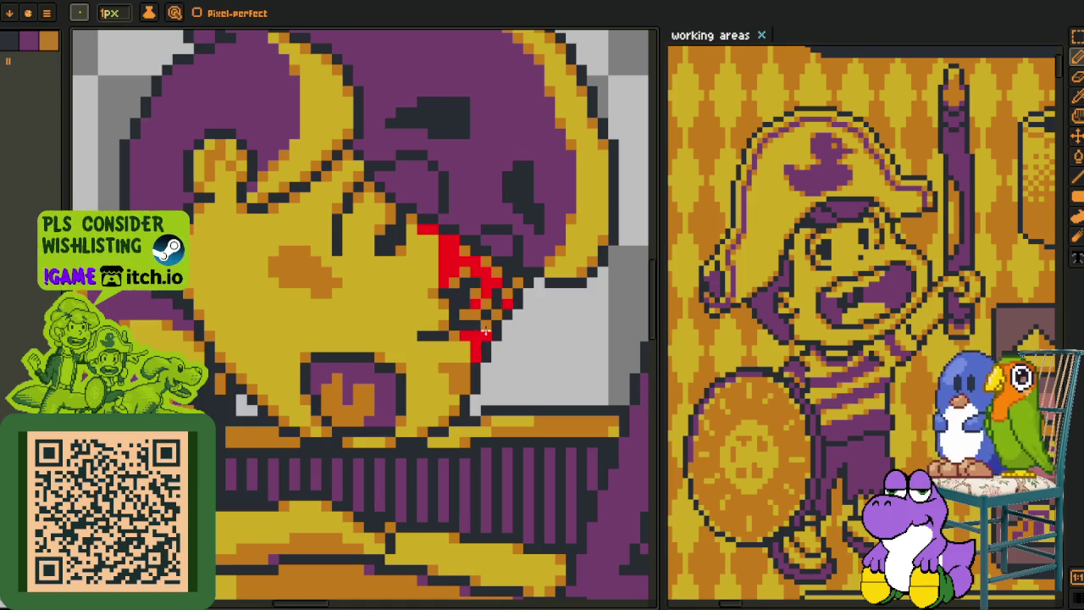
click(456, 400)
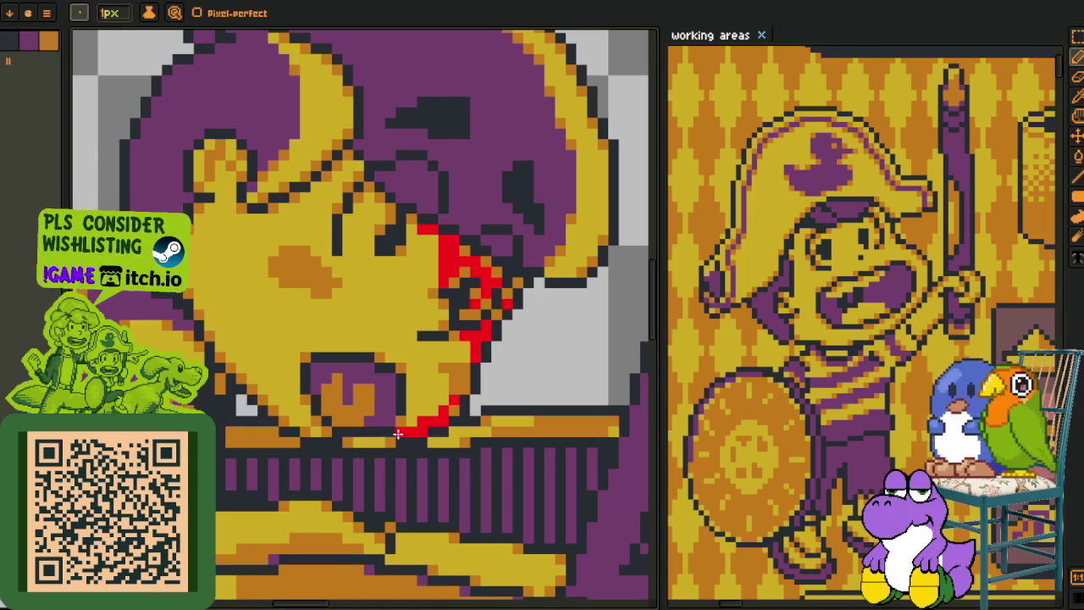
Replace colour #FF0000 with orange #c97900 to recolour the guide line
key(o)
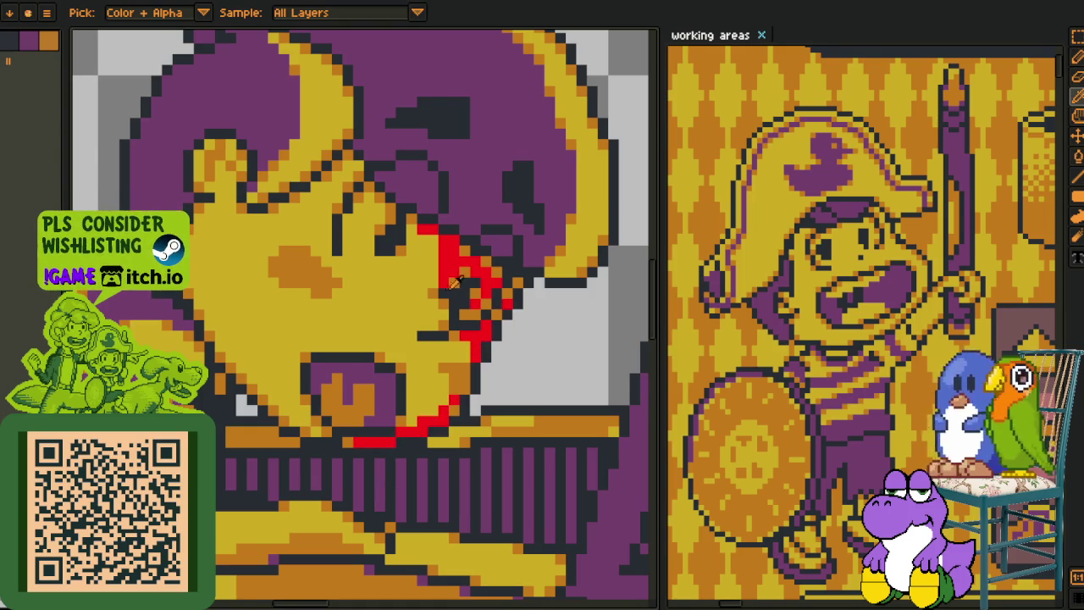
key(shift+r)
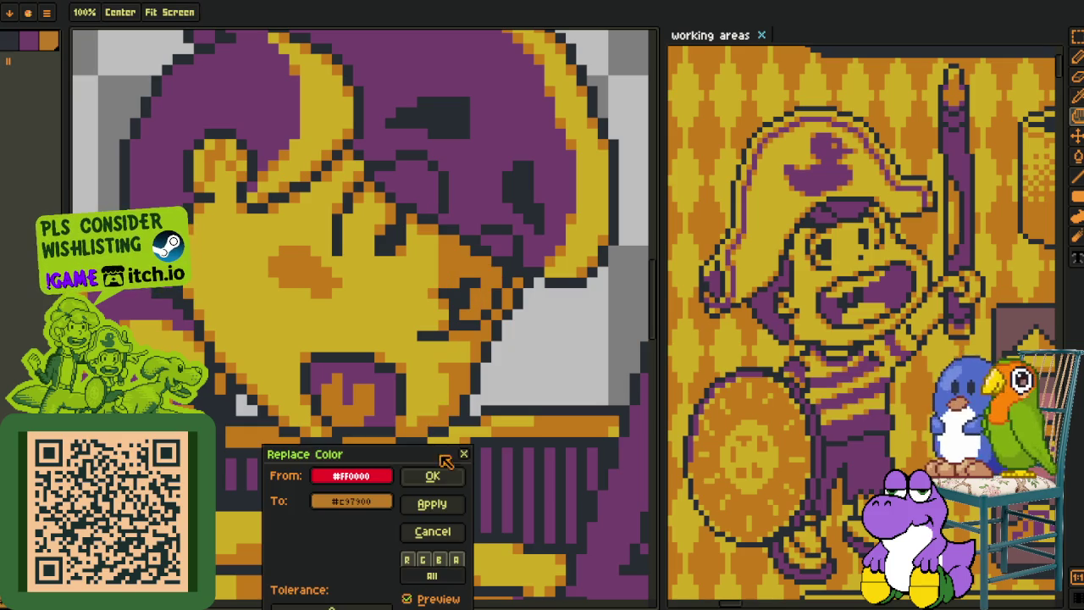
click(432, 476)
scroll(474, 407, down, 2)
scroll(475, 406, down, 3)
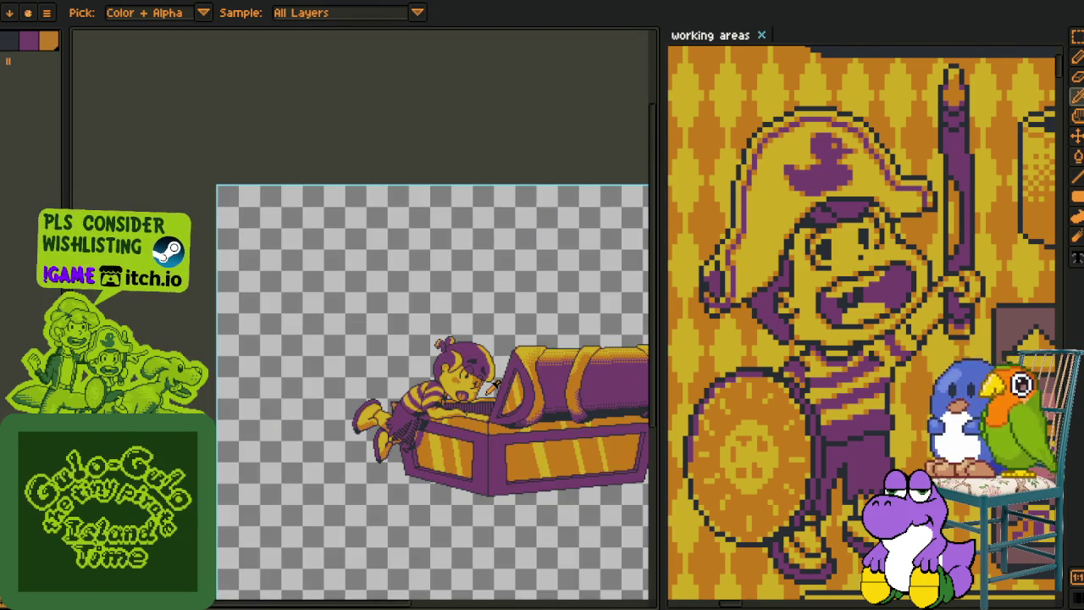
Repaint the stray orange pixels near the boy's face yellow with the pencil
scroll(490, 391, up, 3)
scroll(494, 386, up, 3)
key(b)
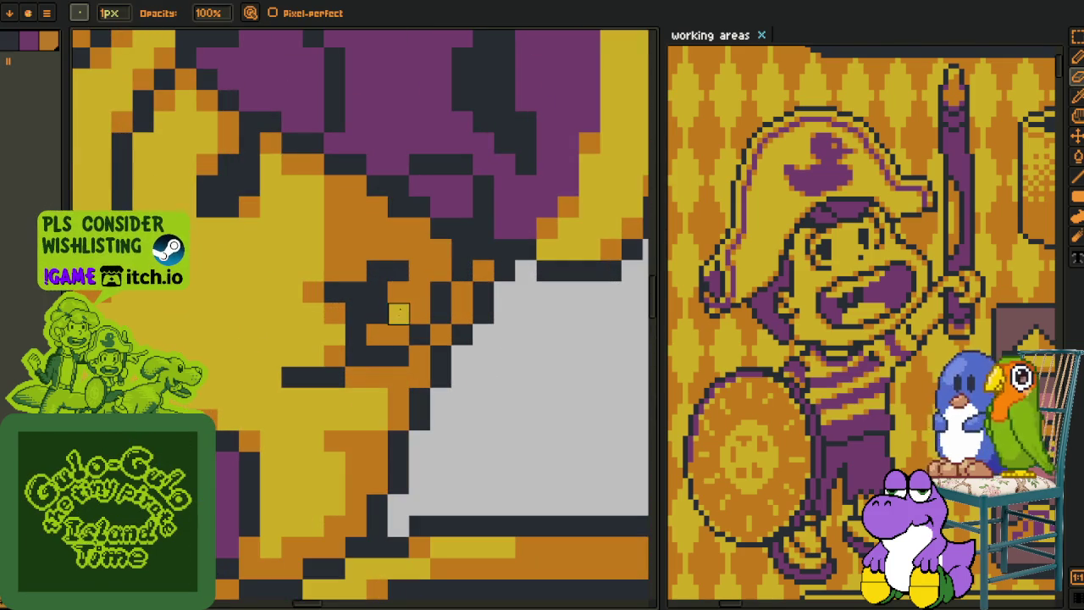
drag(420, 293, 420, 249)
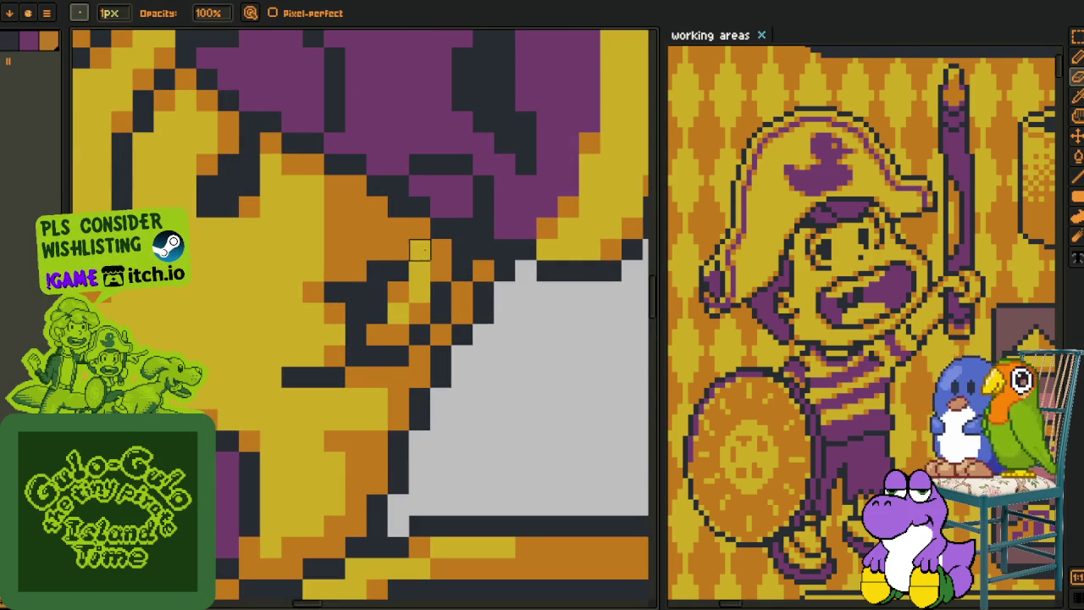
scroll(440, 276, down, 4)
key(i)
scroll(463, 320, up, 4)
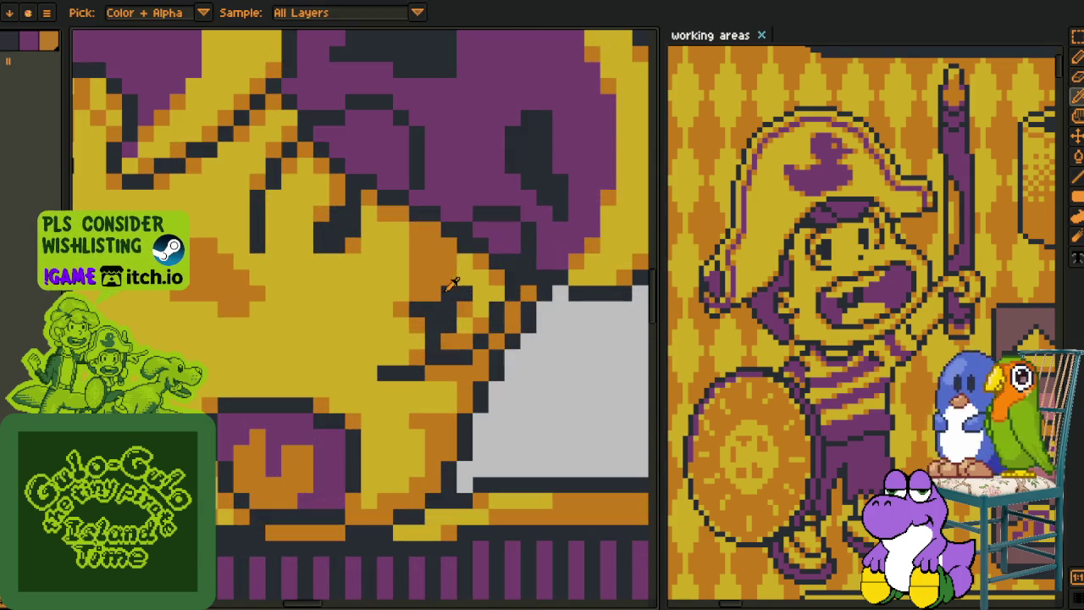
key(b)
scroll(459, 258, down, 3)
scroll(508, 250, down, 1)
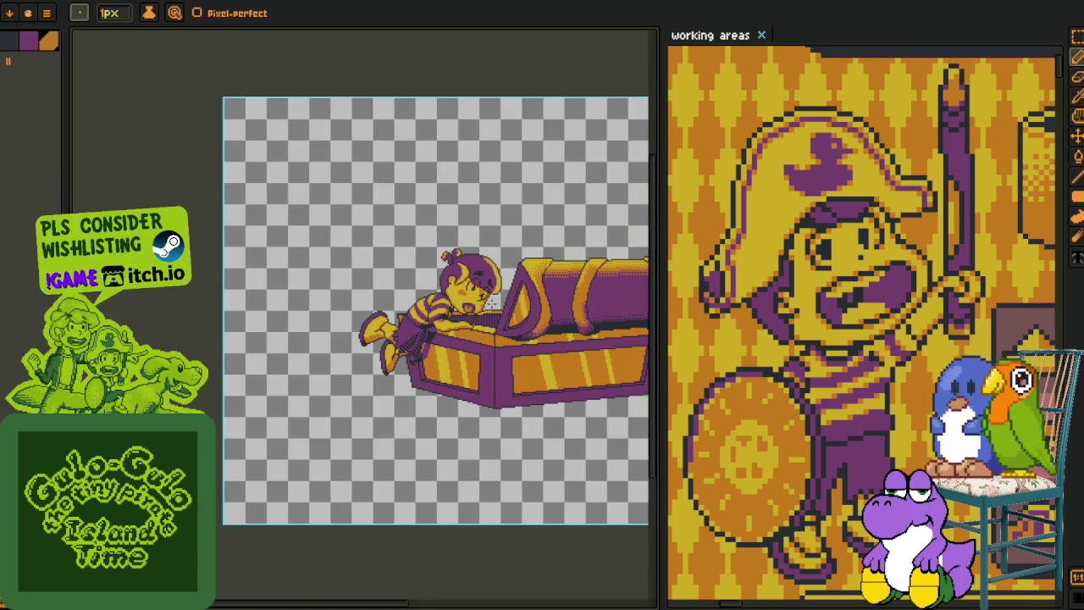
key(i)
scroll(523, 244, up, 3)
scroll(474, 296, up, 2)
Erase stray pixels on the boy's head, save the sprite, and return to the Twitcher GitHub page
key(e)
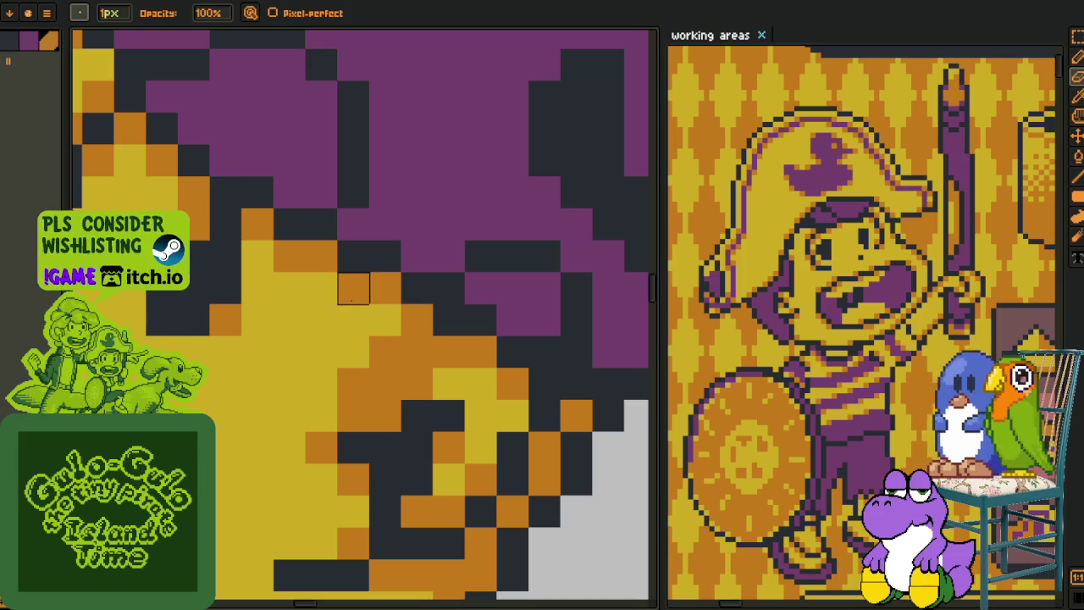
scroll(375, 345, down, 3)
scroll(375, 345, down, 3)
scroll(390, 347, down, 2)
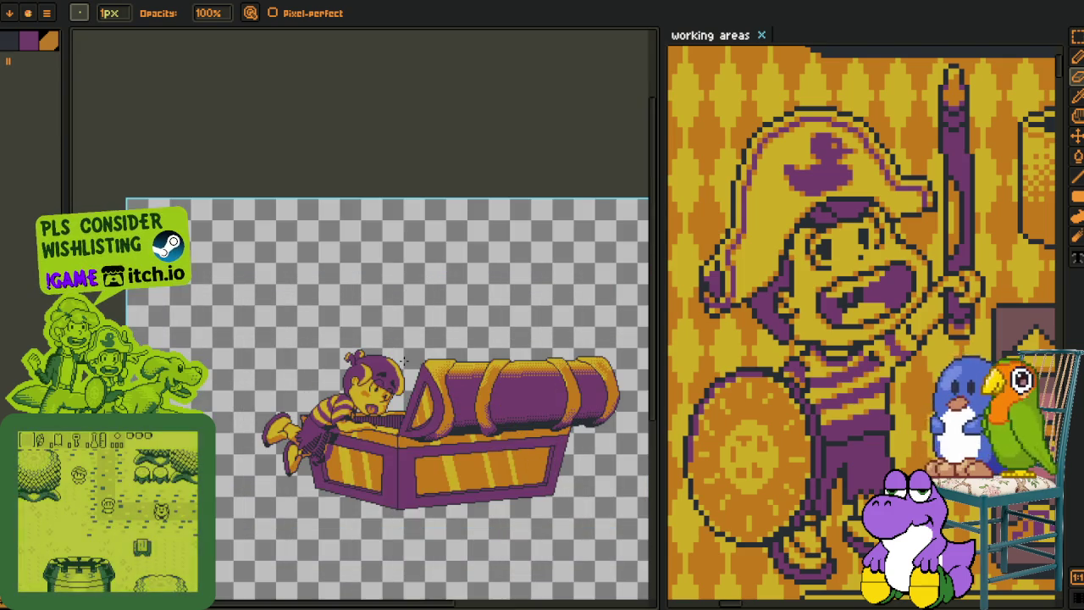
key(i)
key(ctrl+s)
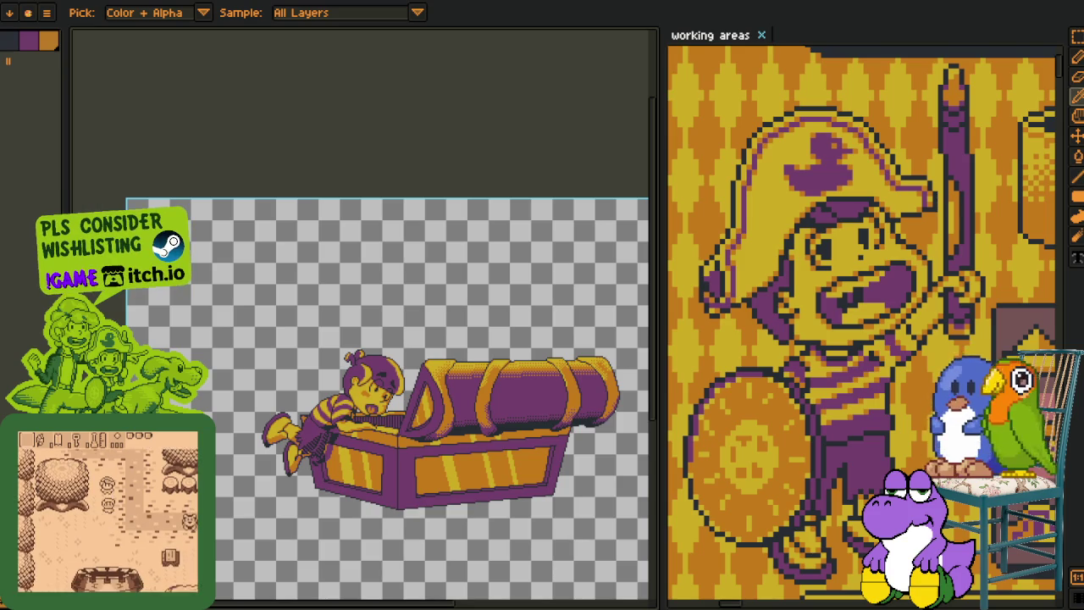
key(alt+Tab)
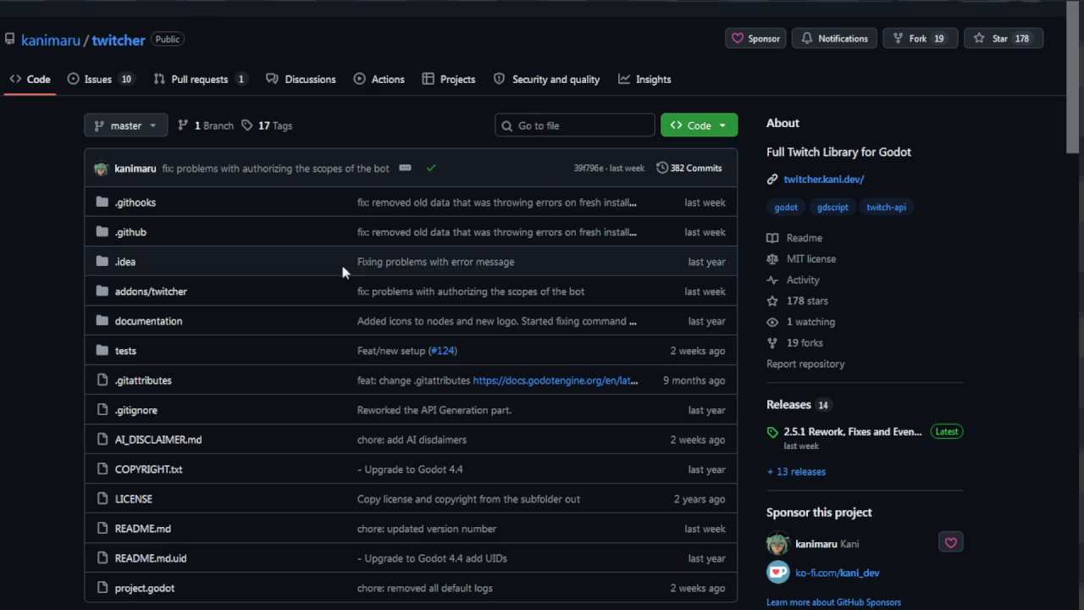
scroll(461, 326, down, 2)
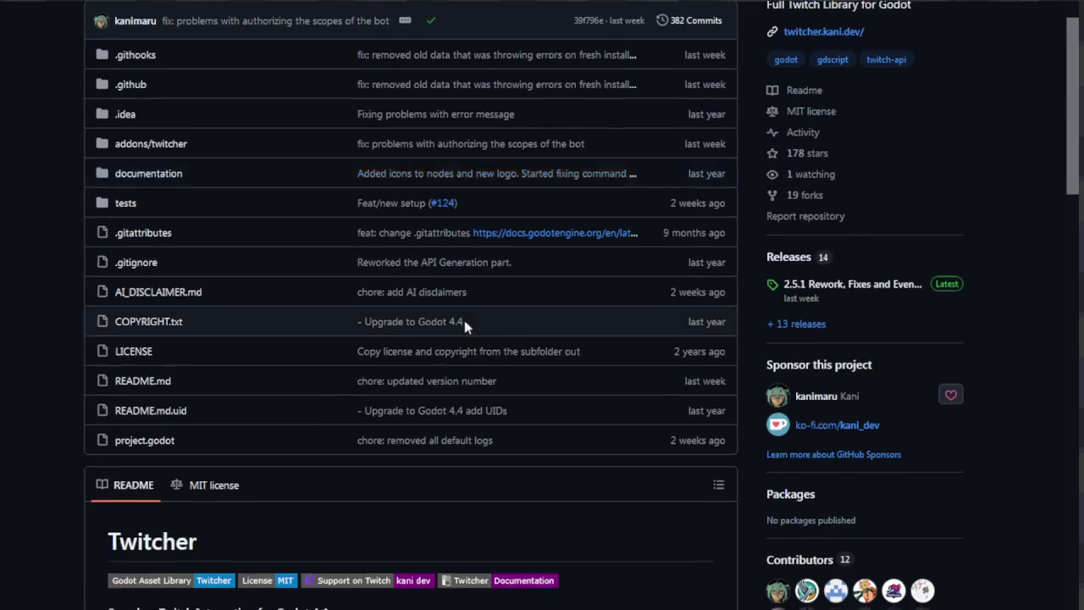
scroll(464, 319, down, 2)
scroll(466, 320, down, 2)
scroll(468, 318, down, 2)
scroll(470, 315, down, 1)
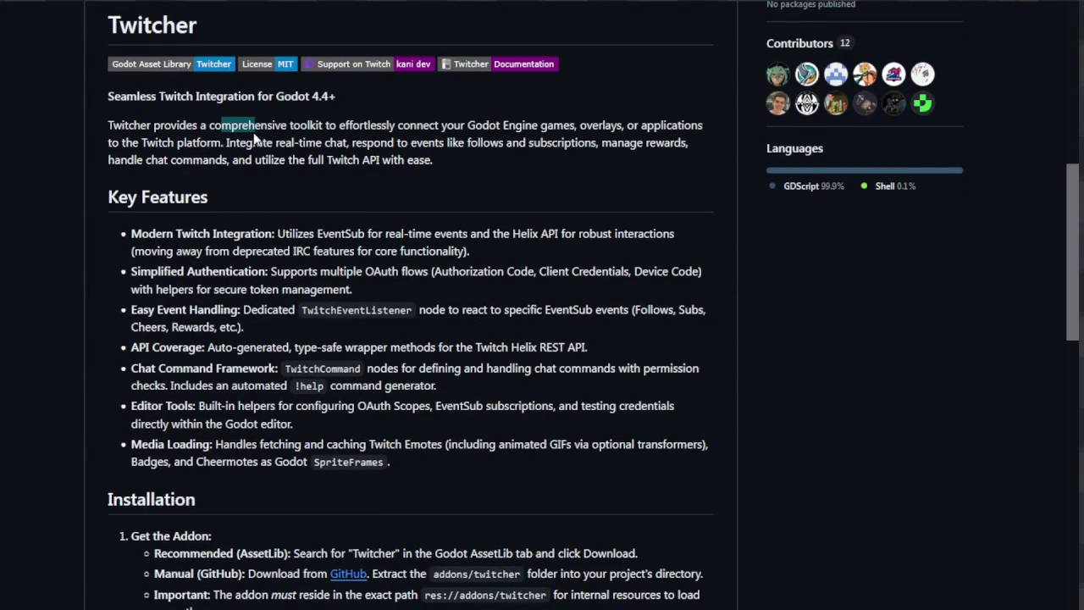
drag(279, 129, 559, 127)
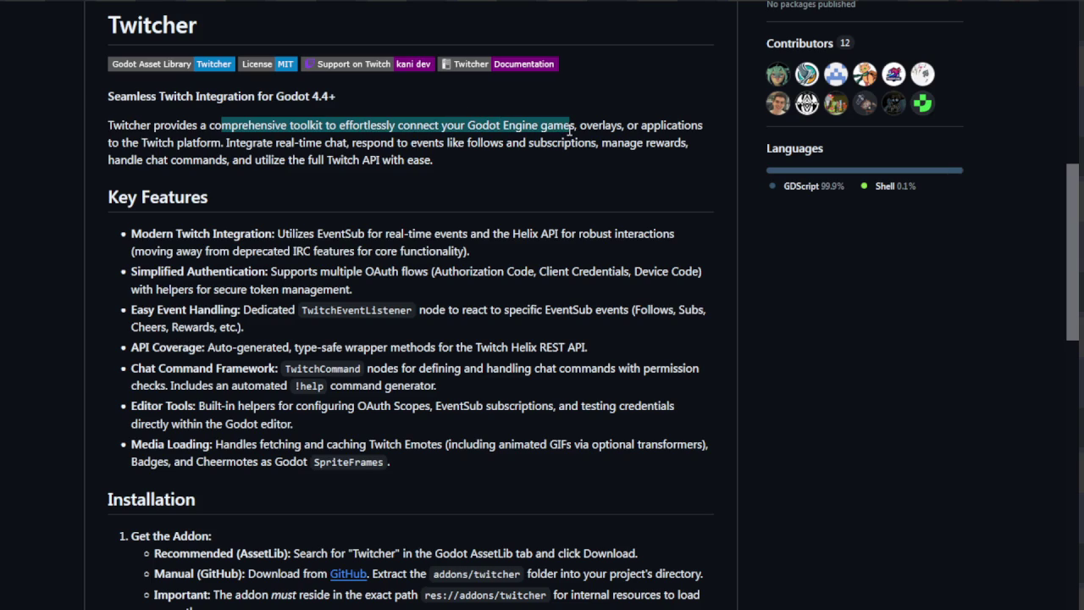
click(623, 124)
mouse_move(628, 141)
mouse_down()
mouse_move(355, 144)
mouse_move(402, 142)
mouse_up()
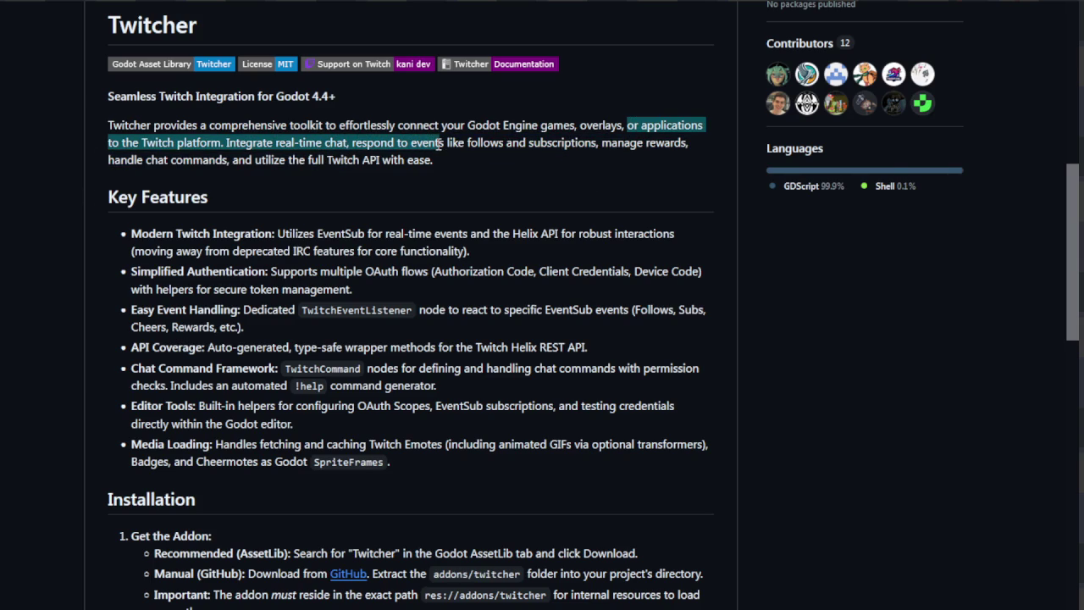
drag(458, 157, 463, 159)
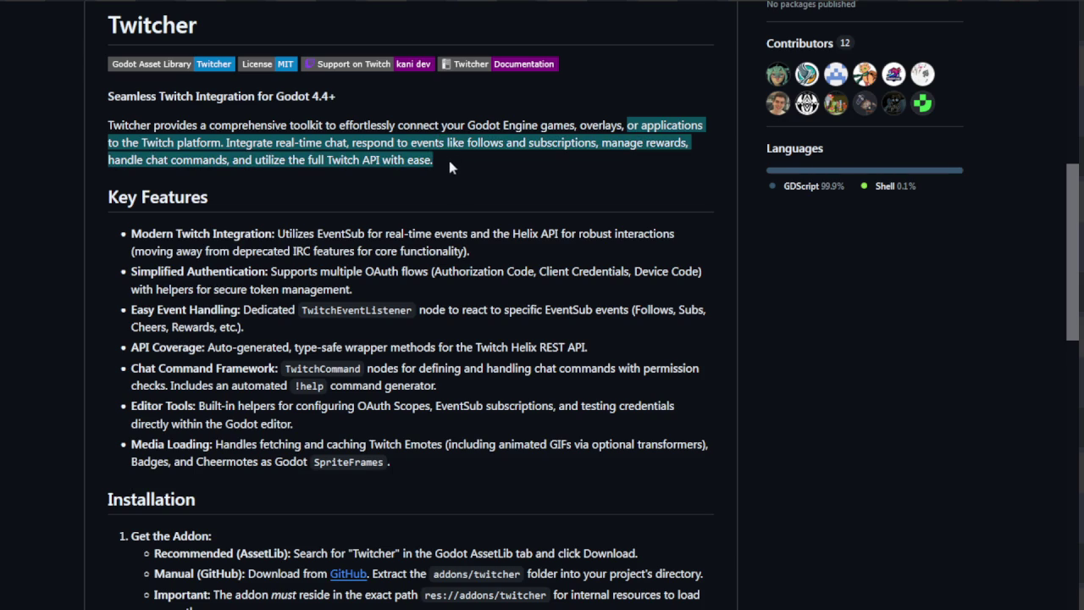
scroll(283, 244, down, 1)
scroll(288, 233, down, 1)
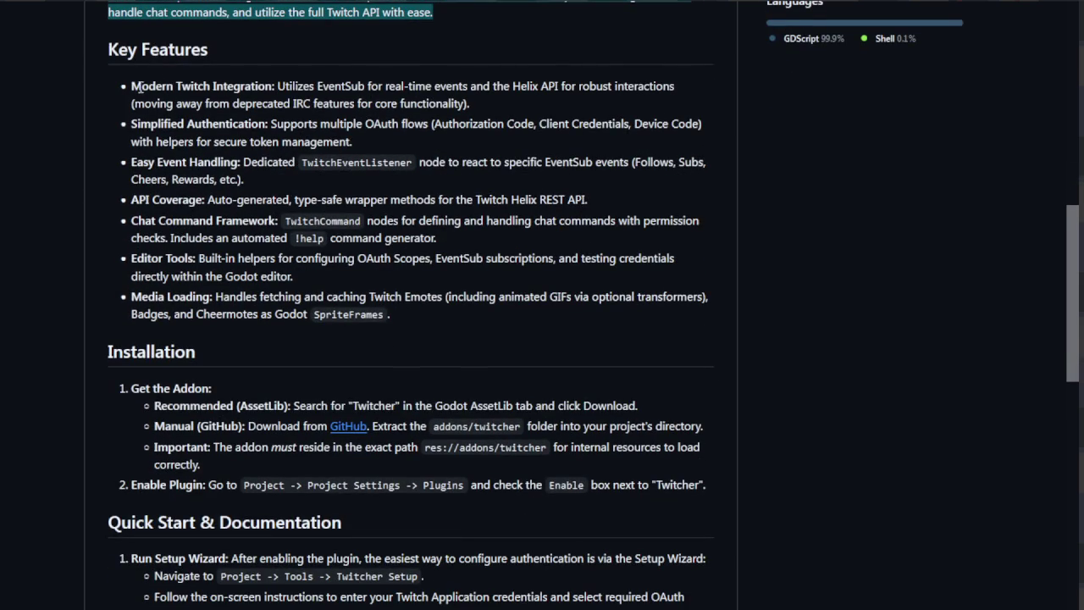
mouse_move(132, 86)
mouse_down()
mouse_move(351, 94)
mouse_move(371, 121)
mouse_move(367, 144)
mouse_up()
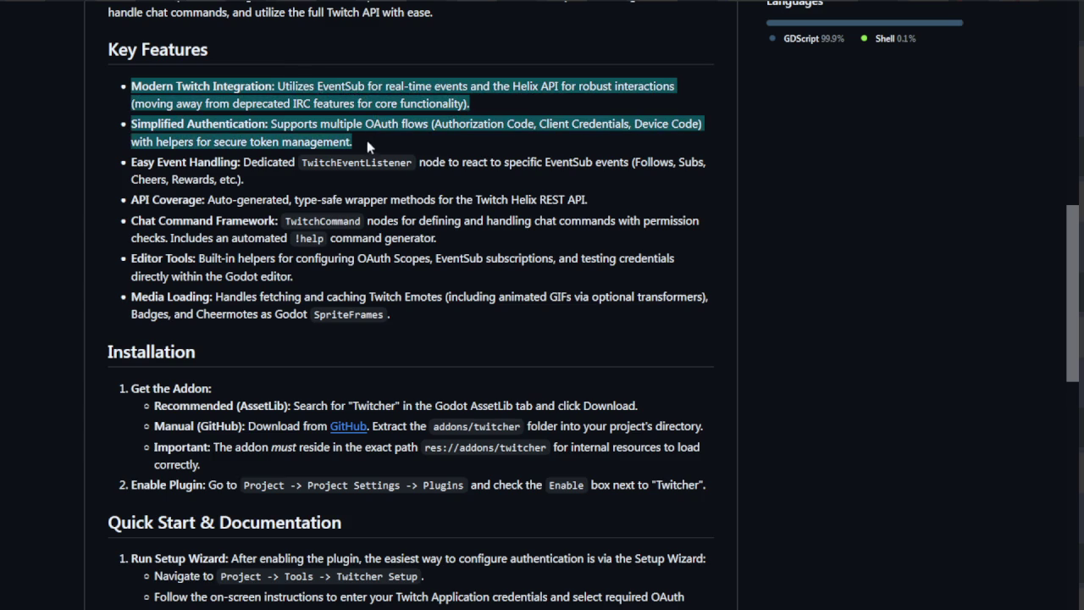
scroll(307, 237, down, 1)
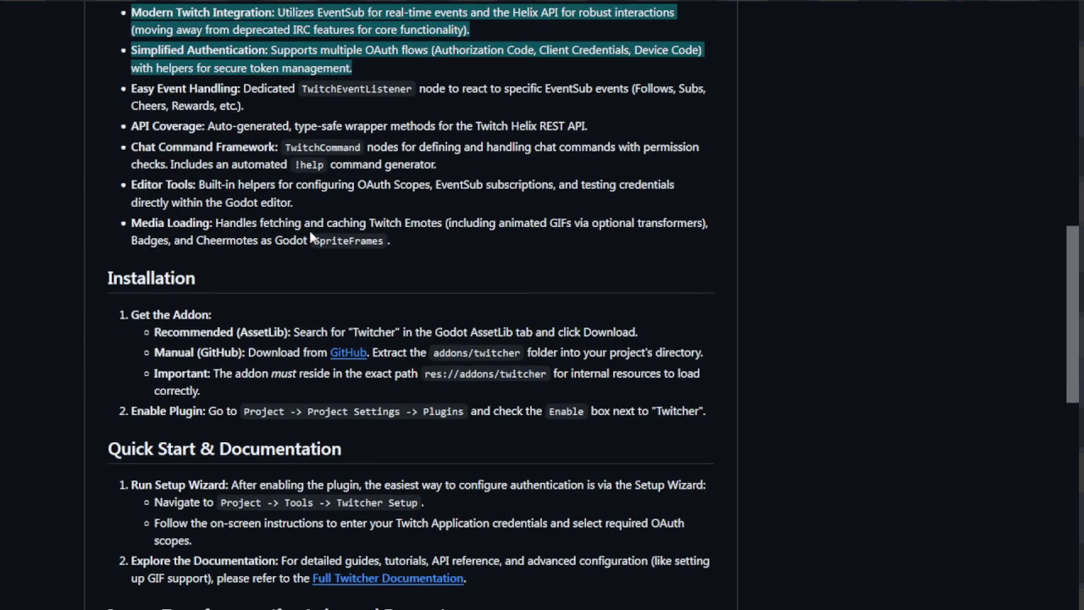
scroll(312, 232, down, 1)
scroll(312, 228, down, 2)
scroll(322, 229, down, 2)
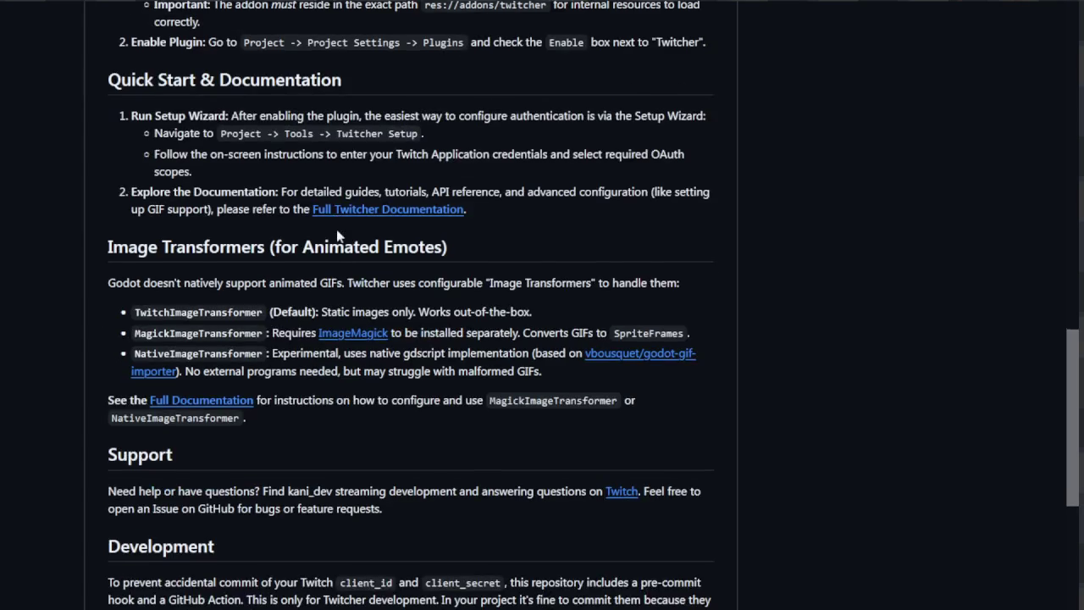
scroll(338, 230, down, 2)
scroll(338, 230, down, 1)
scroll(339, 228, down, 2)
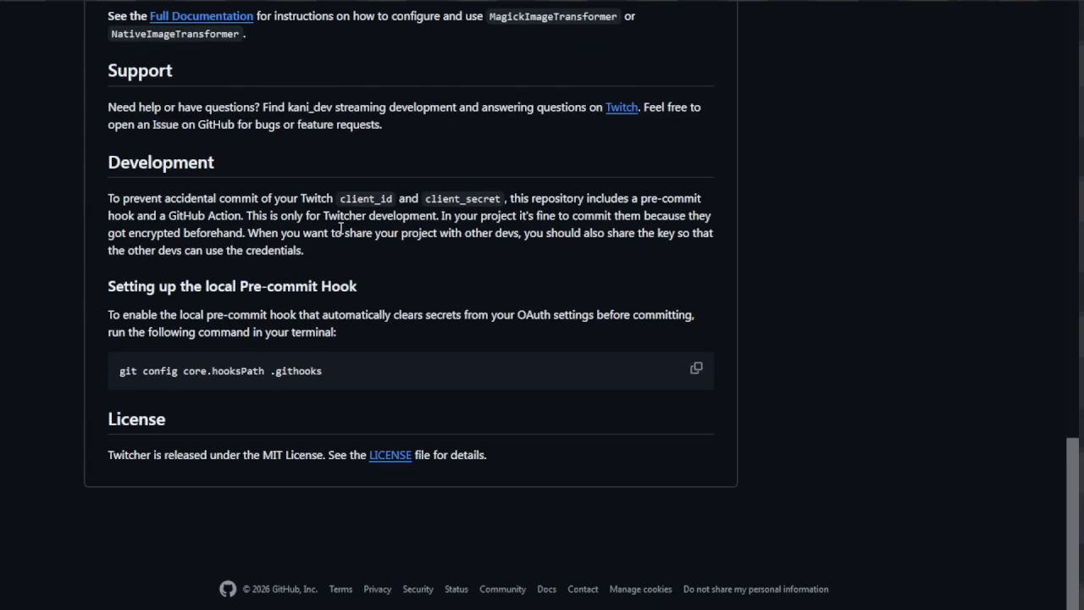
scroll(342, 227, up, 3)
scroll(346, 234, up, 5)
scroll(339, 234, up, 4)
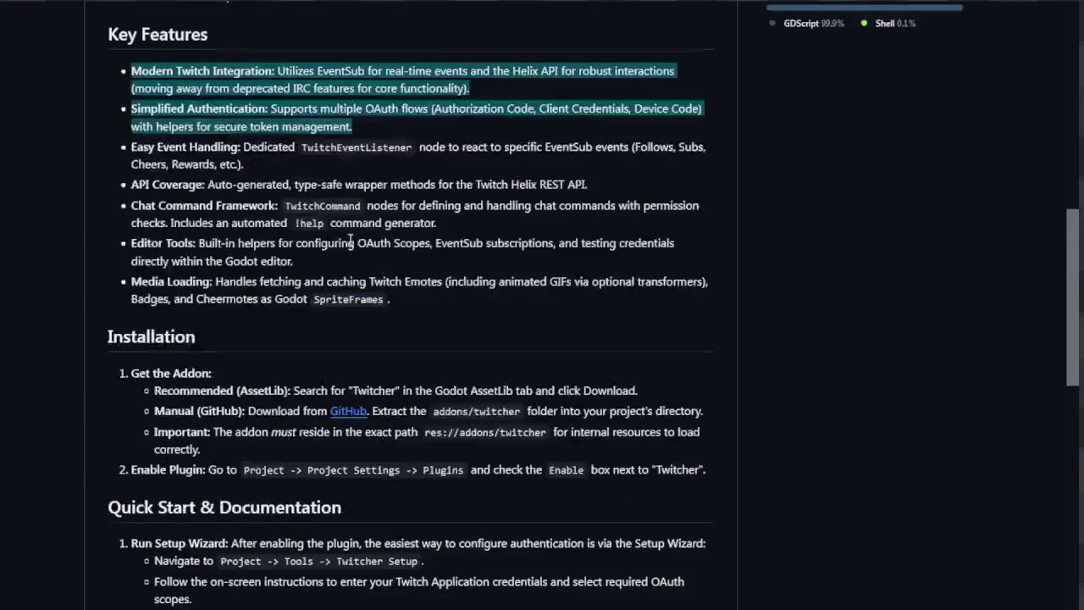
scroll(152, 264, up, 2)
scroll(161, 259, up, 2)
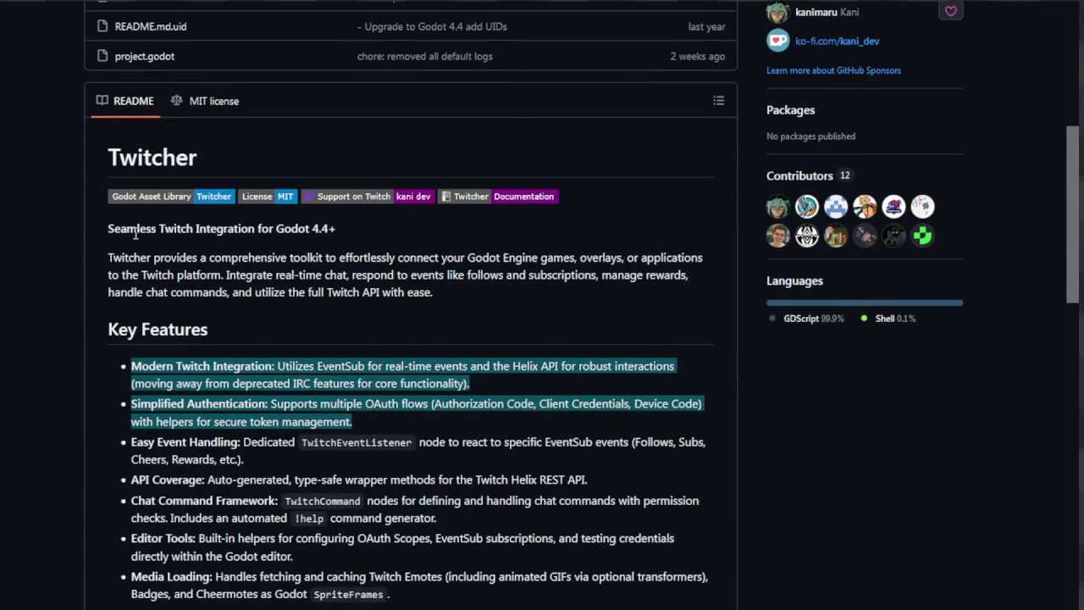
drag(134, 372, 285, 435)
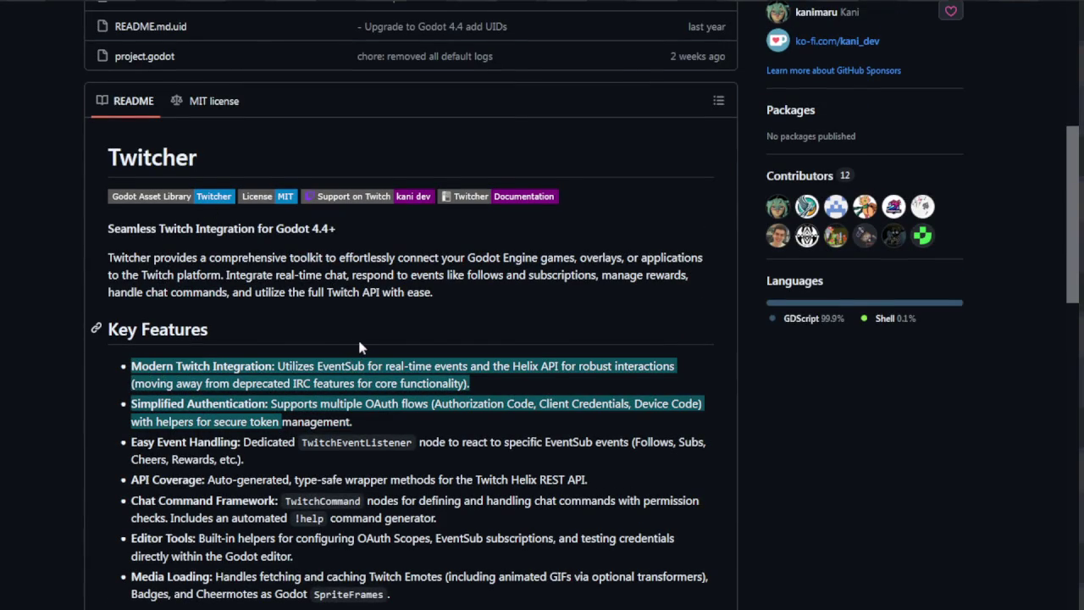
scroll(321, 356, down, 1)
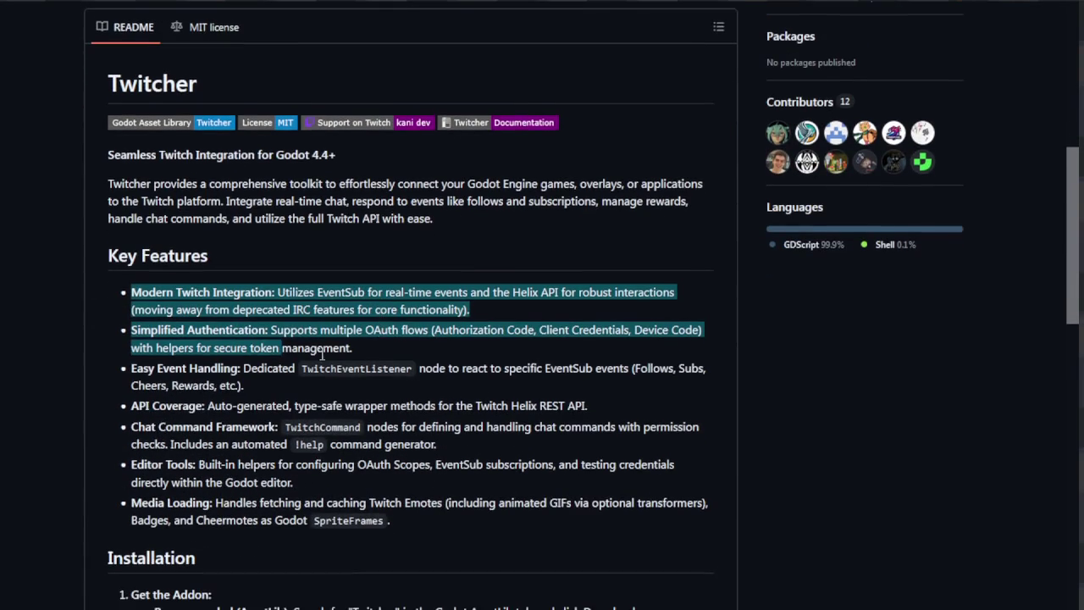
click(364, 409)
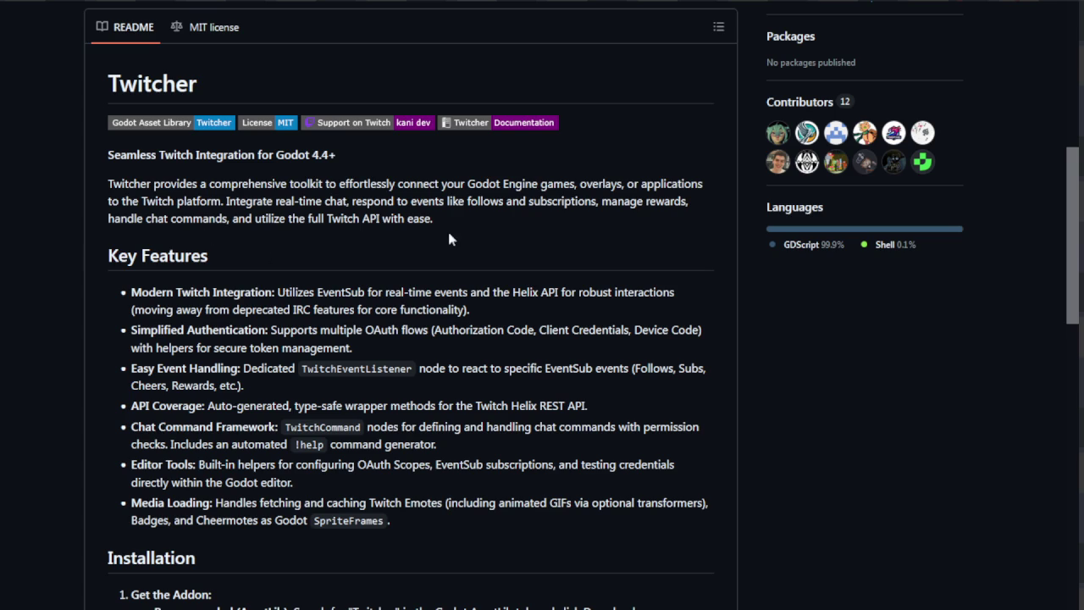
scroll(449, 240, up, 2)
scroll(447, 237, up, 1)
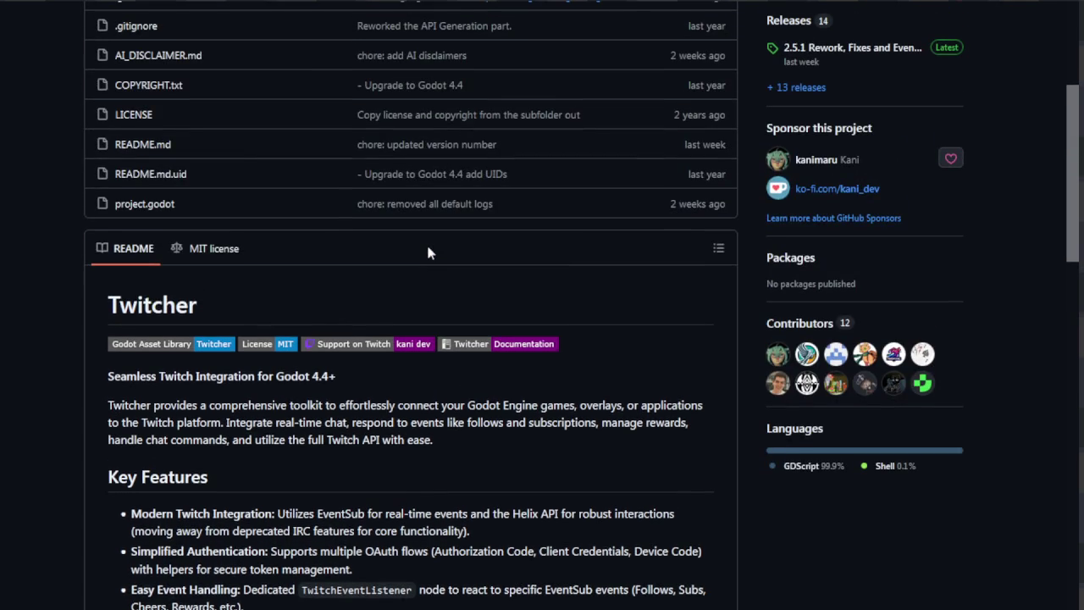
scroll(428, 251, down, 1)
scroll(428, 252, down, 2)
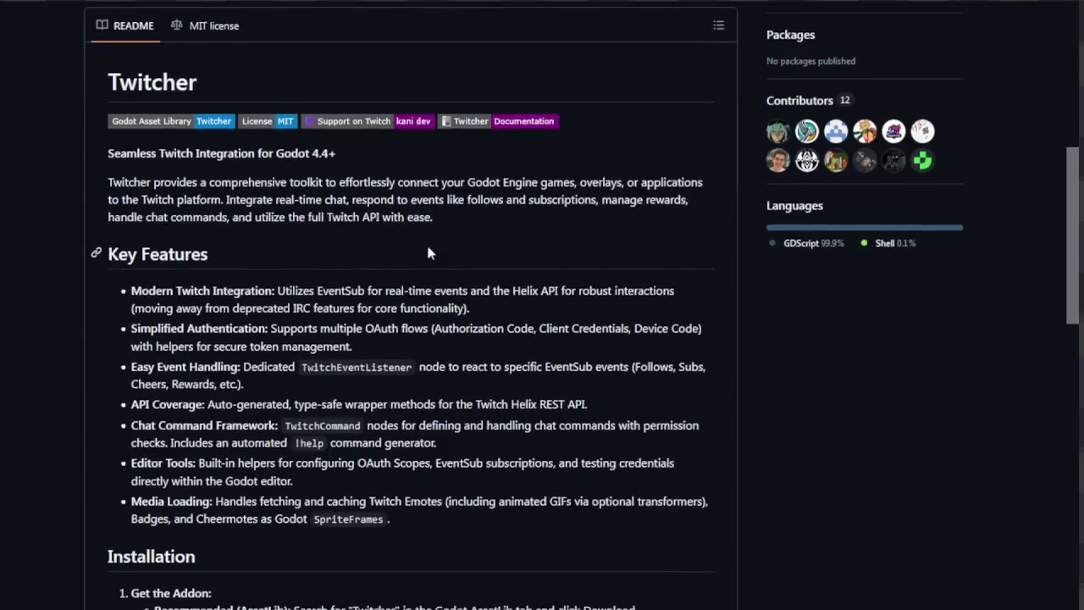
scroll(427, 251, down, 2)
scroll(429, 251, down, 2)
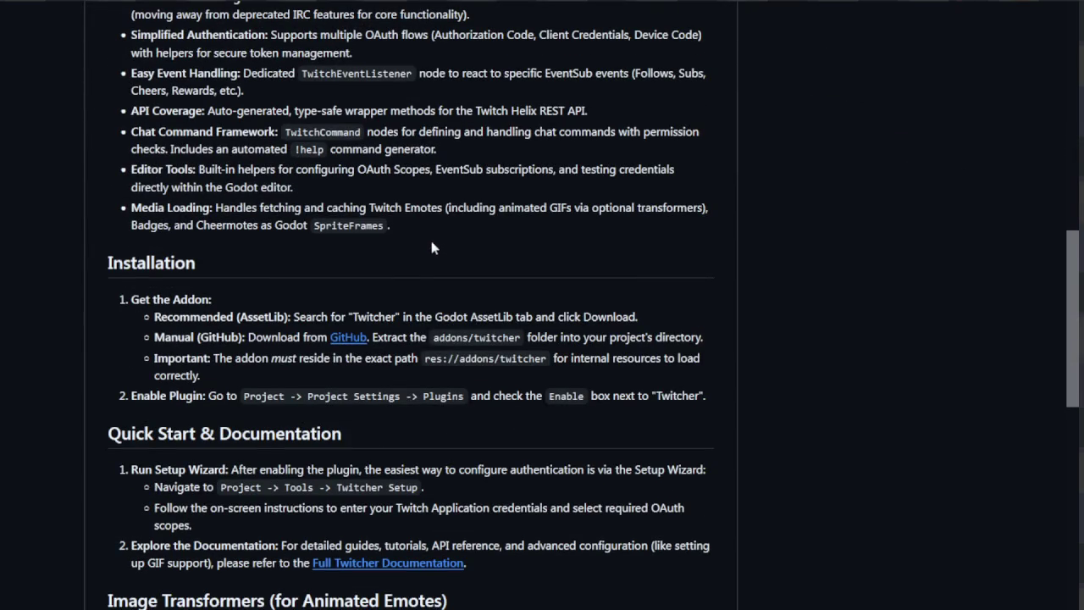
scroll(435, 242, down, 1)
scroll(435, 243, down, 1)
scroll(435, 244, down, 1)
scroll(435, 245, down, 1)
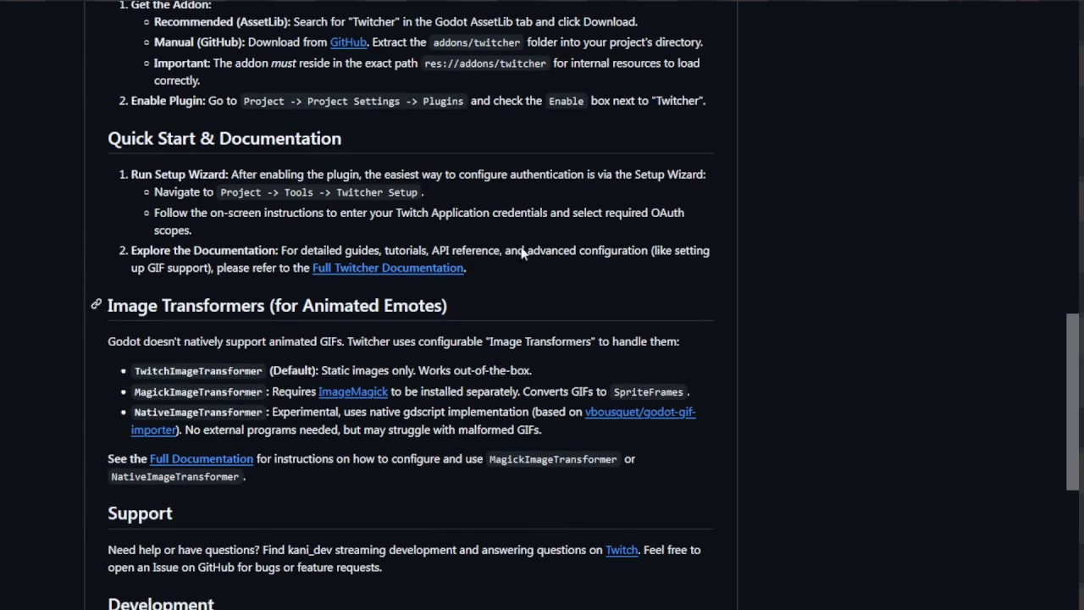
scroll(427, 275, up, 1)
scroll(427, 271, up, 1)
scroll(381, 273, up, 1)
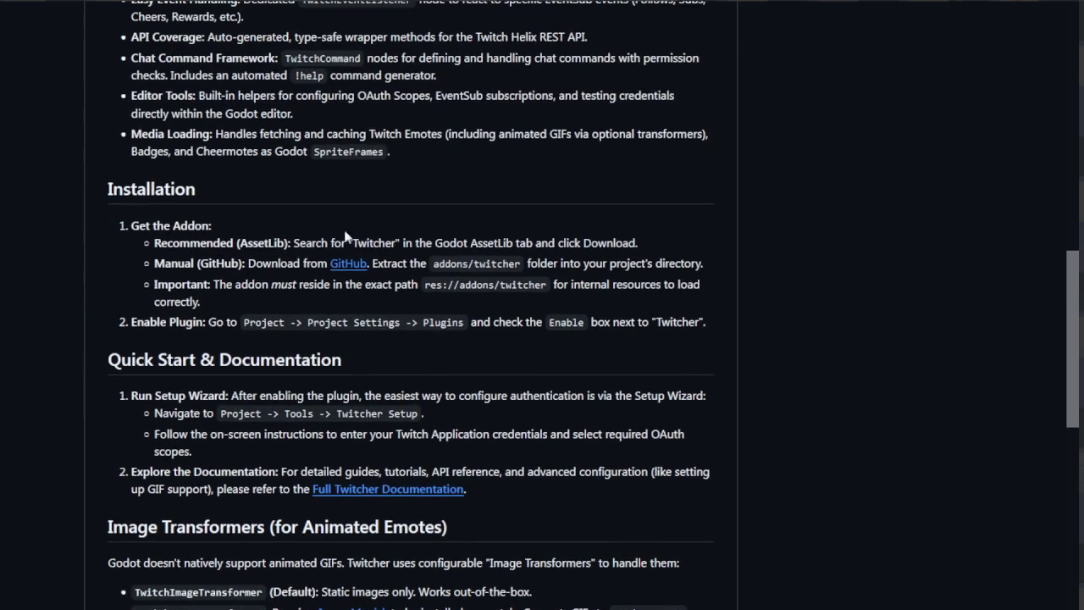
scroll(356, 269, down, 2)
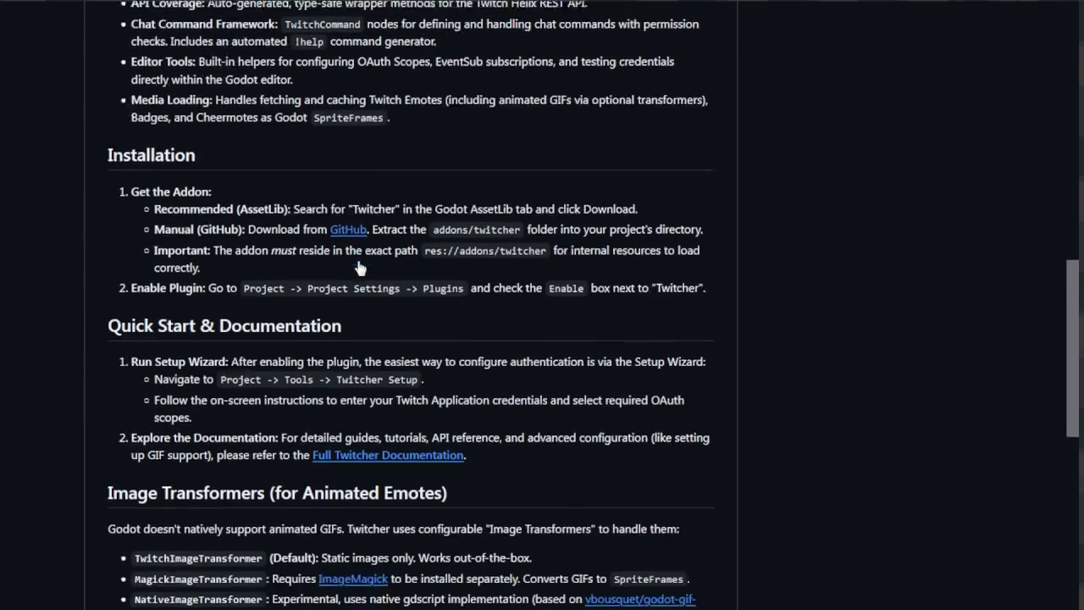
scroll(360, 212, down, 3)
scroll(428, 254, down, 3)
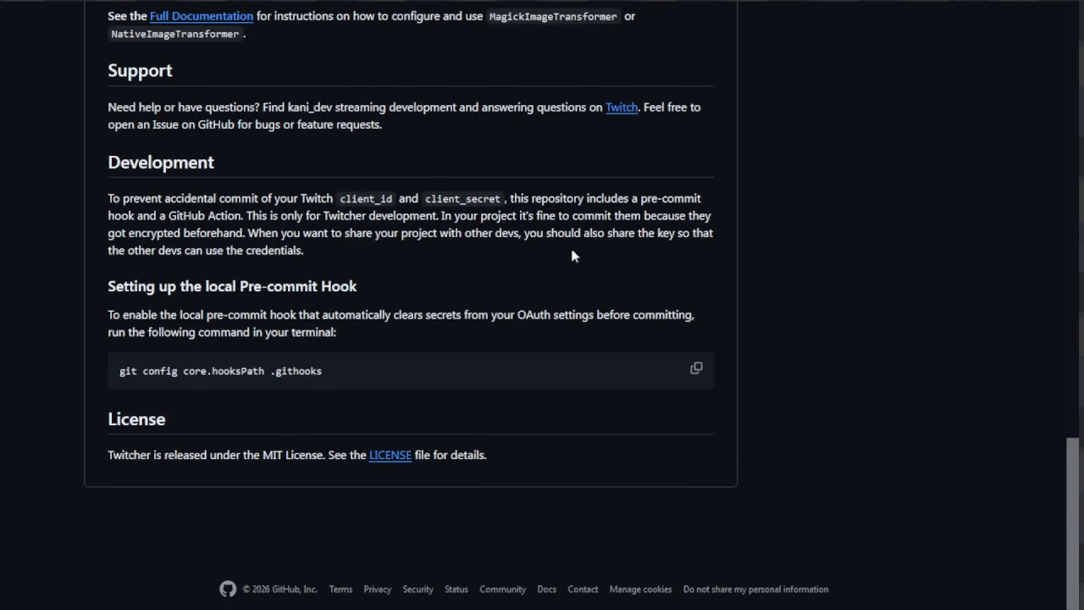
scroll(509, 237, up, 4)
scroll(593, 220, up, 8)
scroll(576, 271, up, 4)
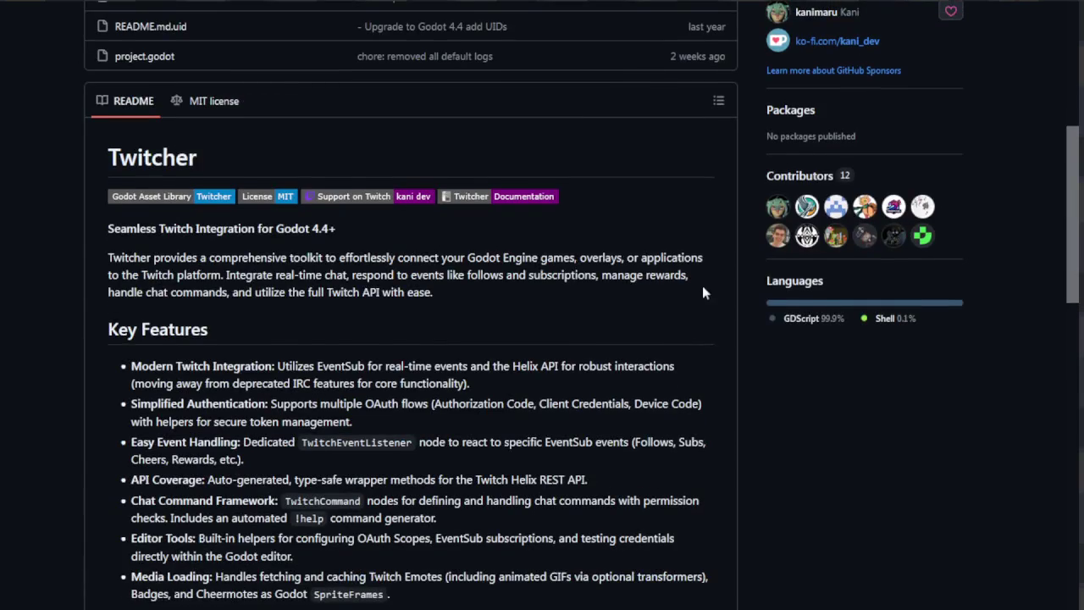
scroll(726, 291, up, 4)
scroll(727, 284, up, 3)
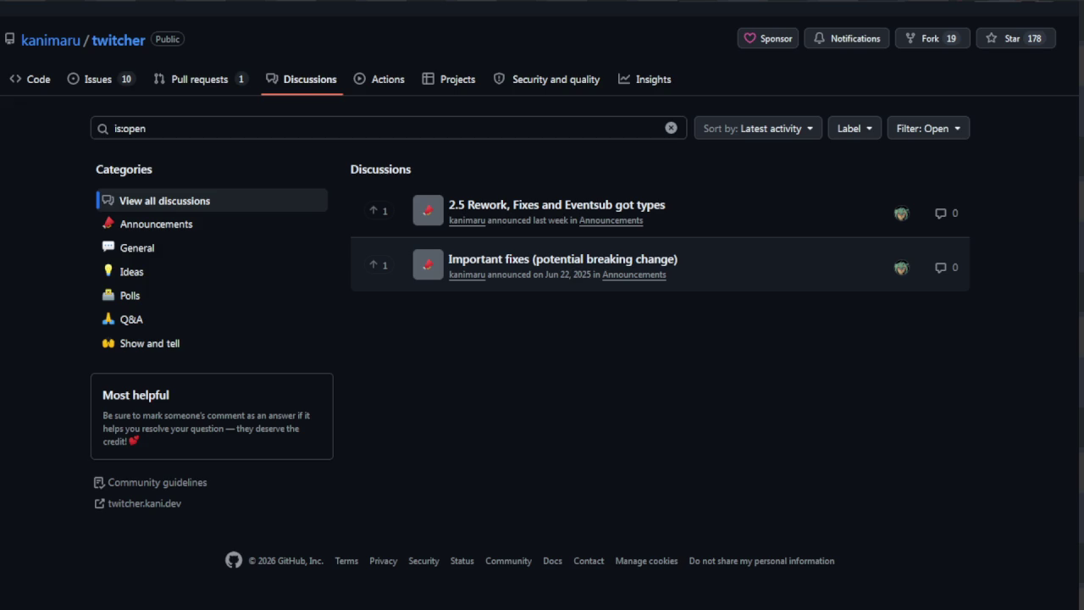
Filter Twitcher's discussions to the empty General category, then go back to the repository's code page
click(172, 251)
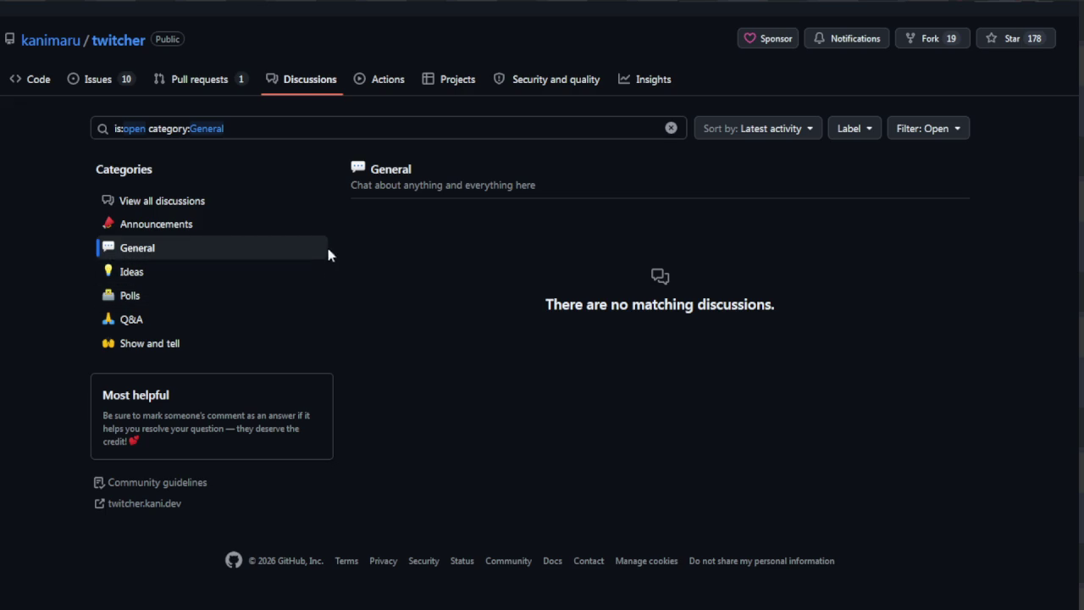
click(42, 82)
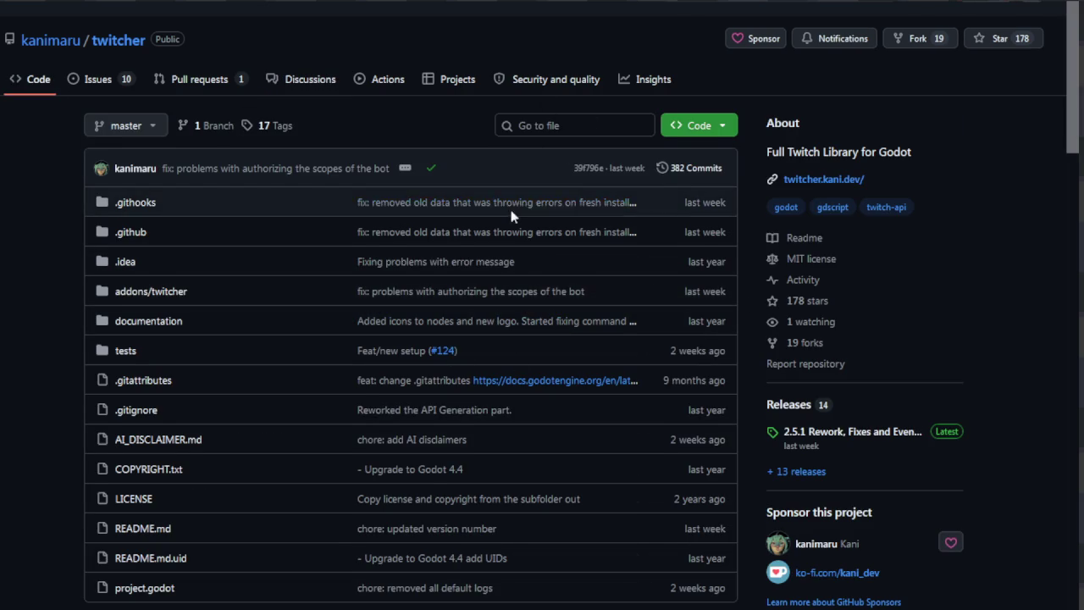
Scroll through the Twitcher repository's file list and README
scroll(511, 214, down, 3)
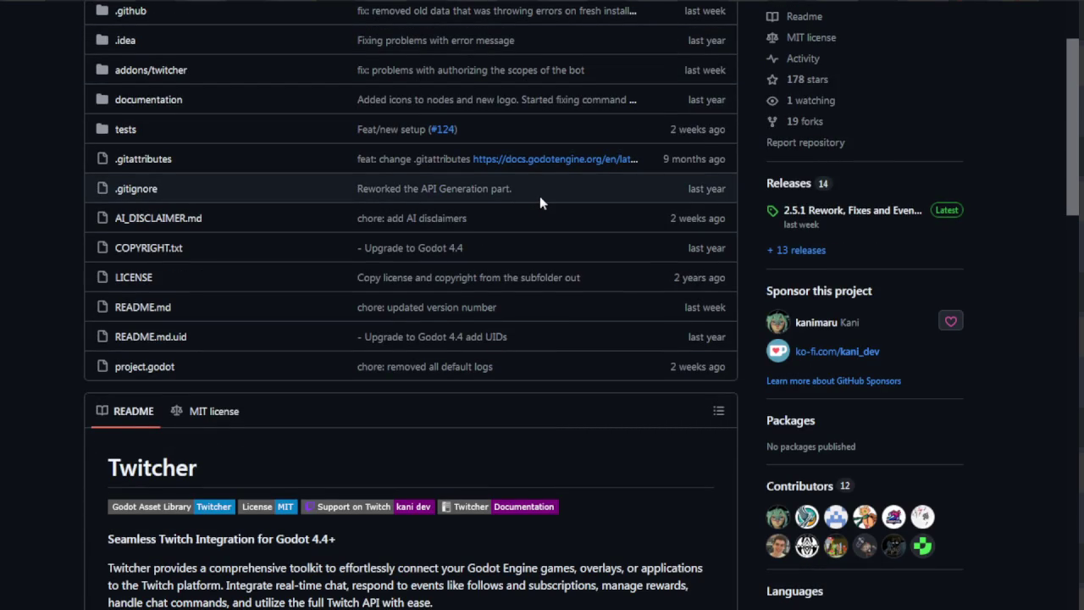
scroll(540, 193, down, 3)
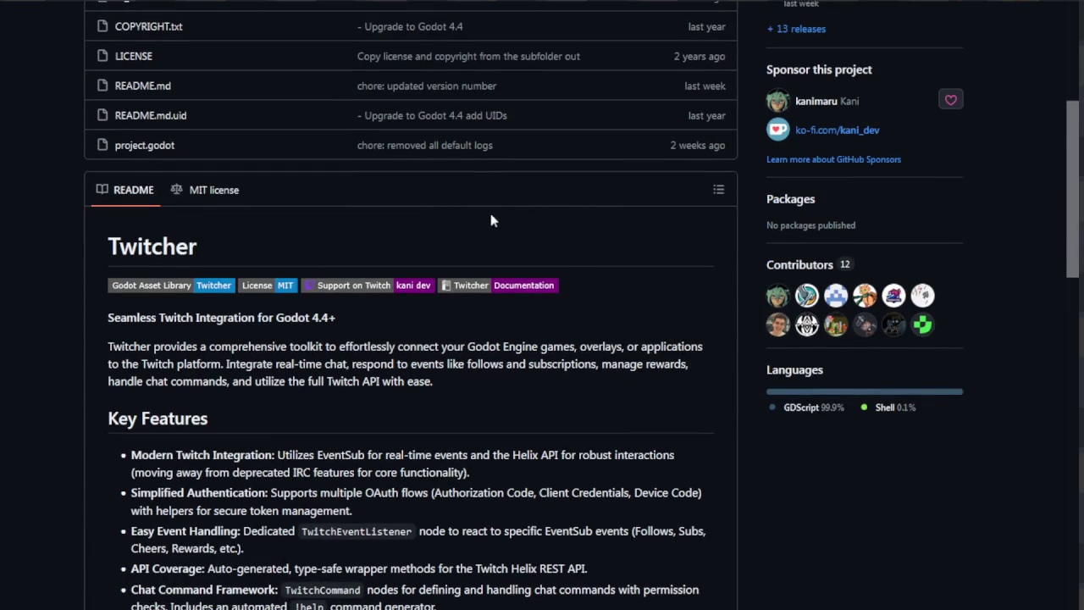
scroll(492, 225, down, 3)
scroll(415, 149, up, 7)
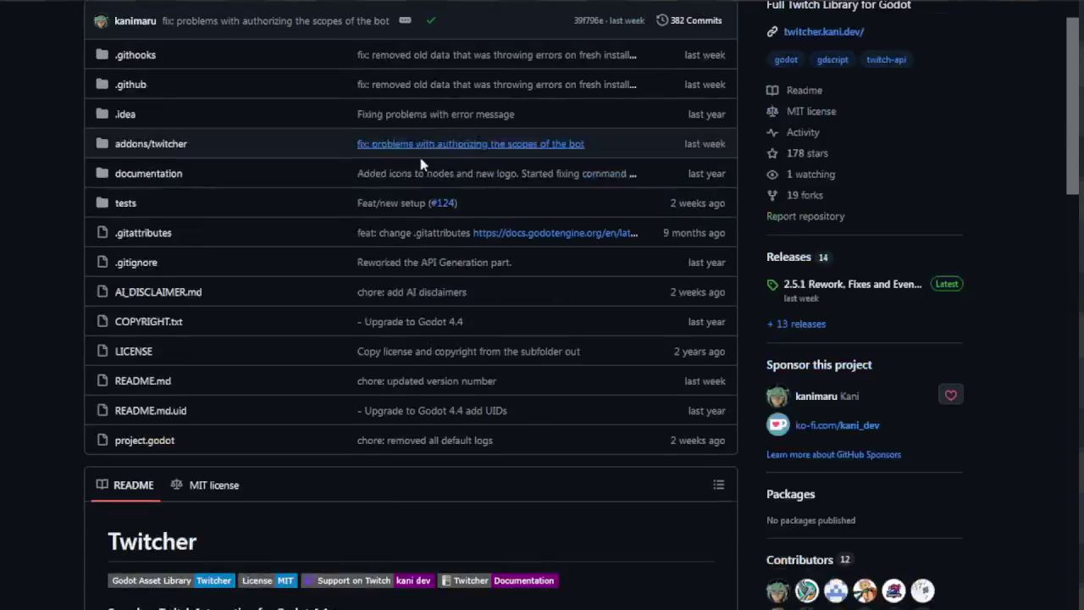
scroll(424, 155, up, 2)
scroll(206, 152, down, 2)
scroll(178, 151, down, 4)
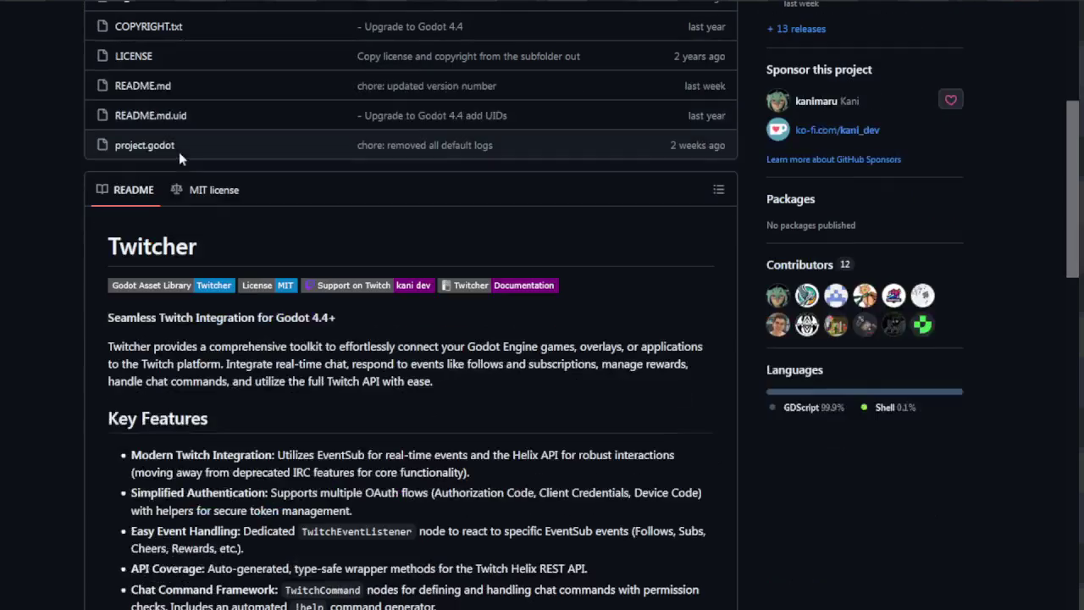
scroll(178, 151, down, 4)
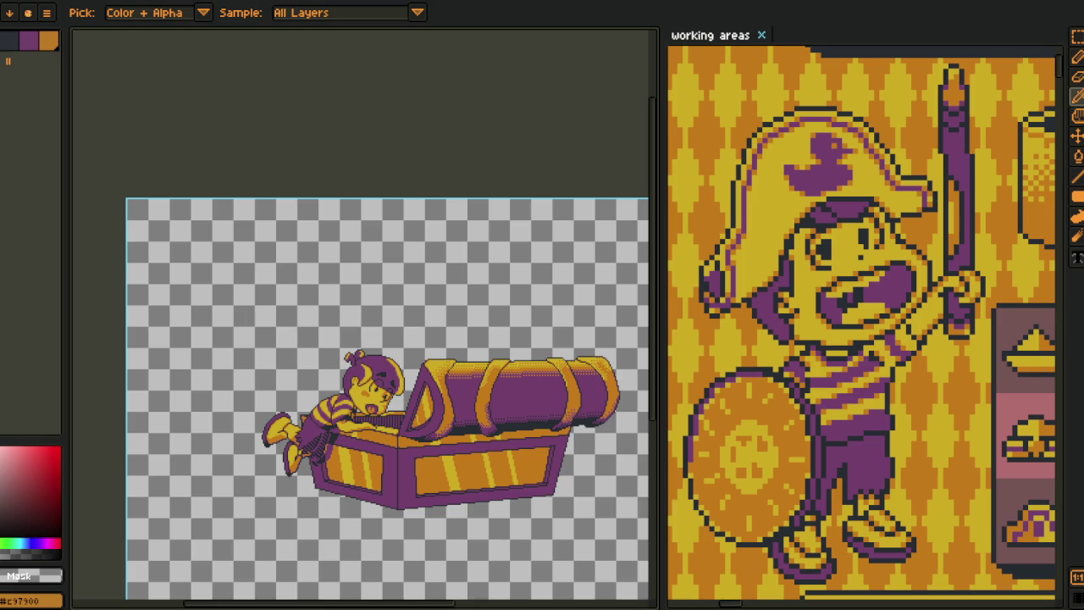
Zoom in on the boy's face and sample the orange colour near his mouth
scroll(349, 378, down, 2)
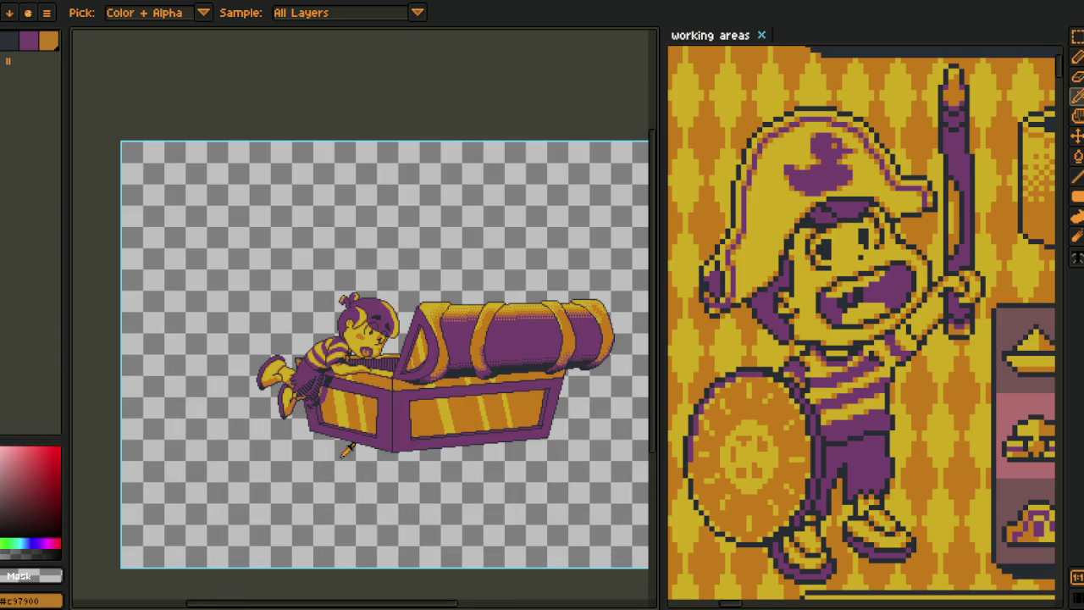
scroll(389, 377, up, 1)
scroll(391, 379, up, 1)
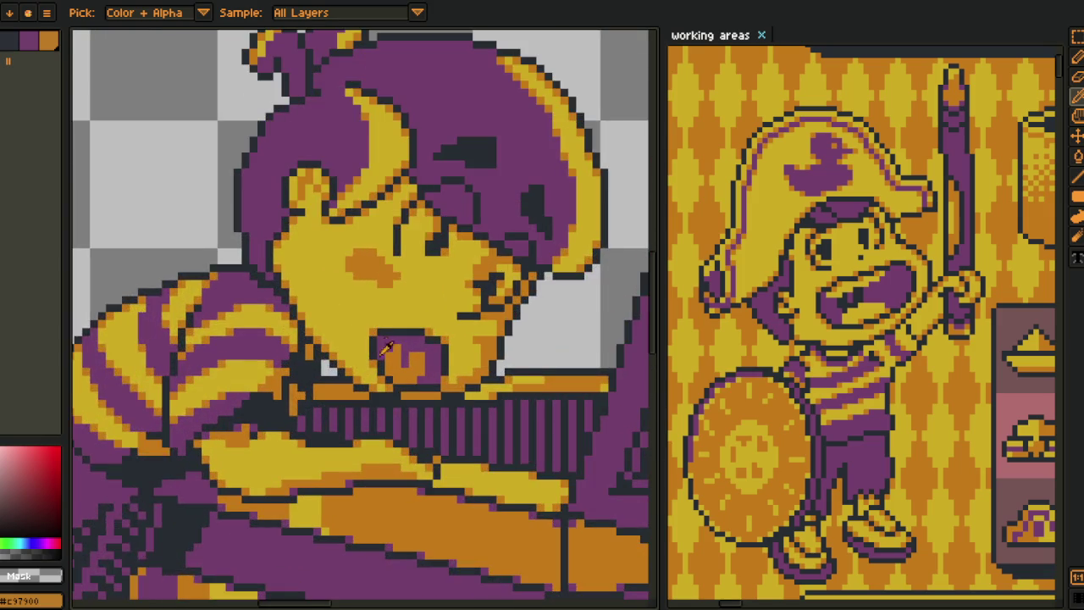
scroll(398, 381, up, 1)
click(405, 383)
key(b)
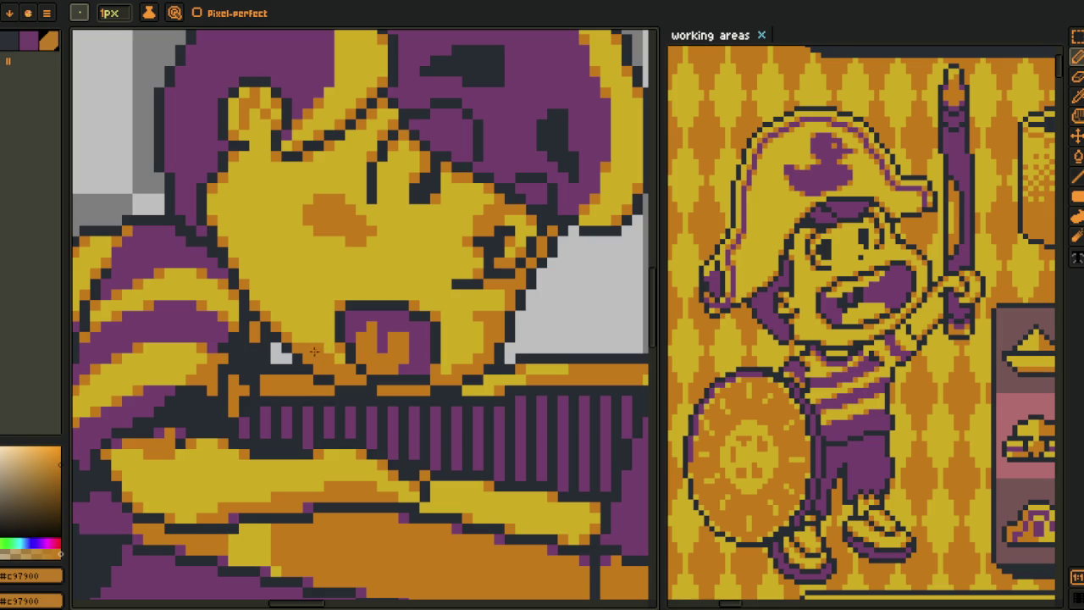
Sample the yellow skin colour, paint yellow pixels down the boy's face, and show the layers panel
key(i)
scroll(485, 338, down, 1)
click(485, 339)
scroll(333, 351, up, 2)
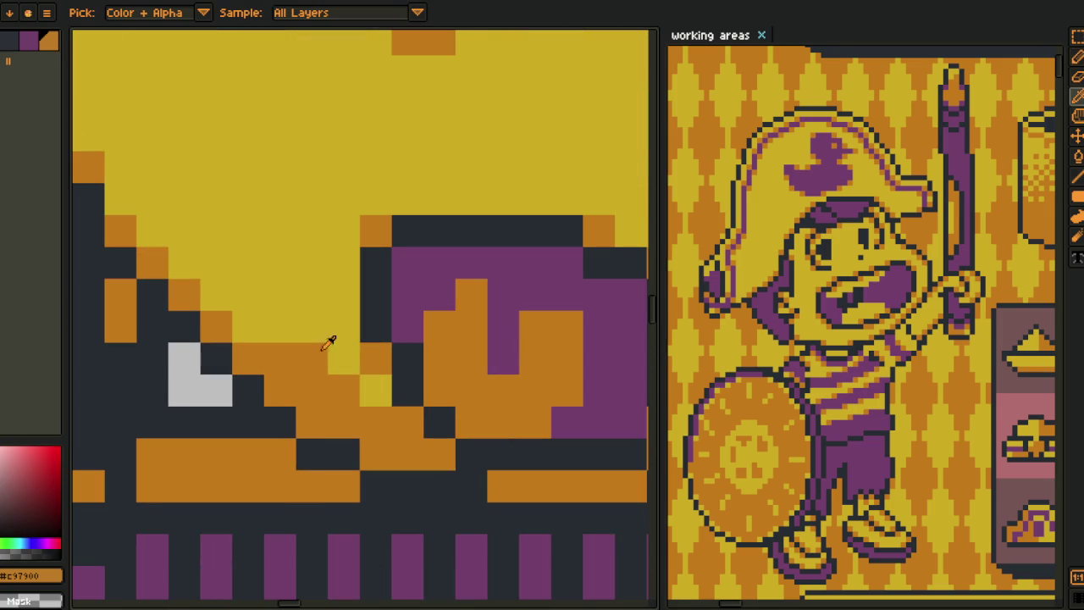
key(b)
mouse_move(310, 322)
mouse_down()
mouse_move(376, 422)
mouse_move(310, 359)
mouse_move(279, 358)
mouse_move(312, 391)
mouse_up()
scroll(339, 385, down, 4)
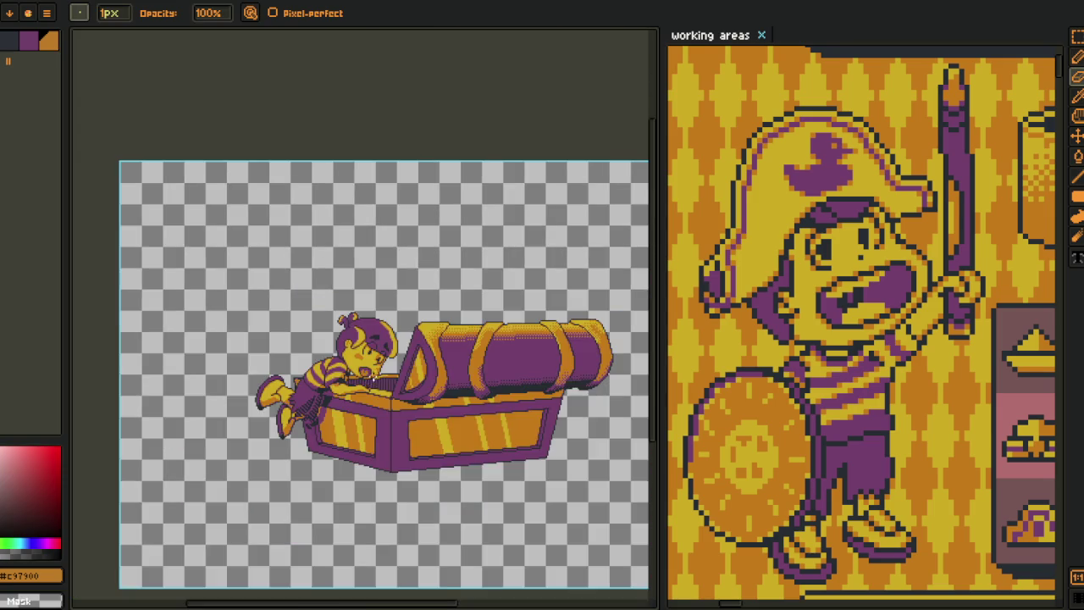
scroll(370, 380, up, 2)
key(i)
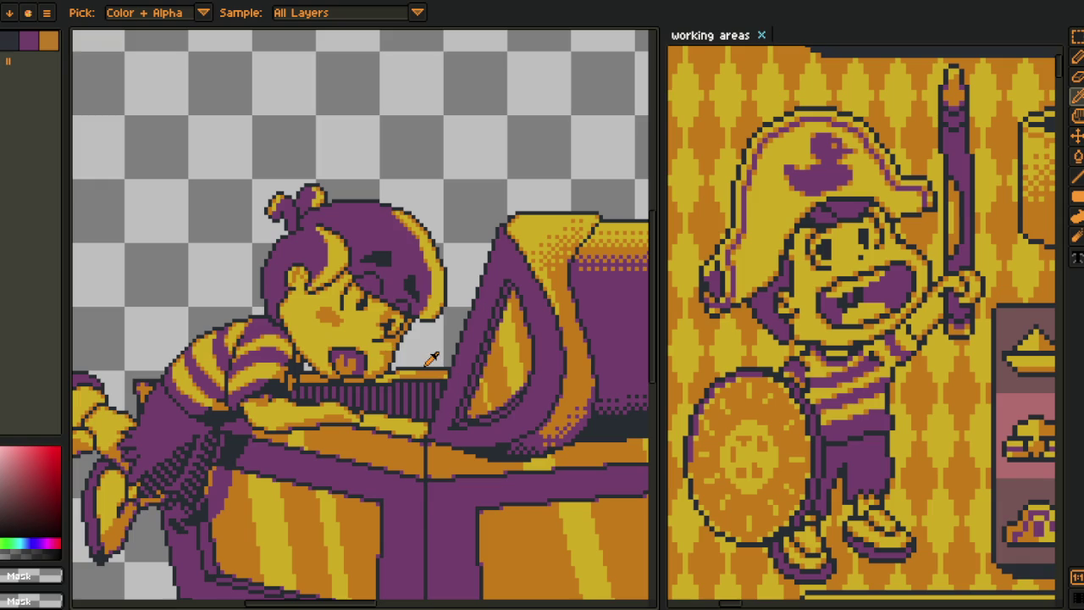
key(Tab)
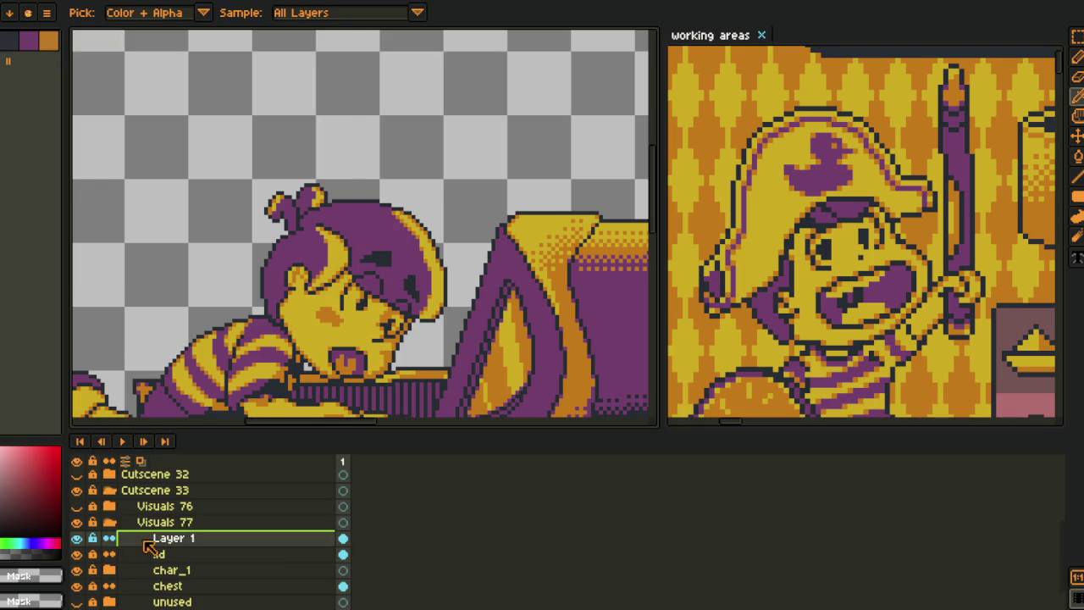
Move Layer 1 into char_1, merge it down into the shading layer, collapse char_1, and save
scroll(112, 575, down, 1)
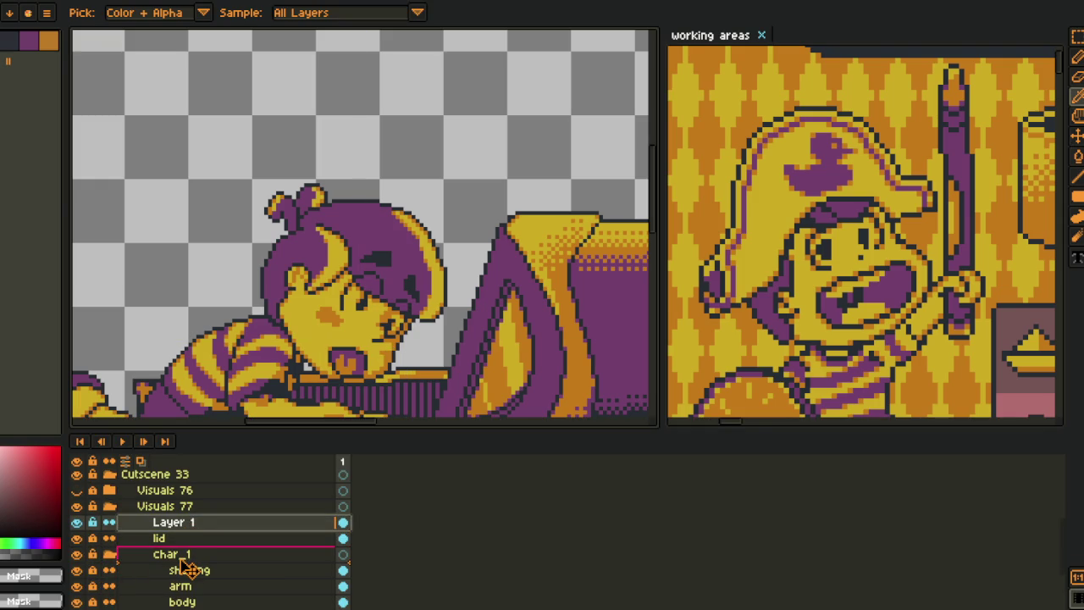
drag(188, 529, 190, 561)
right_click(189, 560)
click(230, 590)
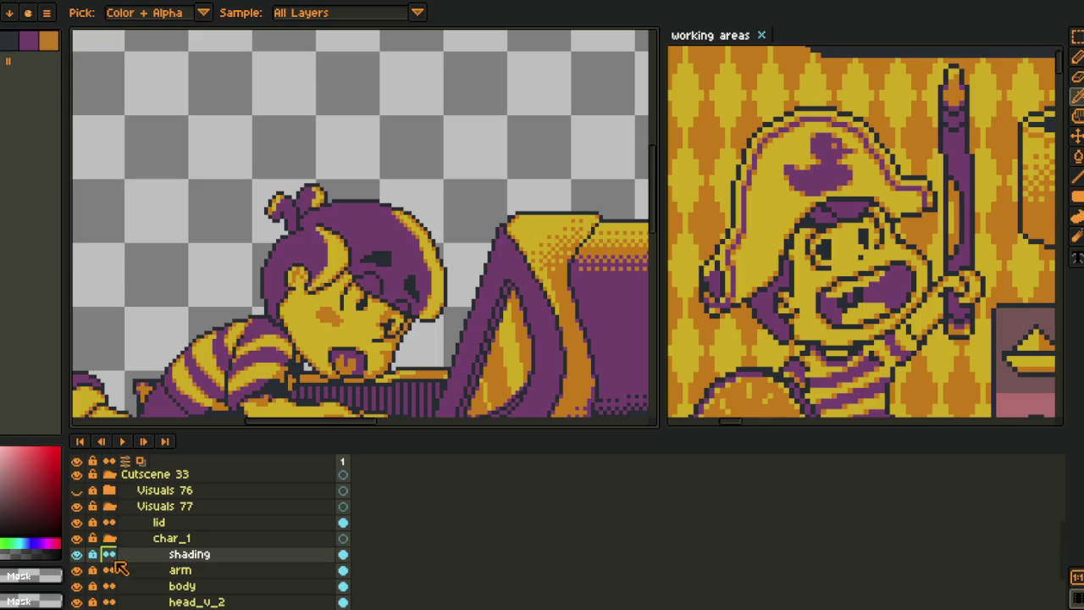
click(109, 538)
key(ctrl+s)
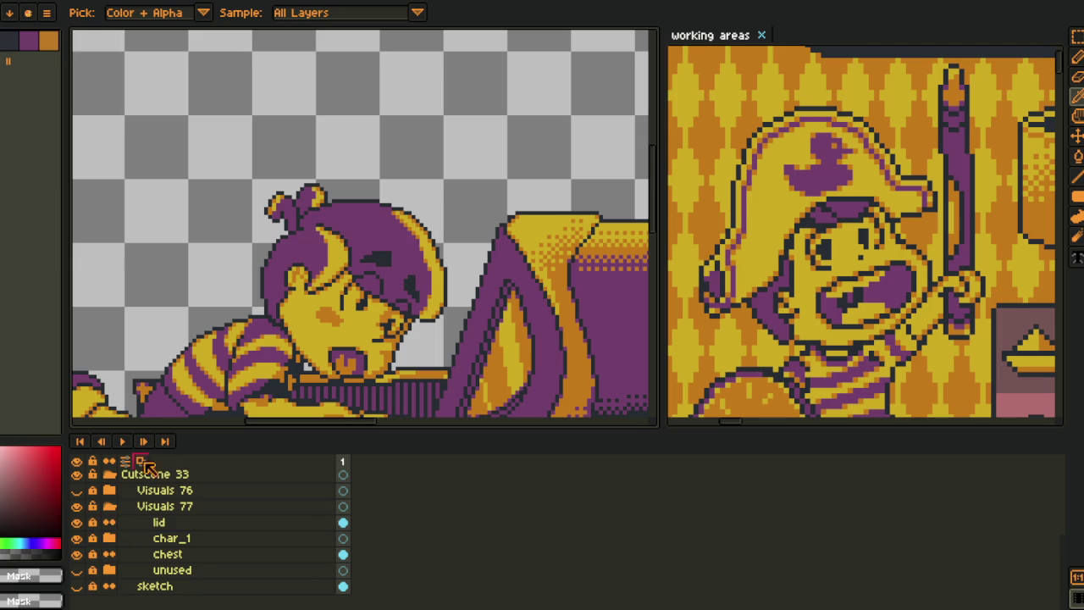
Resize the canvas area against the layers panel and reposition the view of the whole sprite
scroll(173, 281, down, 3)
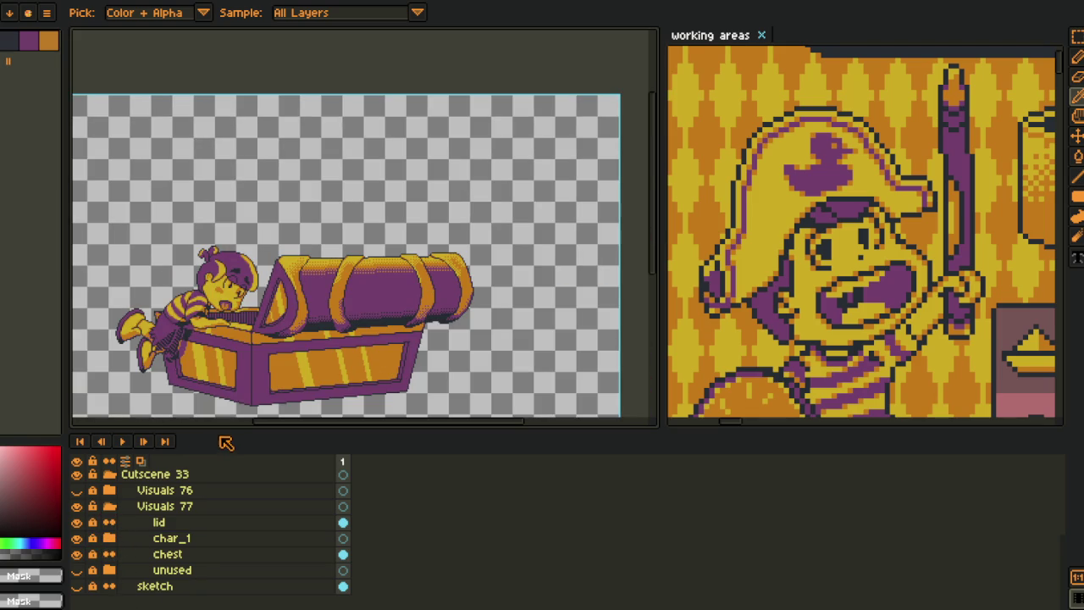
drag(212, 428, 213, 527)
scroll(261, 415, up, 1)
scroll(302, 412, up, 1)
scroll(374, 407, up, 1)
scroll(375, 407, up, 1)
scroll(339, 364, up, 1)
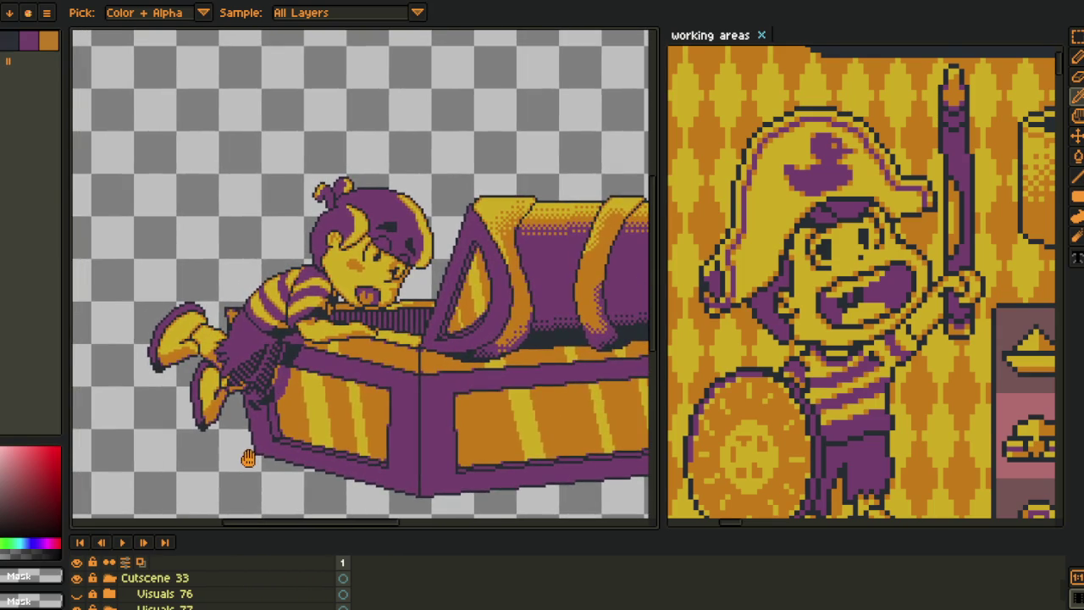
scroll(241, 337, up, 1)
scroll(245, 339, down, 1)
scroll(297, 339, down, 2)
scroll(364, 335, down, 1)
scroll(398, 332, up, 1)
drag(398, 332, 396, 335)
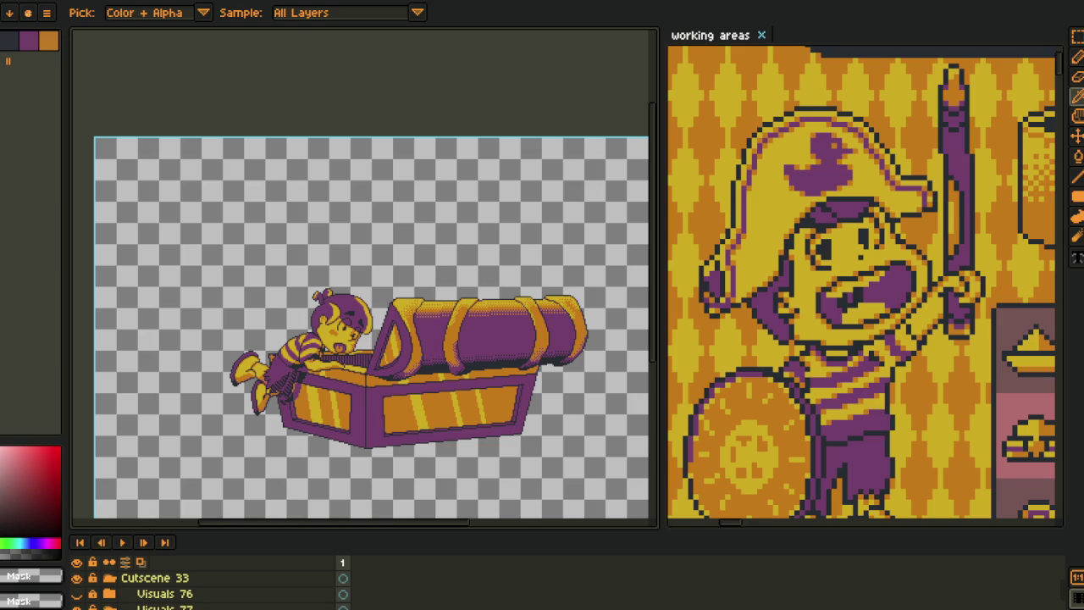
Zoom in, enlarge the layer panel, expand char_1 and select its shading layer
scroll(313, 419, up, 1)
scroll(309, 407, up, 2)
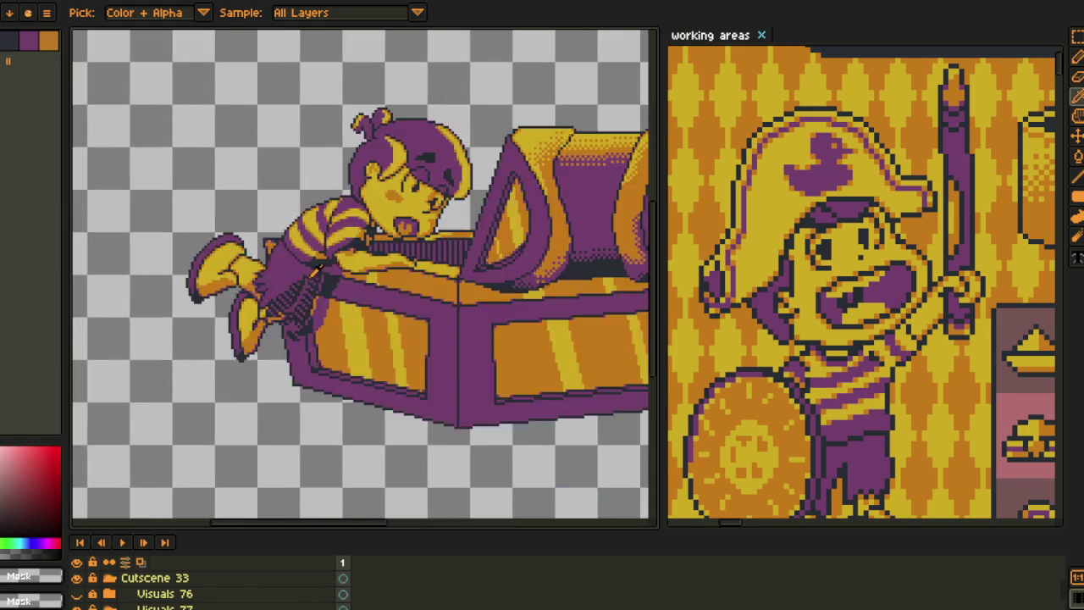
scroll(301, 319, up, 2)
scroll(131, 591, down, 3)
scroll(132, 591, up, 1)
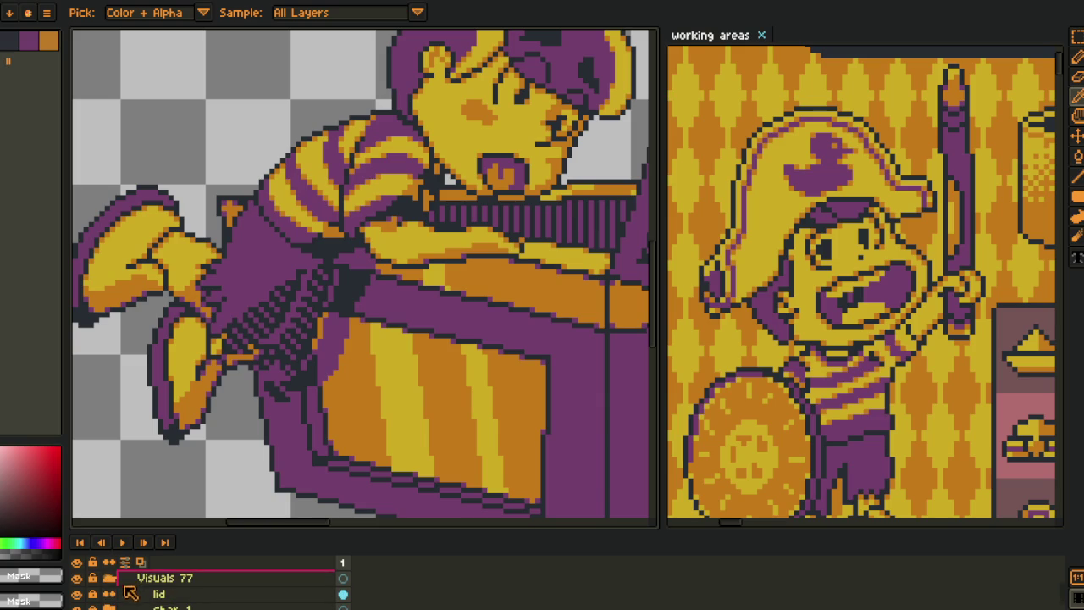
drag(207, 530, 211, 440)
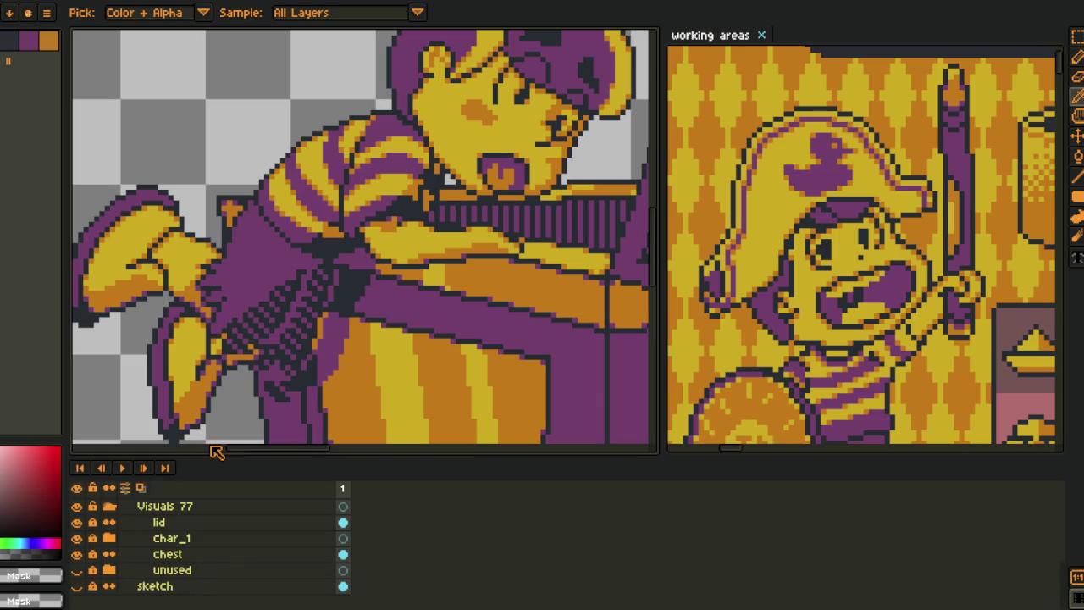
click(109, 538)
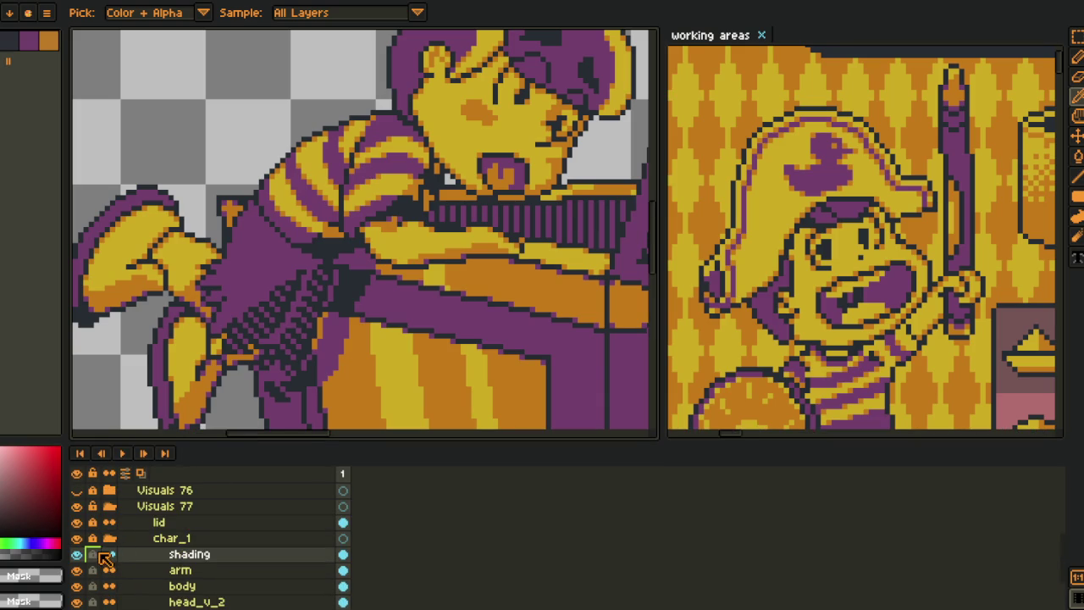
click(76, 554)
click(76, 554)
click(169, 556)
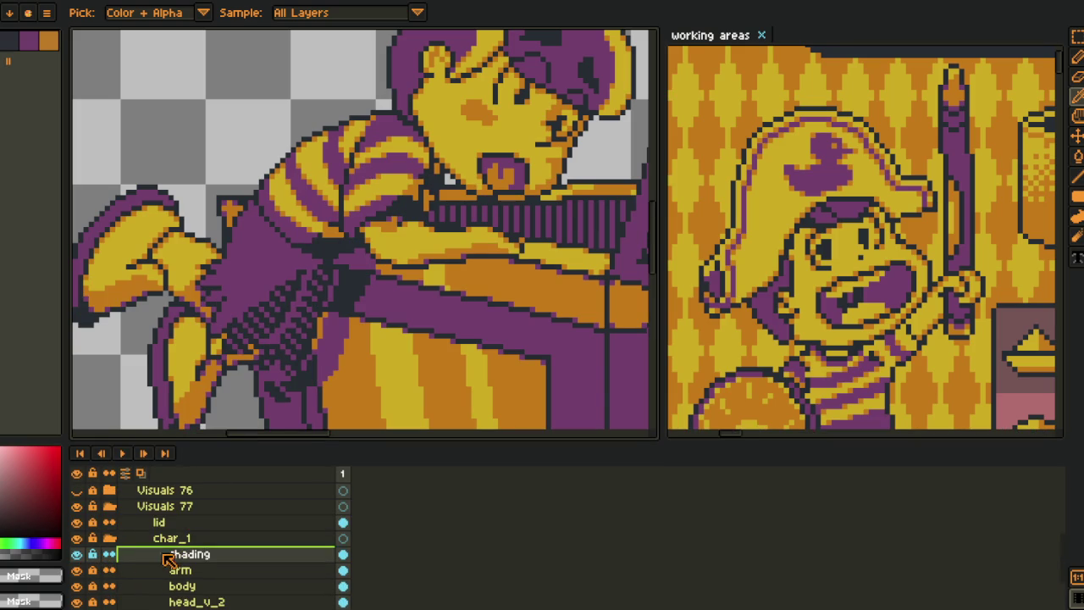
Paint yellow pixels with the pencil along the boy's arm on the chest rim, then zoom back out
key(Tab)
scroll(392, 248, up, 2)
scroll(369, 243, up, 2)
key(b)
drag(290, 274, 387, 230)
scroll(392, 246, down, 3)
scroll(396, 266, down, 2)
key(i)
scroll(396, 267, down, 3)
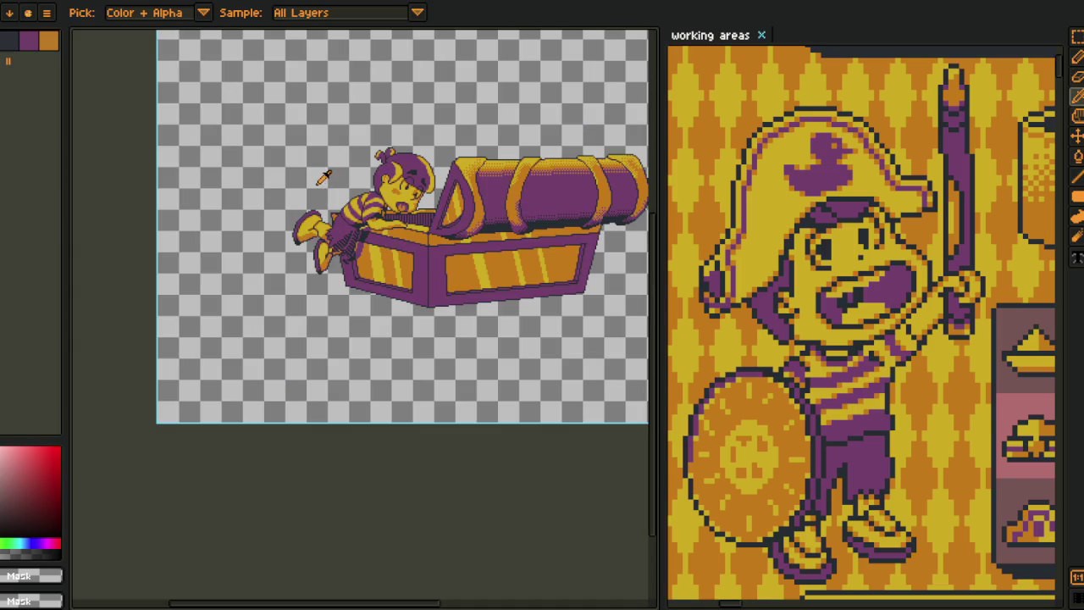
key(v)
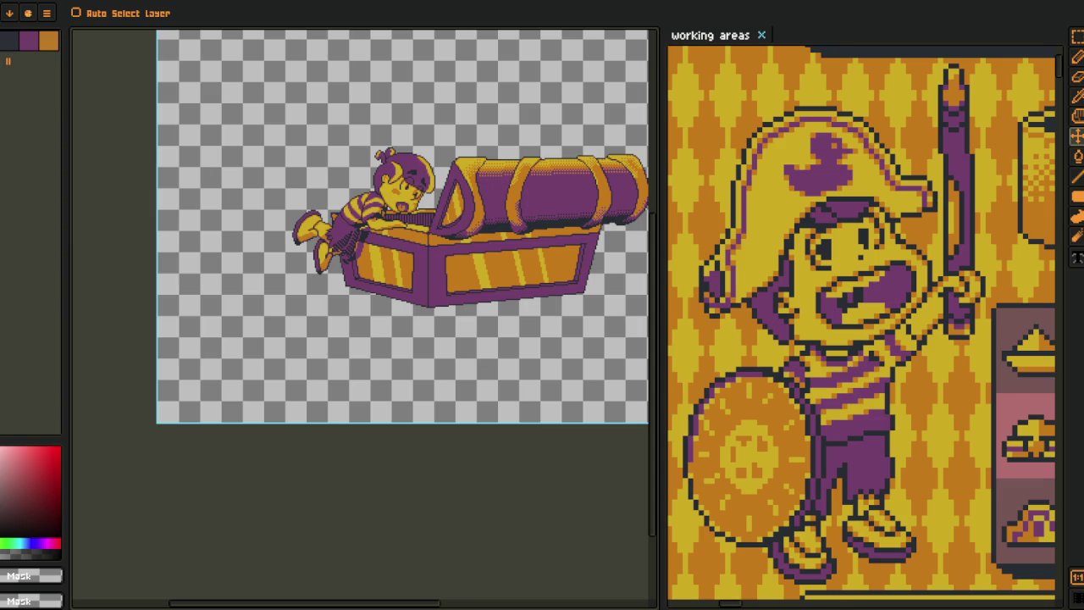
click(776, 531)
right_click(739, 552)
click(751, 552)
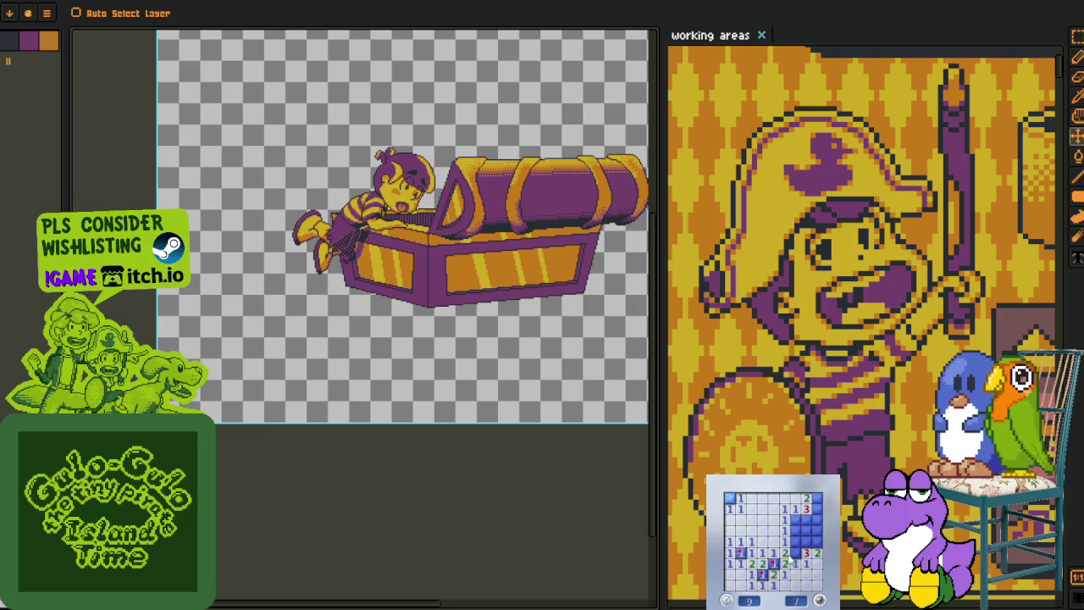
click(815, 546)
click(795, 524)
click(813, 530)
click(753, 542)
right_click(750, 585)
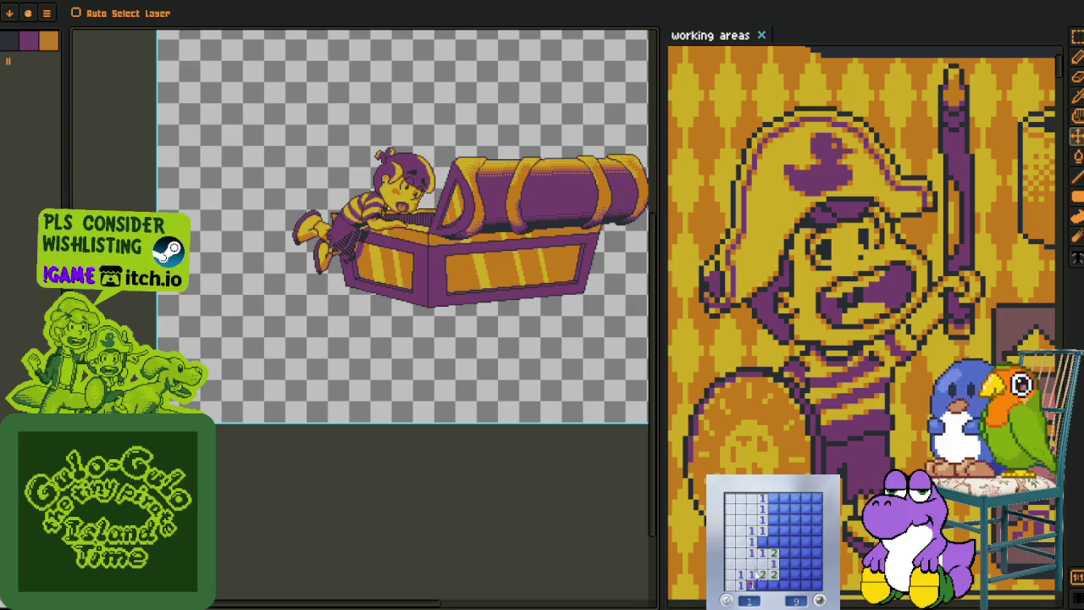
right_click(774, 585)
right_click(762, 542)
click(773, 531)
right_click(773, 509)
click(773, 520)
click(773, 498)
right_click(784, 508)
click(785, 498)
click(796, 509)
click(784, 520)
right_click(784, 531)
click(795, 531)
click(796, 542)
click(806, 542)
click(806, 520)
click(806, 509)
right_click(806, 498)
click(817, 498)
right_click(817, 509)
click(817, 542)
click(806, 553)
right_click(784, 564)
click(795, 575)
click(818, 575)
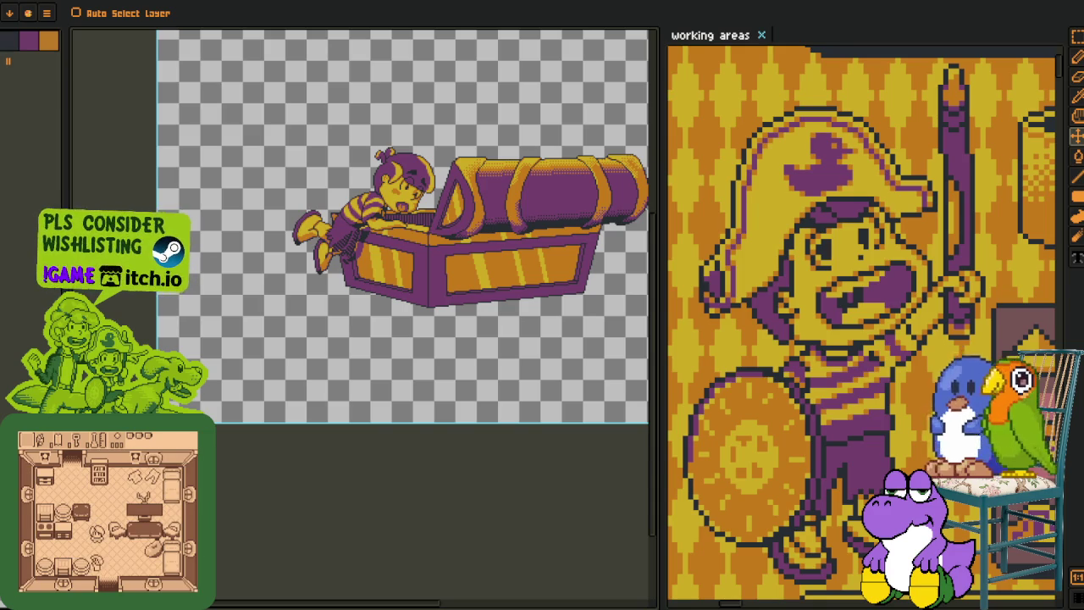
Scroll the Twitcher page down to its 6.35 MB download section and back up
scroll(556, 209, down, 5)
scroll(460, 212, down, 3)
scroll(460, 212, up, 3)
scroll(450, 153, up, 2)
scroll(353, 73, up, 3)
scroll(483, 126, down, 2)
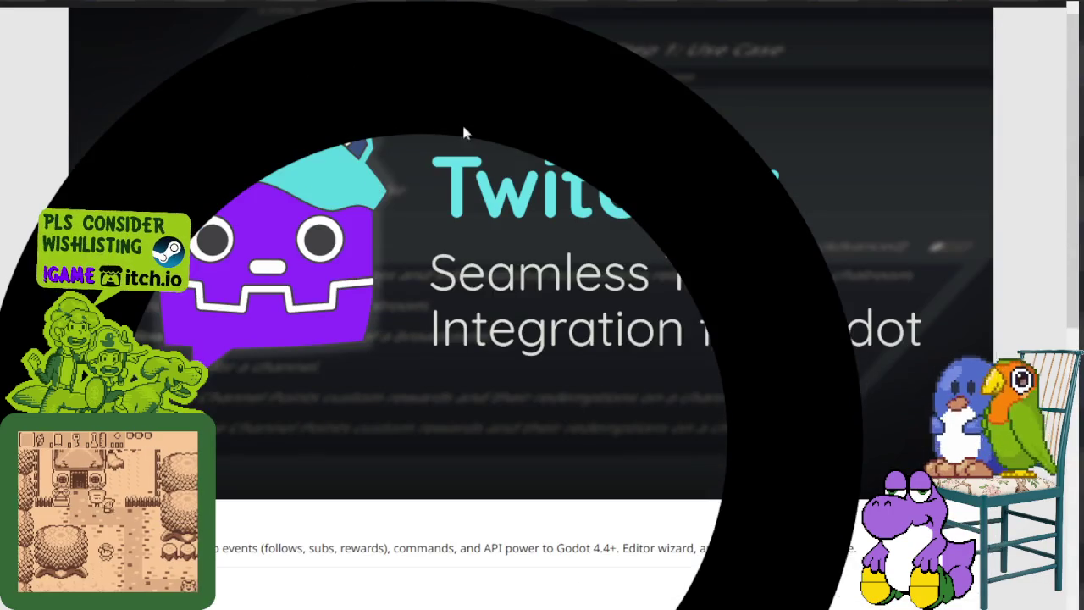
scroll(457, 132, up, 2)
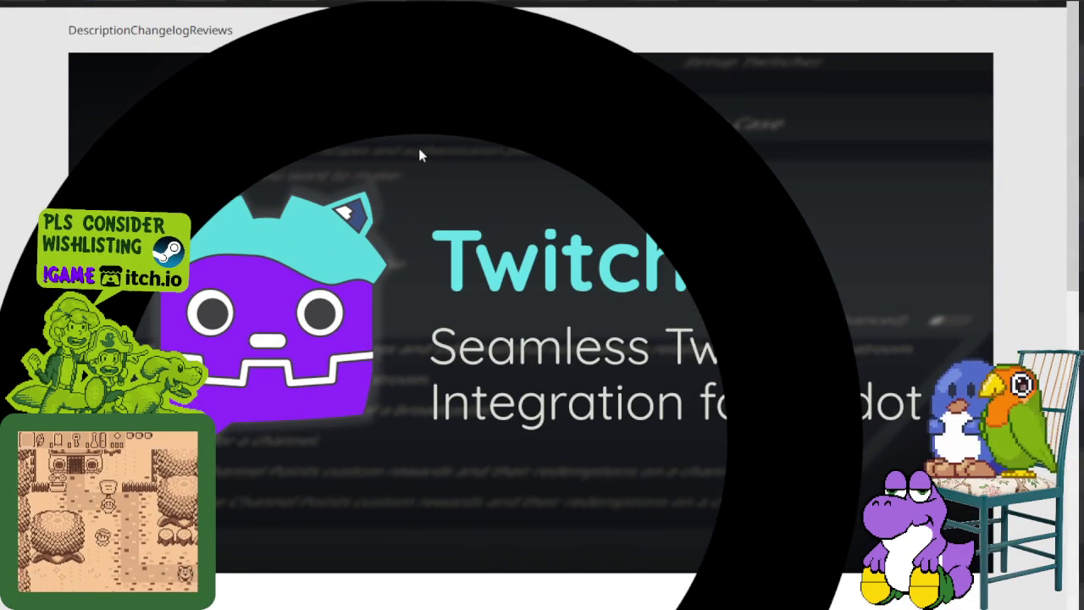
scroll(424, 148, down, 1)
scroll(406, 157, down, 2)
scroll(420, 170, down, 3)
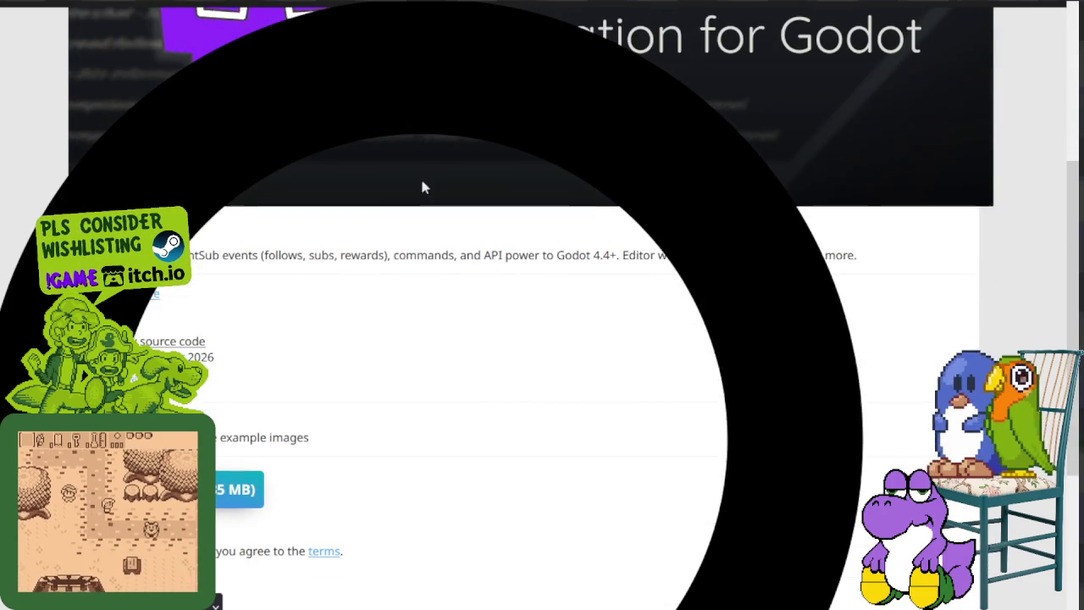
scroll(216, 383, down, 2)
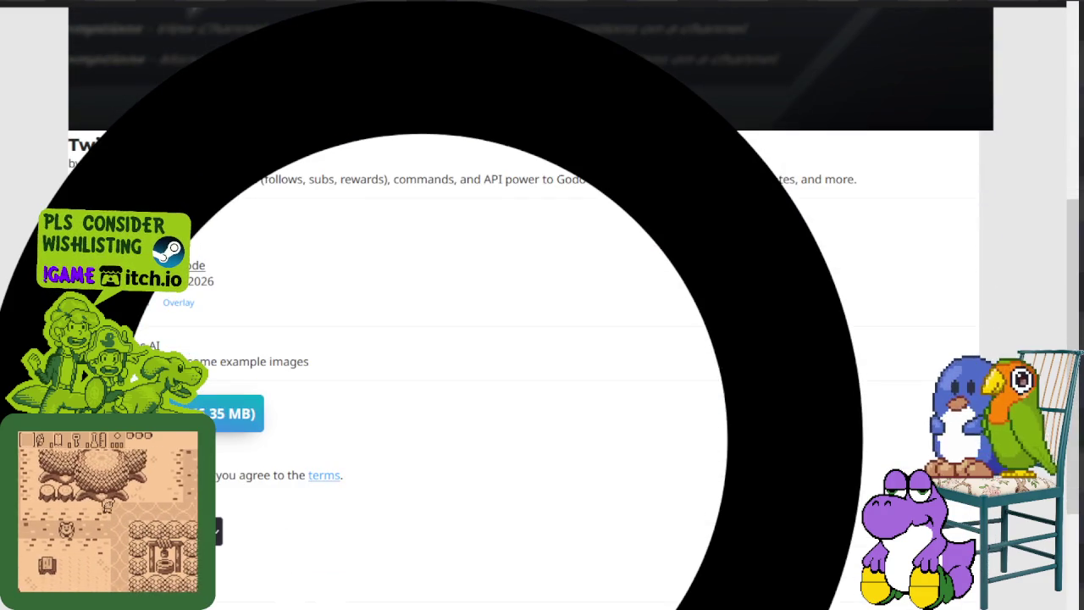
scroll(216, 383, down, 1)
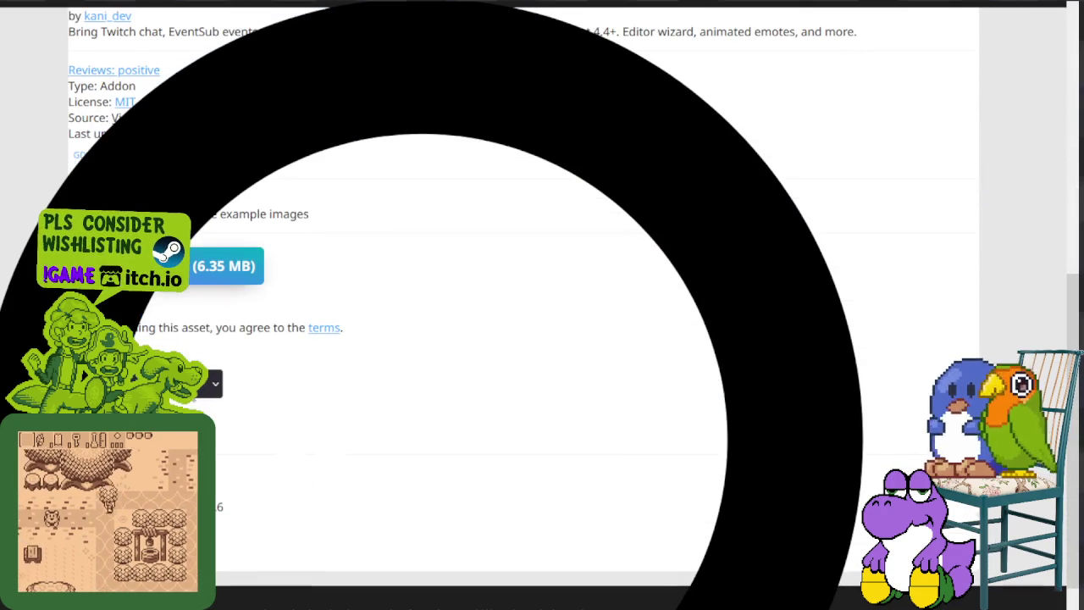
scroll(283, 371, up, 2)
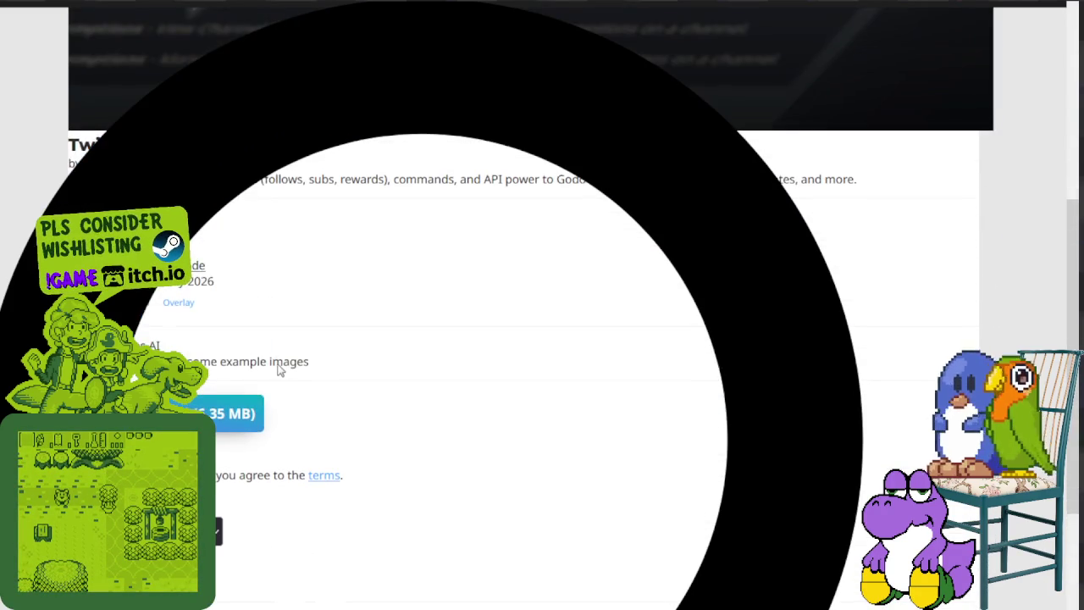
scroll(279, 370, up, 1)
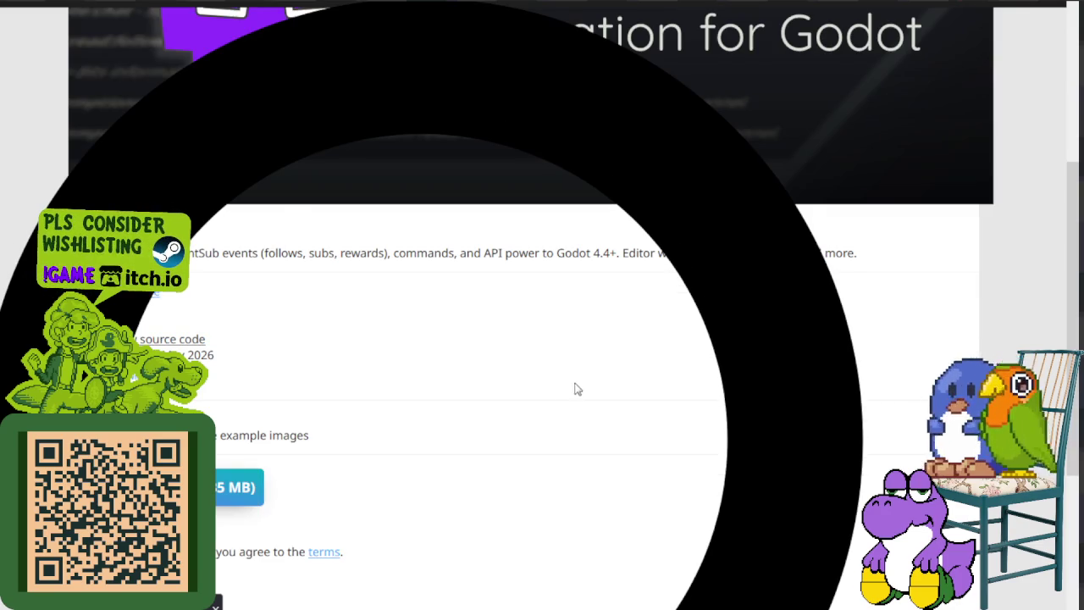
Scroll the Twitcher page down to the footer and back up to the banner
scroll(569, 395, down, 1)
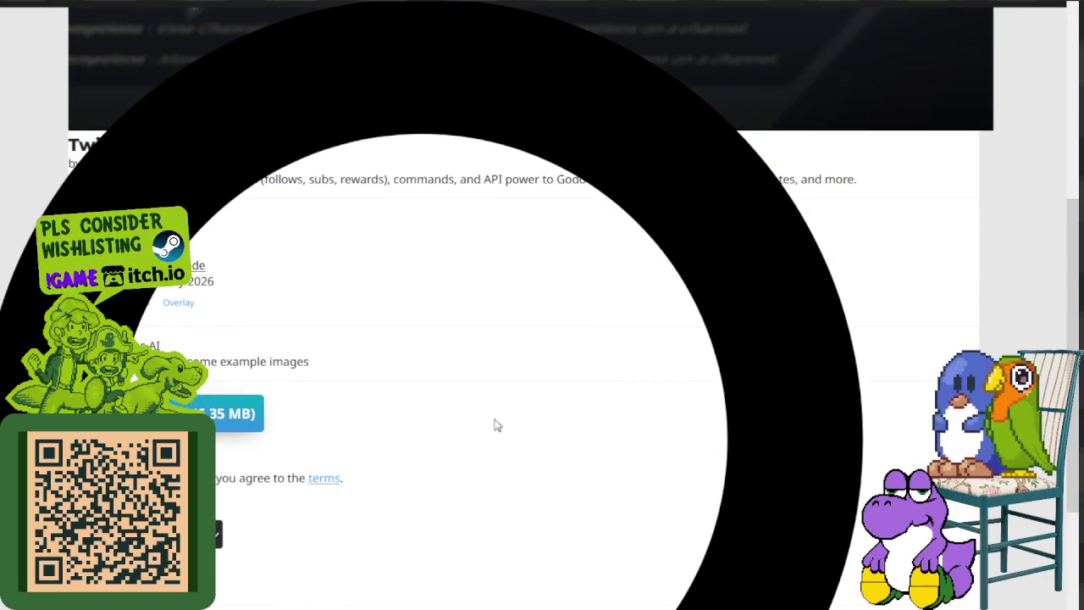
scroll(567, 450, down, 3)
scroll(561, 436, up, 2)
scroll(565, 431, up, 2)
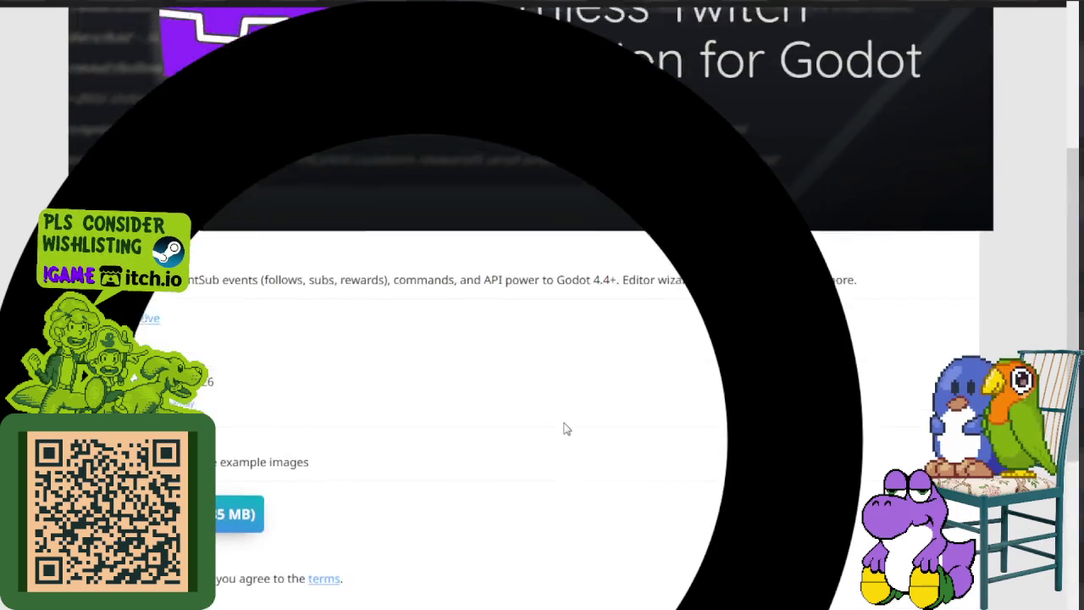
scroll(564, 419, up, 5)
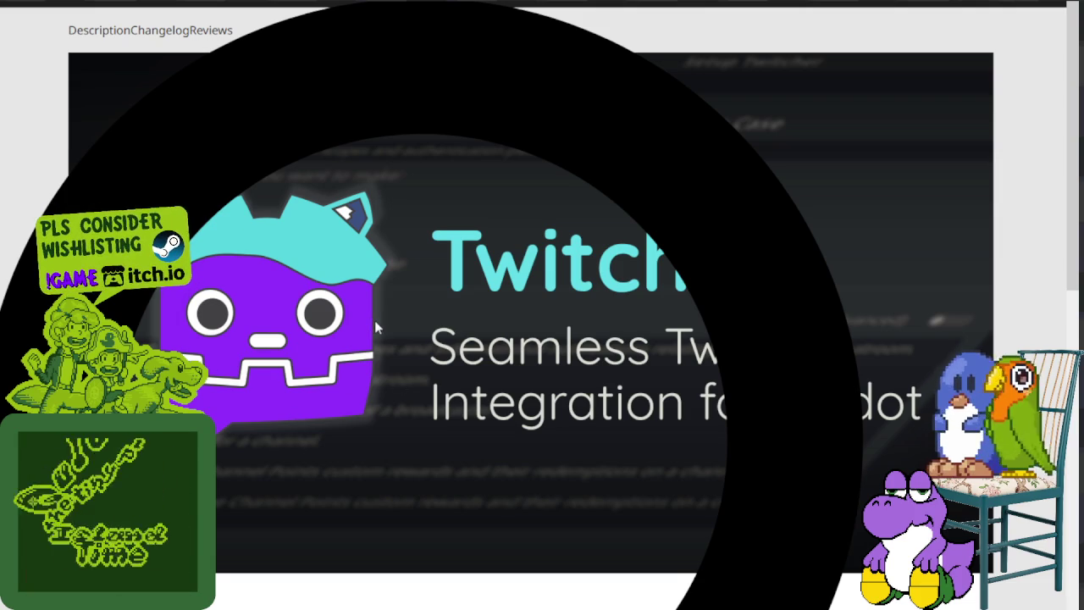
scroll(375, 320, down, 1)
scroll(370, 251, up, 1)
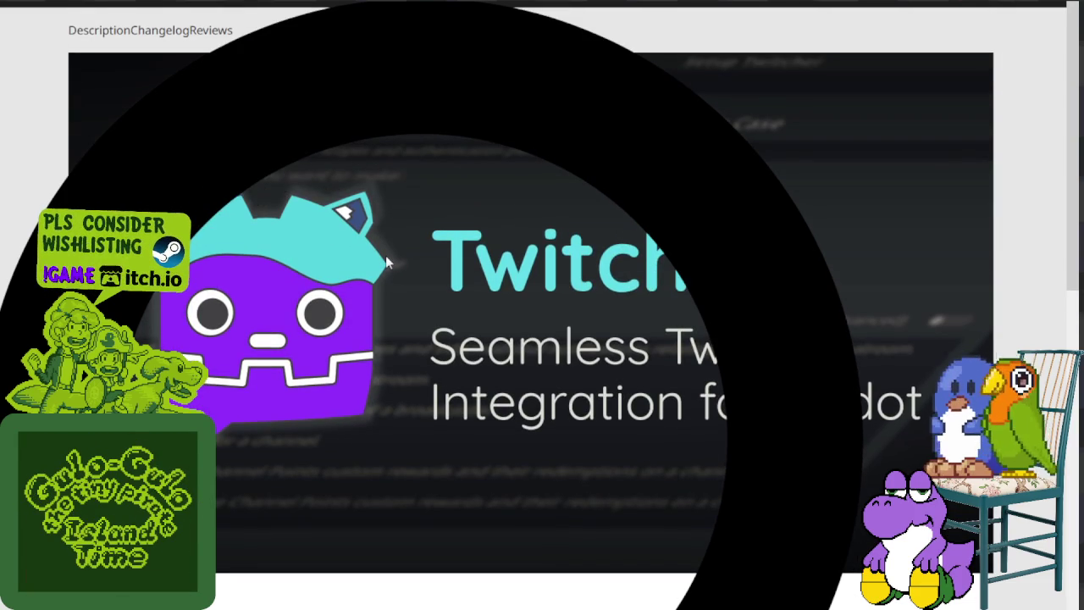
scroll(386, 262, down, 2)
scroll(386, 263, down, 1)
scroll(386, 263, down, 1)
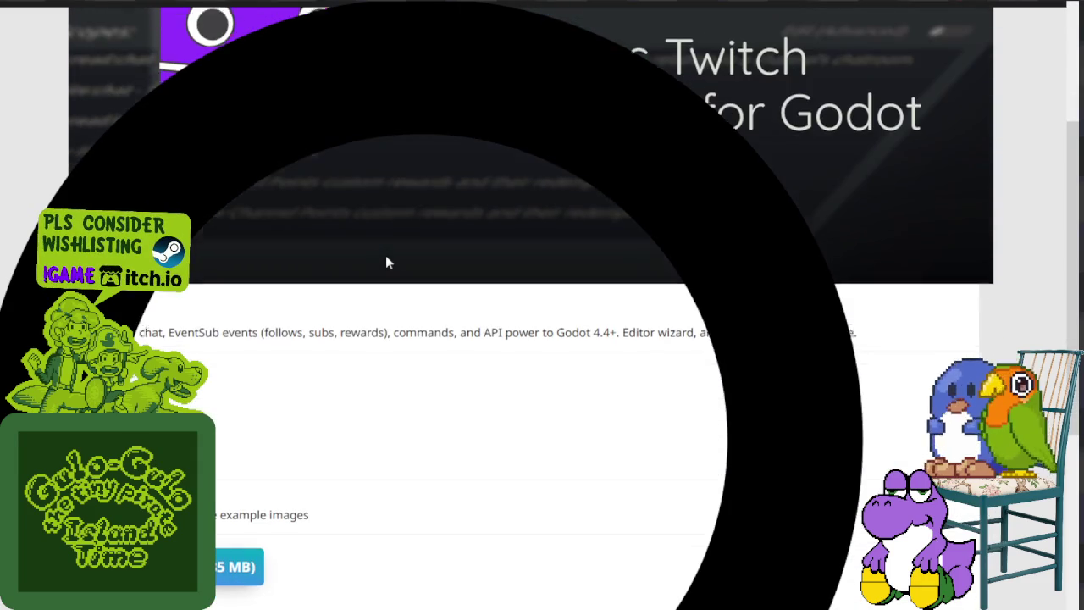
scroll(386, 263, down, 1)
scroll(385, 262, up, 1)
scroll(386, 263, up, 1)
scroll(386, 262, up, 1)
scroll(218, 392, down, 2)
scroll(218, 391, down, 1)
scroll(218, 391, down, 1)
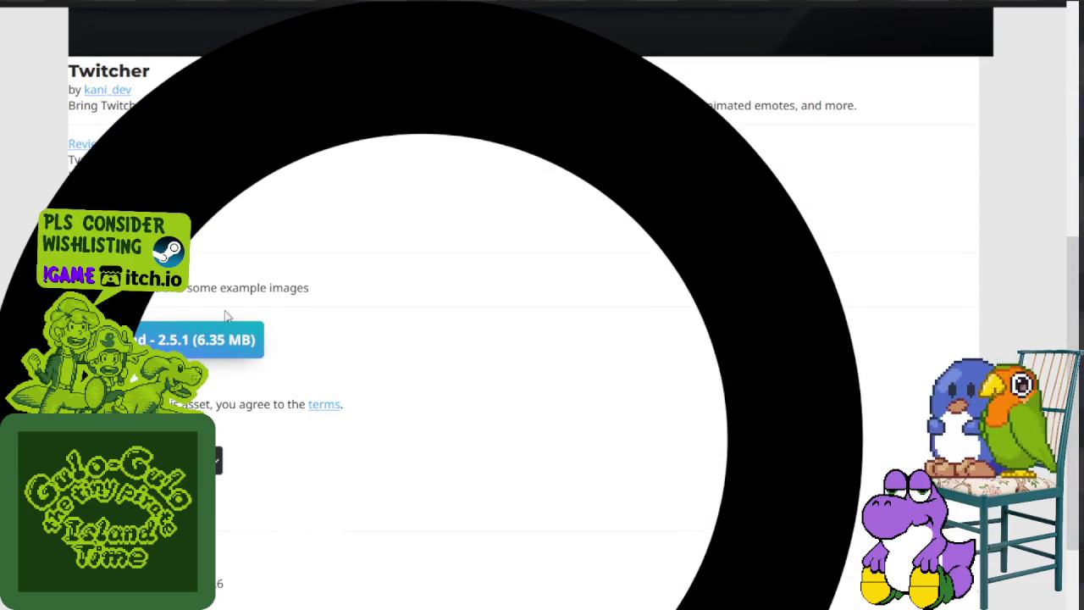
scroll(218, 391, down, 2)
scroll(237, 415, up, 2)
scroll(241, 415, up, 3)
scroll(246, 415, up, 2)
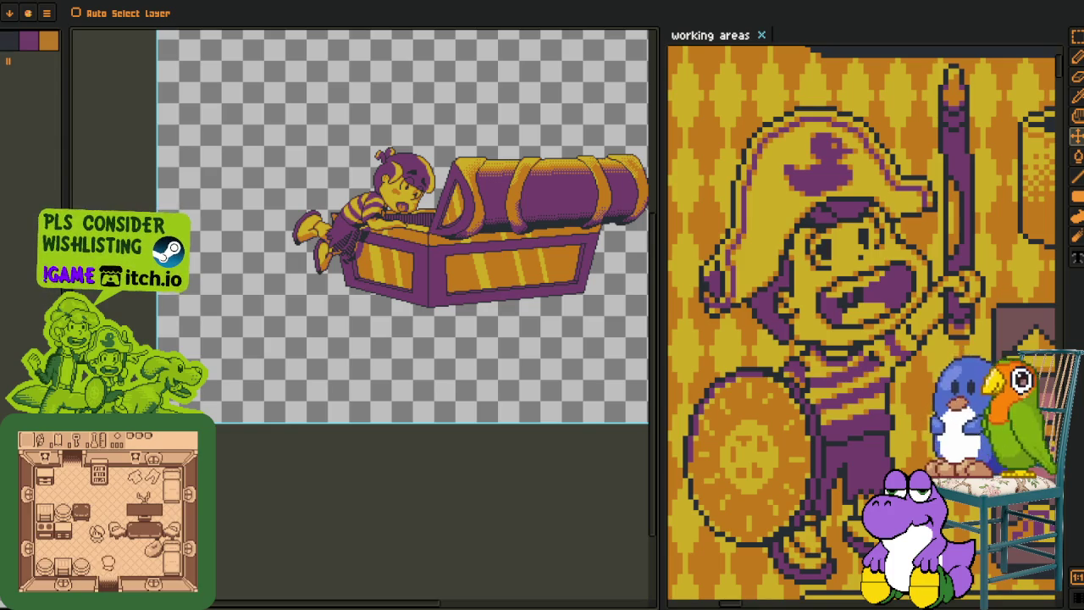
key(o)
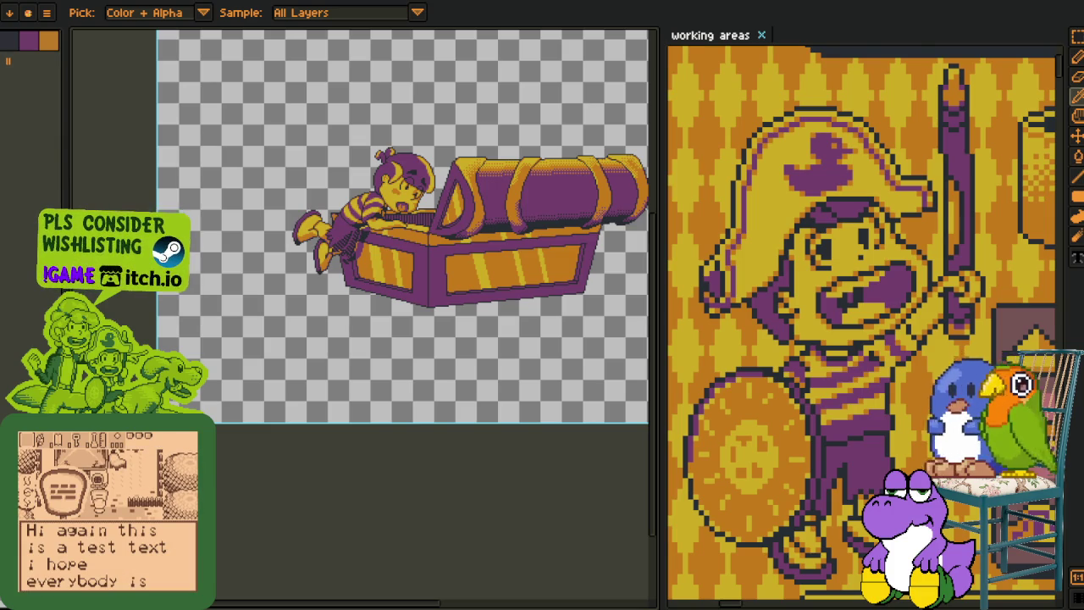
click(8, 12)
click(34, 9)
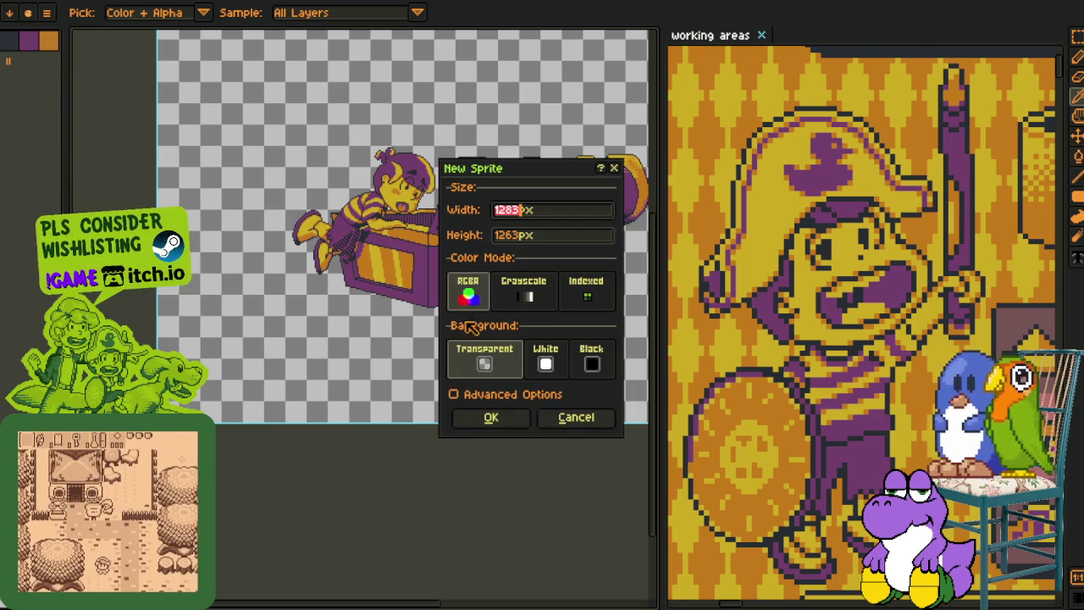
click(523, 429)
key(ctrl+v)
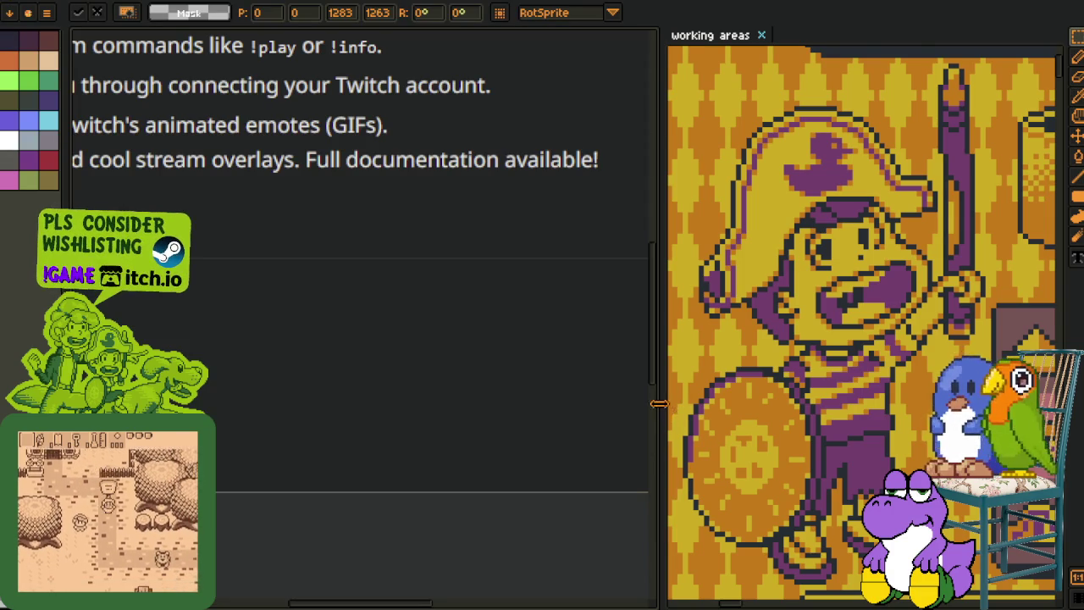
drag(662, 404, 965, 398)
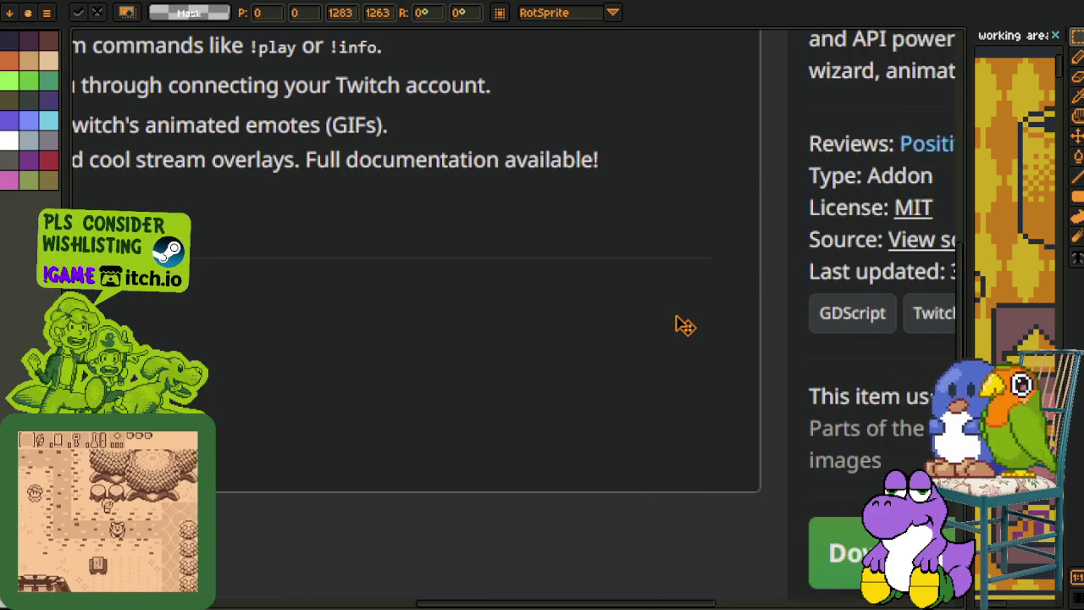
click(215, 203)
scroll(498, 154, up, 1)
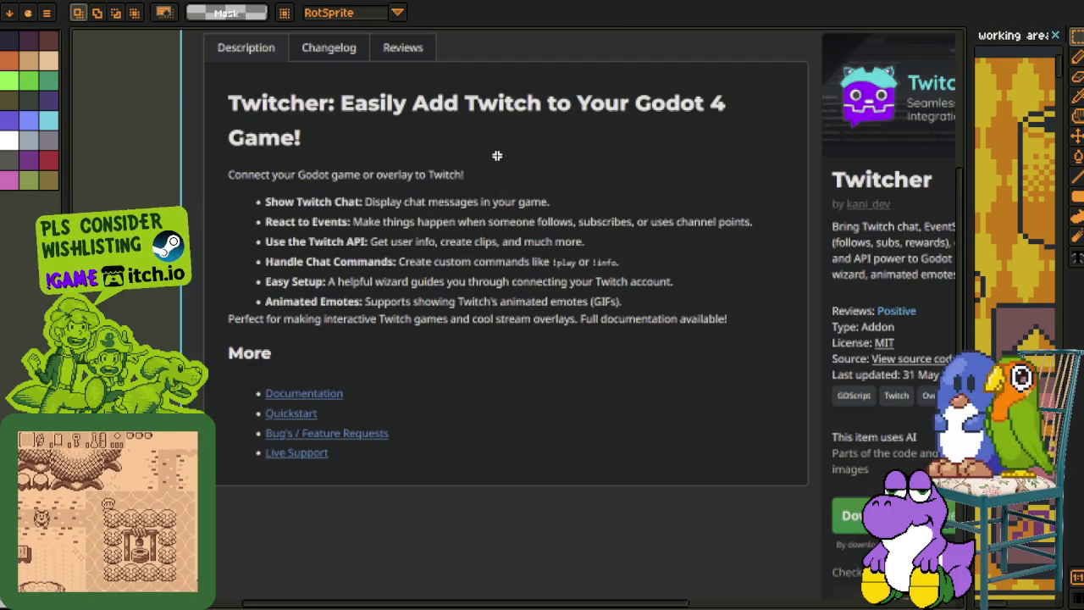
drag(510, 151, 365, 402)
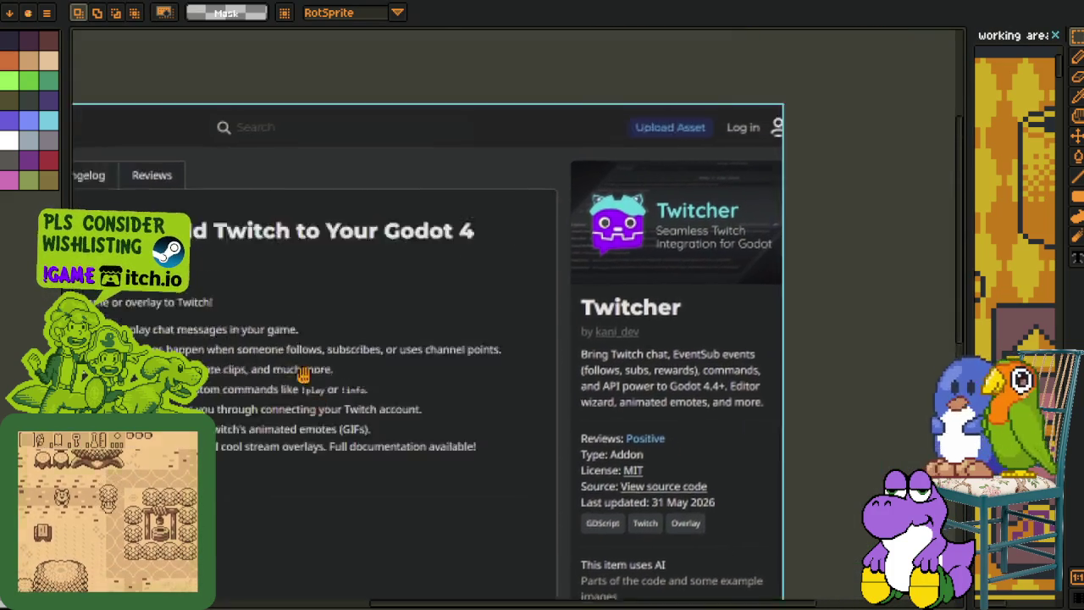
scroll(365, 402, up, 4)
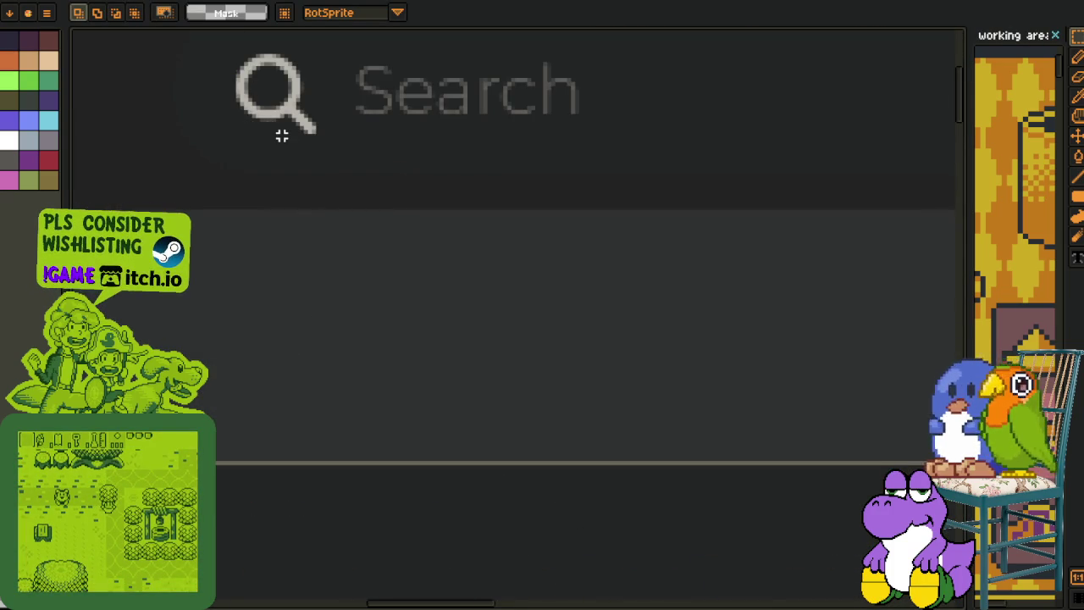
scroll(283, 137, up, 1)
scroll(286, 138, down, 1)
scroll(285, 144, down, 4)
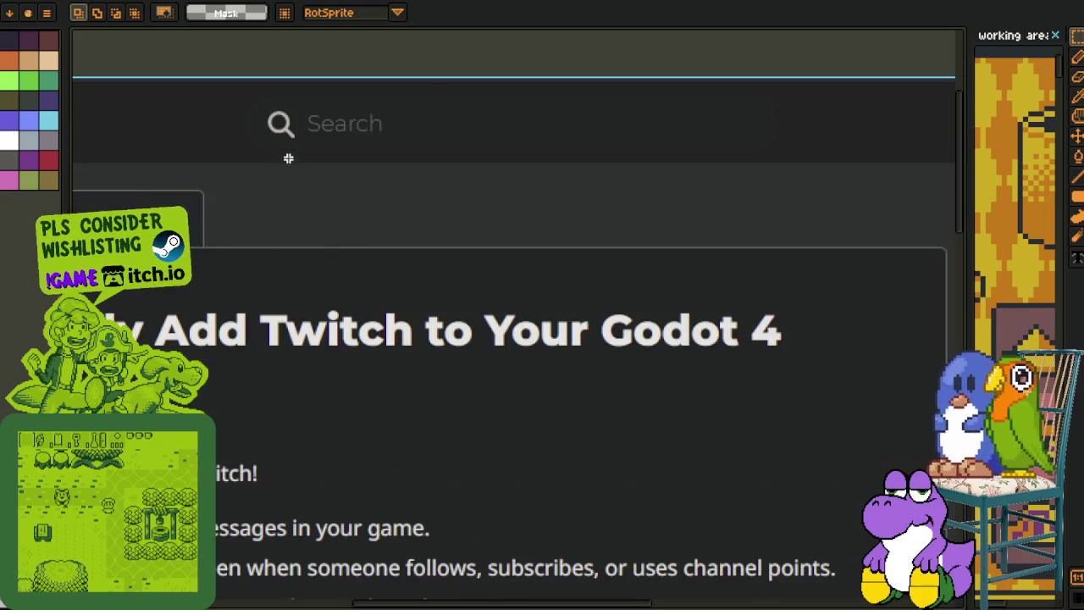
scroll(381, 364, down, 3)
drag(443, 382, 442, 170)
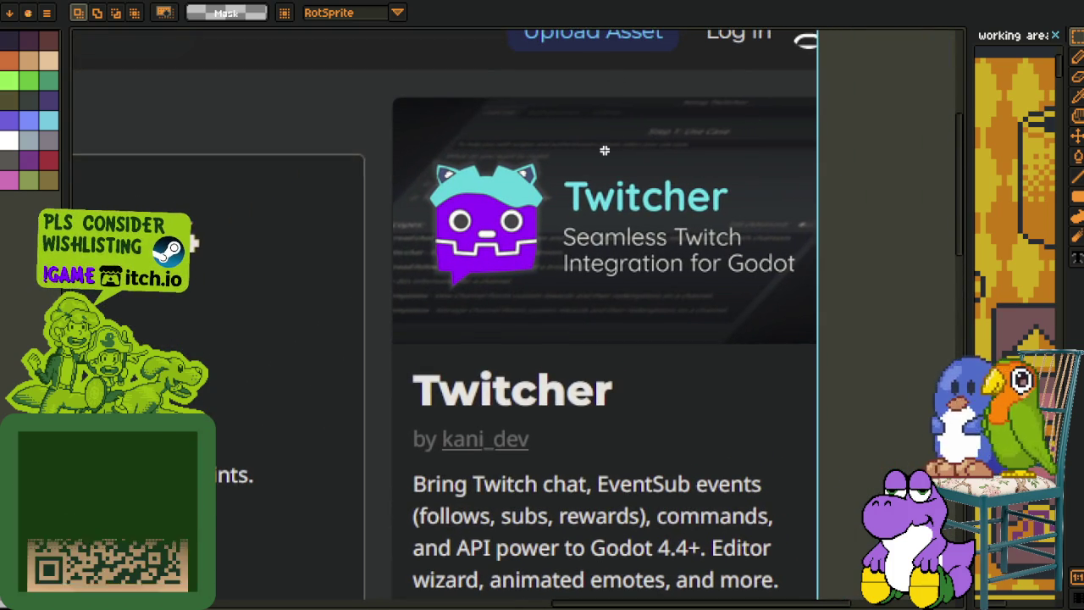
Zoom to the page description in the screenshot and marquee-select the feature list text
scroll(604, 152, down, 5)
scroll(484, 289, up, 3)
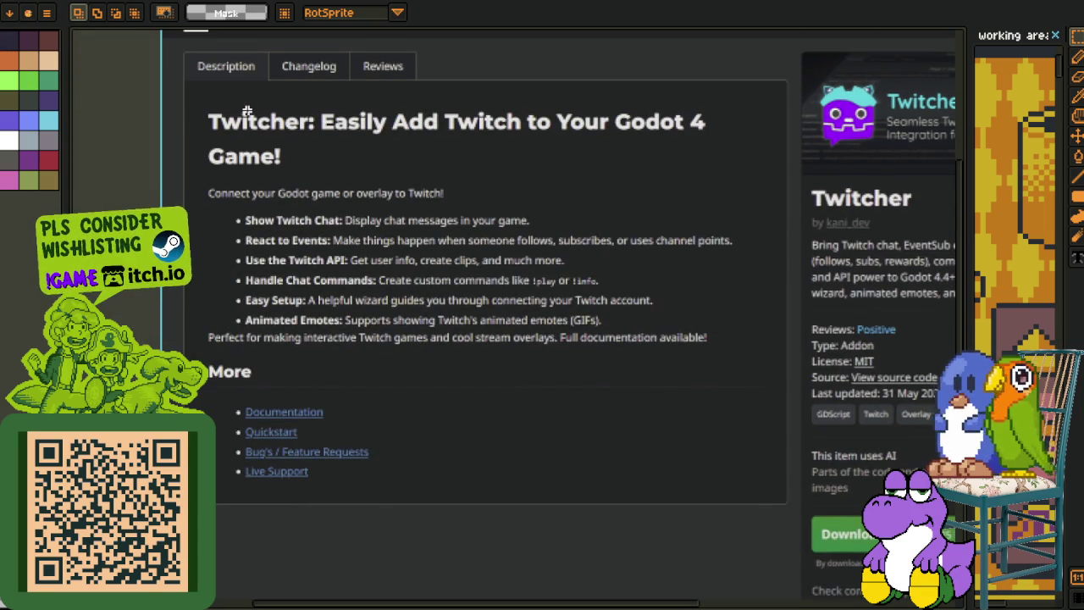
scroll(374, 144, up, 2)
scroll(477, 169, up, 1)
scroll(450, 186, up, 2)
drag(518, 180, 552, 131)
drag(195, 216, 893, 513)
drag(764, 499, 665, 462)
scroll(670, 508, up, 2)
scroll(668, 509, down, 2)
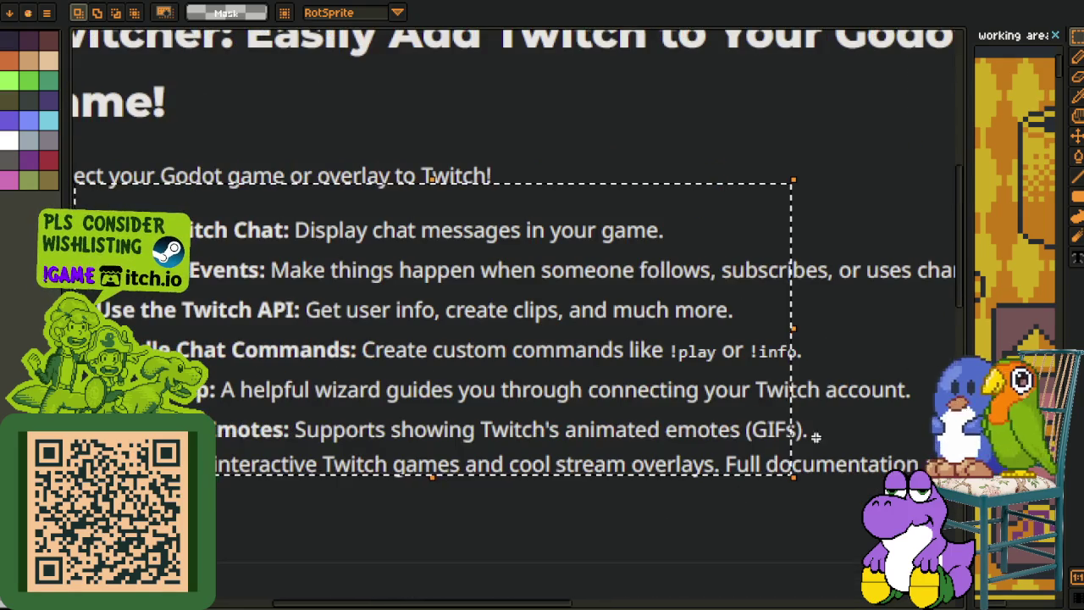
Widen the sprite editor and drag the splitter to hide the working areas view entirely
drag(970, 254, 1059, 254)
drag(690, 456, 714, 413)
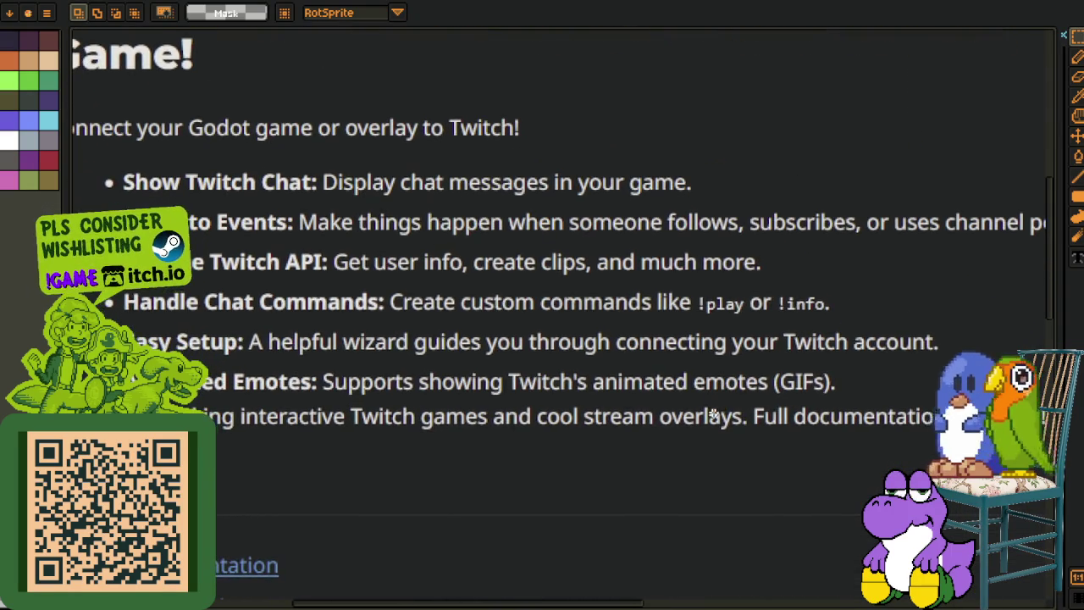
scroll(714, 413, down, 5)
scroll(672, 466, up, 1)
scroll(610, 416, up, 1)
scroll(330, 423, up, 3)
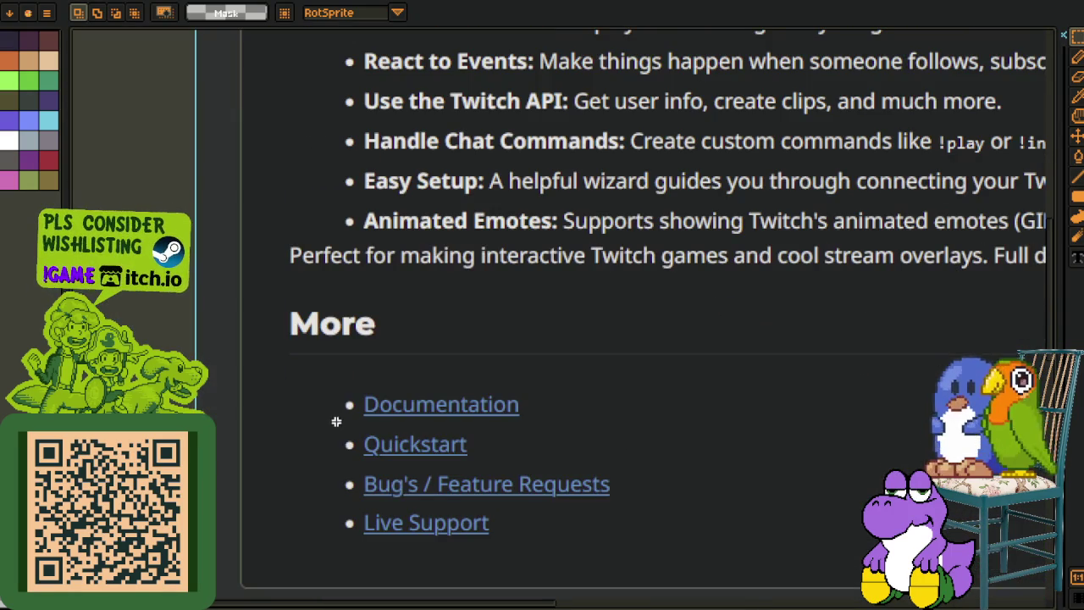
Marquee-select the More links and Download areas of the page, then clear the selection
drag(338, 356, 656, 571)
mouse_move(792, 518)
mouse_down()
mouse_move(732, 385)
mouse_move(559, 341)
mouse_move(421, 269)
mouse_move(388, 233)
mouse_up()
drag(462, 190, 846, 384)
mouse_move(747, 437)
mouse_down()
mouse_move(588, 387)
mouse_move(539, 402)
mouse_up()
click(334, 432)
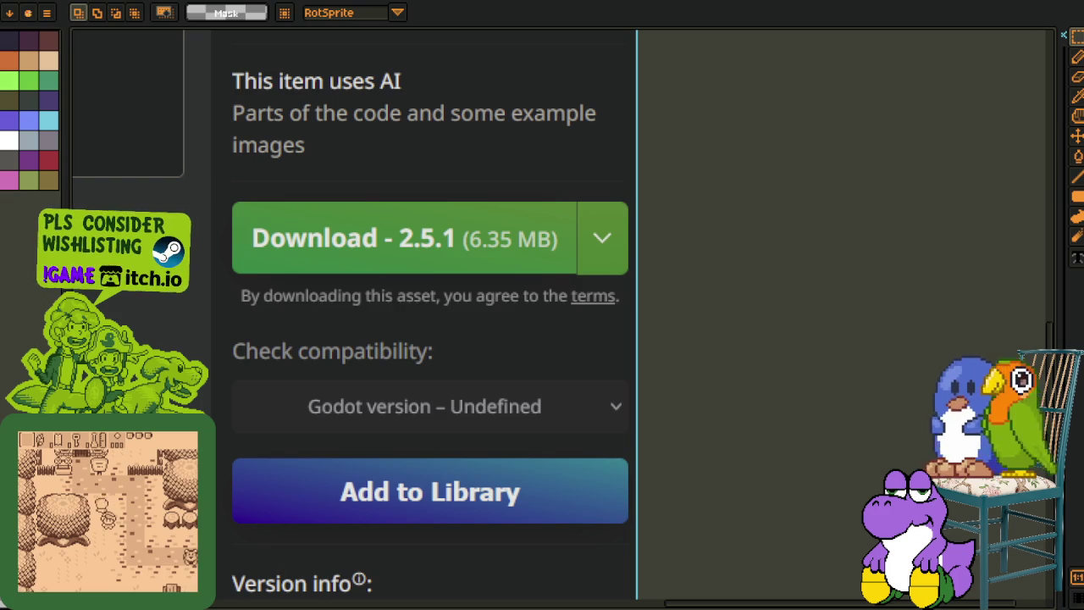
click(1059, 290)
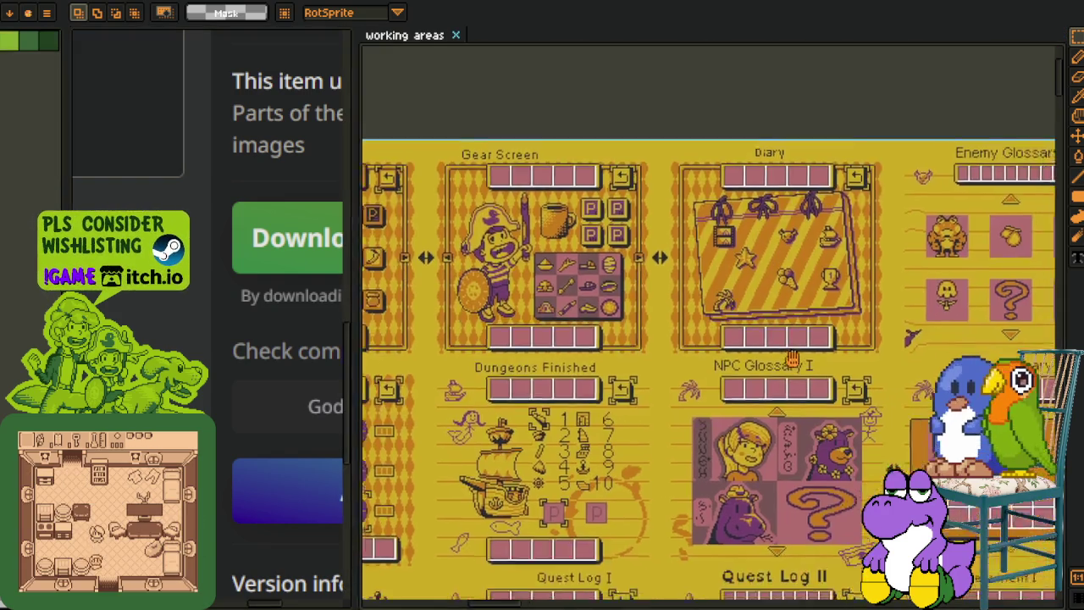
Pan to the Godot engine card on the working areas sheet, zoom in and marquee-select it
drag(818, 375, 666, 238)
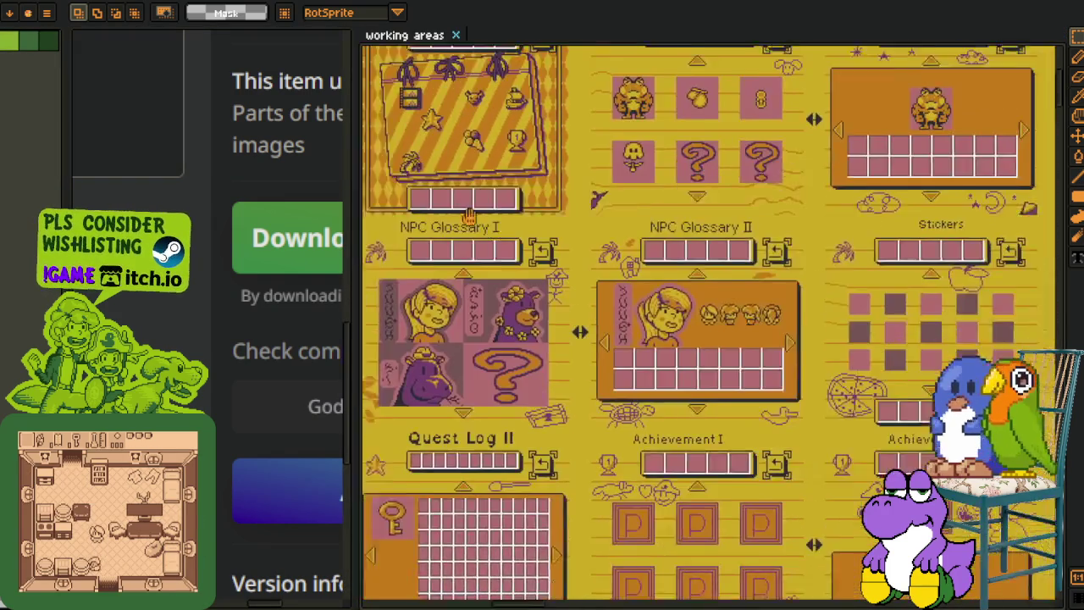
scroll(666, 238, up, 5)
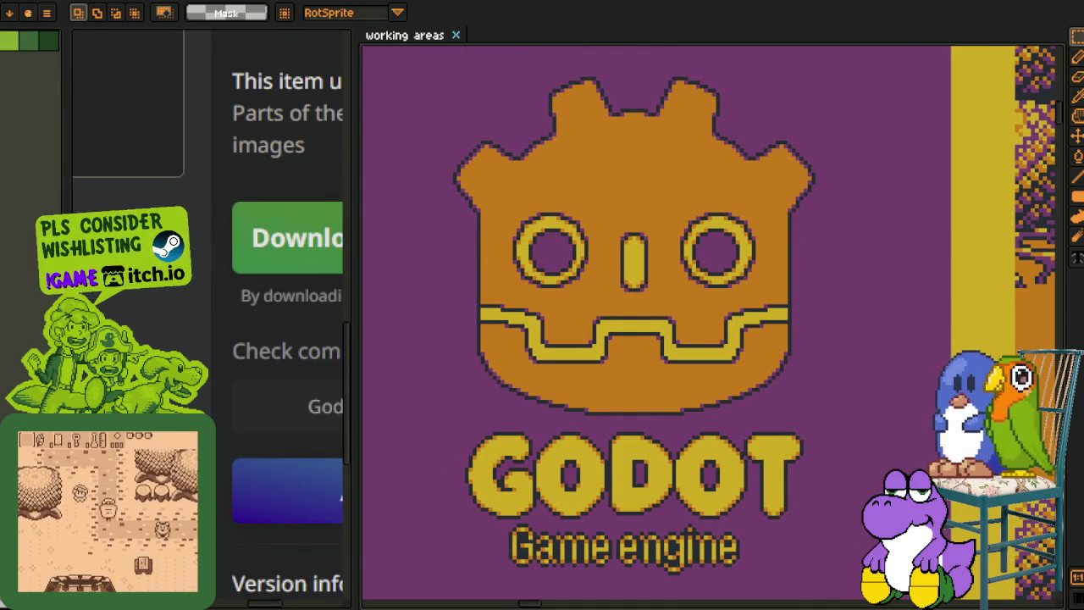
scroll(490, 357, up, 1)
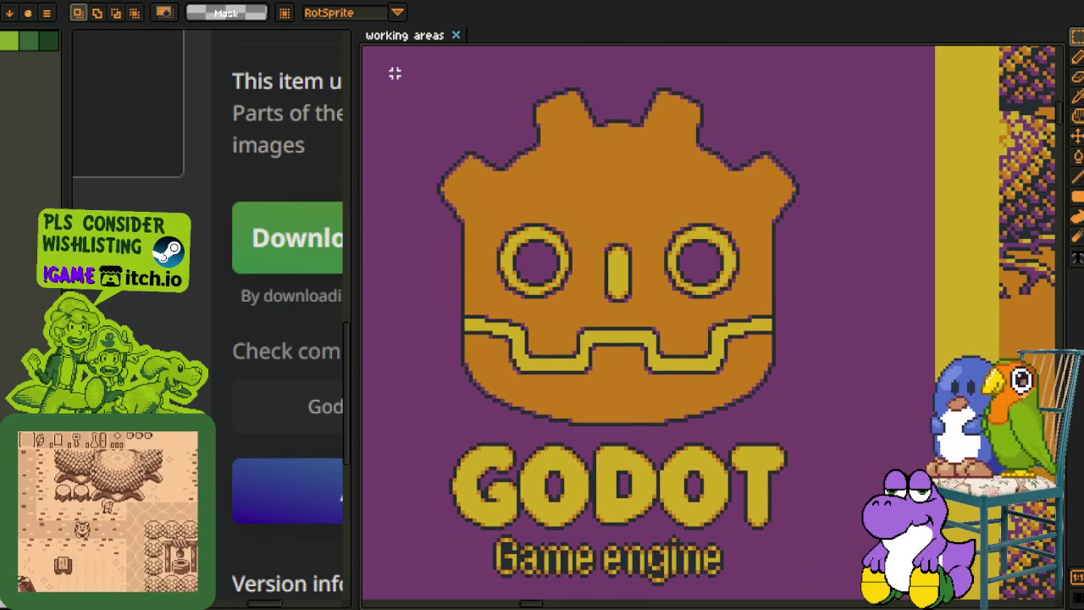
drag(391, 64, 869, 597)
scroll(751, 484, down, 1)
scroll(605, 358, up, 2)
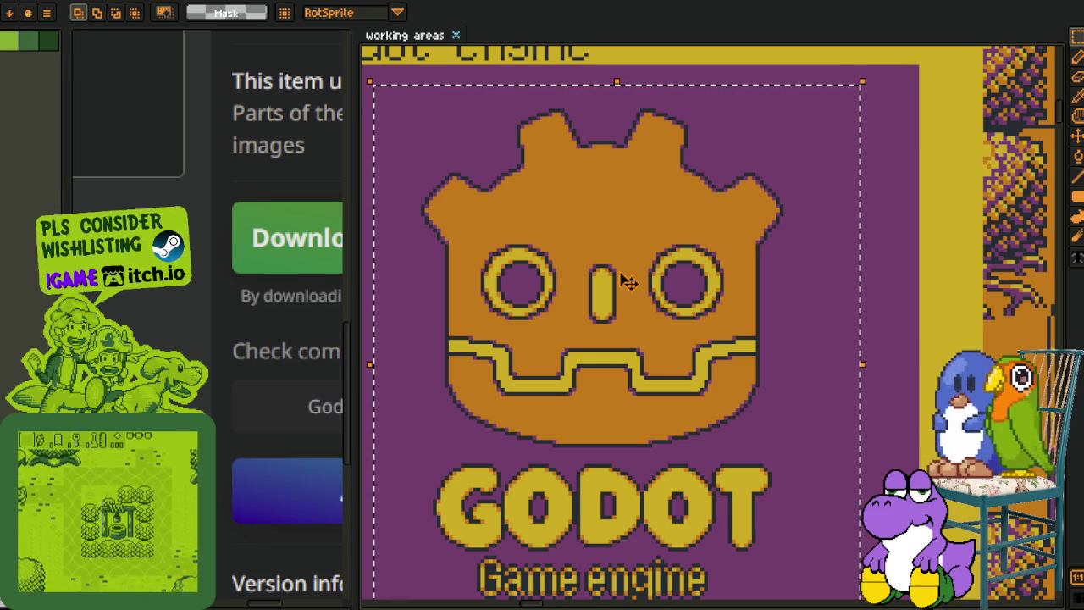
Select just the Godot logo, then clear the selection and zoom out to the whole card
click(876, 290)
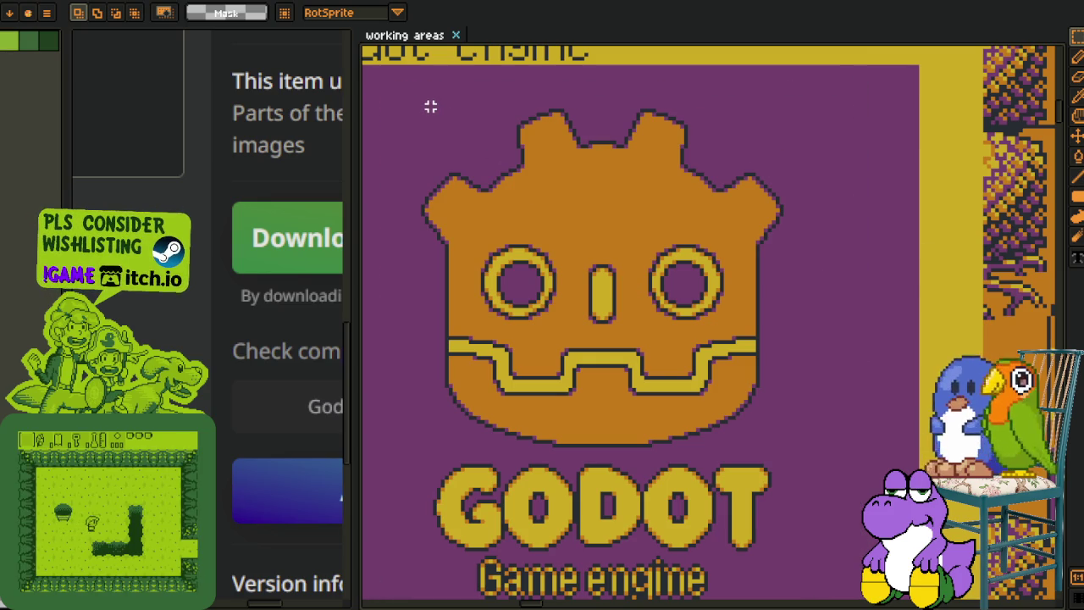
drag(430, 105, 798, 460)
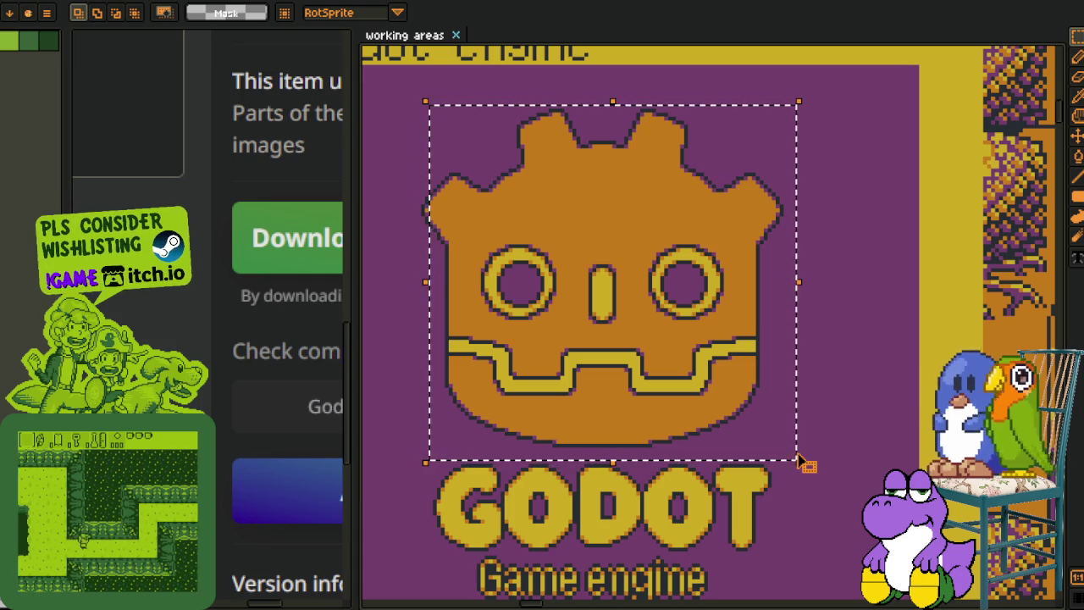
click(813, 537)
scroll(605, 342, down, 3)
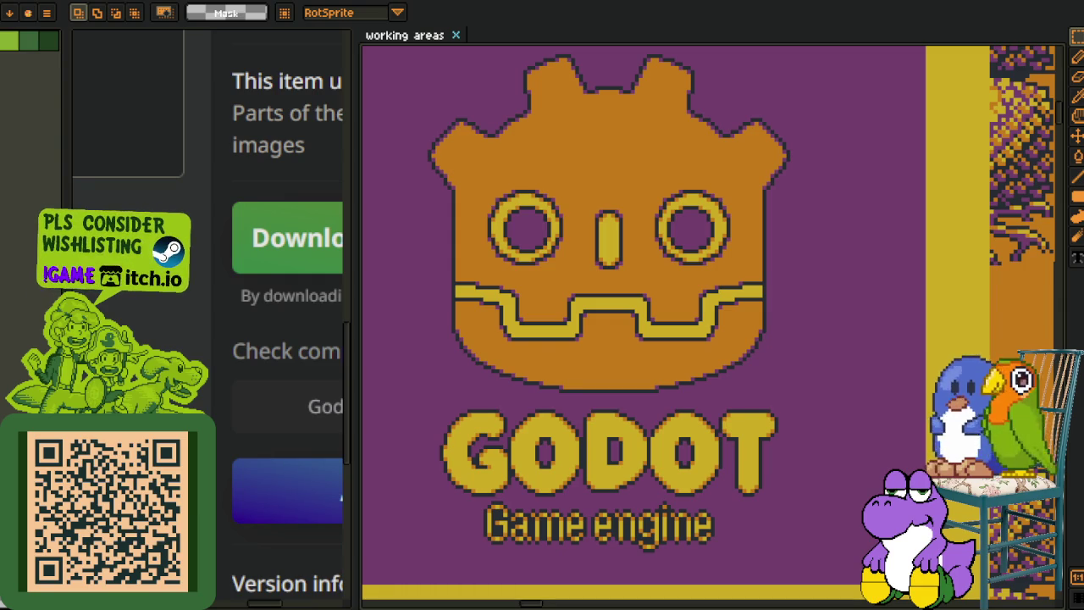
key(minus)
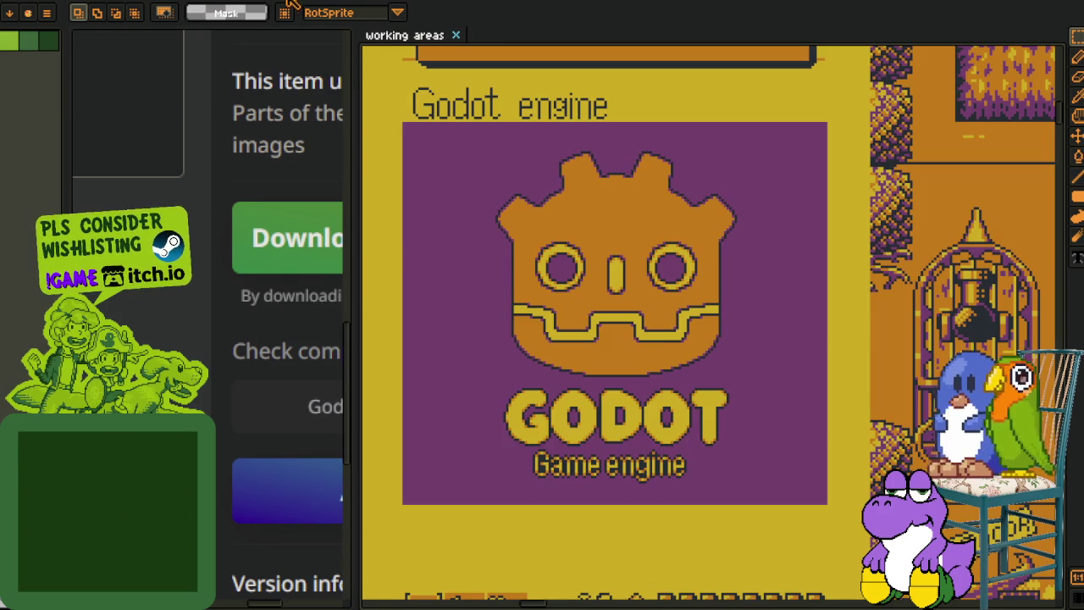
Close Sprite-0002 with Don't Save and return to the child-and-chest sprite
key(ctrl+w)
click(530, 328)
scroll(573, 308, down, 2)
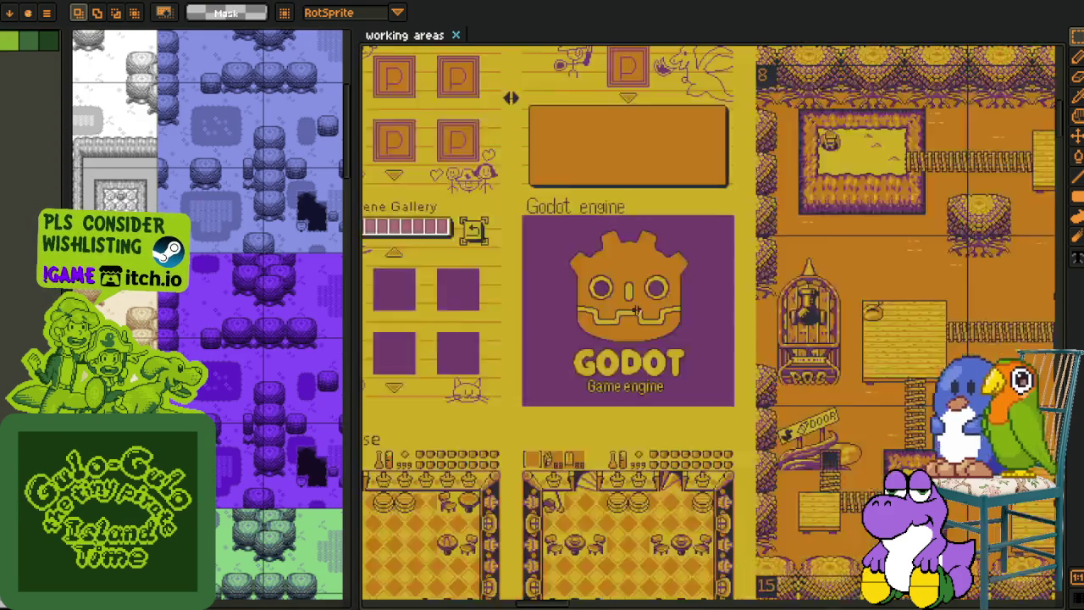
scroll(573, 308, down, 2)
drag(572, 308, 676, 393)
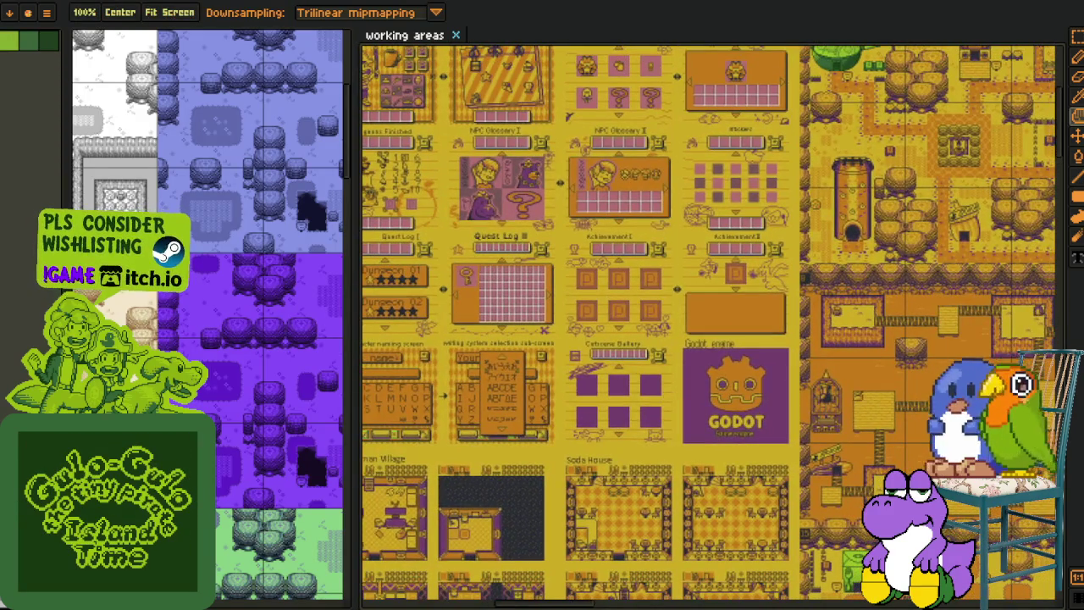
key(ctrl+w)
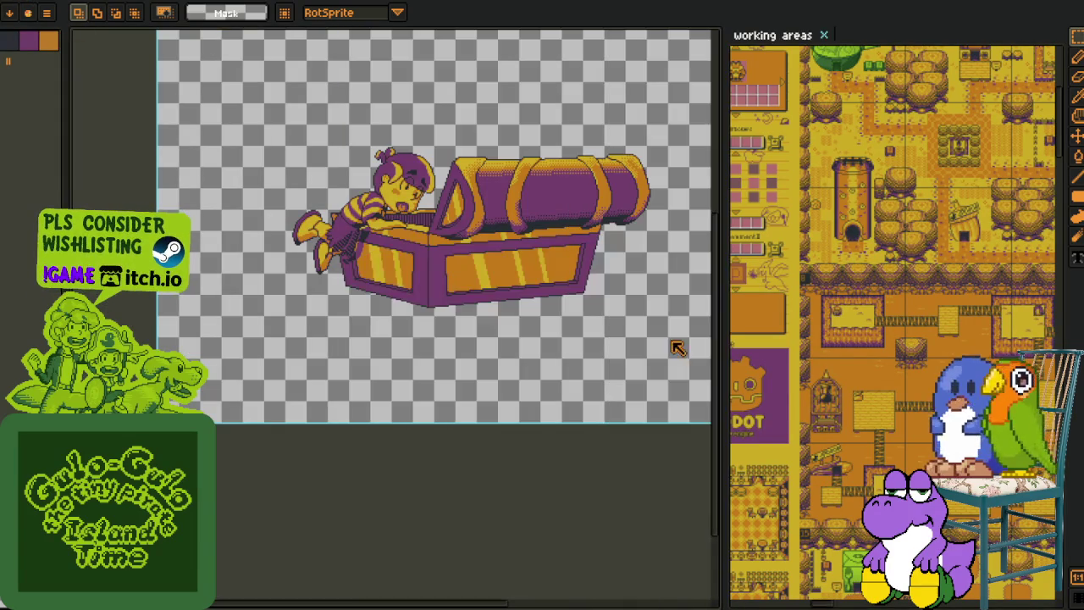
Widen the sprite editor and add a new empty layer
drag(656, 309, 708, 339)
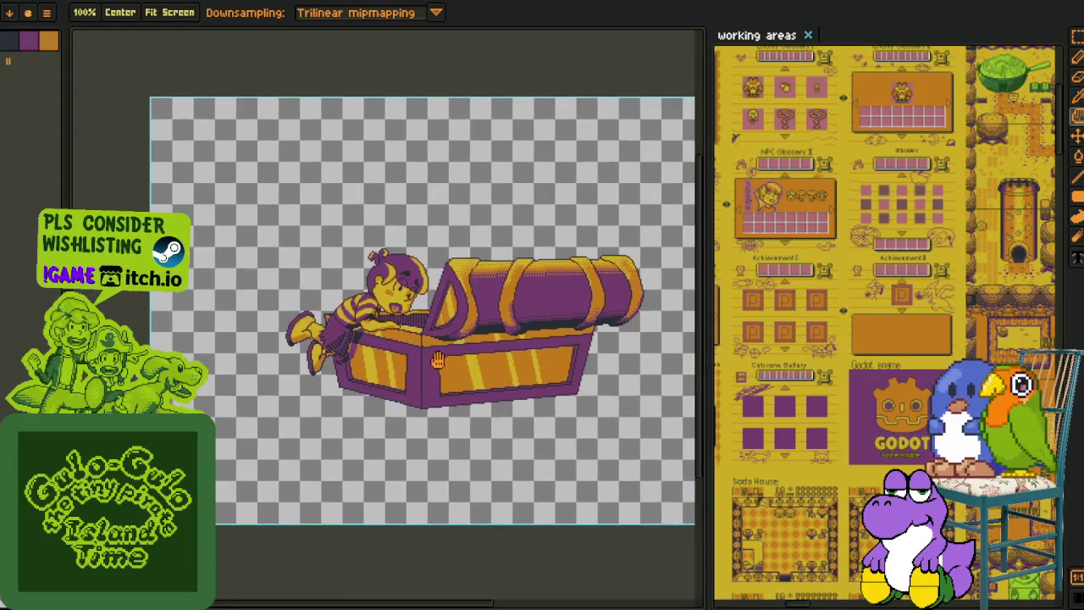
scroll(407, 203, up, 5)
scroll(406, 203, up, 3)
drag(269, 495, 269, 530)
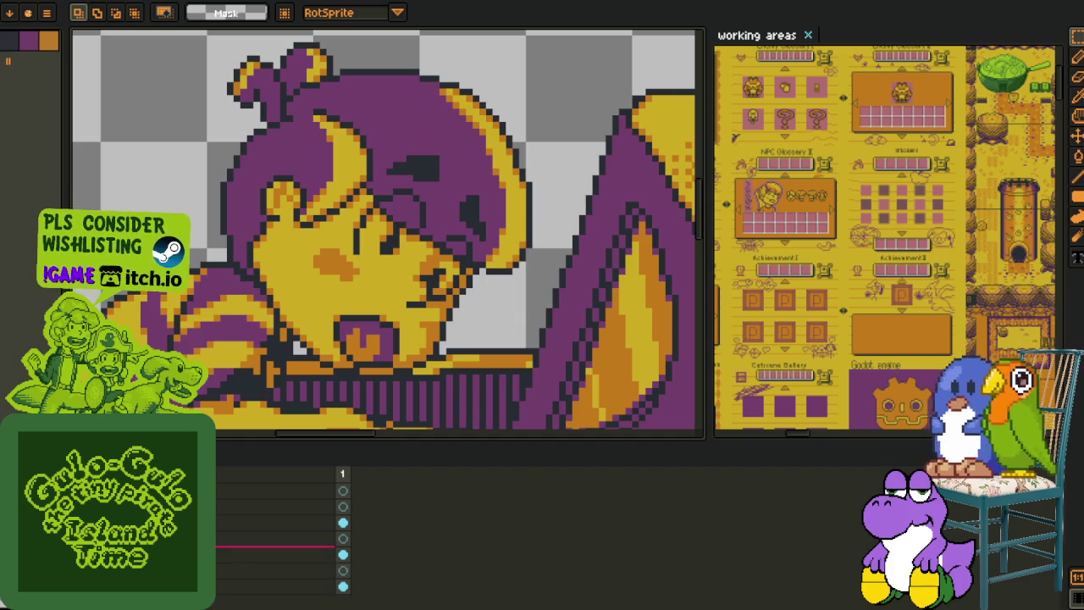
right_click(210, 498)
click(363, 526)
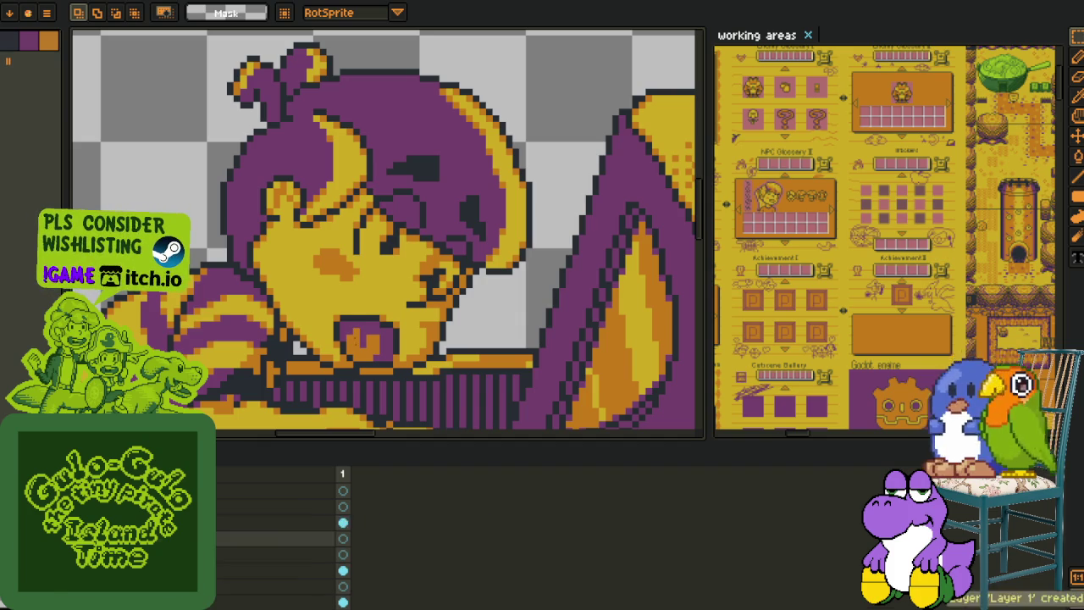
Sample the artwork's purple and recolour orange pixels inside the mouth purple
key(Tab)
scroll(359, 372, up, 2)
key(i)
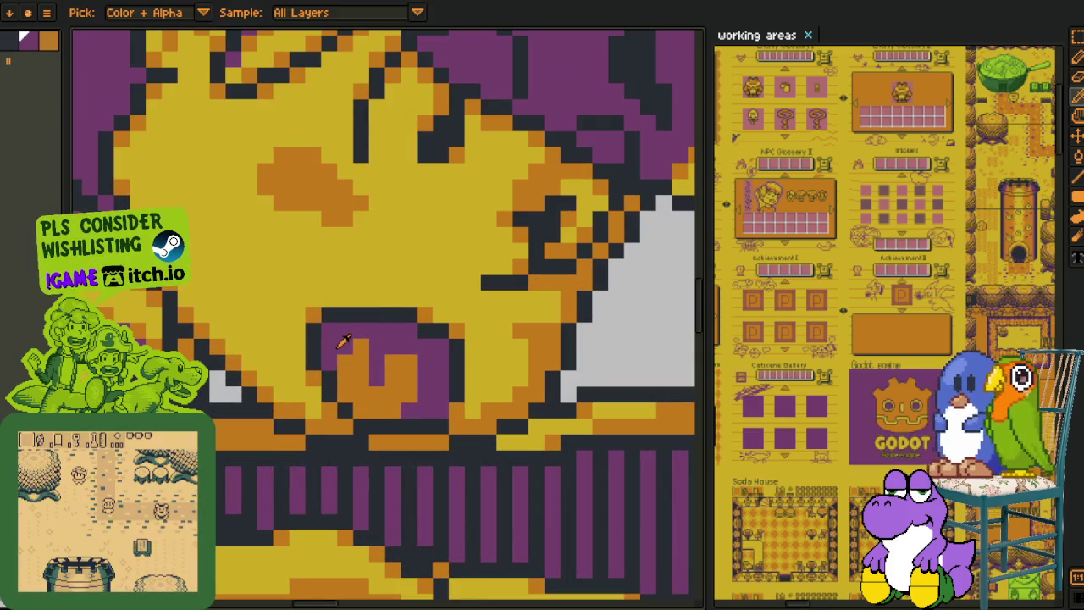
key(b)
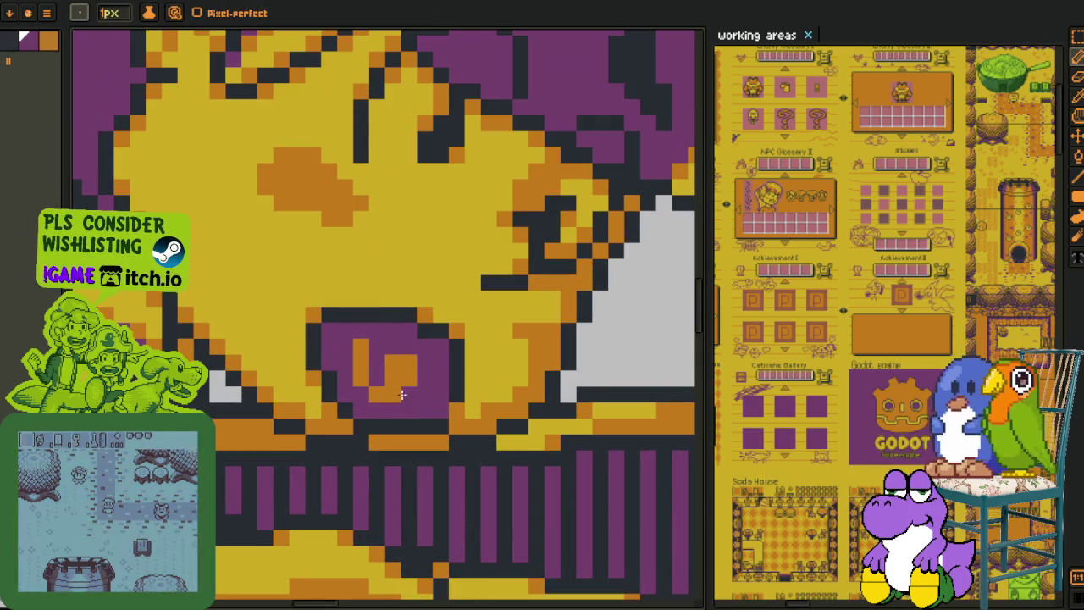
alt+click(378, 376)
scroll(378, 376, down, 3)
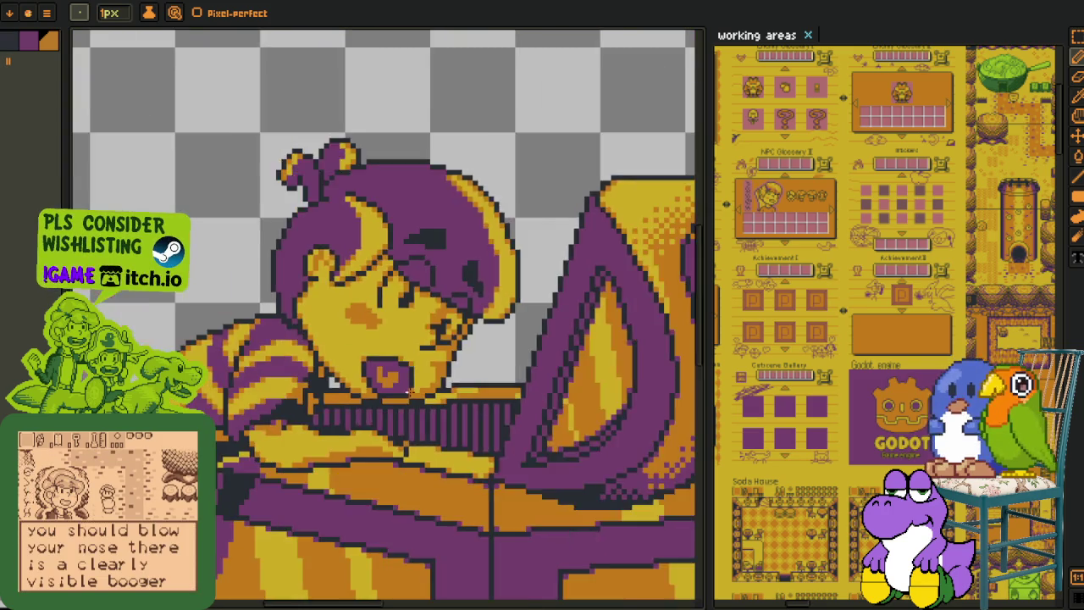
scroll(415, 354, up, 3)
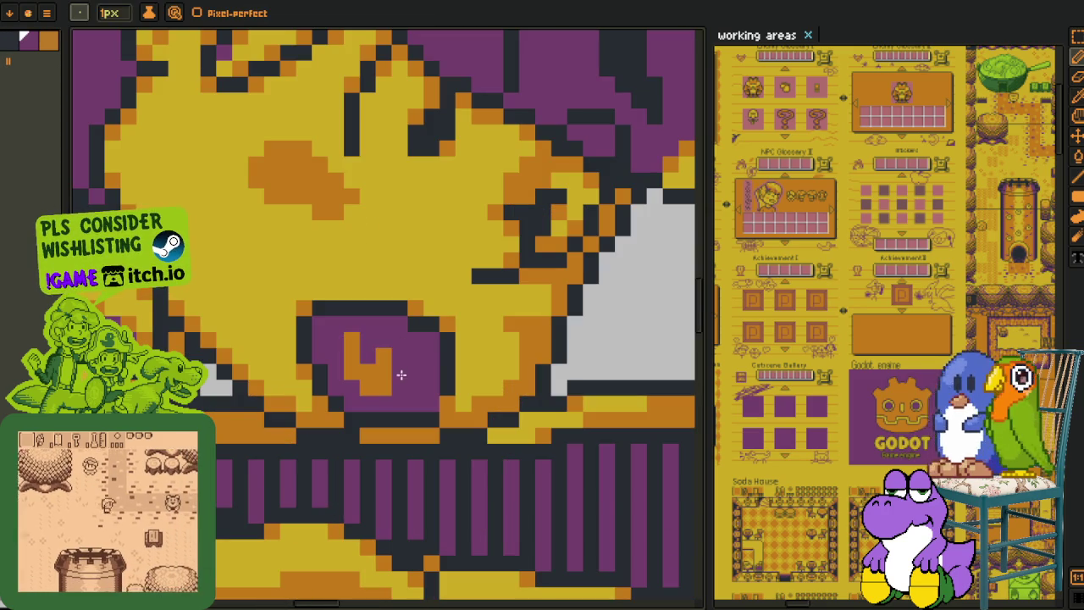
click(352, 356)
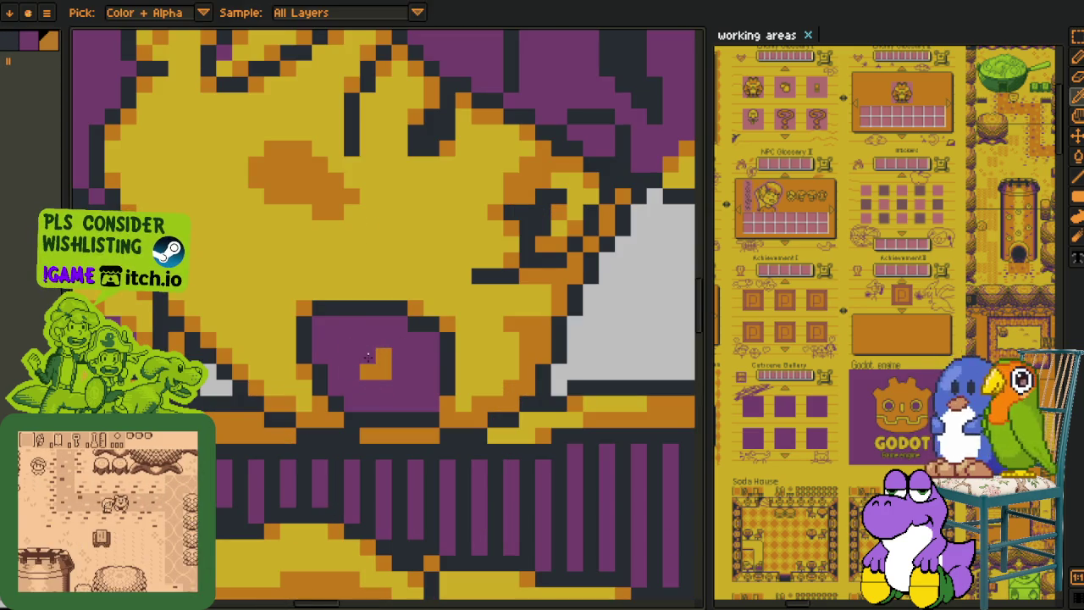
Paint an orange L-shape inside the purple mouth with the pencil
scroll(378, 357, down, 5)
scroll(392, 408, down, 1)
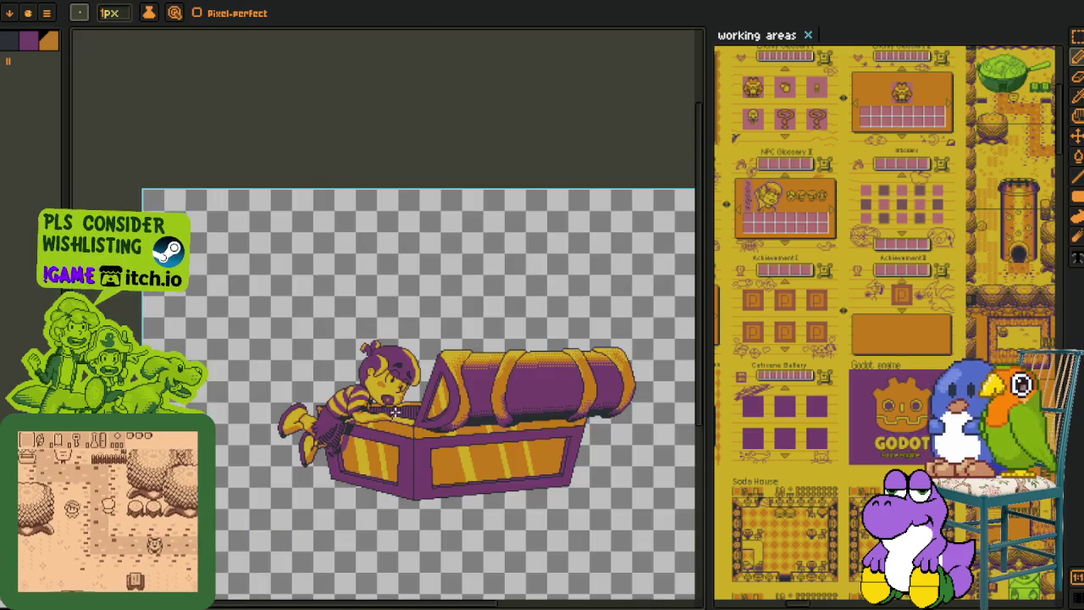
scroll(398, 398, up, 4)
scroll(407, 381, up, 2)
key(o)
key(g)
key(i)
key(g)
key(i)
key(b)
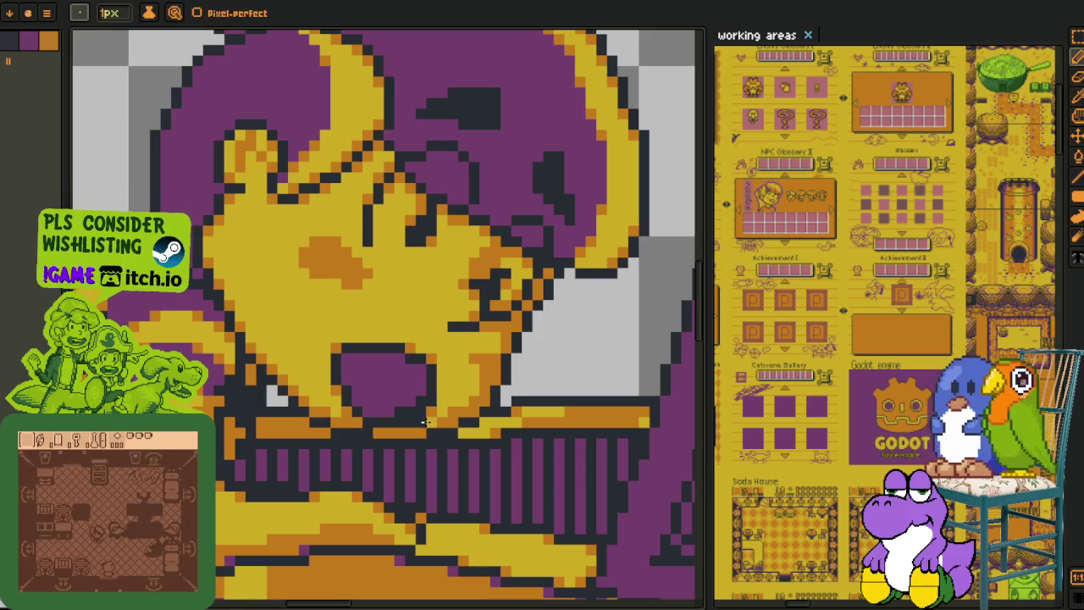
key(o)
key(b)
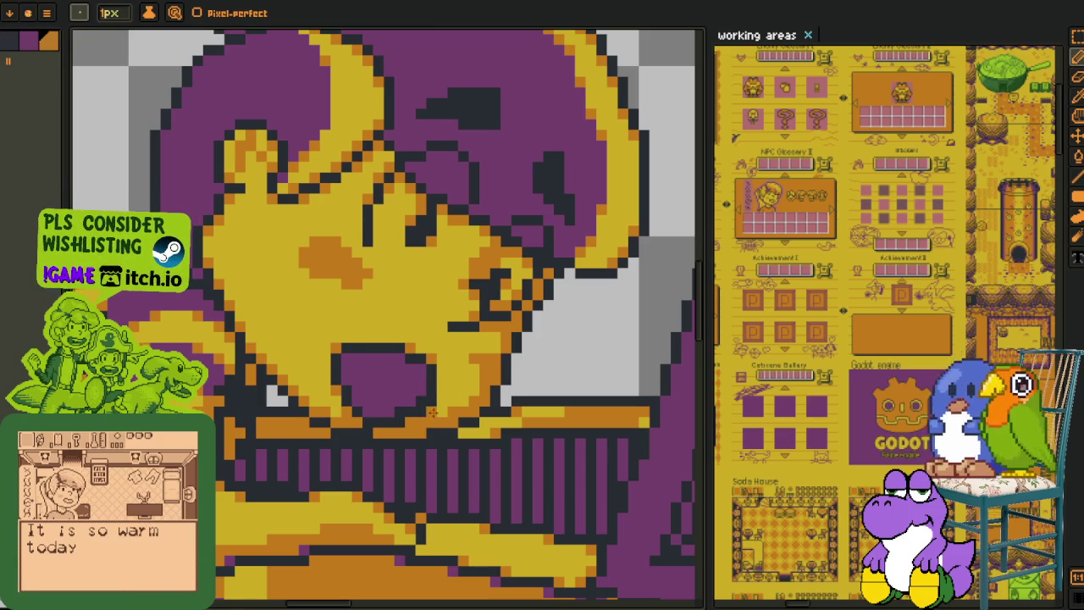
key(i)
key(b)
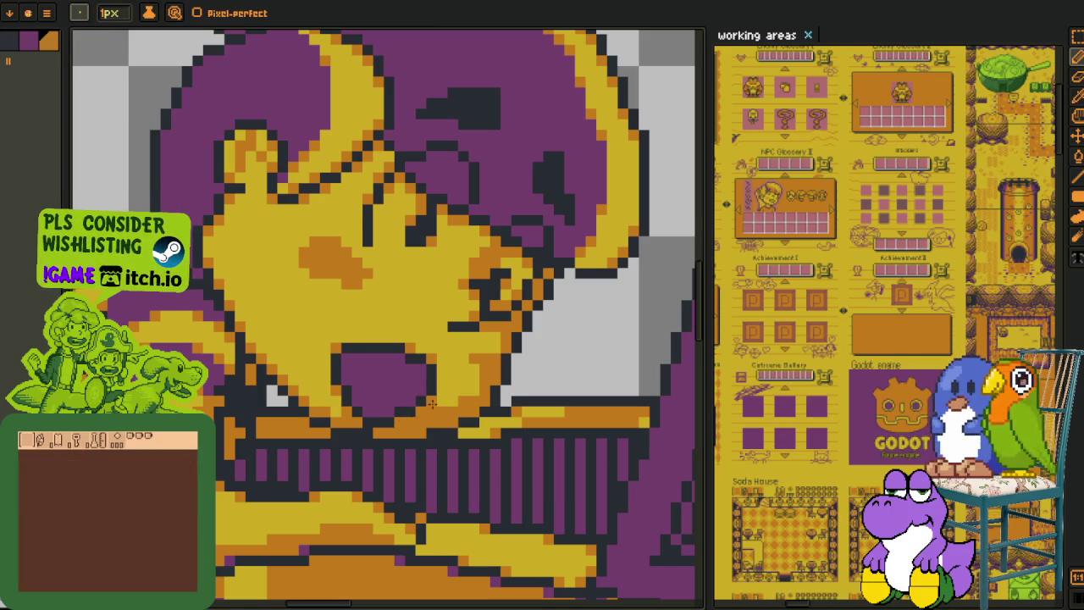
key(i)
scroll(442, 411, down, 5)
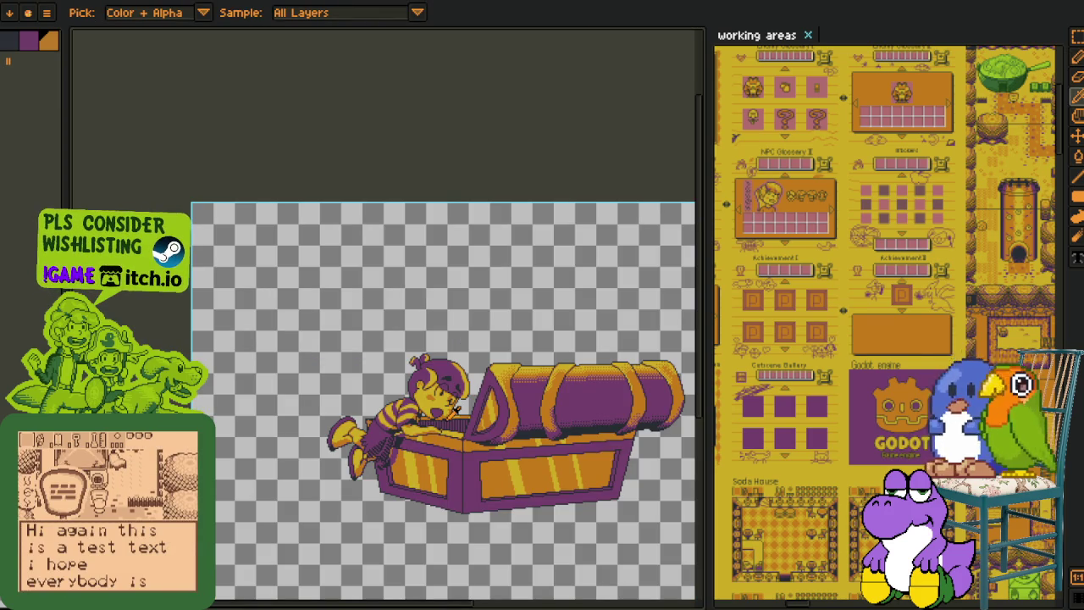
scroll(456, 410, up, 3)
scroll(455, 411, up, 3)
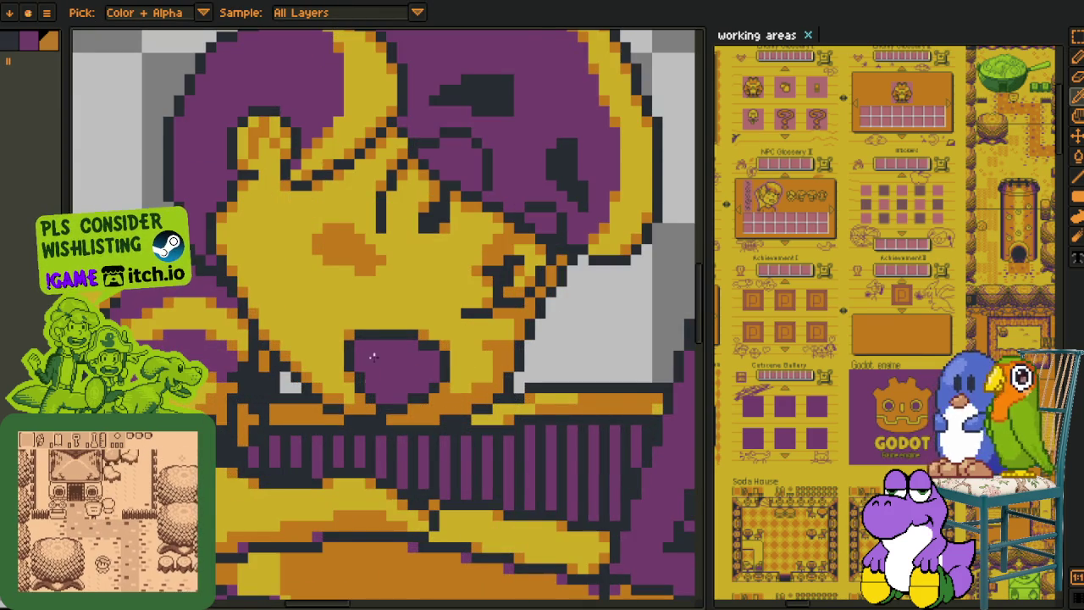
scroll(369, 359, up, 1)
key(b)
mouse_move(413, 394)
mouse_down()
mouse_move(398, 374)
mouse_move(456, 376)
mouse_up()
Repaint mouth pixels purple, then turn the purple pixel between the oranges orange
click(440, 373)
alt+click(415, 339)
mouse_move(415, 373)
mouse_down()
mouse_move(435, 373)
mouse_move(416, 390)
mouse_up()
click(434, 373)
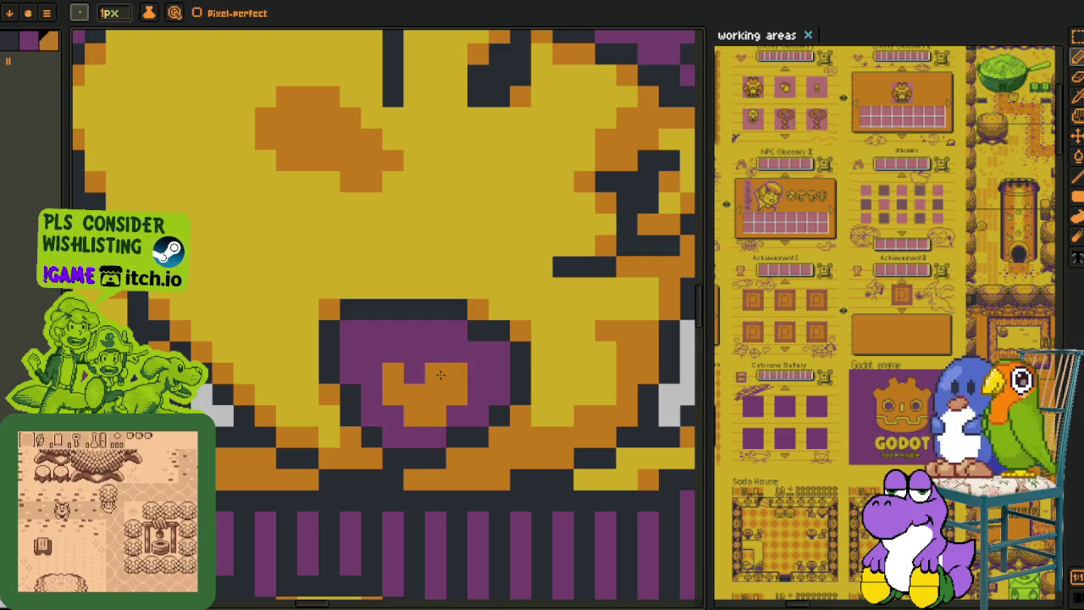
scroll(434, 377, down, 2)
scroll(435, 377, down, 2)
scroll(464, 400, up, 2)
scroll(449, 381, up, 2)
scroll(440, 356, up, 2)
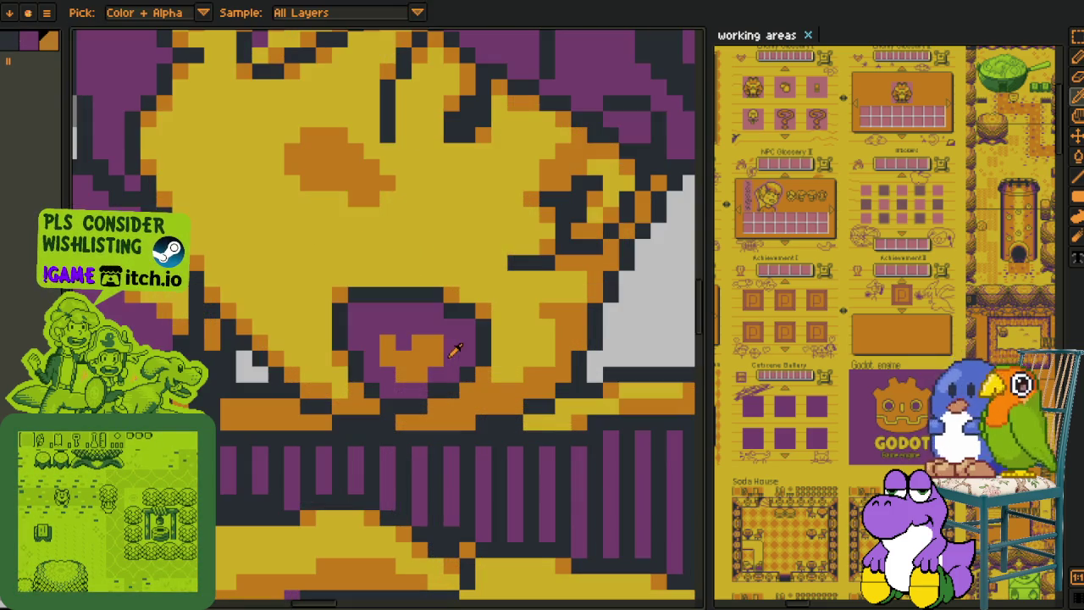
Turn the lower-right orange mouth pixel purple and open the sprite preview (F7)
click(419, 370)
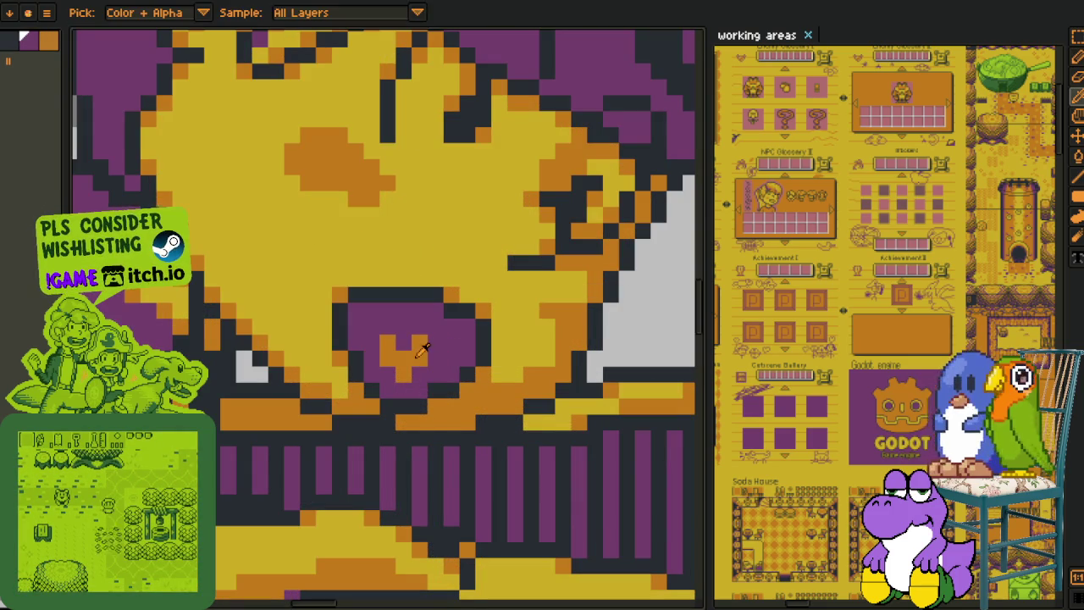
scroll(420, 370, down, 3)
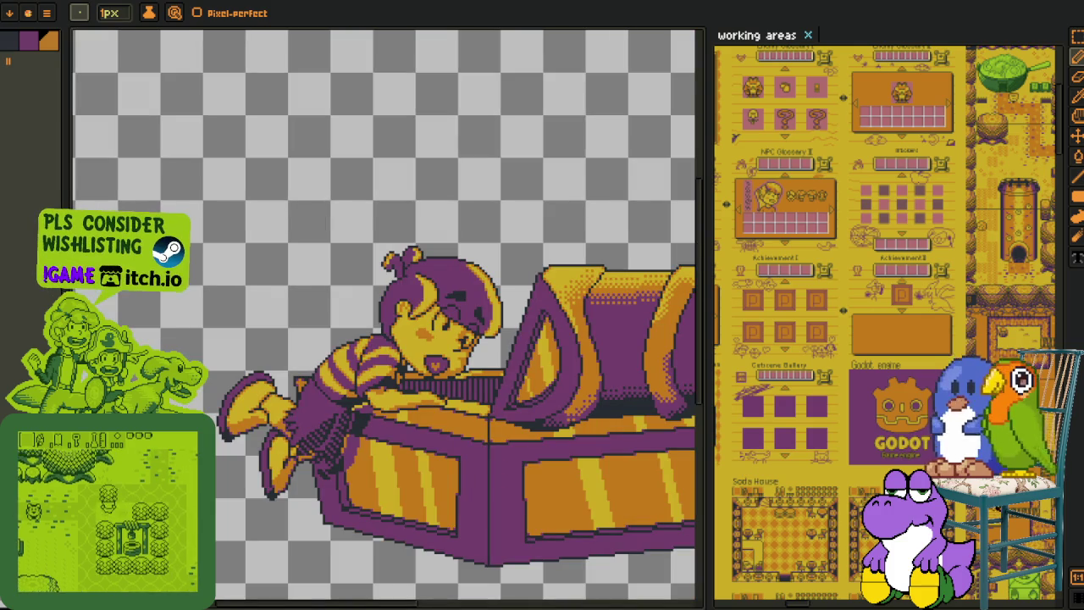
key(F7)
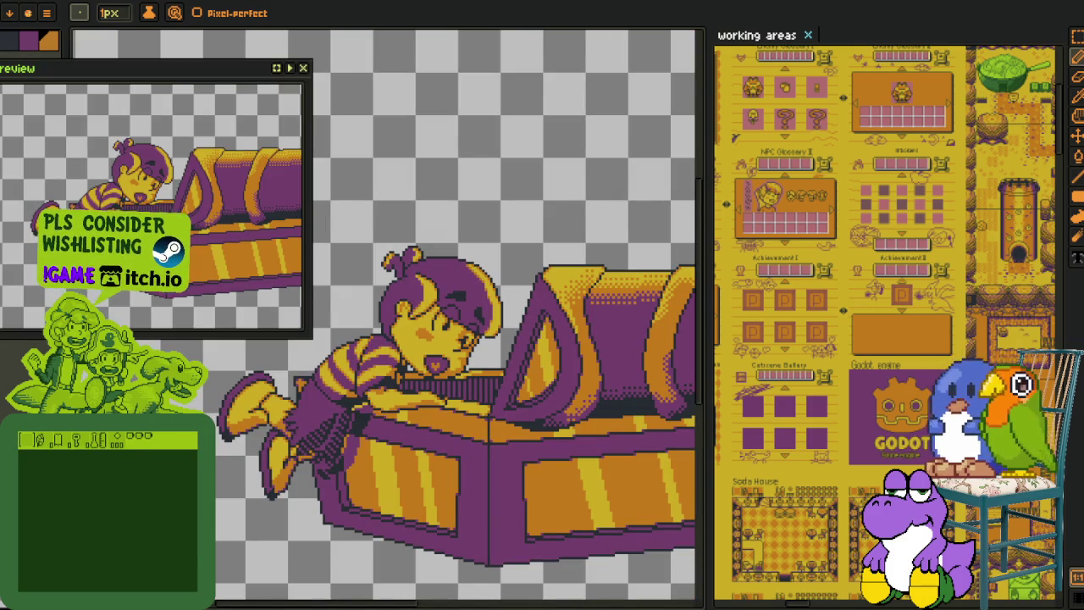
Frame the preview on the head and chest and move its window up-right
scroll(151, 206, up, 2)
drag(114, 187, 182, 199)
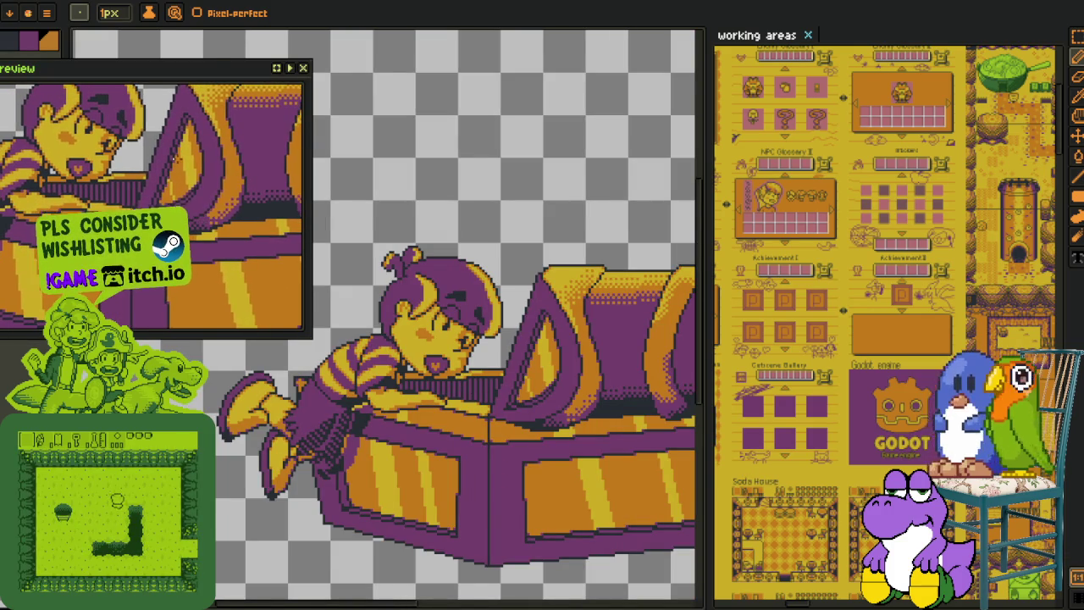
drag(189, 76, 222, 44)
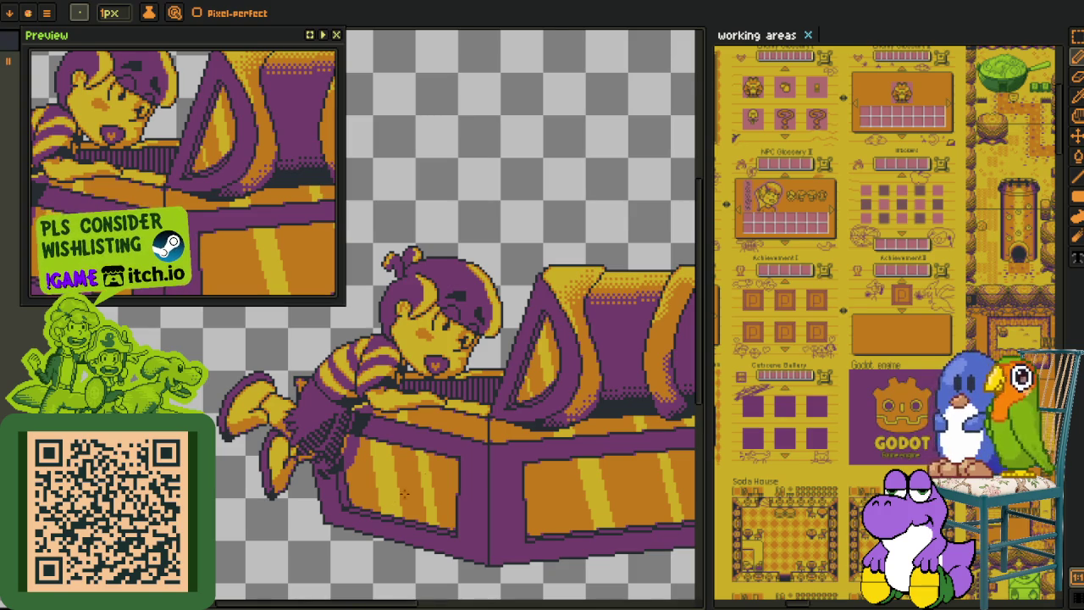
Sample the mouth purple and paint over the orange mouth pixels
scroll(393, 497, up, 2)
scroll(441, 358, up, 1)
scroll(458, 358, up, 1)
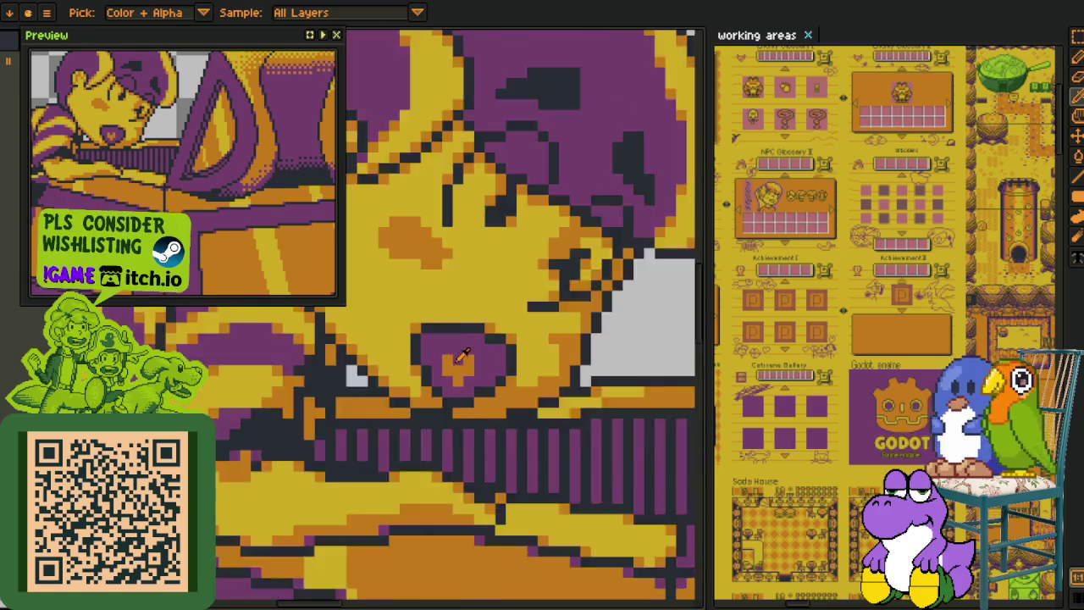
scroll(461, 356, up, 1)
key(b)
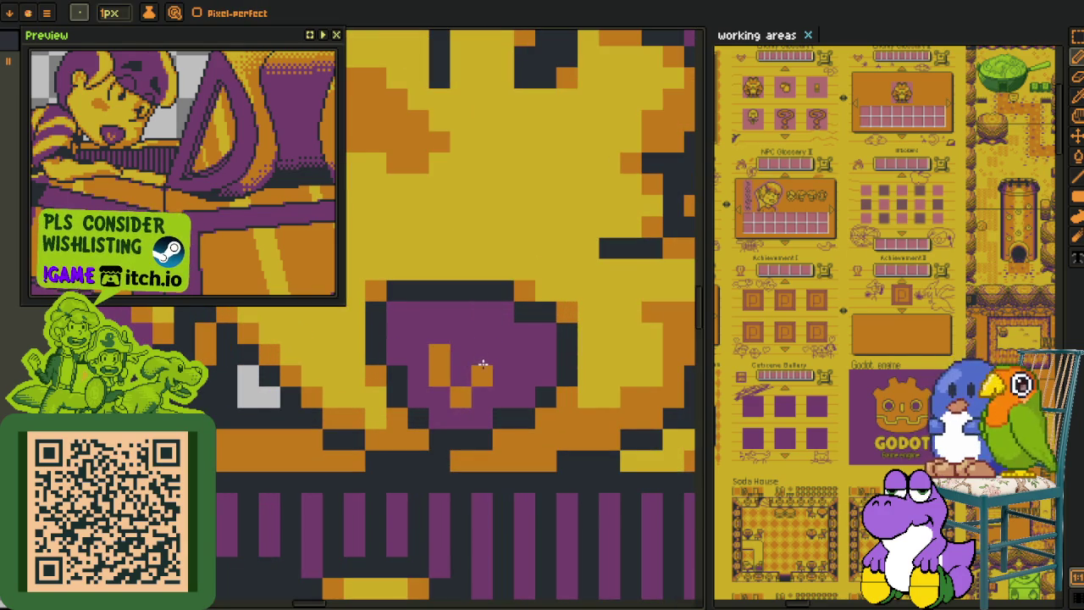
key(o)
key(b)
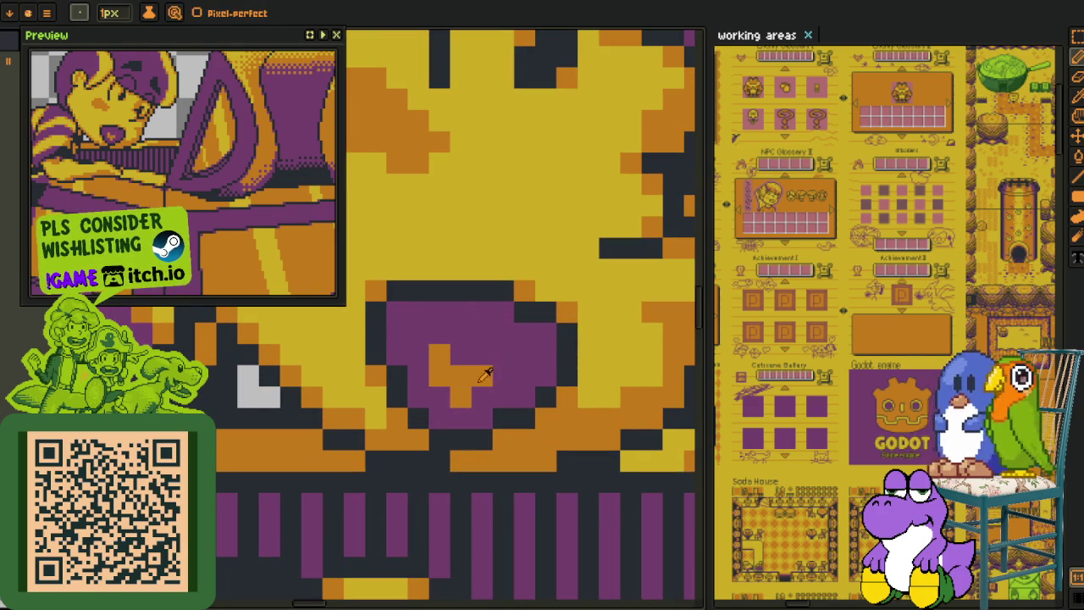
key(o)
click(479, 382)
key(b)
mouse_move(441, 355)
mouse_down()
mouse_move(465, 386)
mouse_move(483, 375)
mouse_up()
Sample orange and draw a new diagonal orange stroke inside the mouth
key(o)
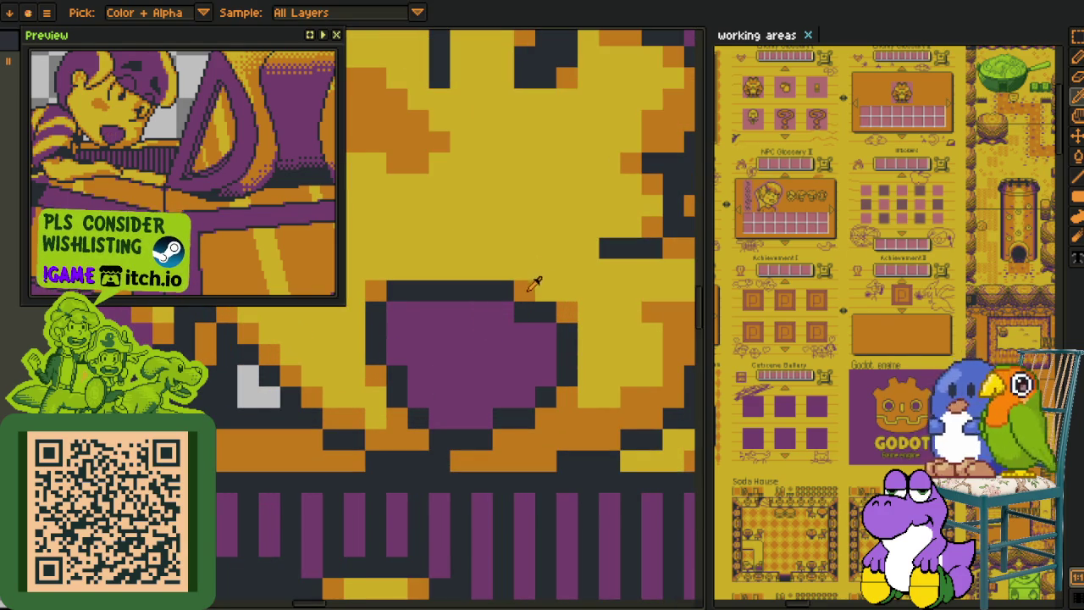
click(528, 287)
key(b)
mouse_move(436, 332)
mouse_down()
mouse_move(489, 367)
mouse_move(460, 347)
mouse_up()
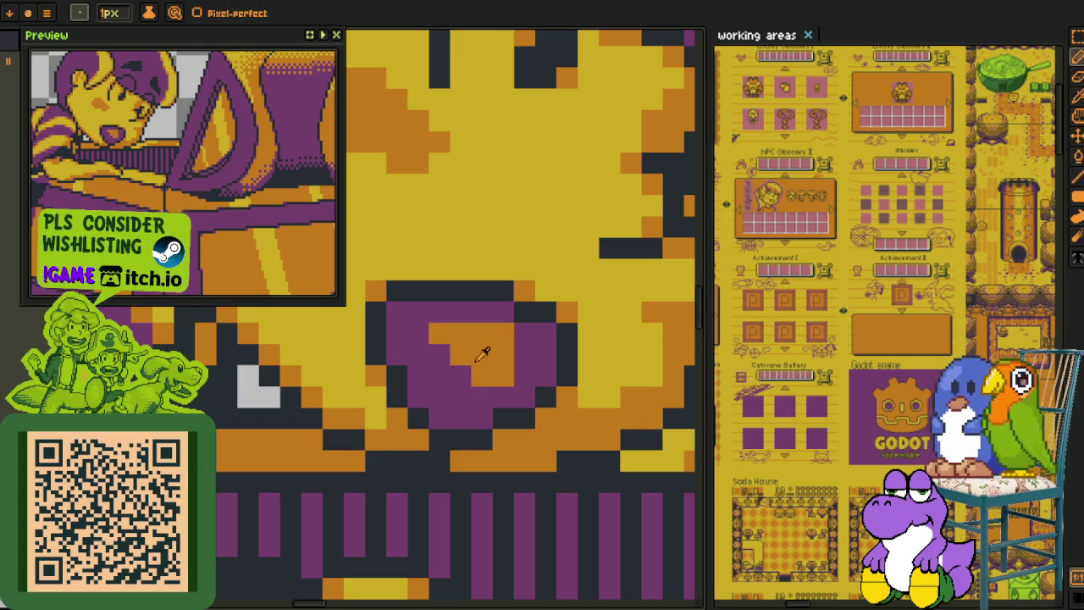
key(i)
key(b)
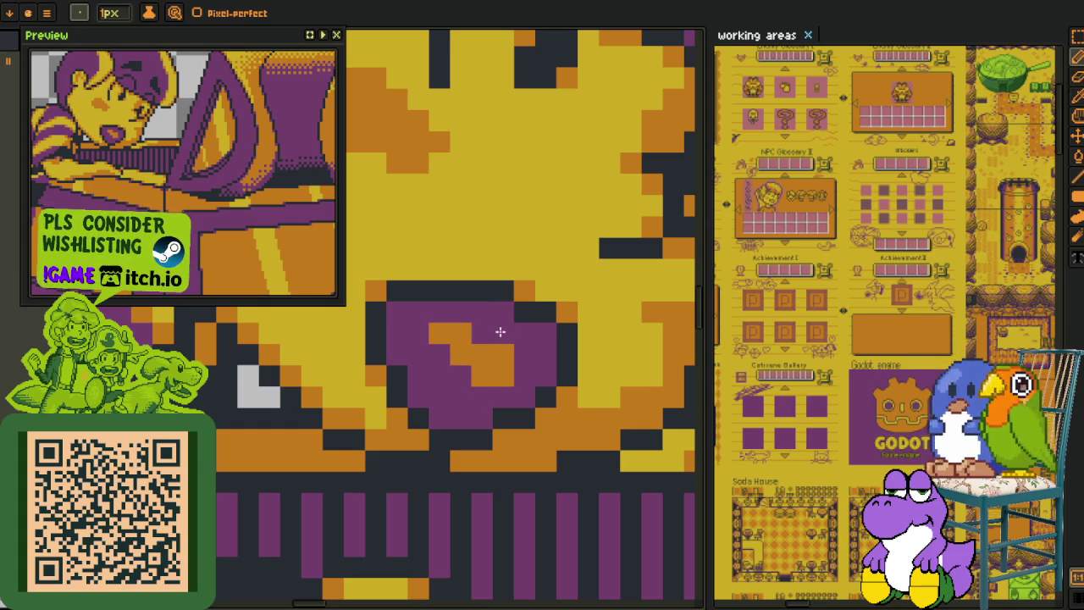
key(i)
scroll(484, 351, down, 2)
scroll(479, 428, down, 3)
scroll(480, 425, down, 2)
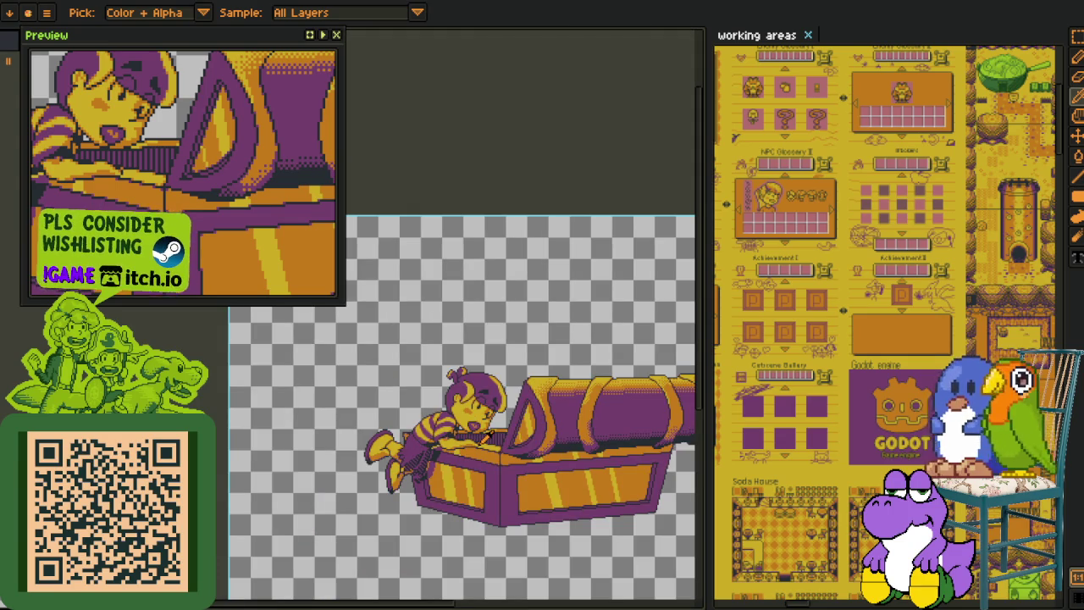
scroll(486, 432, up, 2)
scroll(479, 410, up, 2)
Turn a purple mouth block orange and brighten a mouth pixel's orange
scroll(475, 398, up, 2)
key(b)
click(482, 413)
alt+click(479, 415)
click(469, 418)
scroll(484, 432, down, 2)
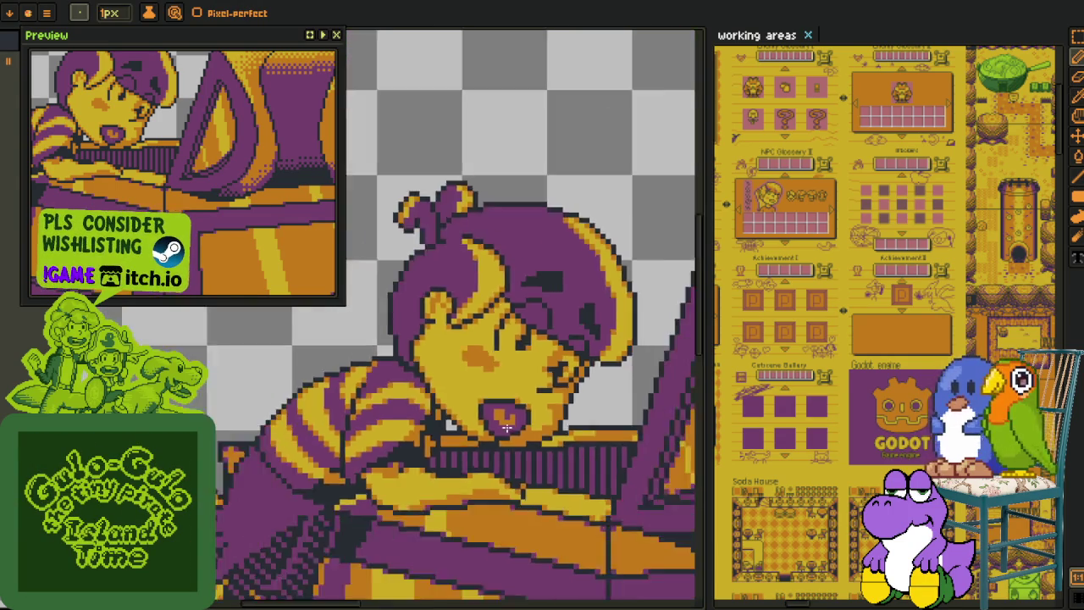
scroll(491, 430, down, 2)
scroll(504, 427, down, 1)
scroll(509, 426, up, 1)
scroll(509, 426, up, 3)
scroll(479, 382, up, 3)
Paint the orange mouth pixels purple and cover the yellow inside the mouth with purple
mouse_move(441, 394)
mouse_down()
mouse_move(468, 352)
mouse_move(429, 373)
mouse_move(472, 386)
mouse_move(493, 377)
mouse_up()
click(473, 312)
scroll(439, 363, up, 1)
key(i)
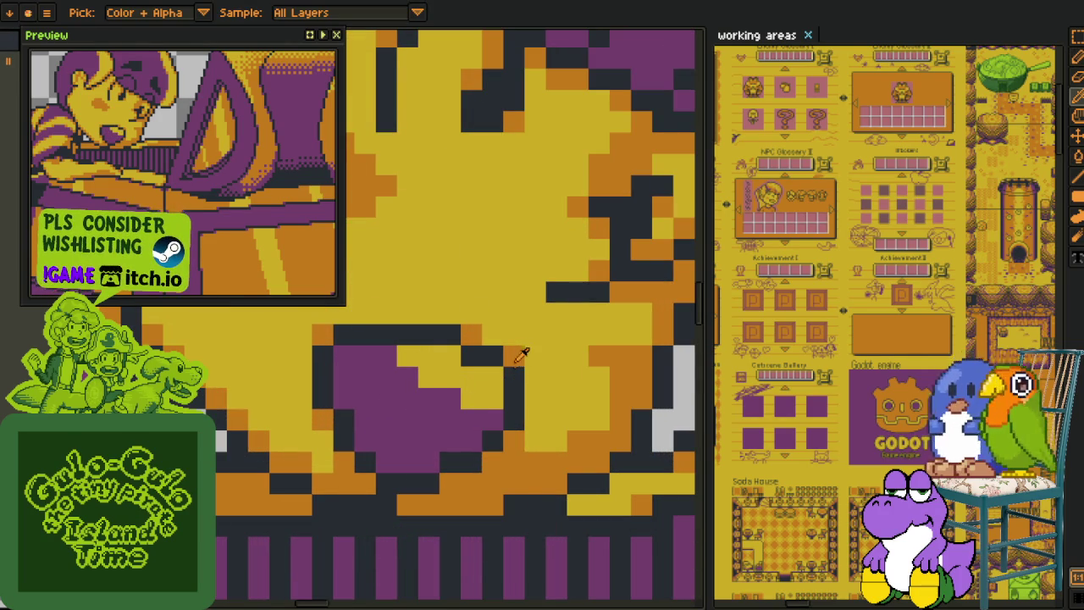
alt+click(483, 409)
drag(486, 408, 408, 356)
scroll(457, 405, down, 3)
scroll(457, 407, down, 3)
scroll(457, 406, down, 1)
scroll(457, 407, up, 1)
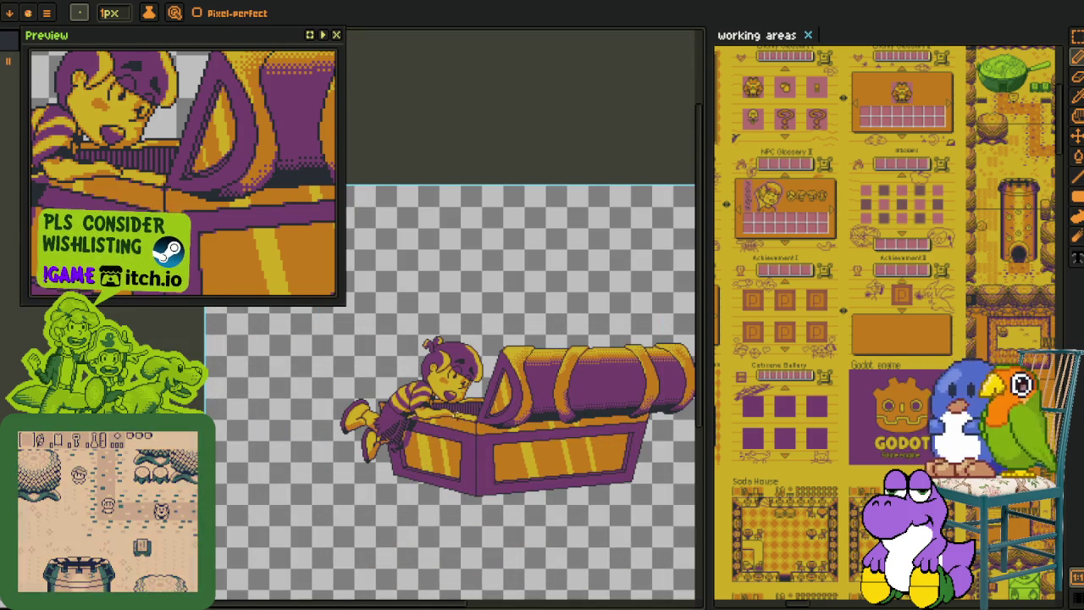
Add a few yellow pixels by the mouth and three darker pixels near it
key(i)
scroll(457, 405, up, 2)
scroll(453, 356, up, 1)
scroll(449, 305, up, 1)
key(b)
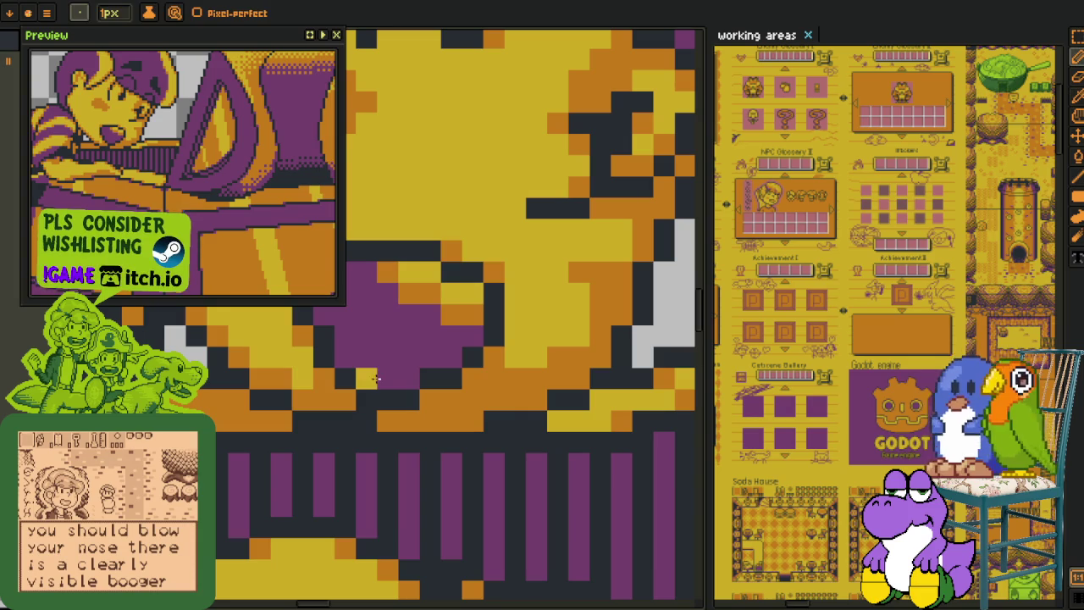
drag(462, 292, 425, 328)
alt+click(424, 332)
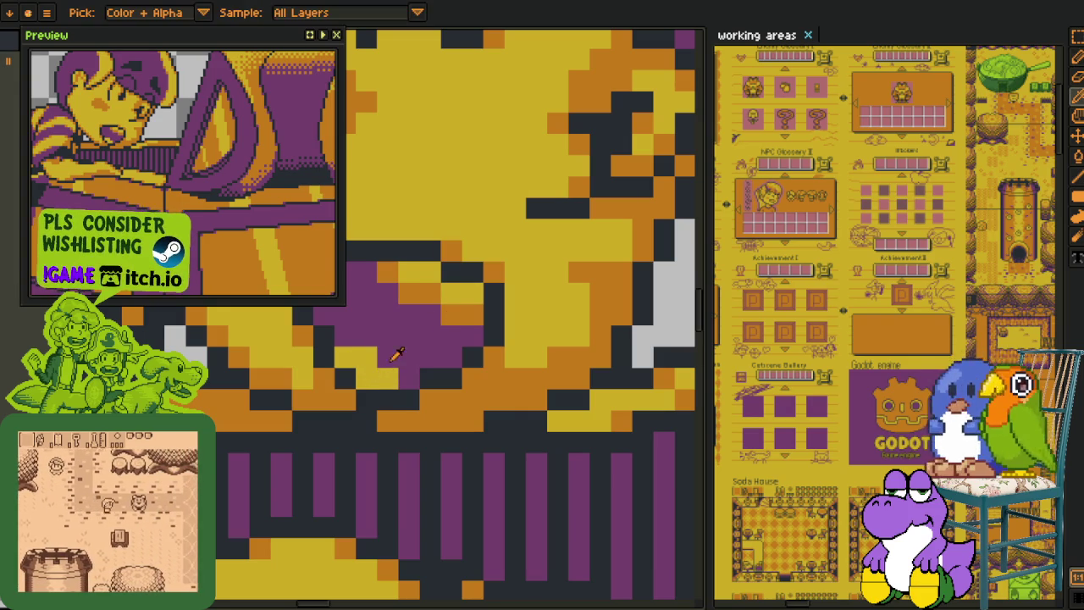
click(451, 336)
click(367, 356)
click(345, 357)
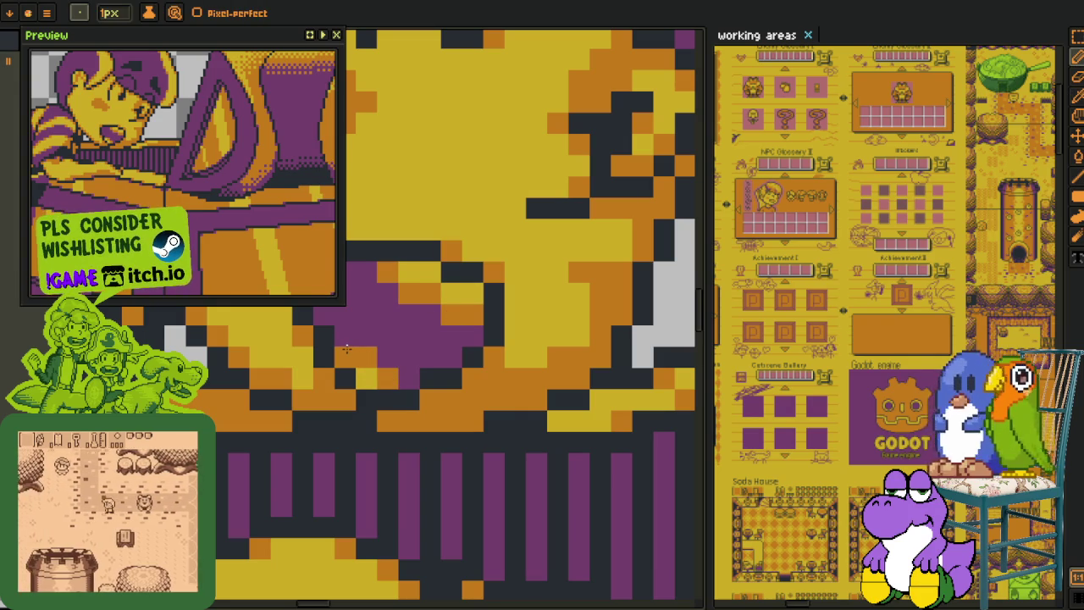
scroll(516, 356, down, 2)
scroll(512, 372, down, 2)
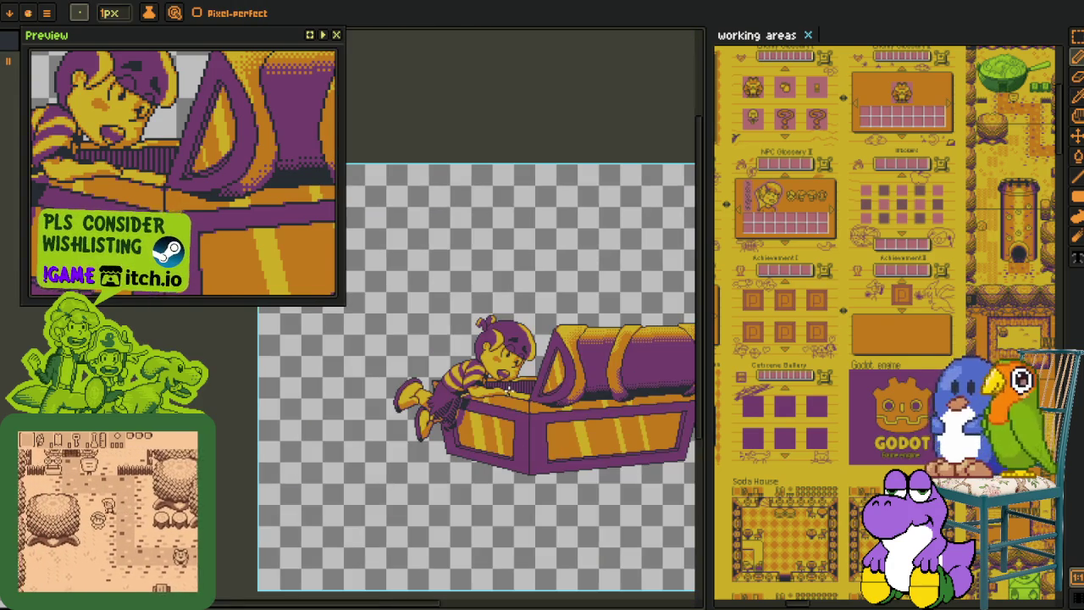
scroll(493, 306, up, 2)
scroll(493, 307, up, 2)
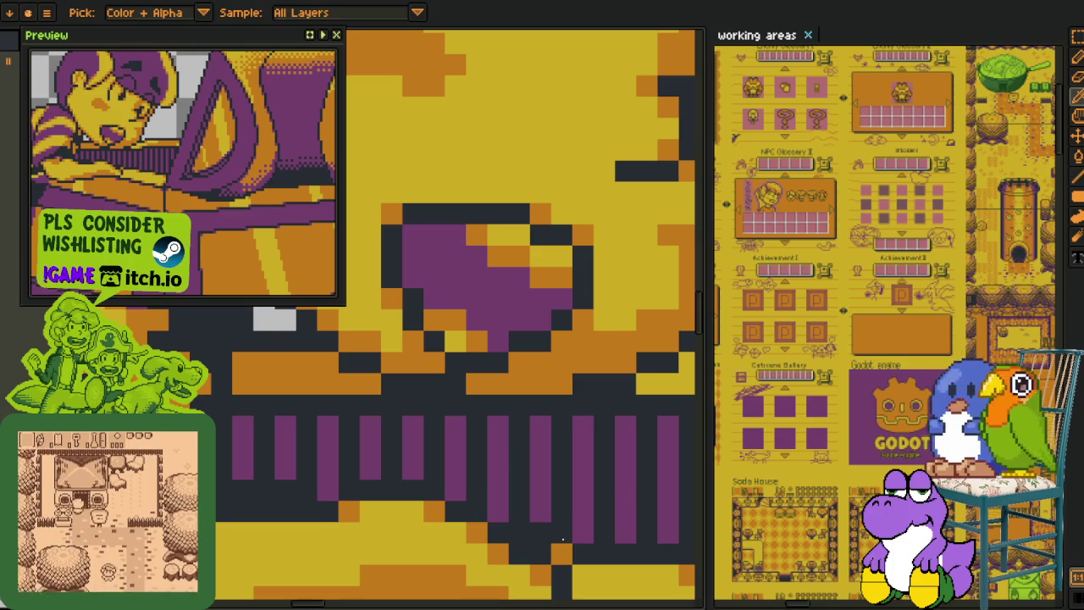
scroll(455, 320, up, 1)
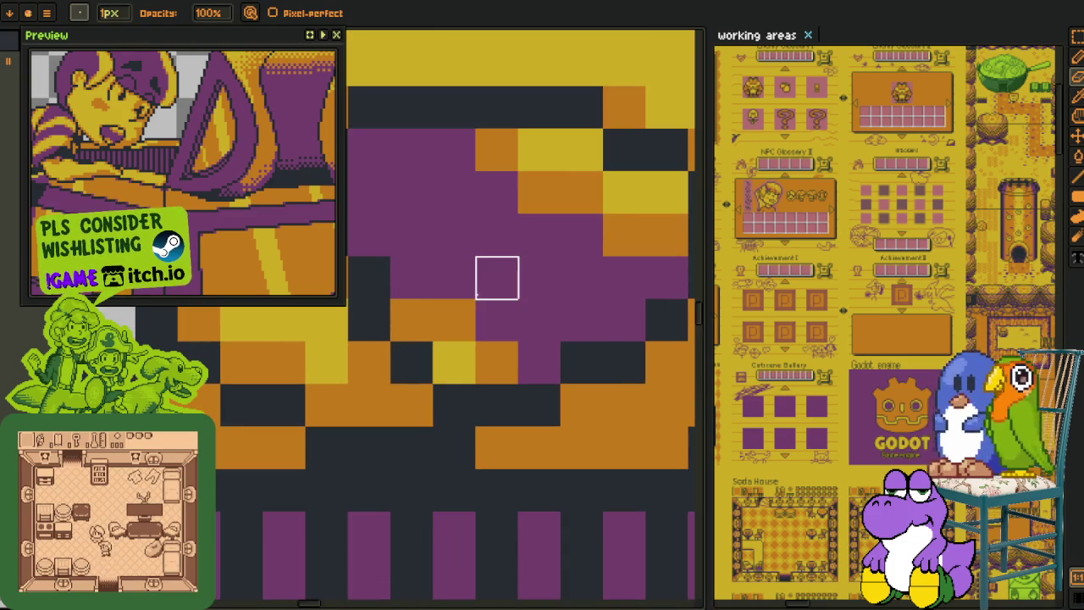
Bucket-fill the stray orange and yellow mouth cells purple, one upper-right cell orange
key(g)
click(455, 320)
click(412, 320)
click(455, 363)
click(497, 364)
right_click(624, 192)
click(617, 196)
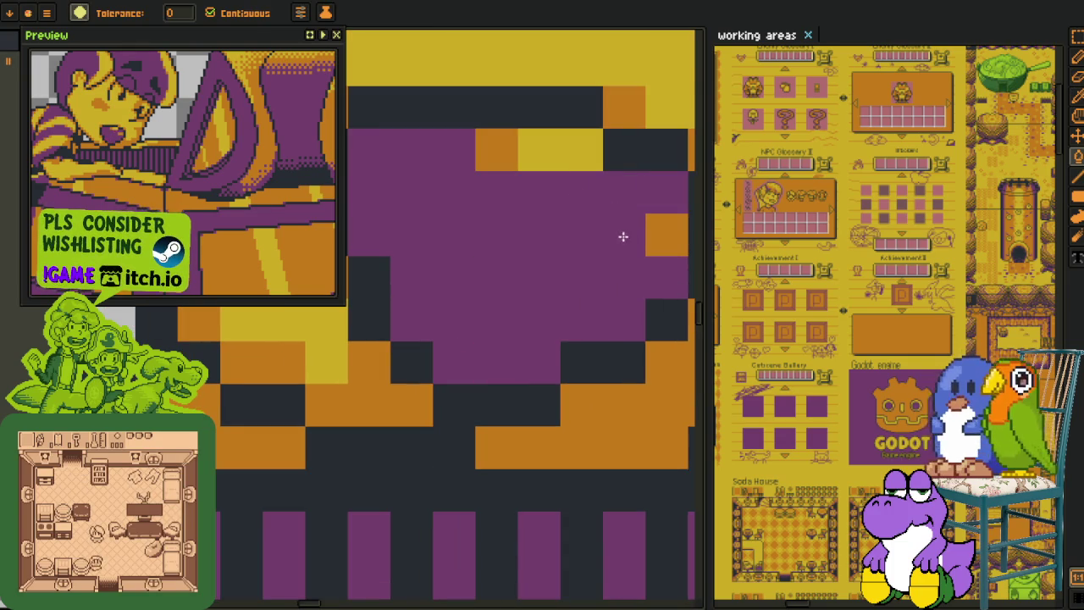
click(554, 158)
click(508, 152)
Pan the canvas to reveal the layer timeline
scroll(514, 227, down, 3)
scroll(514, 227, down, 2)
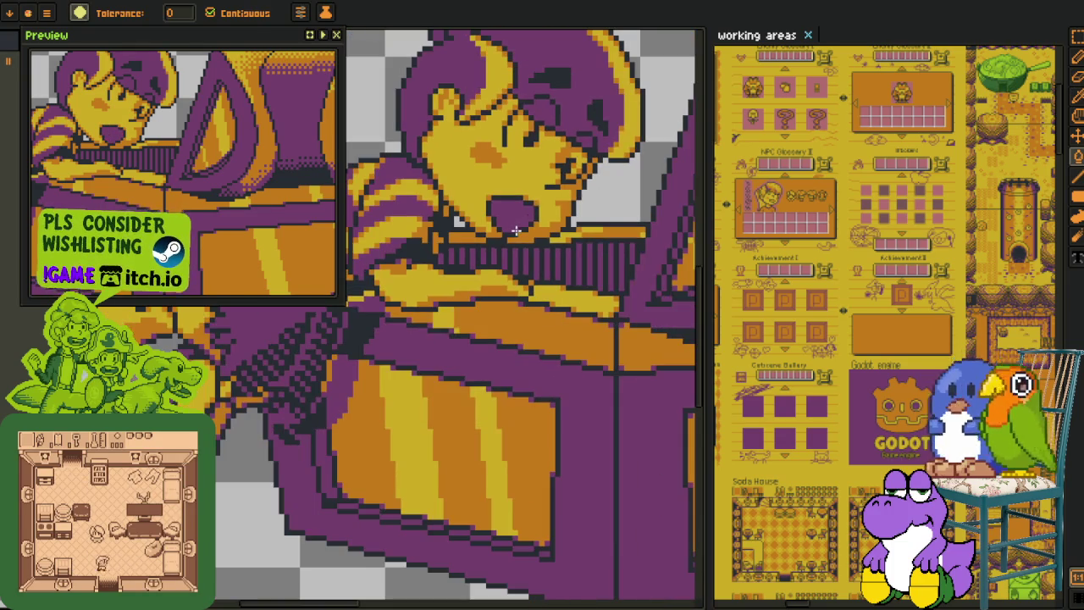
key(o)
key(m)
drag(544, 320, 489, 417)
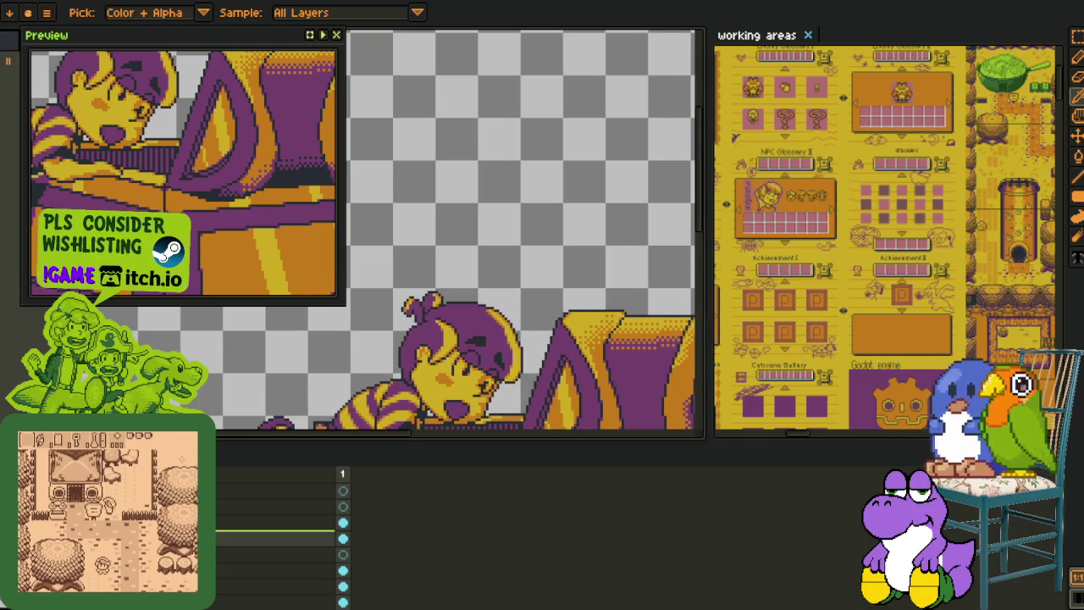
Duplicate the current sprite layer and select the copy with the Move tool
right_click(322, 555)
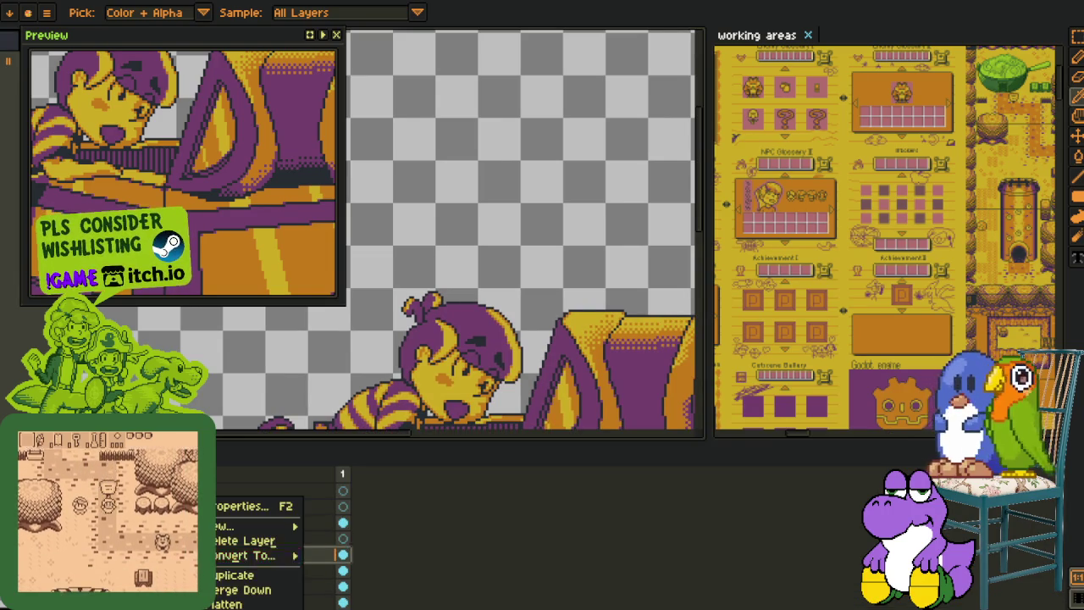
click(245, 575)
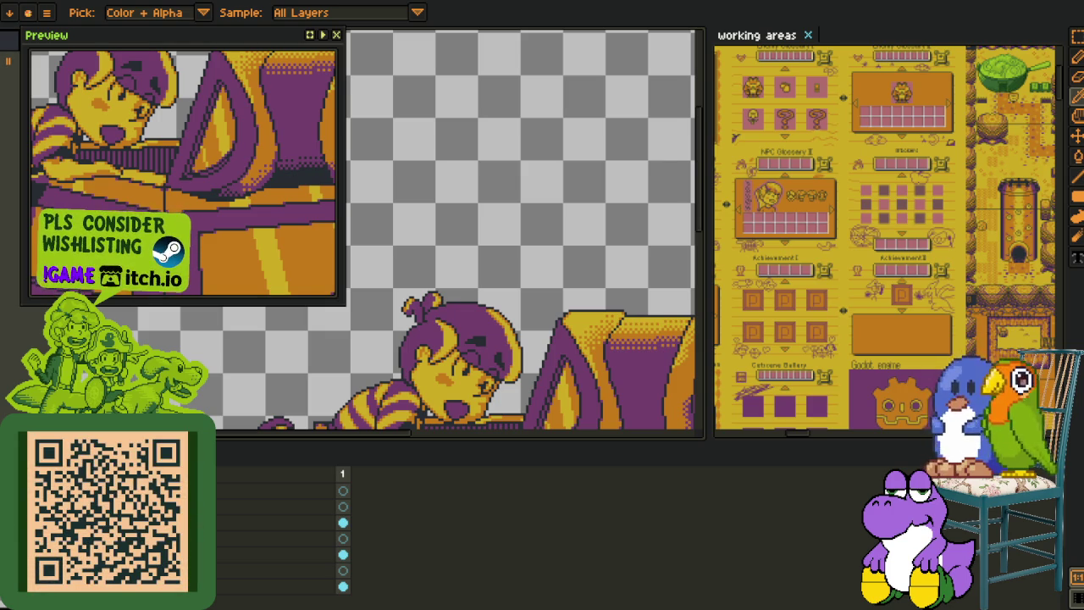
scroll(467, 350, up, 3)
scroll(466, 350, down, 3)
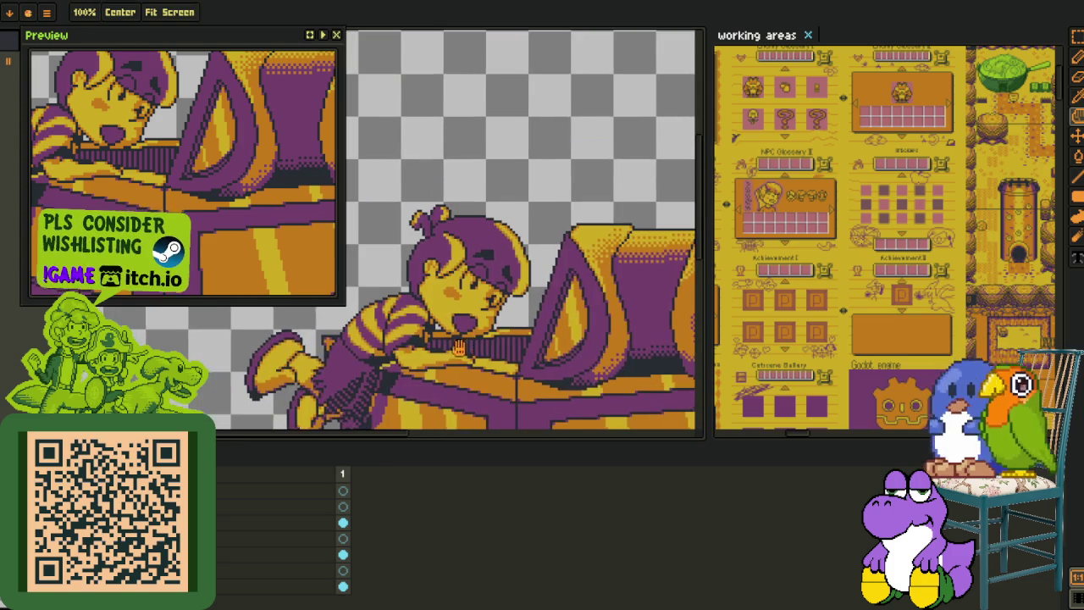
key(m)
click(495, 384)
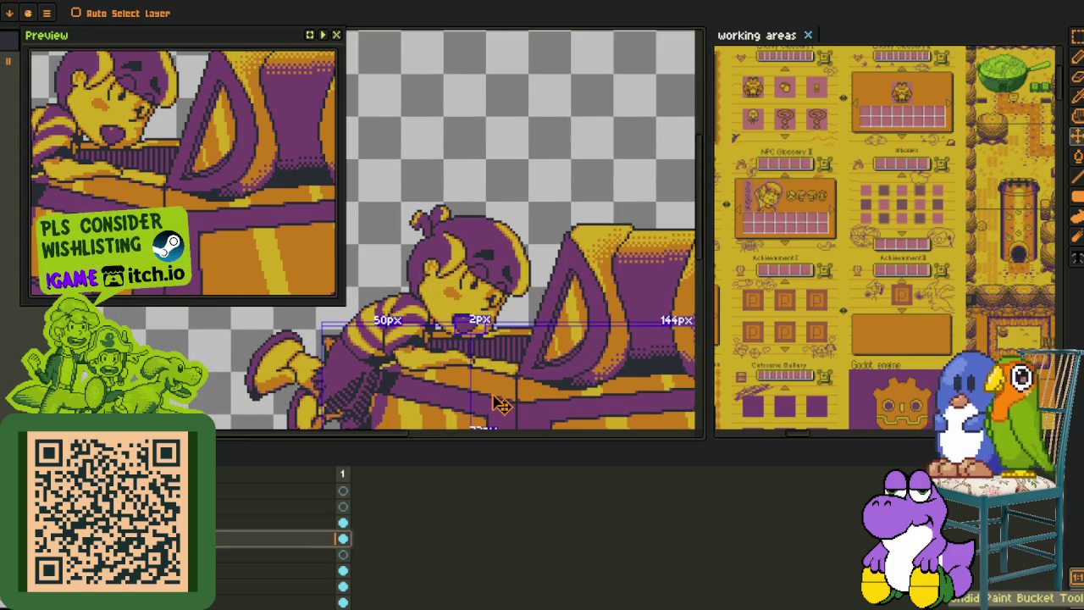
scroll(500, 405, up, 5)
key(o)
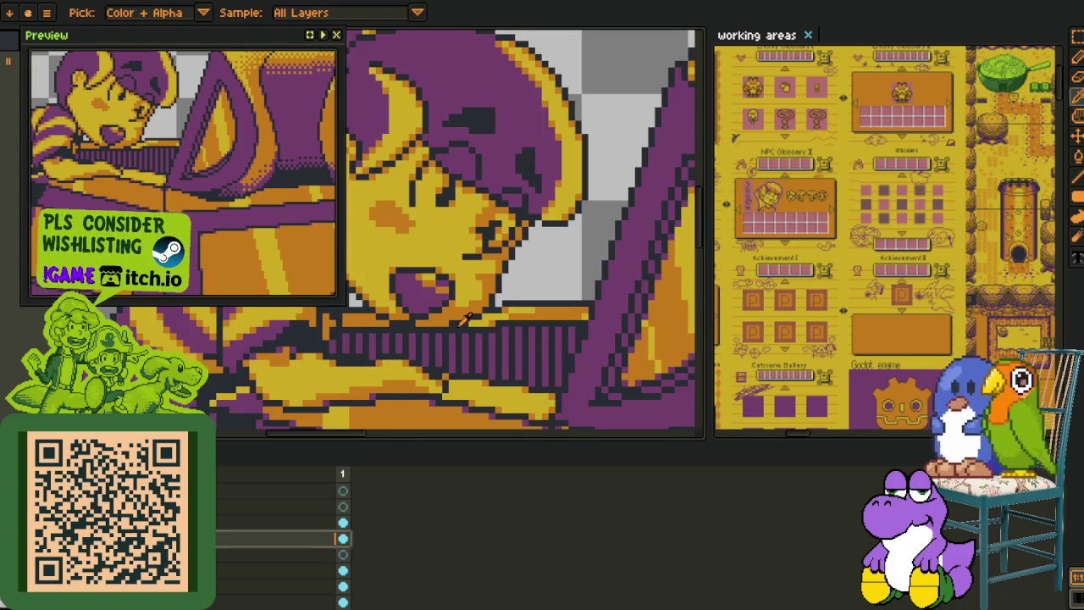
scroll(440, 315, up, 2)
scroll(444, 339, up, 2)
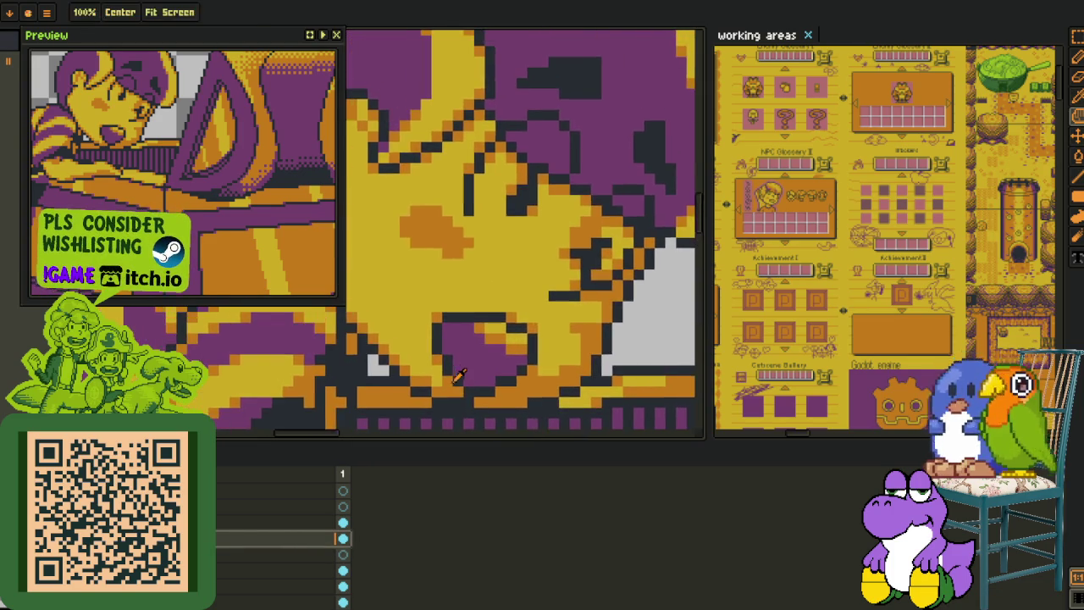
scroll(449, 364, up, 2)
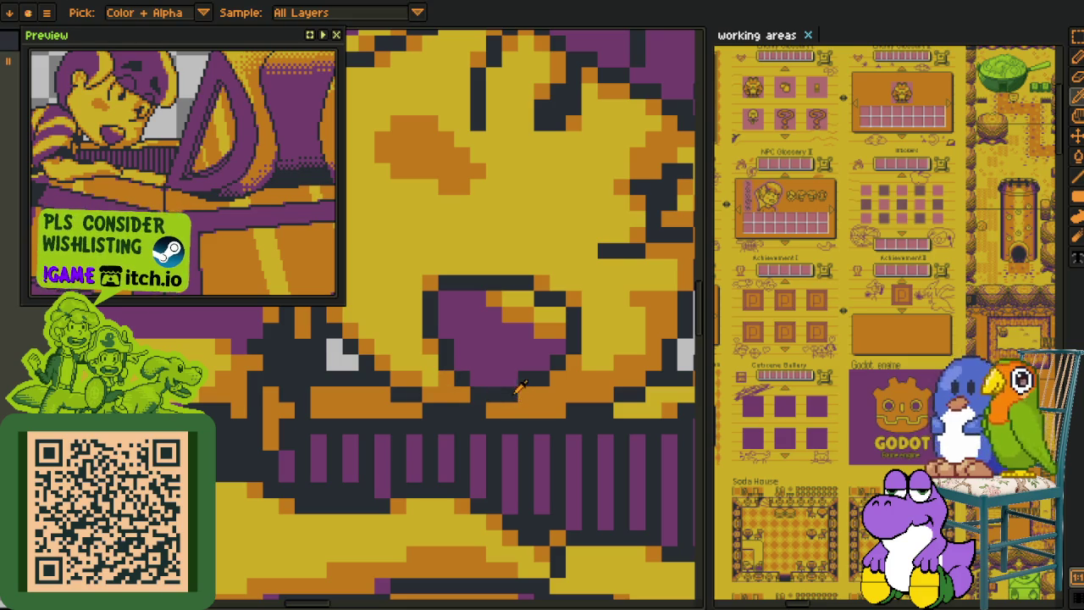
key(b)
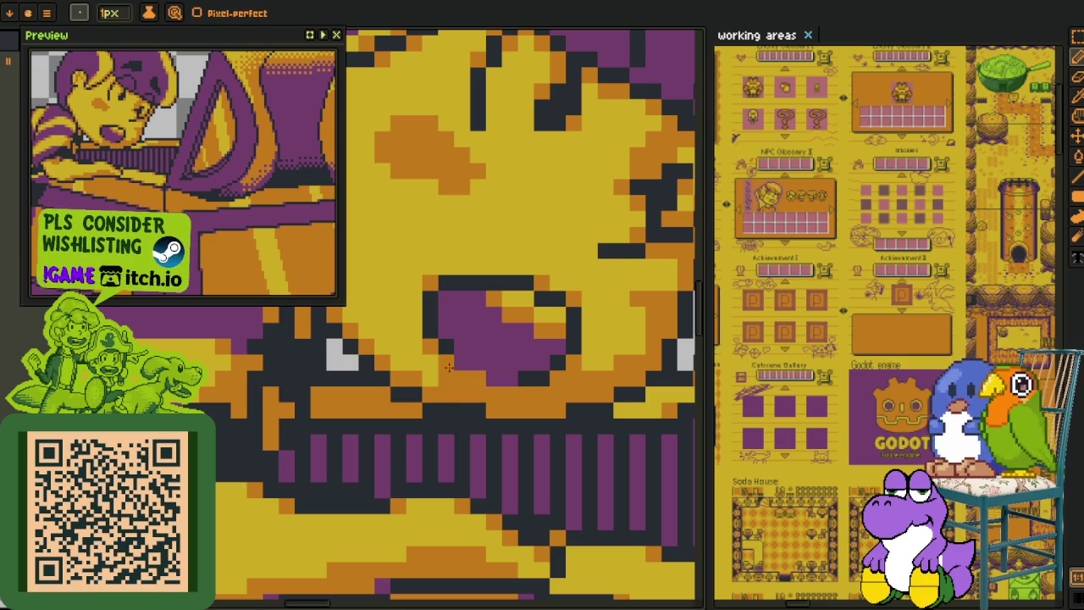
alt+click(460, 363)
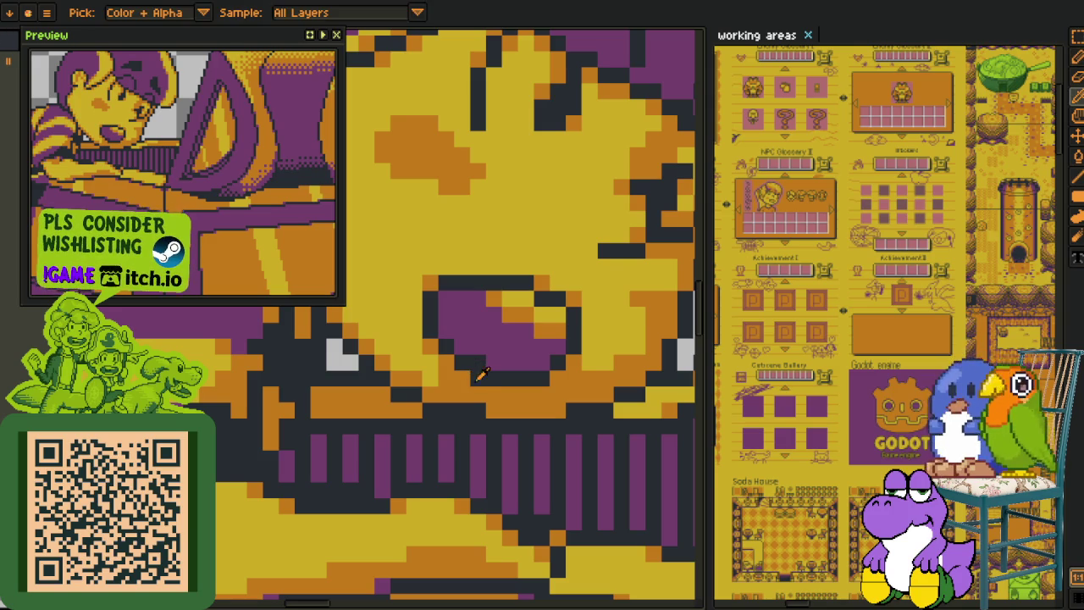
scroll(475, 373, down, 4)
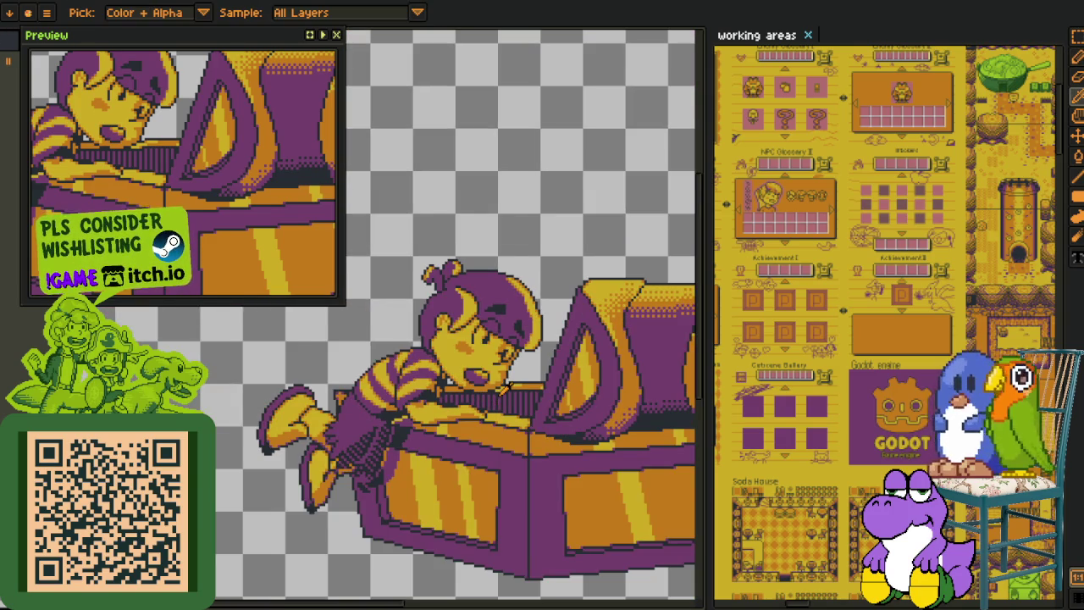
Hide the purple lid, orange chest body and red sketch layers, leaving only the boy
scroll(501, 392, down, 2)
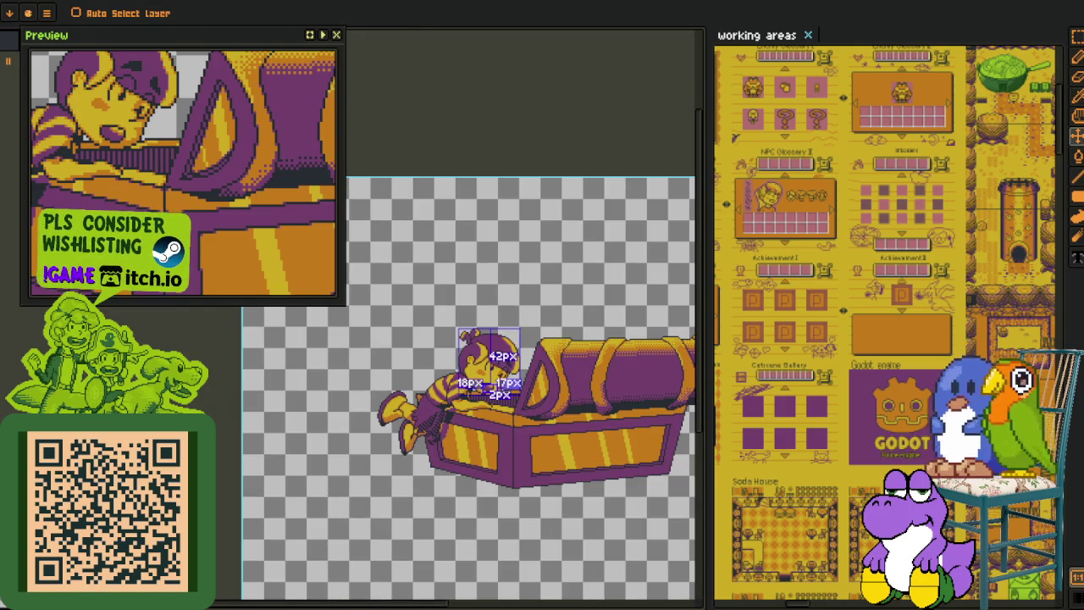
key(Tab)
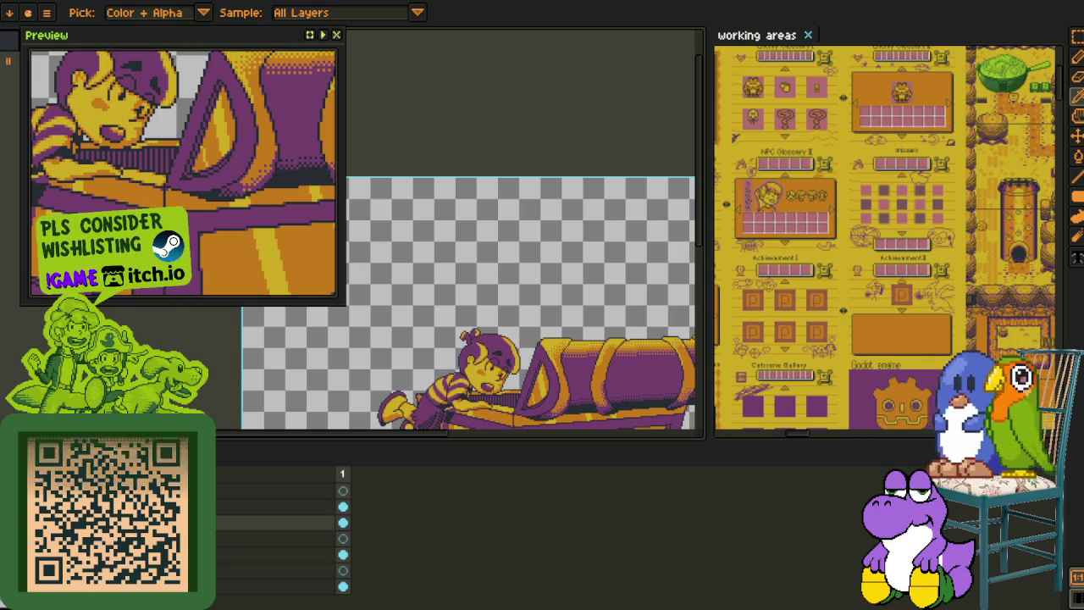
key(ctrl+z)
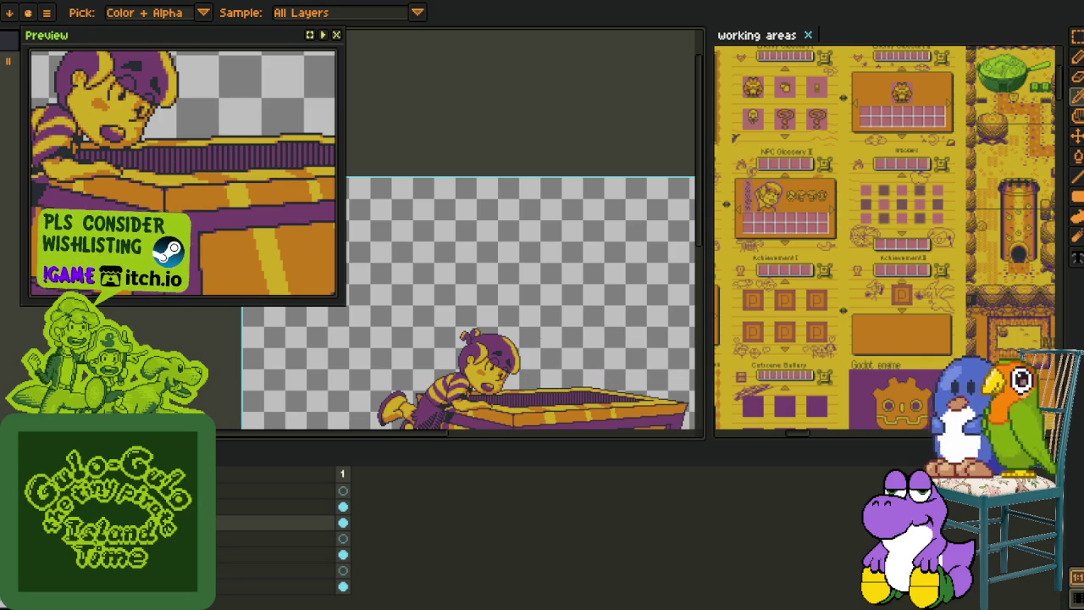
key(ctrl+z)
key(ctrl+z)
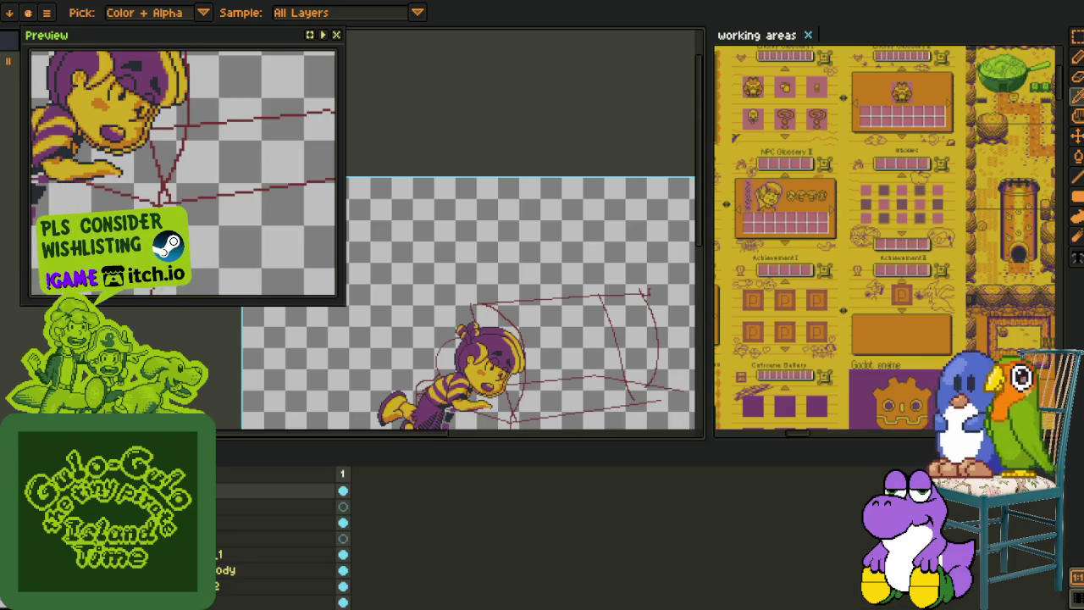
key(ctrl+z)
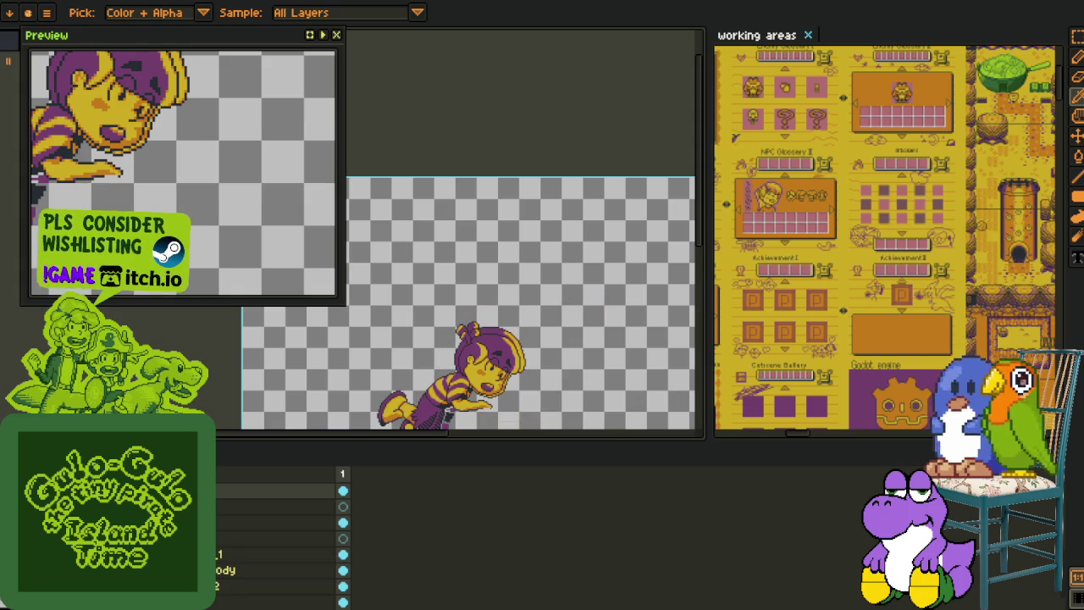
scroll(533, 342, up, 2)
key(Tab)
Marquee-select the child's head and place a trial copy of it to the right
key(m)
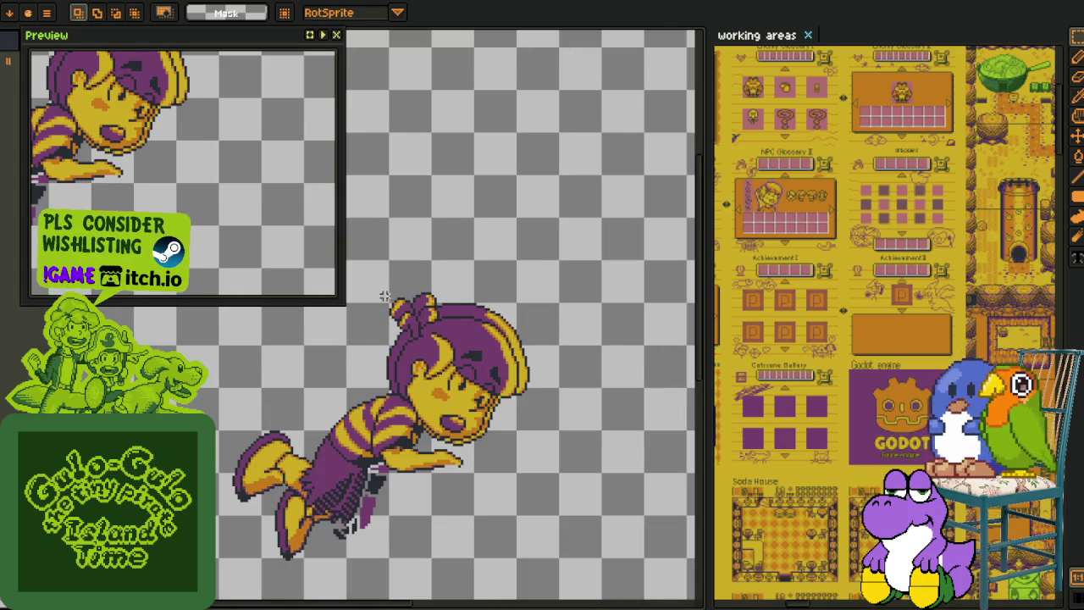
drag(356, 237, 634, 520)
scroll(461, 354, up, 1)
drag(477, 391, 661, 391)
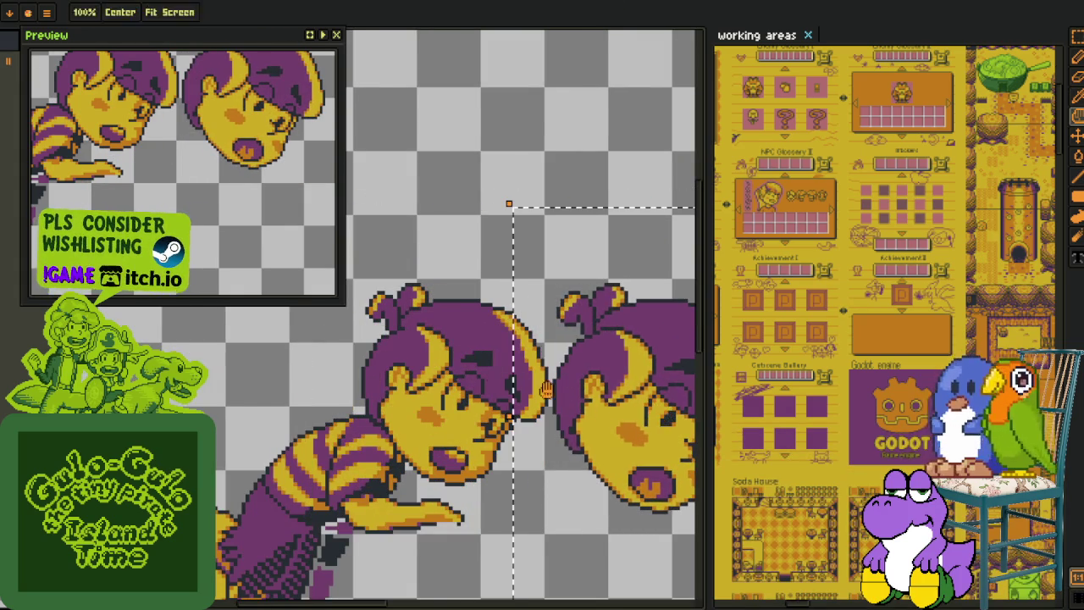
scroll(425, 364, down, 1)
key(Return)
drag(435, 424, 537, 496)
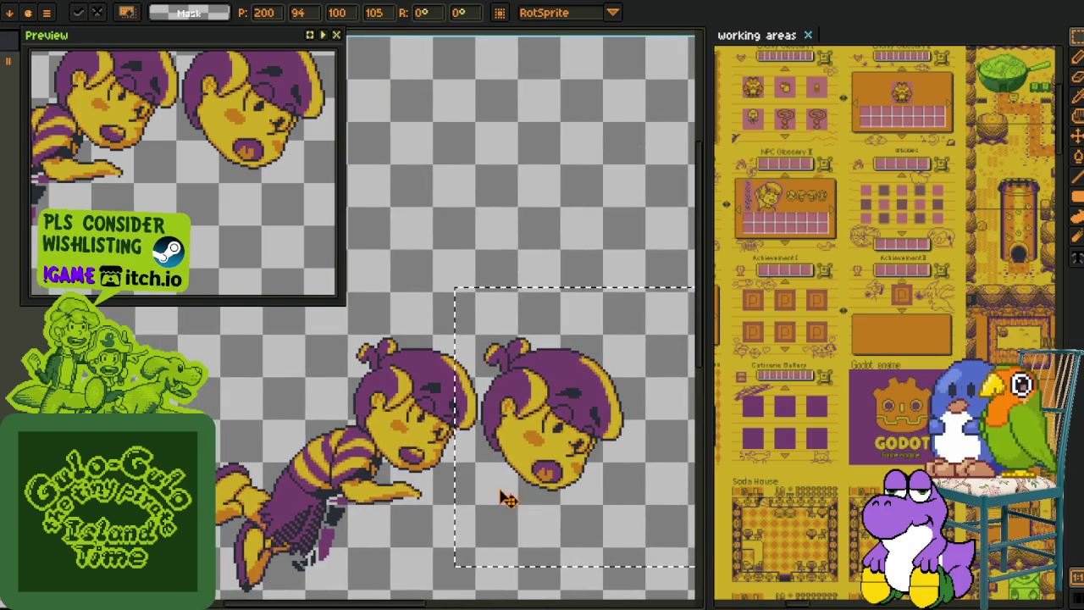
Undo the duplicated head and bring the layers timeline back with the chest visible
key(ctrl+z)
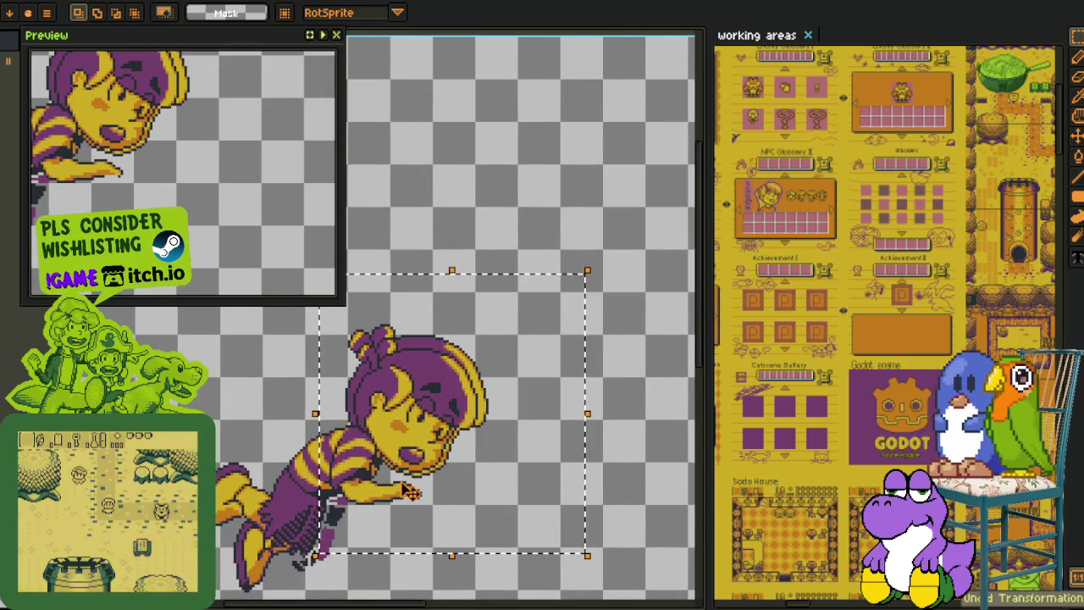
key(Return)
key(ctrl+d)
key(Tab)
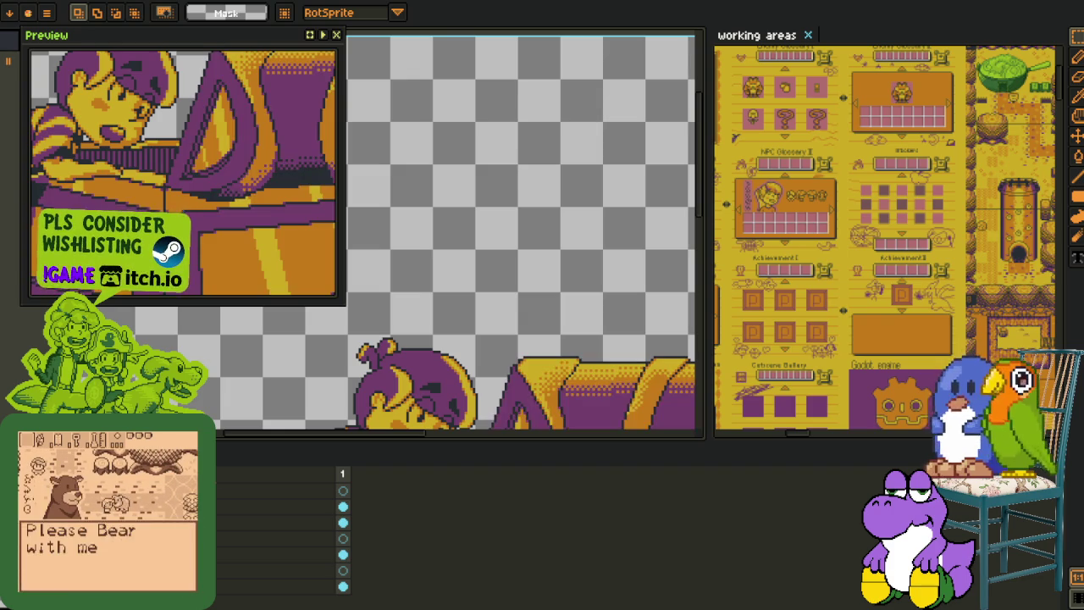
scroll(476, 286, up, 1)
scroll(476, 285, up, 1)
key(Tab)
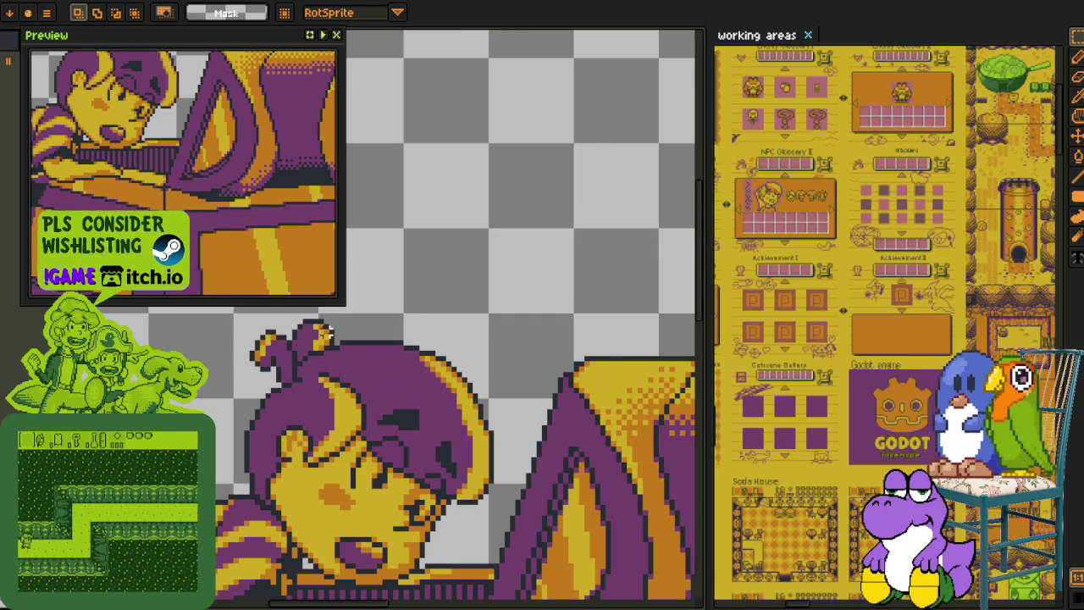
scroll(362, 390, down, 2)
scroll(362, 391, down, 2)
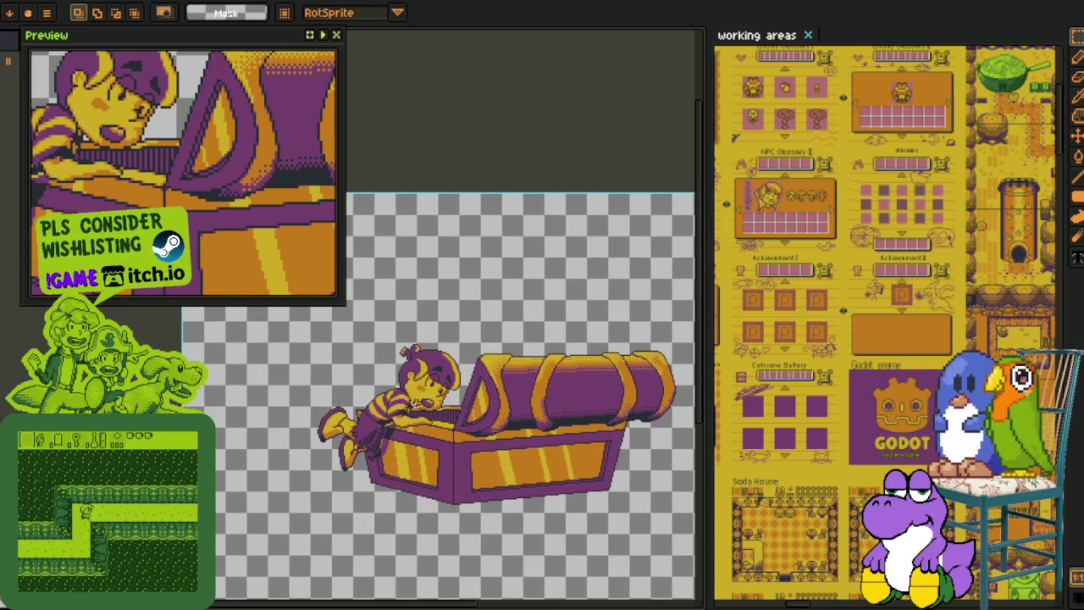
Zoom to the child's face, then use the layer's Move Down option and recentre the chest scene
key(o)
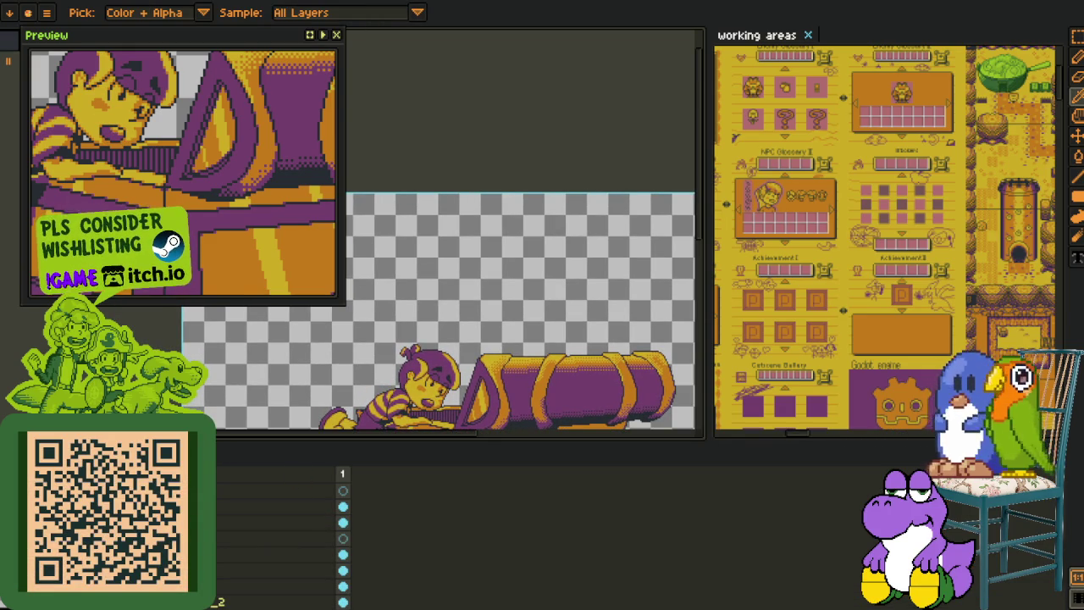
scroll(454, 378, up, 1)
scroll(454, 378, up, 1)
scroll(454, 378, up, 1)
drag(474, 304, 528, 269)
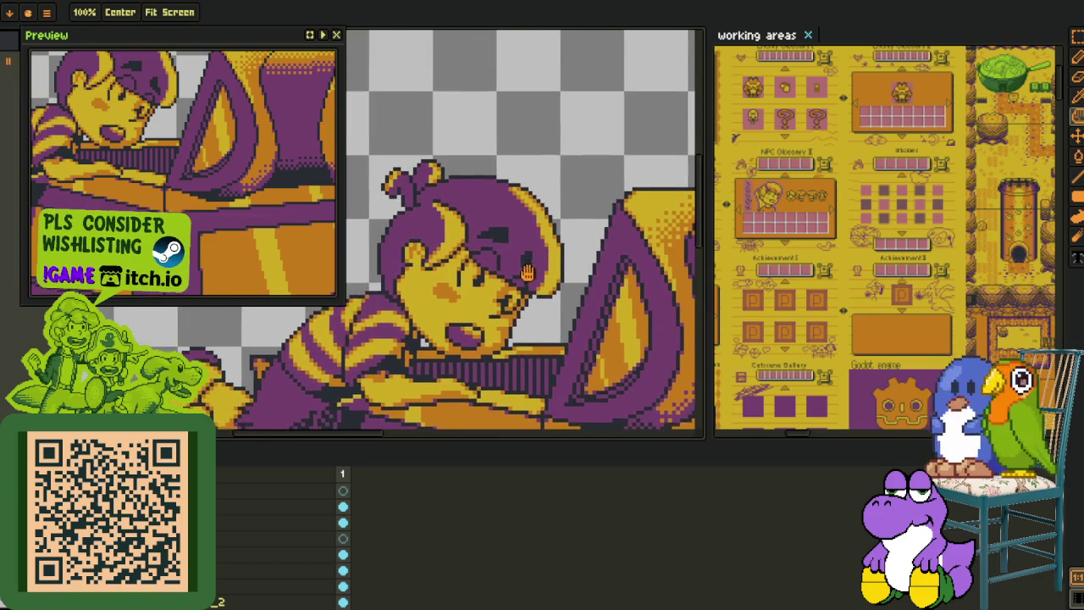
key(o)
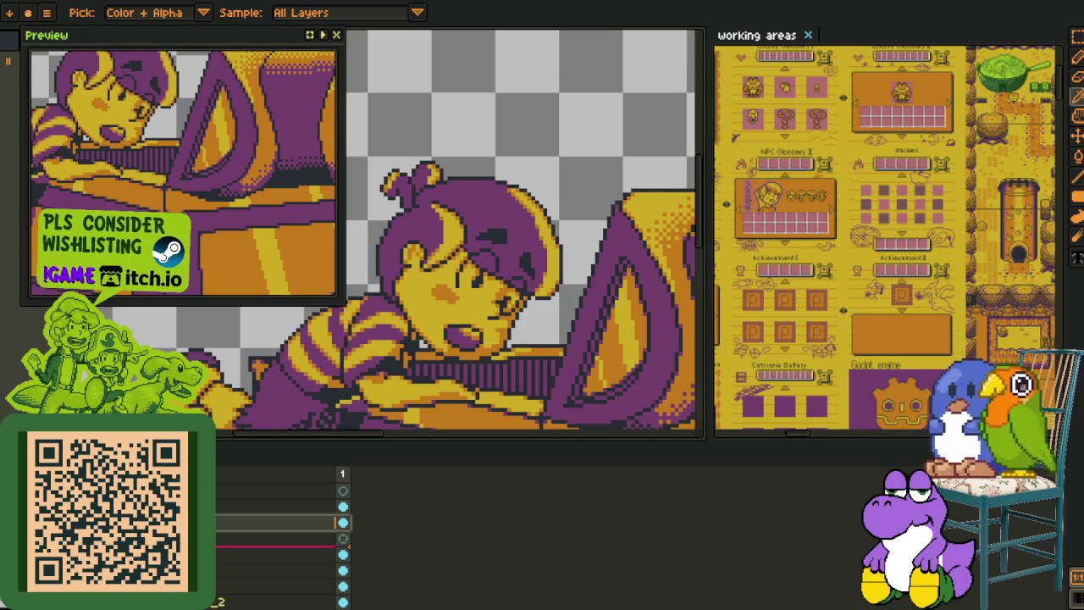
right_click(203, 539)
click(229, 591)
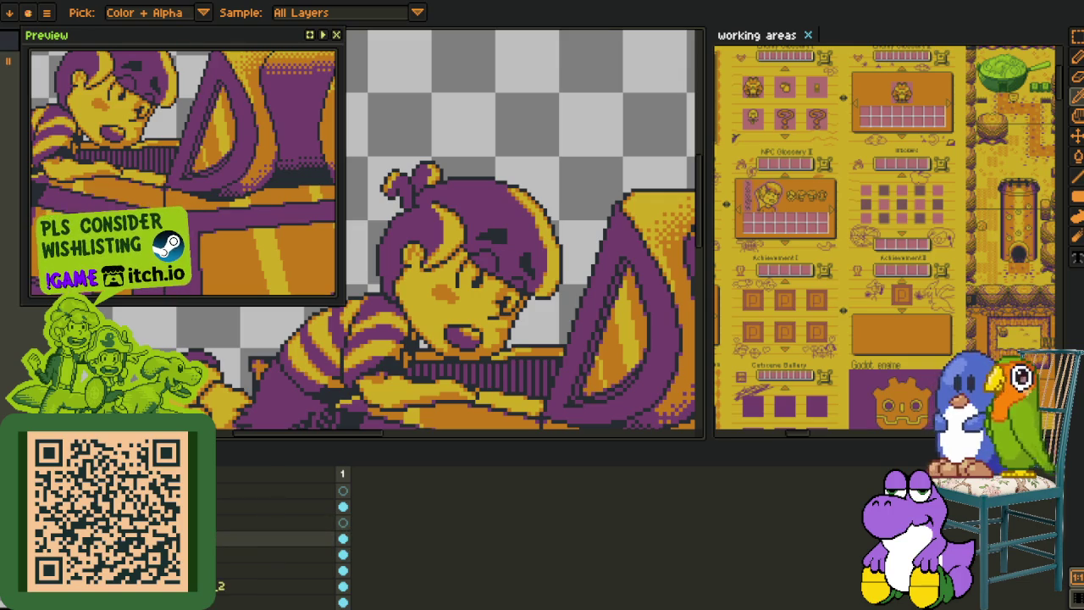
scroll(379, 339, down, 5)
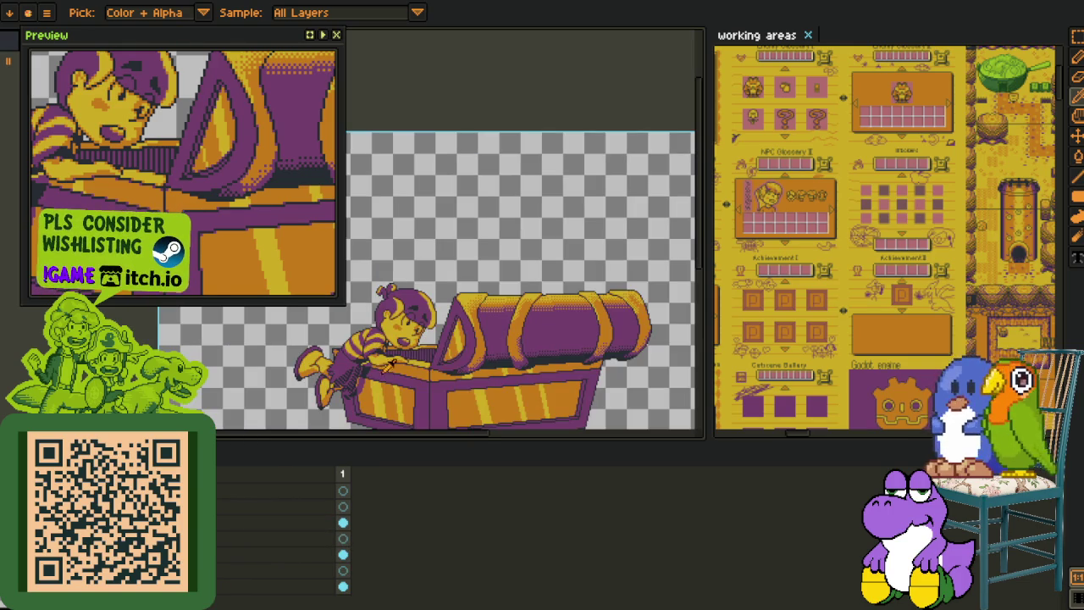
drag(432, 337, 415, 359)
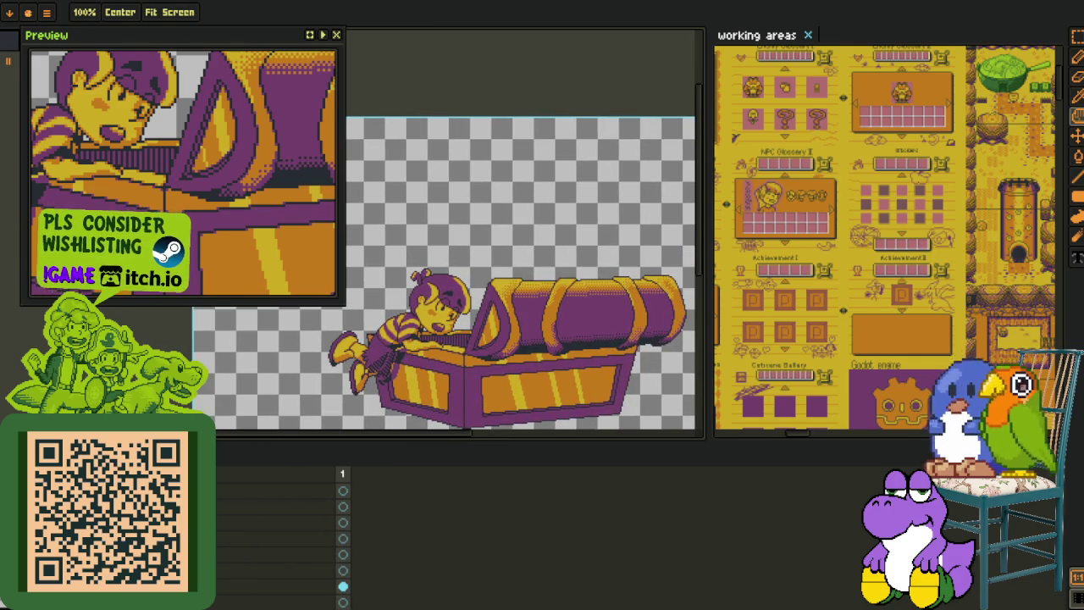
key(o)
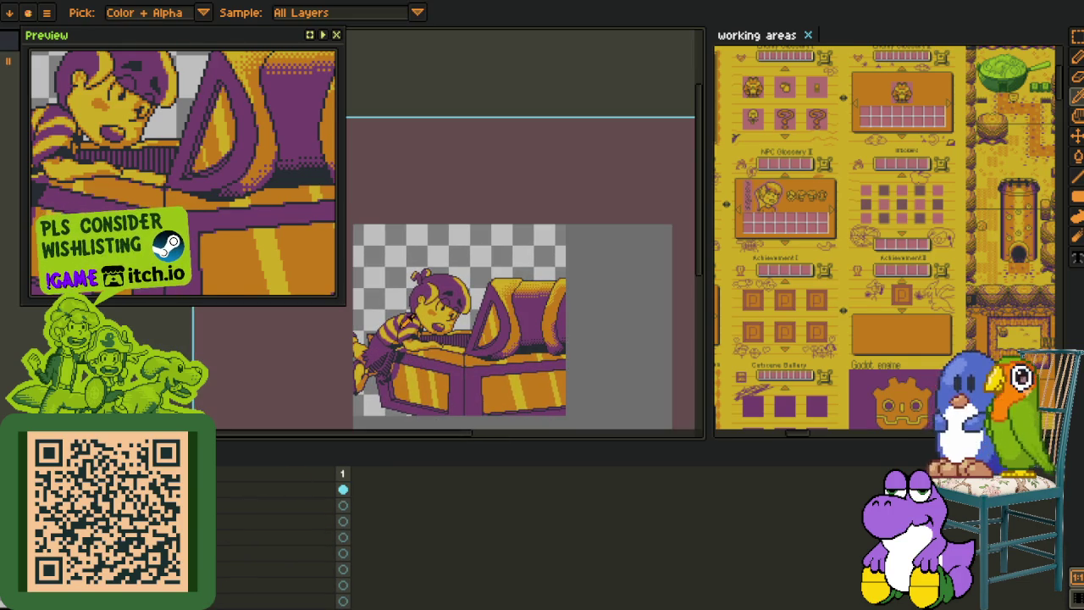
drag(432, 335, 480, 331)
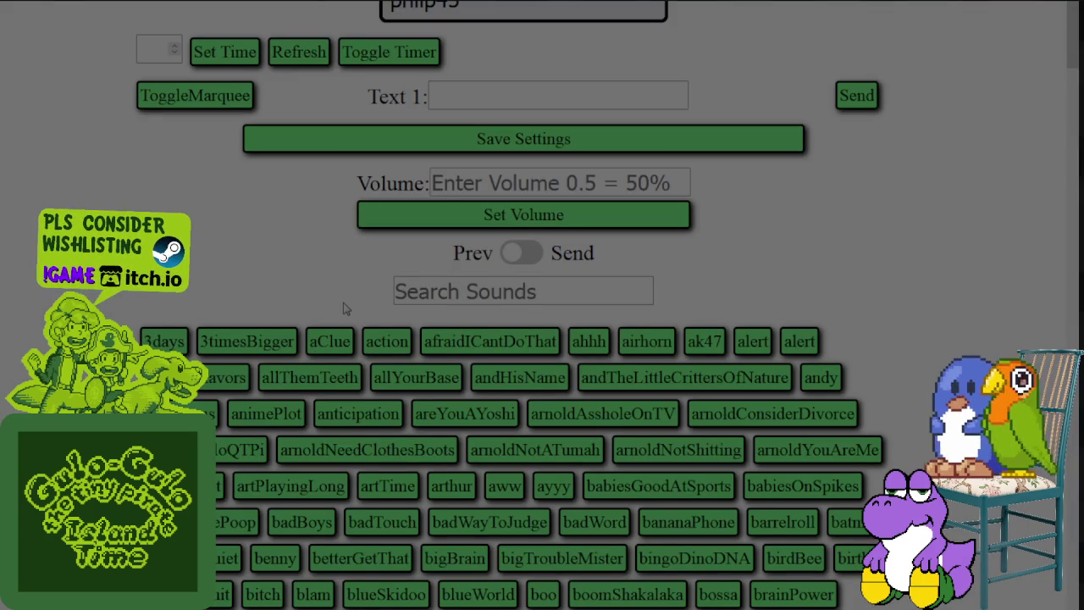
scroll(592, 336, down, 2)
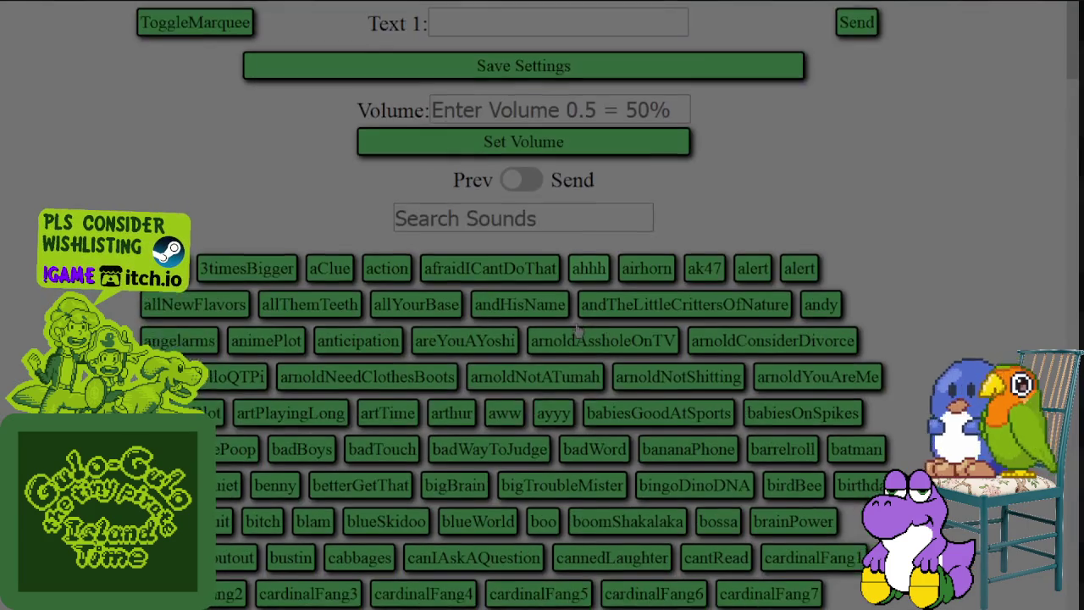
scroll(491, 288, down, 2)
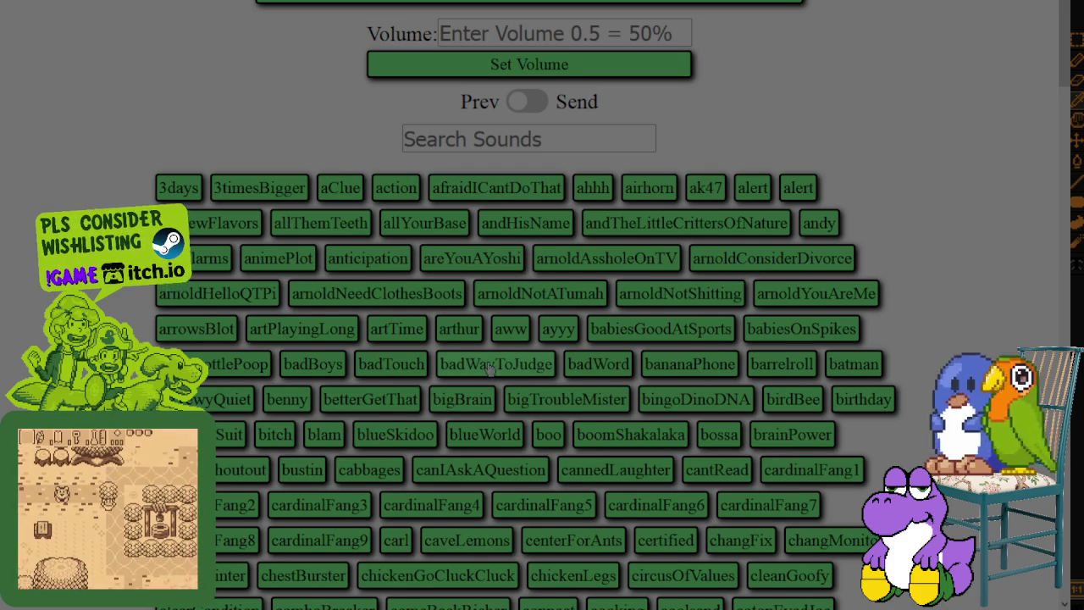
scroll(488, 366, down, 2)
scroll(489, 366, down, 1)
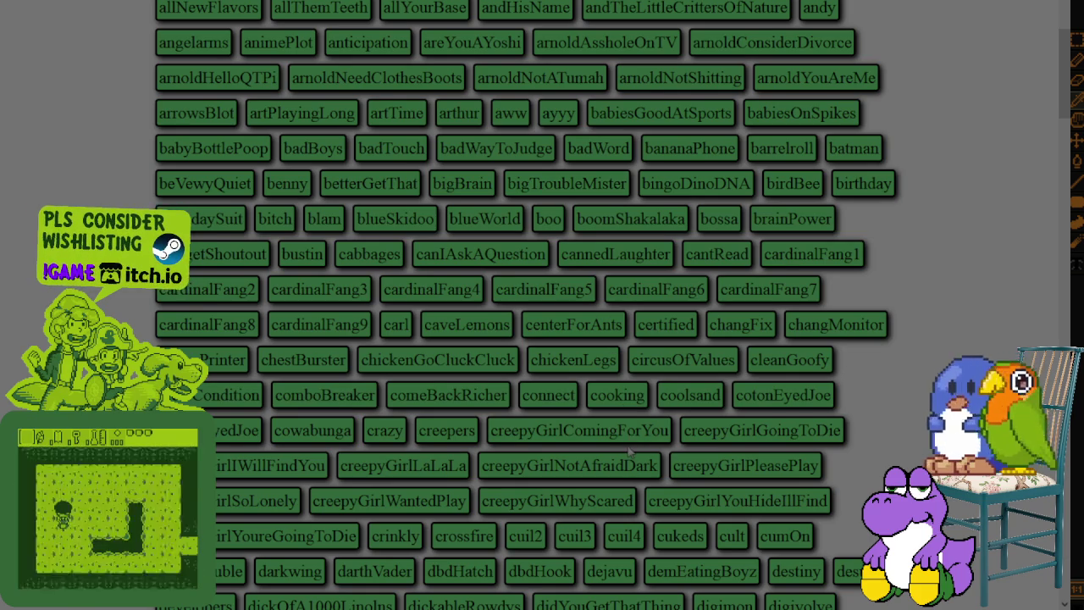
scroll(631, 442, down, 2)
scroll(627, 428, down, 1)
scroll(623, 419, down, 1)
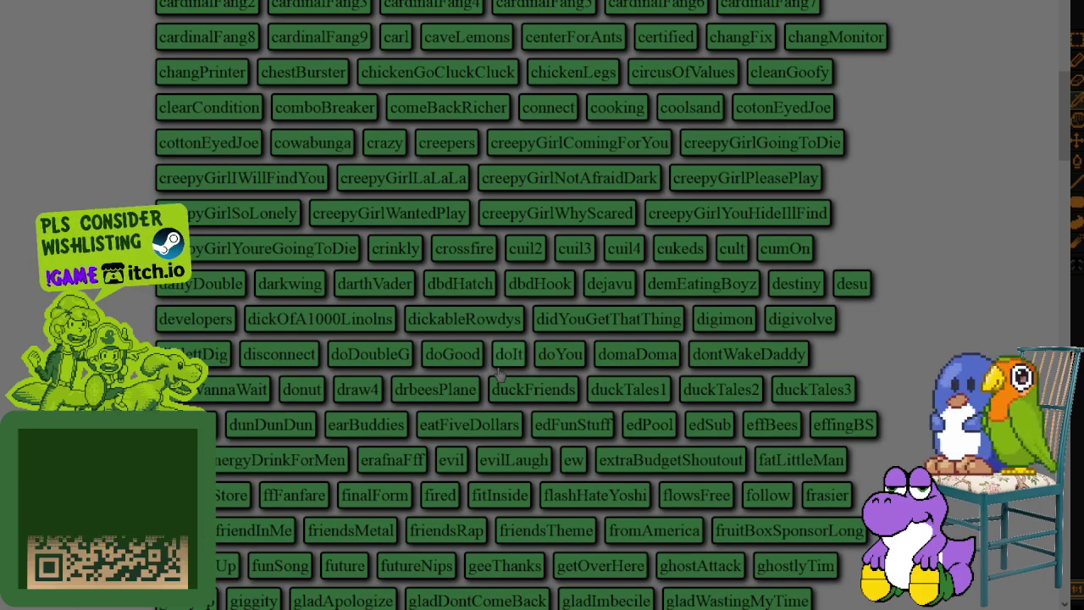
scroll(499, 373, down, 1)
scroll(499, 373, down, 2)
scroll(499, 373, down, 1)
scroll(499, 377, down, 1)
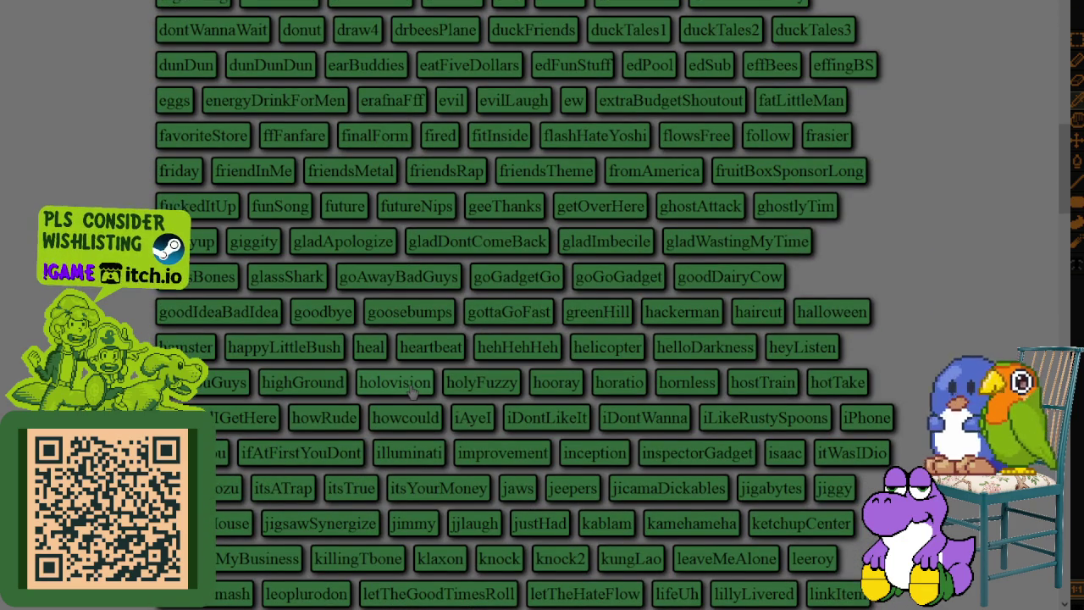
scroll(560, 455, down, 1)
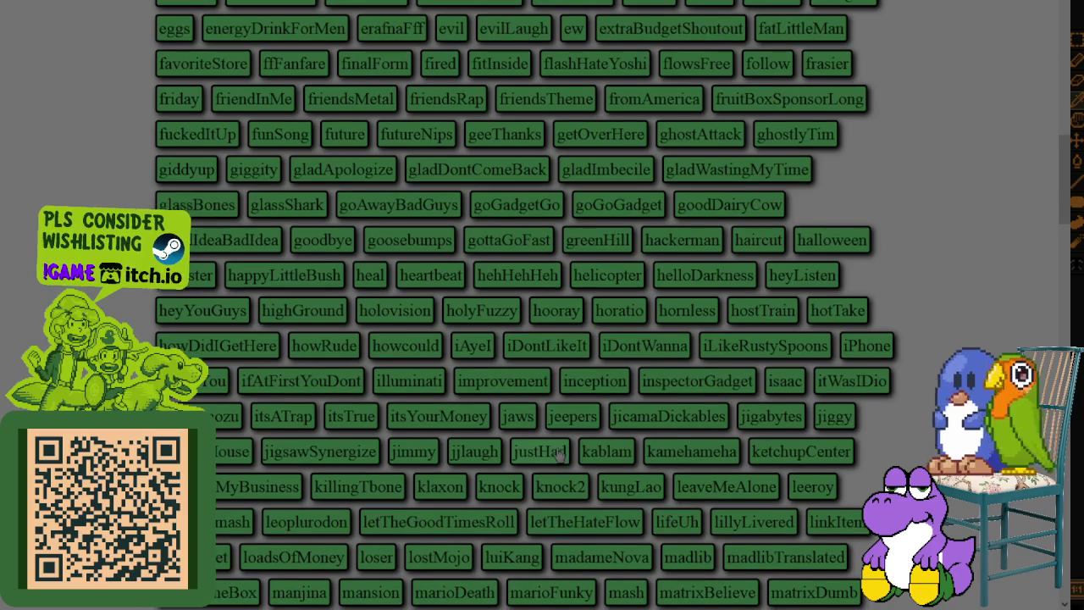
scroll(559, 456, down, 2)
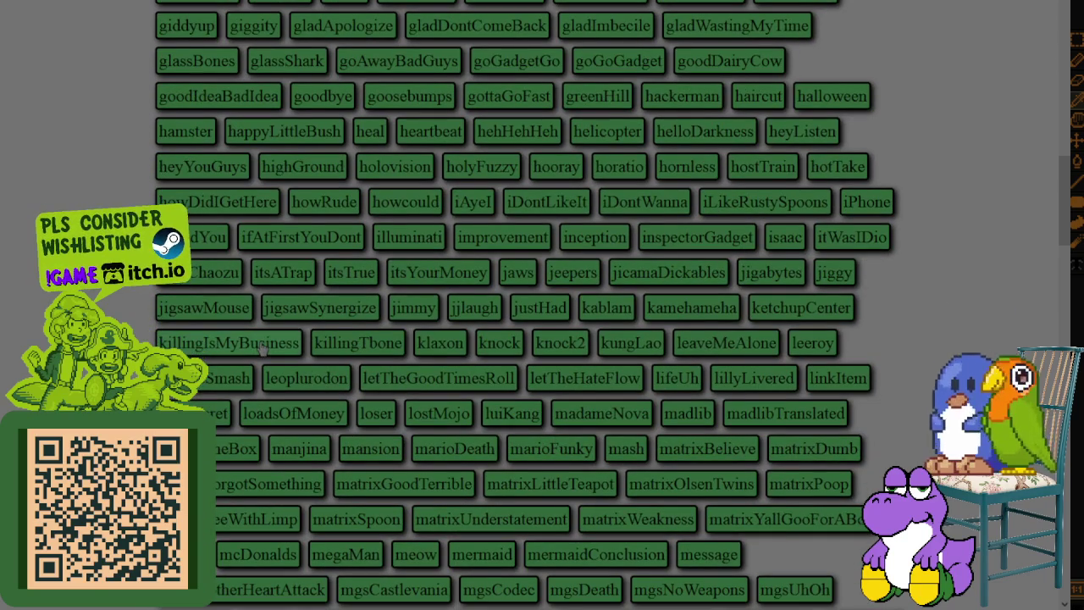
click(262, 348)
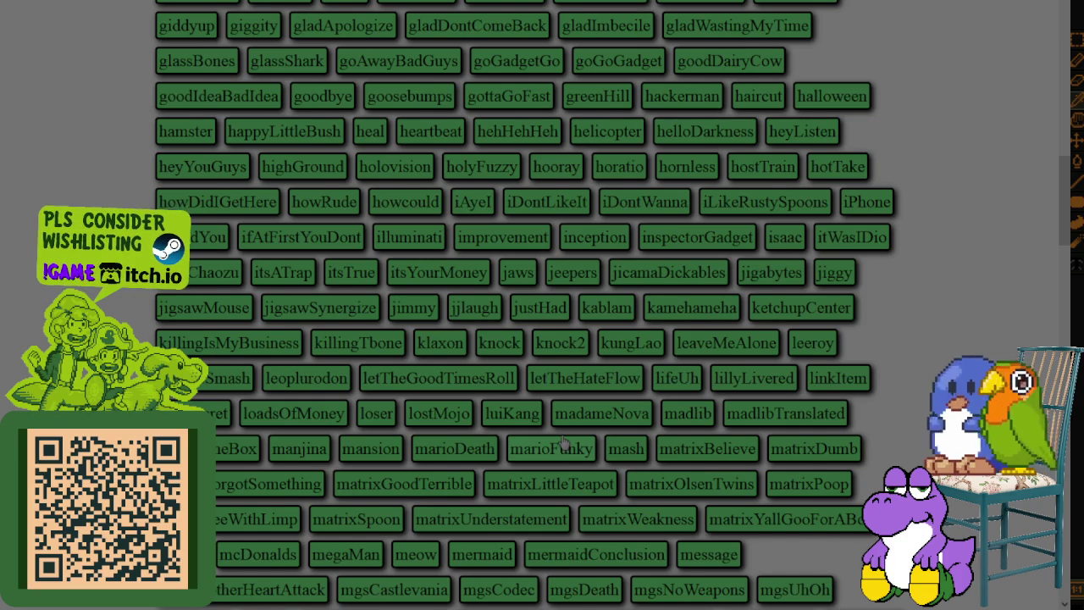
scroll(561, 442, down, 1)
scroll(508, 381, down, 3)
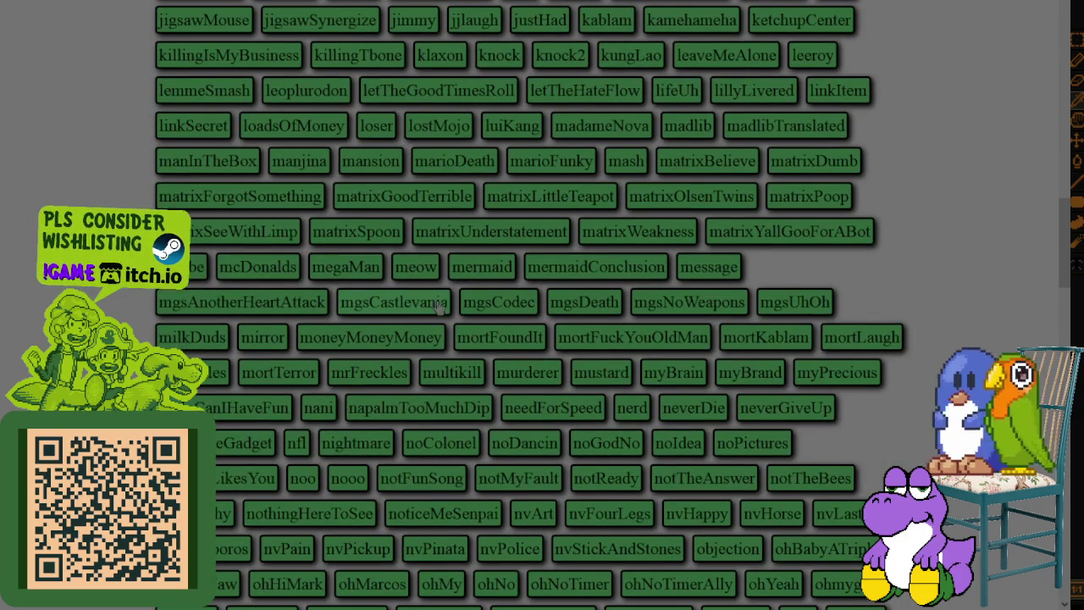
scroll(449, 313, down, 3)
scroll(462, 322, down, 3)
scroll(474, 331, down, 3)
scroll(490, 343, down, 3)
scroll(490, 342, down, 3)
scroll(490, 343, down, 3)
scroll(490, 341, down, 3)
scroll(491, 340, down, 3)
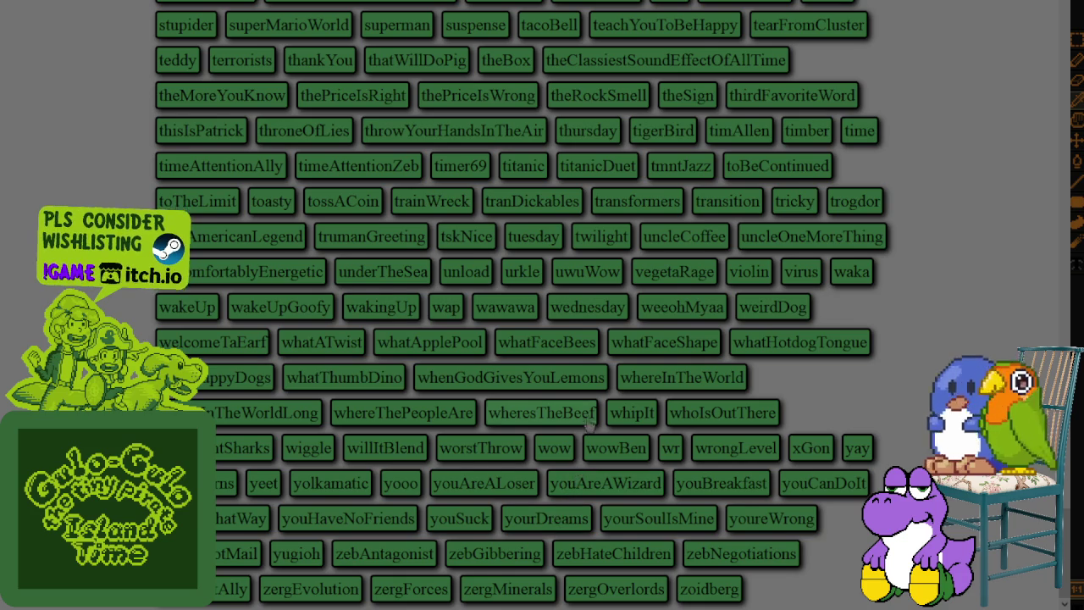
scroll(590, 416, up, 3)
scroll(588, 419, up, 3)
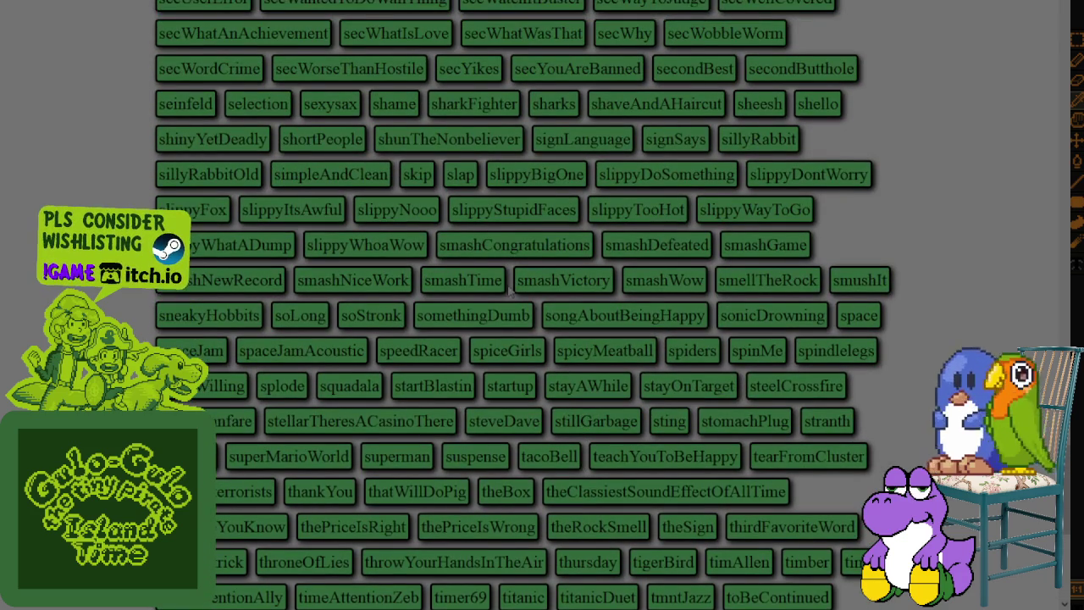
scroll(551, 311, up, 1)
scroll(550, 311, up, 2)
scroll(551, 311, up, 1)
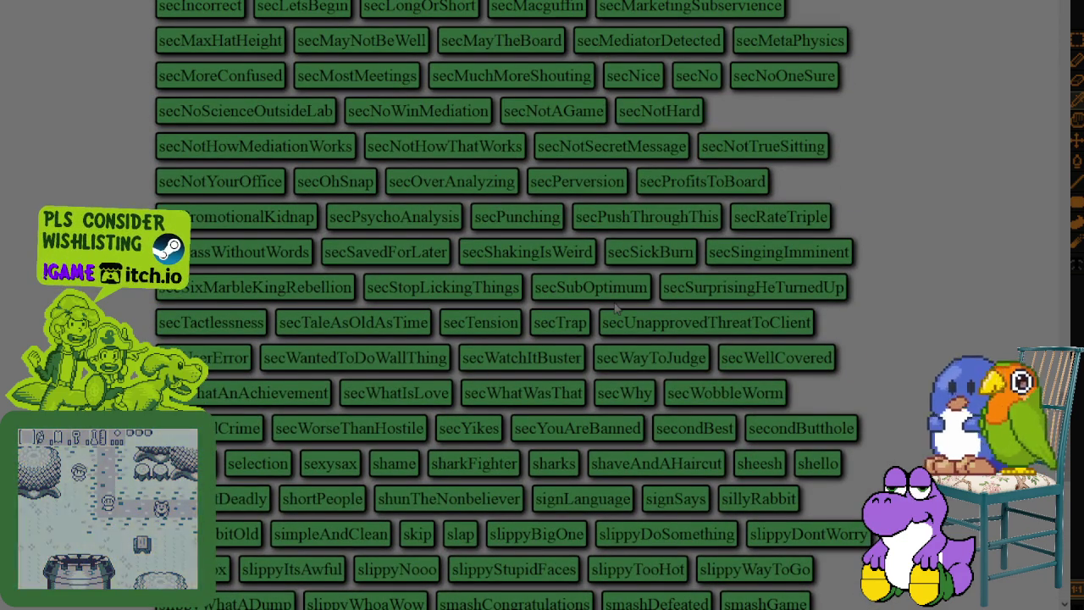
scroll(615, 309, up, 2)
scroll(615, 309, up, 1)
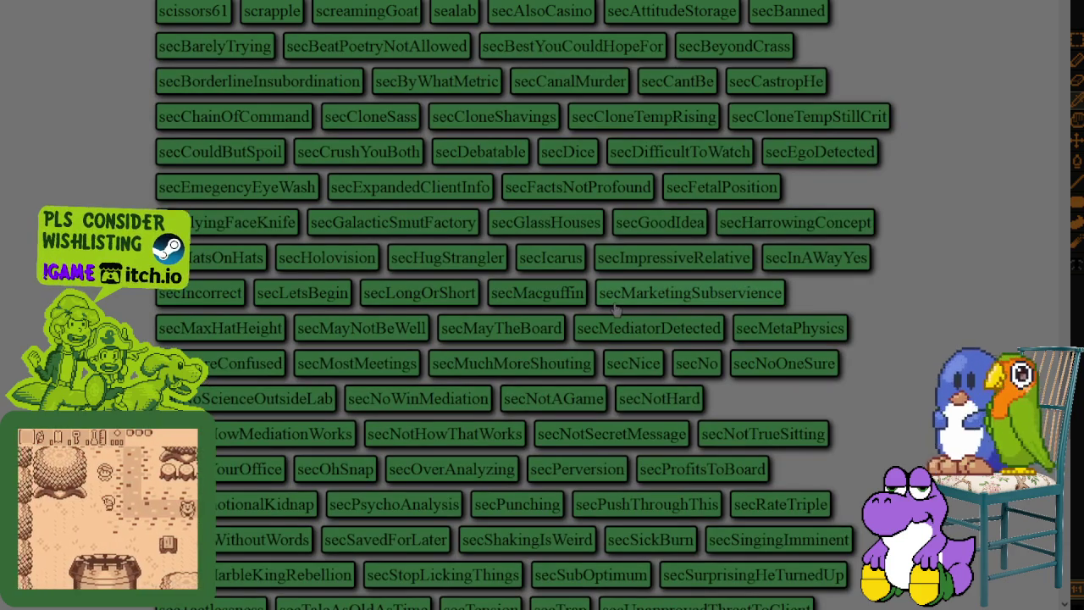
scroll(616, 310, up, 2)
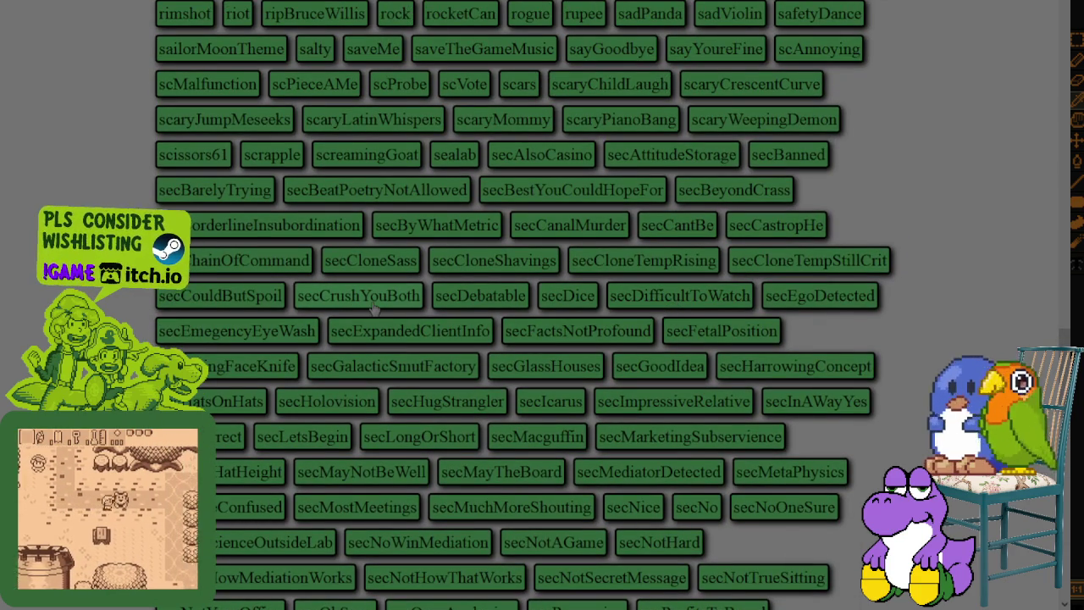
scroll(440, 339, up, 2)
scroll(505, 379, up, 2)
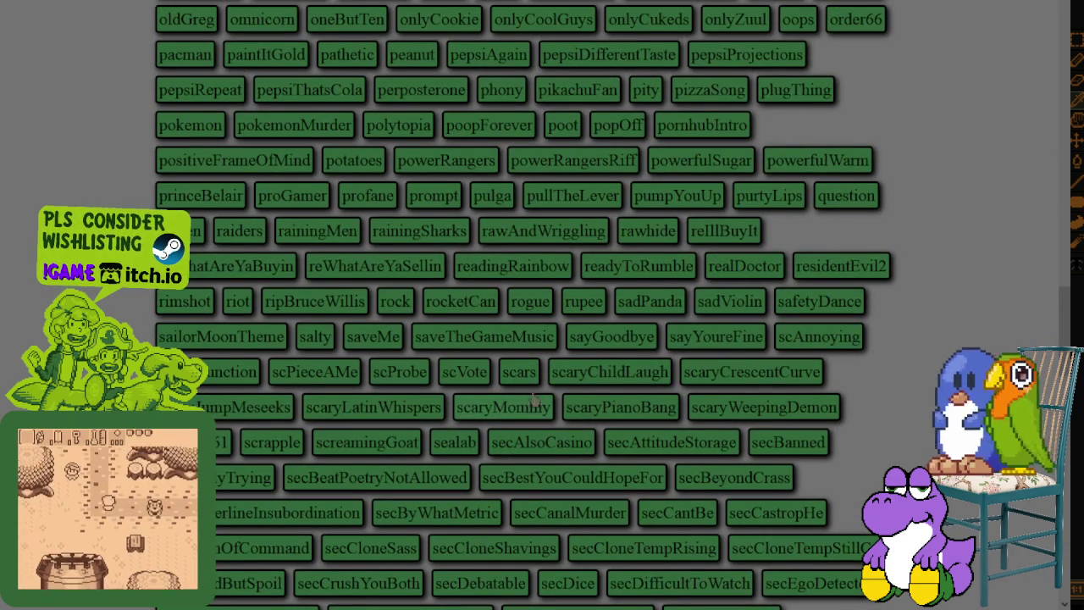
scroll(516, 381, up, 1)
scroll(535, 385, up, 1)
scroll(576, 364, up, 1)
scroll(627, 347, up, 2)
scroll(661, 334, up, 1)
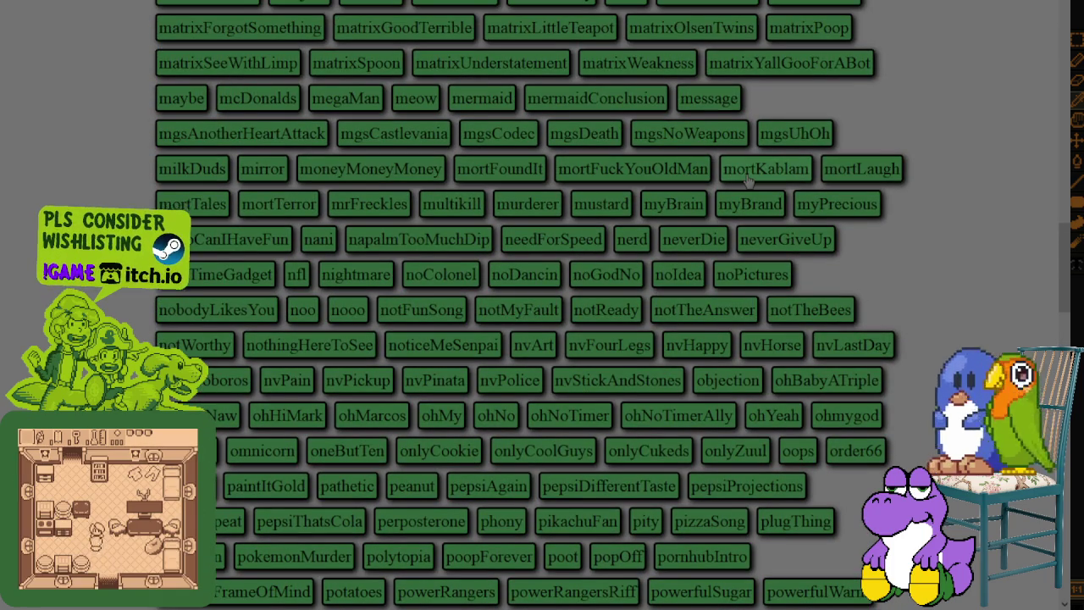
scroll(665, 283, up, 1)
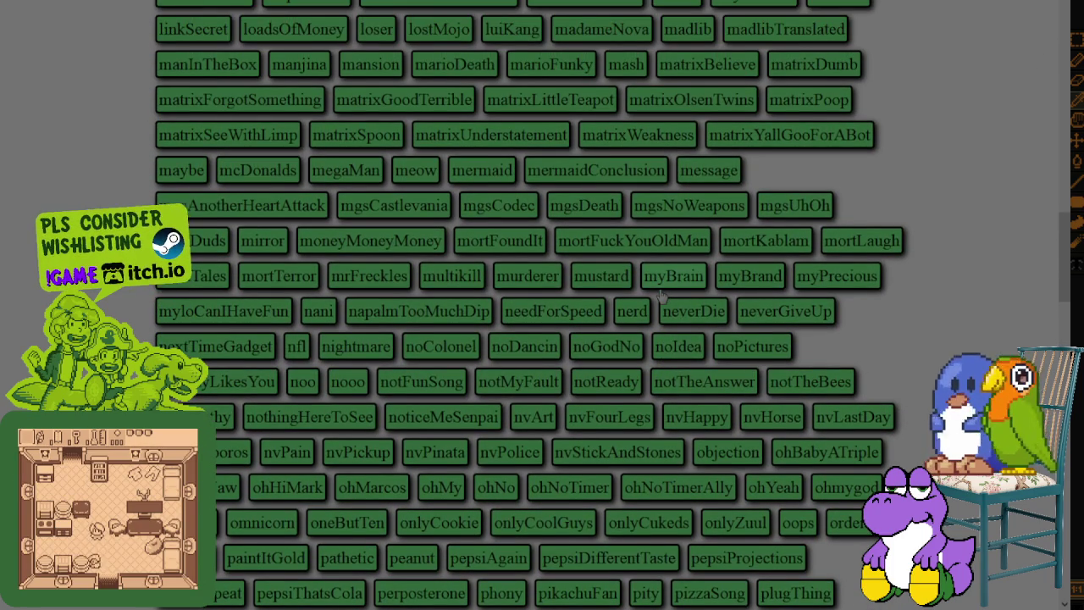
scroll(664, 293, up, 1)
scroll(663, 294, up, 1)
scroll(664, 293, up, 1)
scroll(664, 294, up, 1)
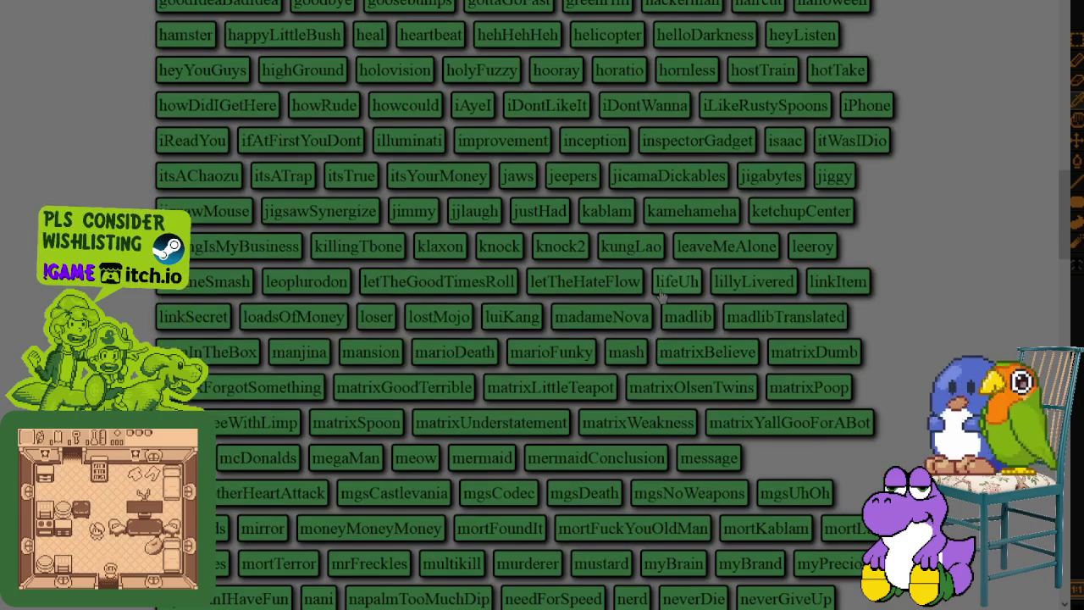
scroll(663, 294, up, 1)
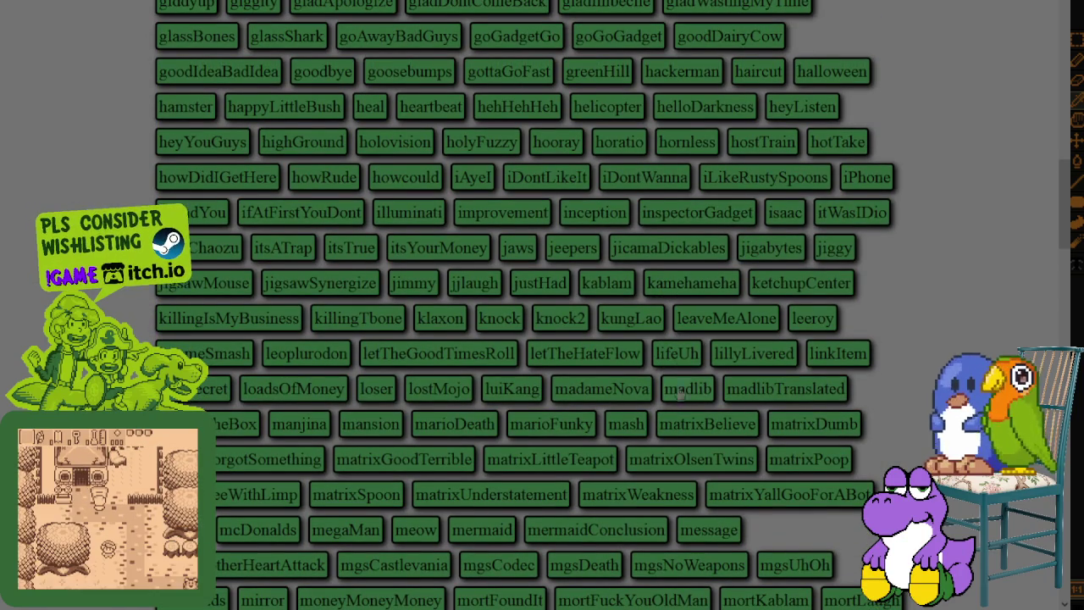
scroll(680, 347, up, 1)
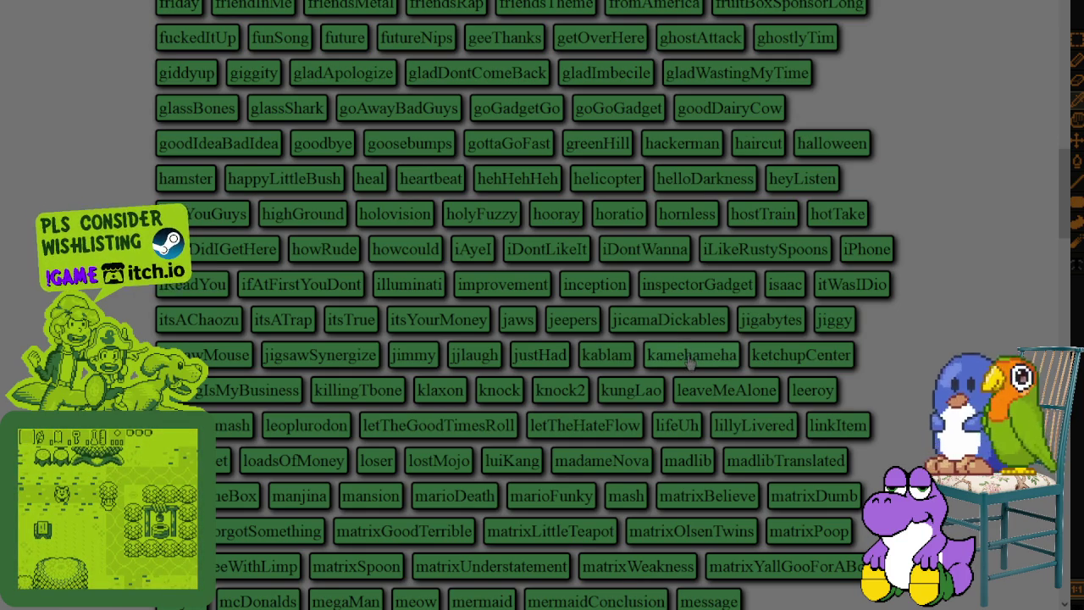
scroll(430, 346, up, 6)
scroll(427, 346, up, 1)
scroll(427, 346, up, 3)
scroll(426, 345, up, 3)
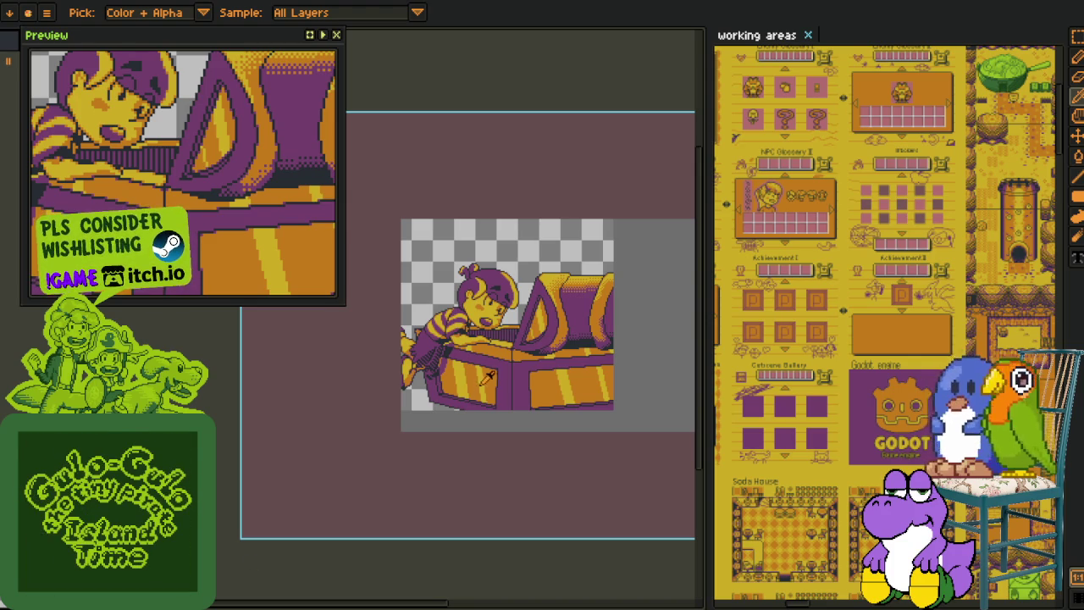
Zoom toward the child's face, pick the paint layer in the timeline, then hide the timeline
scroll(452, 310, up, 2)
drag(496, 317, 383, 412)
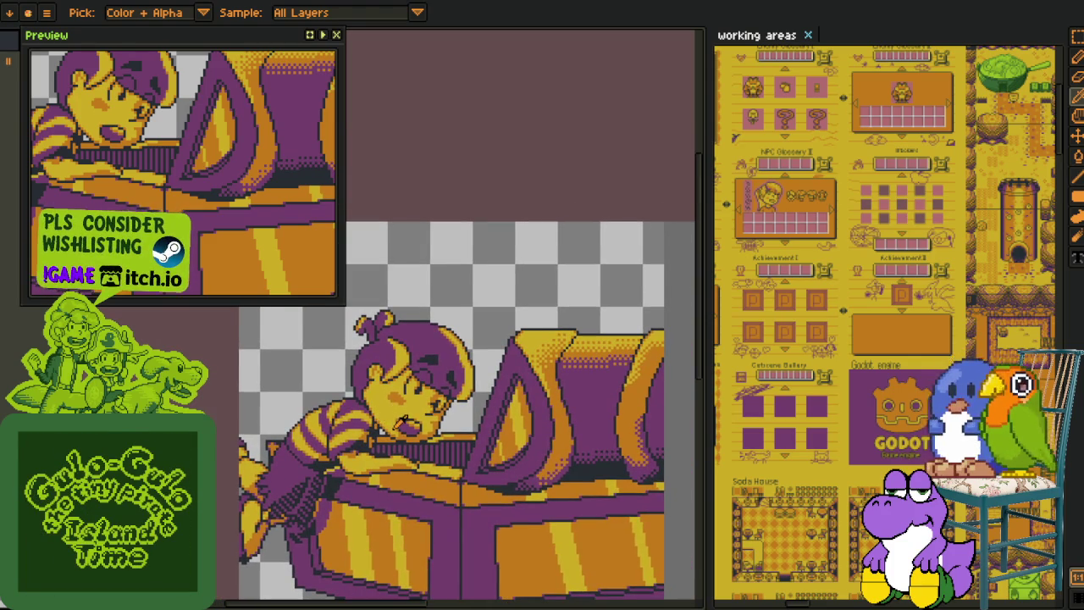
scroll(415, 480, up, 1)
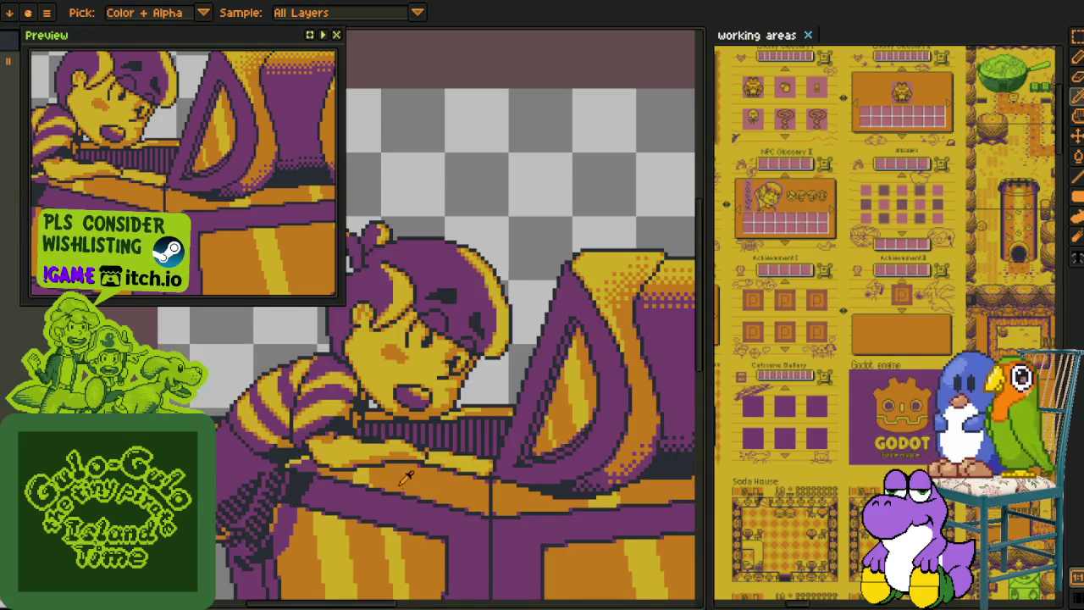
scroll(254, 571, up, 1)
key(Tab)
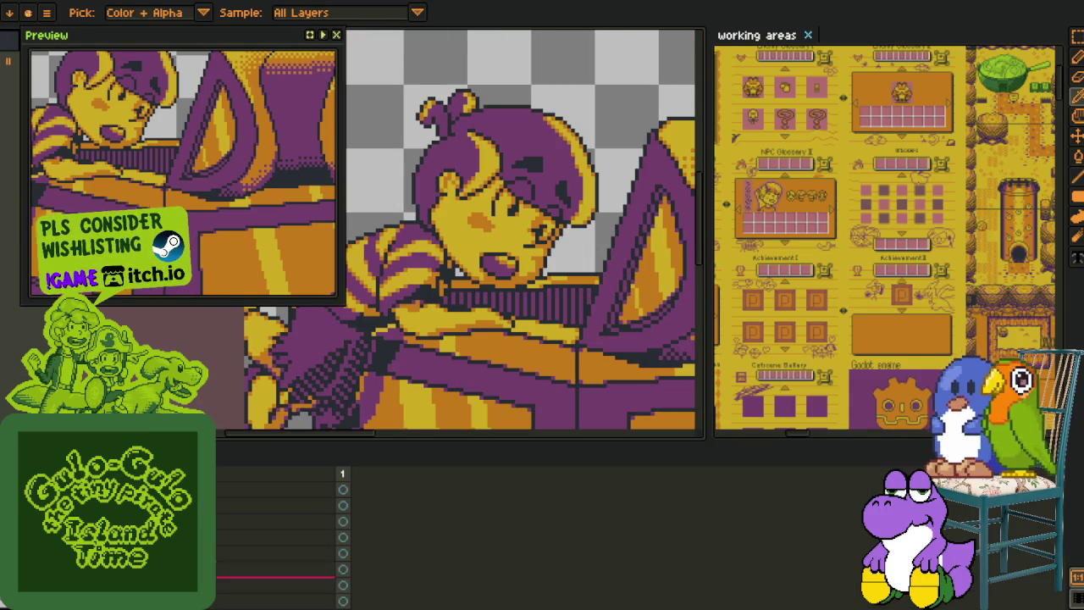
click(343, 585)
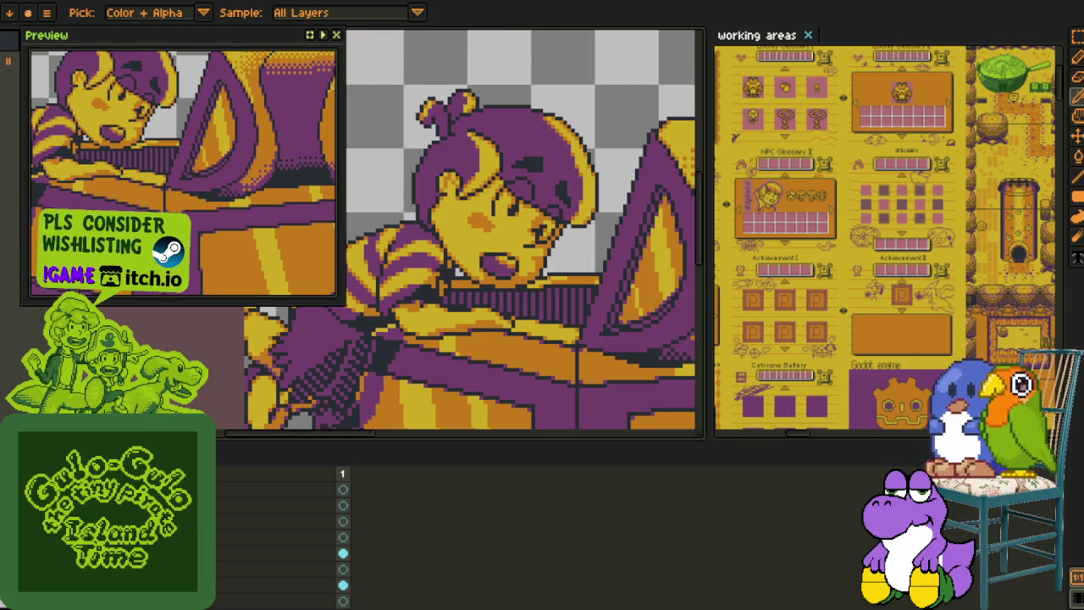
click(343, 600)
key(Tab)
scroll(385, 337, up, 2)
scroll(474, 346, up, 2)
scroll(528, 338, up, 1)
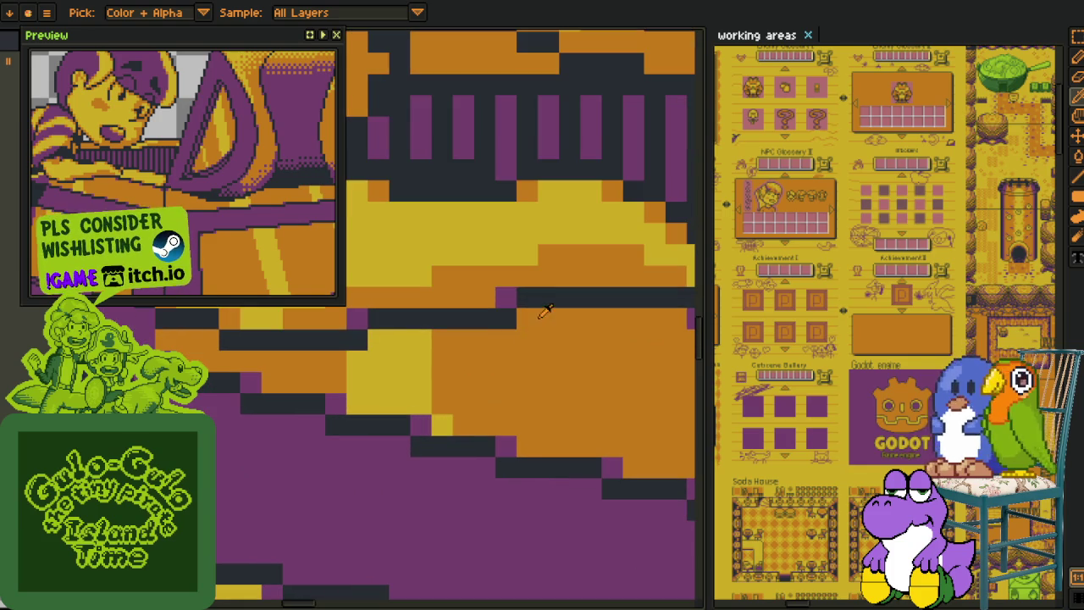
Pencil purple pixel lines on the chest and orange over a yellow patch, resampling purple
key(b)
drag(533, 317, 624, 318)
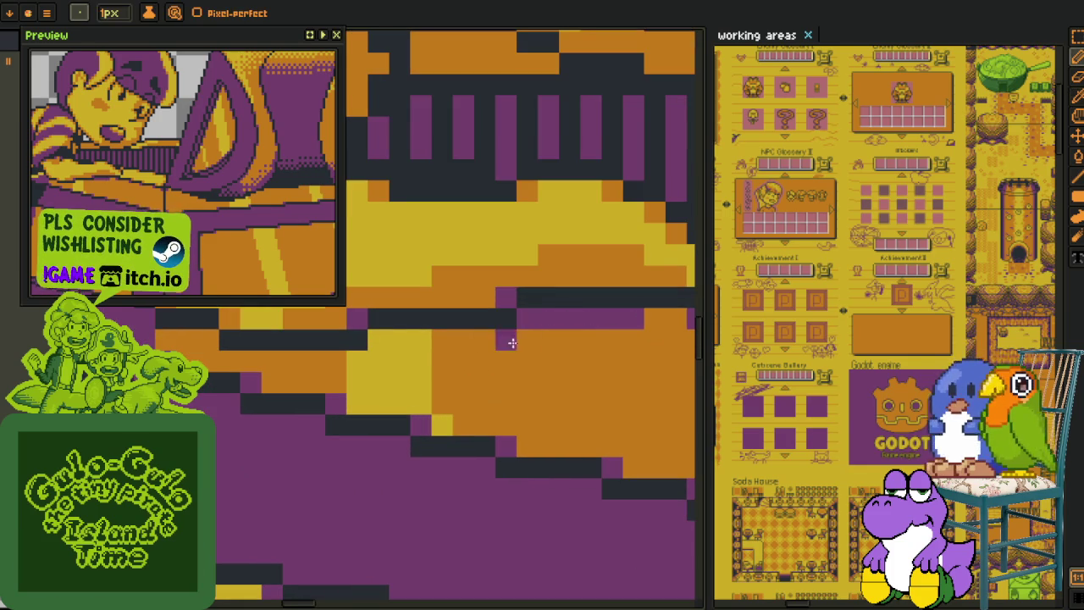
drag(445, 343, 551, 340)
key(i)
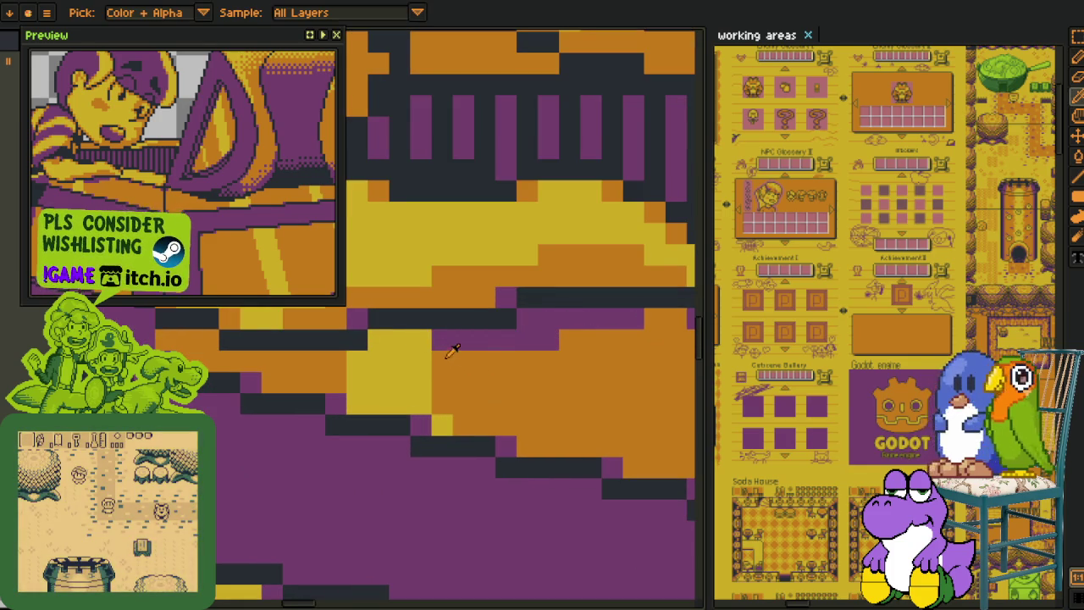
key(b)
drag(418, 340, 373, 341)
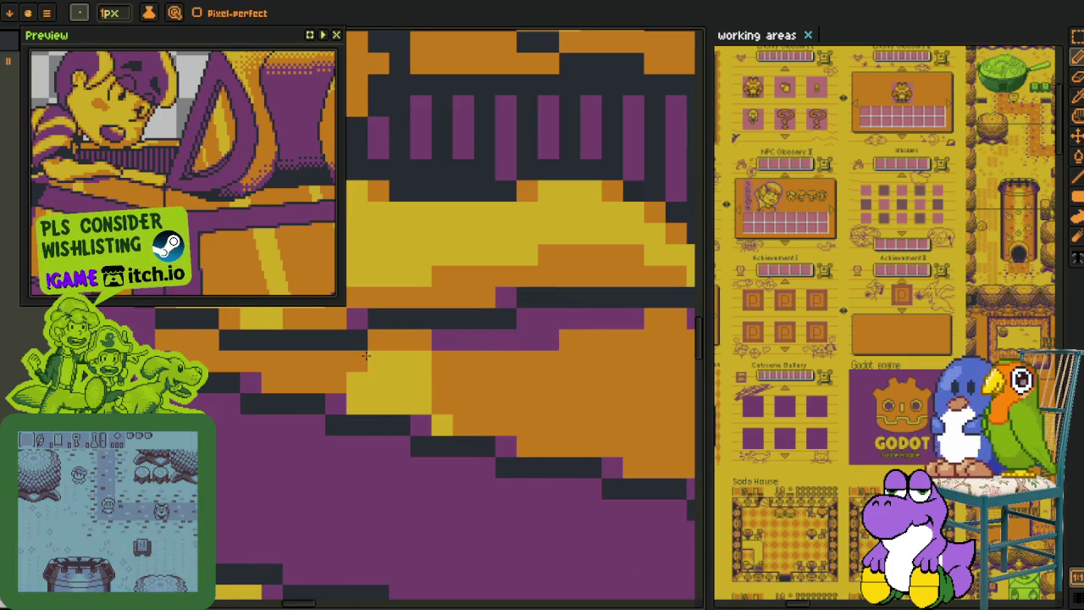
key(i)
click(453, 327)
key(b)
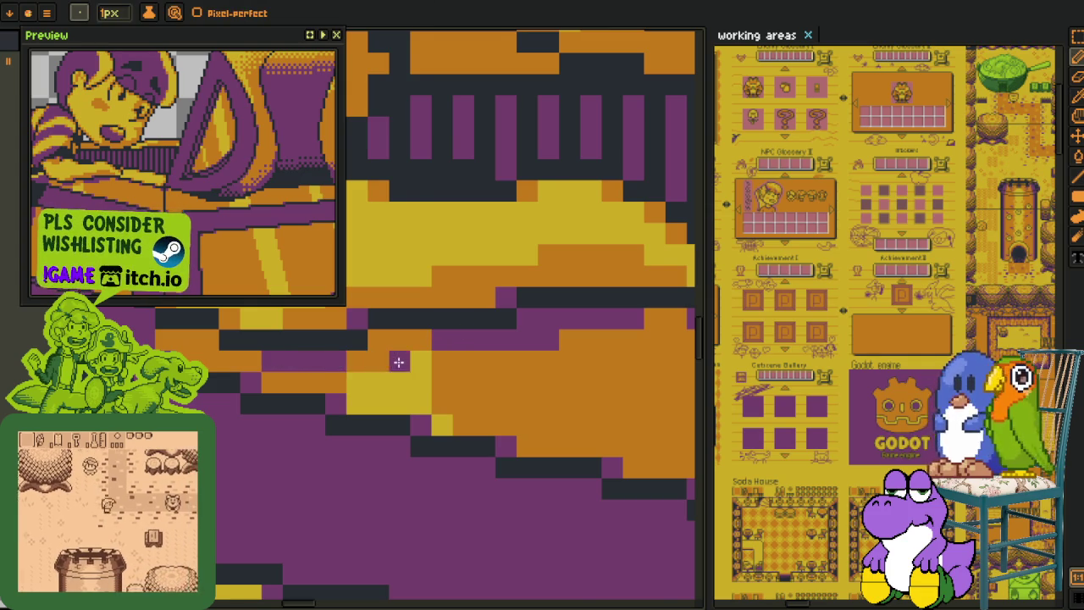
Zoom out and reposition the view to reveal the chest's full rounded purple lid
scroll(400, 365, down, 1)
scroll(400, 365, down, 1)
scroll(407, 373, down, 1)
scroll(441, 389, down, 2)
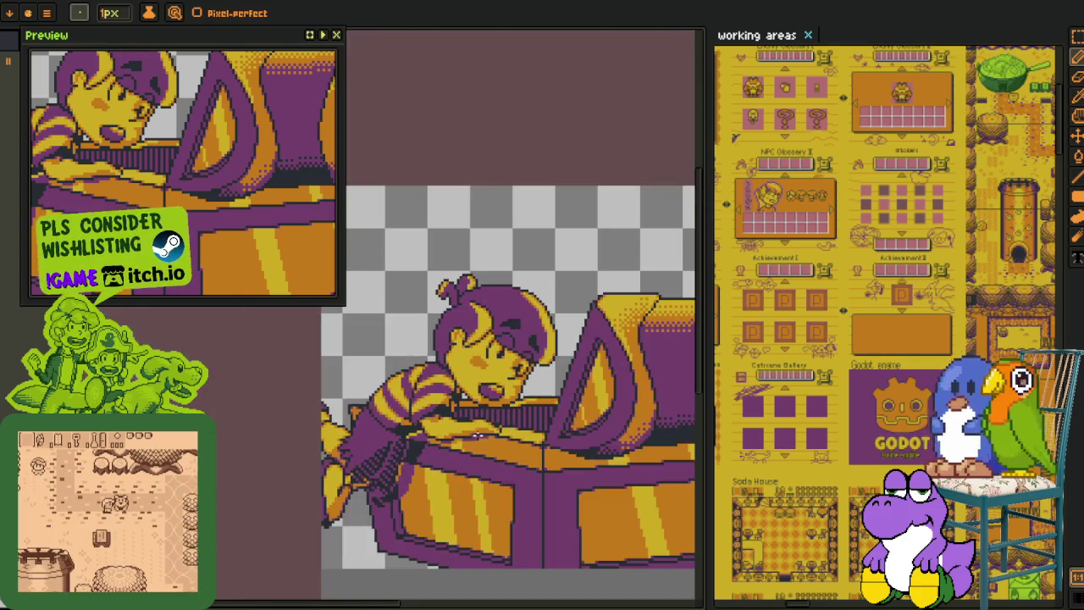
scroll(457, 400, down, 1)
key(i)
key(m)
key(i)
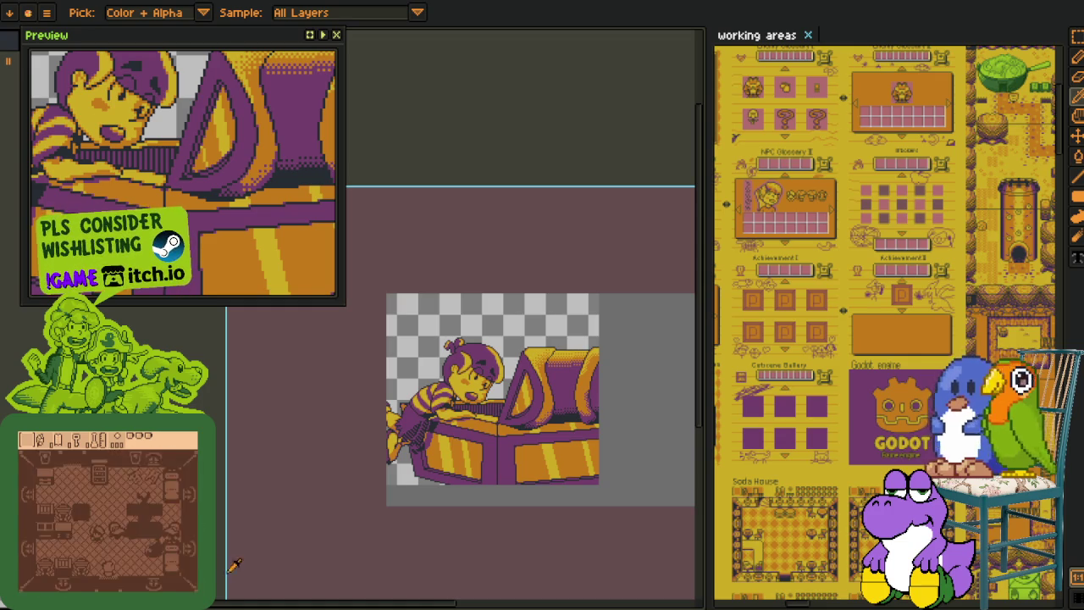
key(Tab)
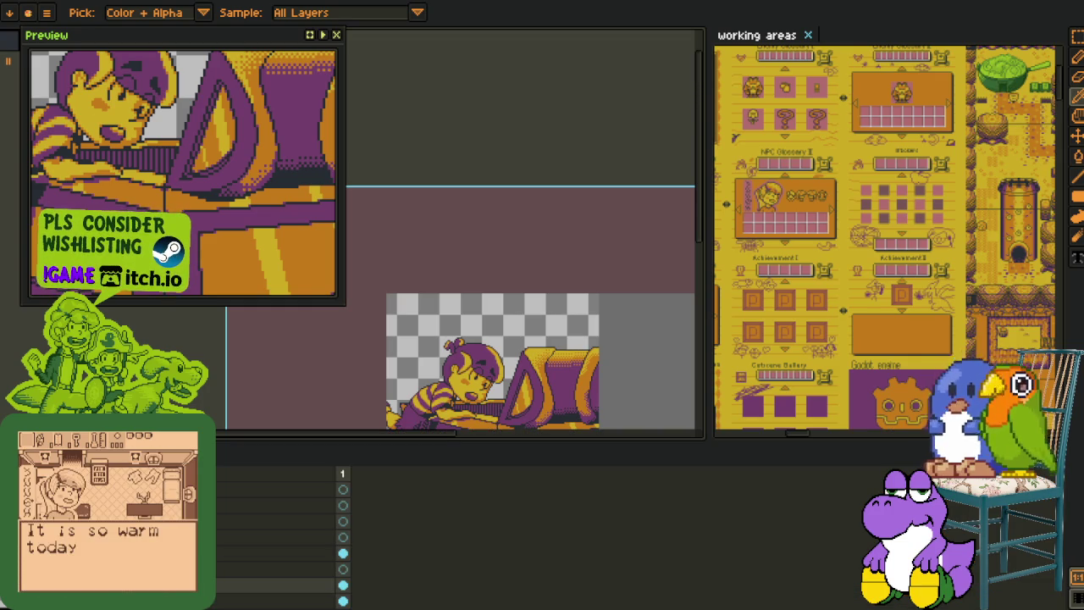
key(Tab)
drag(428, 387, 379, 407)
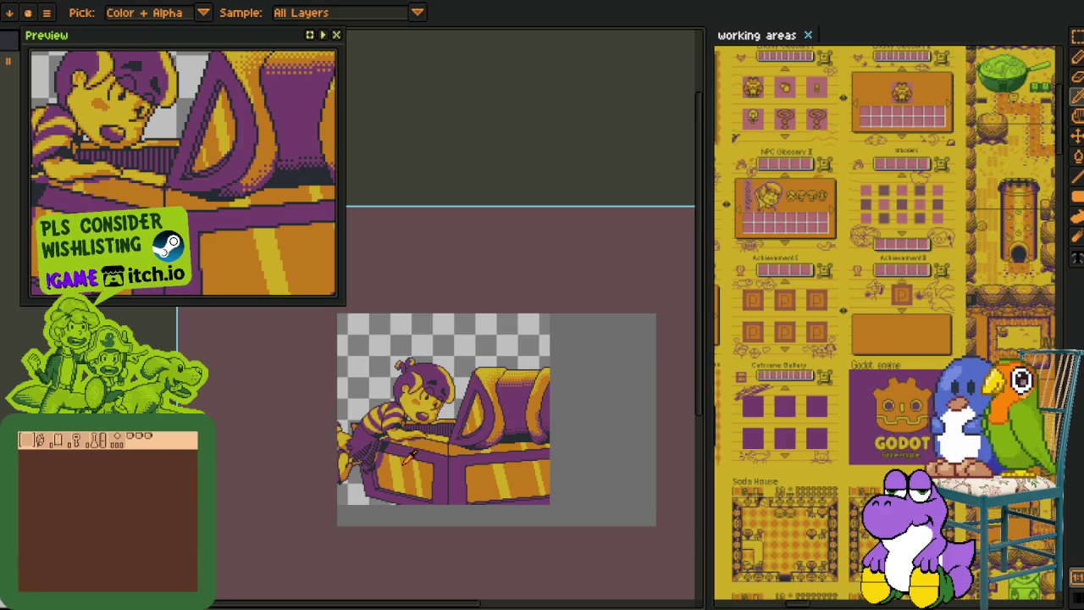
drag(410, 420, 429, 371)
key(Tab)
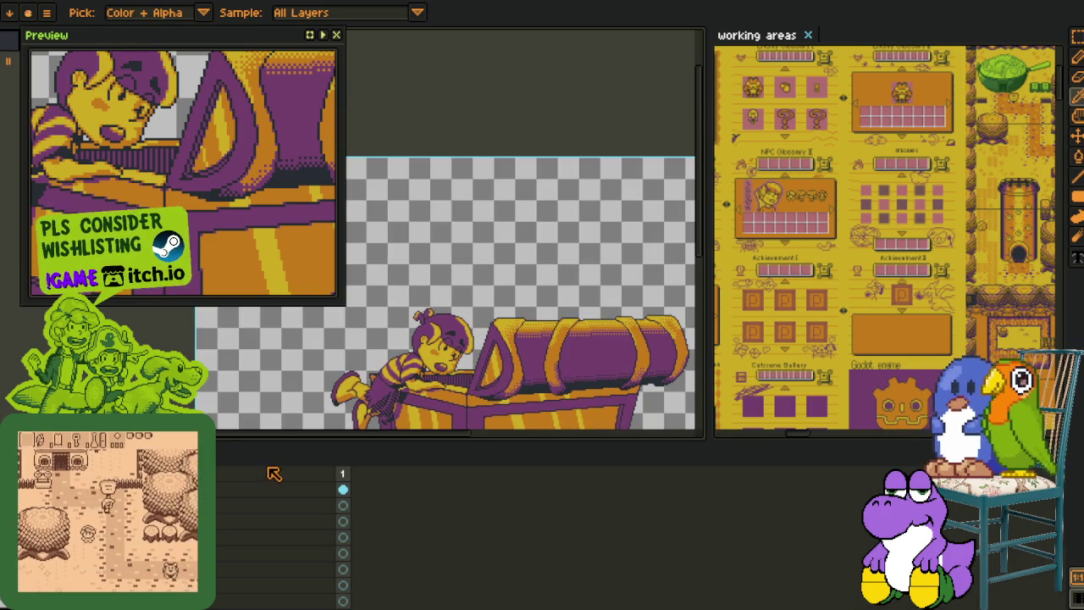
Select and clear the chest sprite, then undo back to the unflattened, cut sprite
right_click(213, 474)
key(Escape)
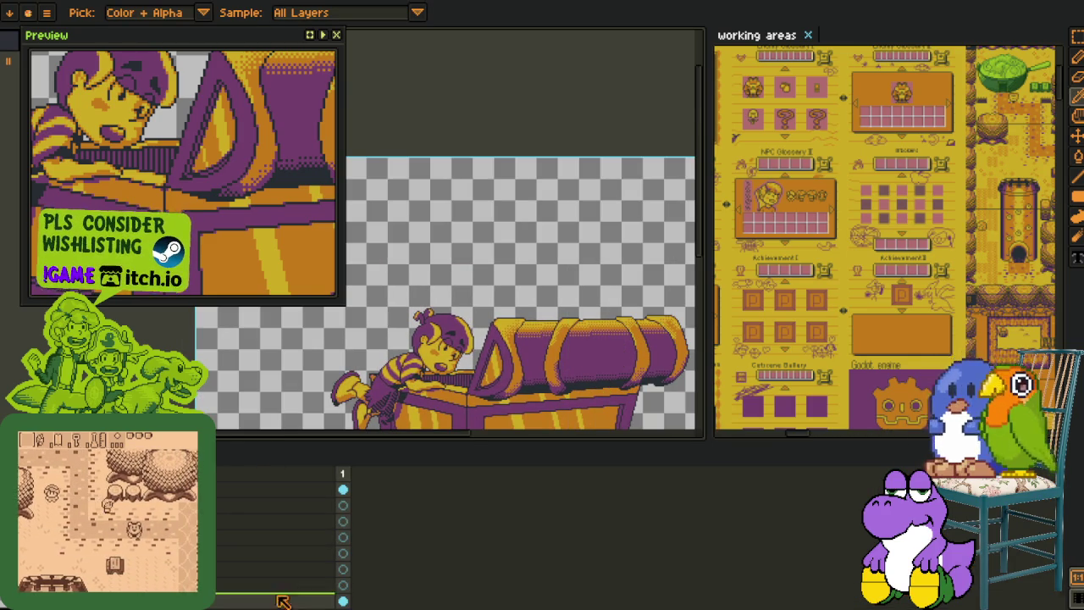
scroll(489, 288, down, 5)
key(r)
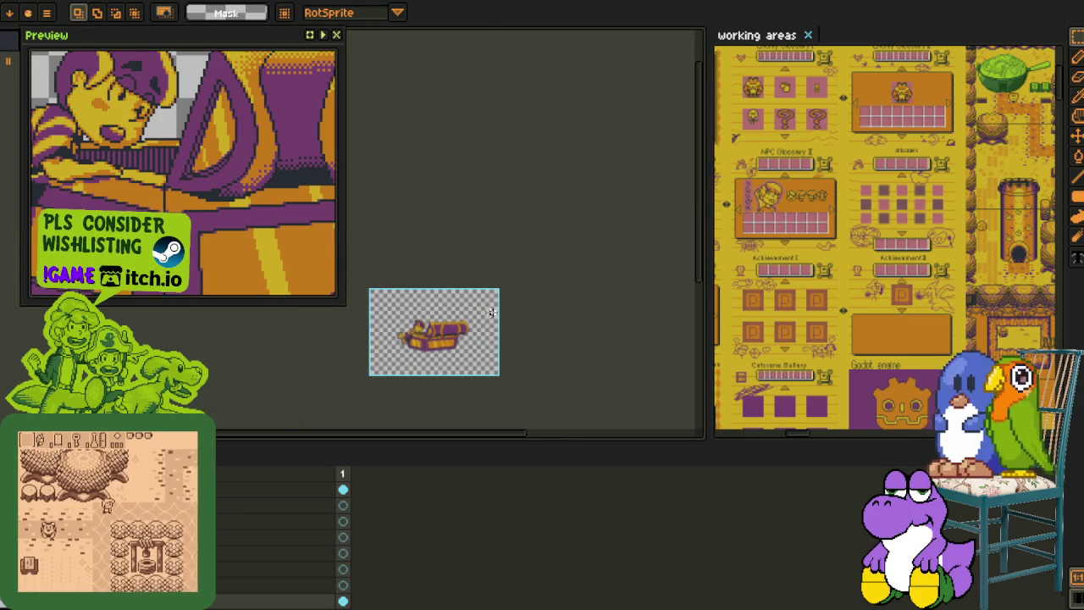
scroll(525, 233, down, 5)
drag(536, 62, 580, 271)
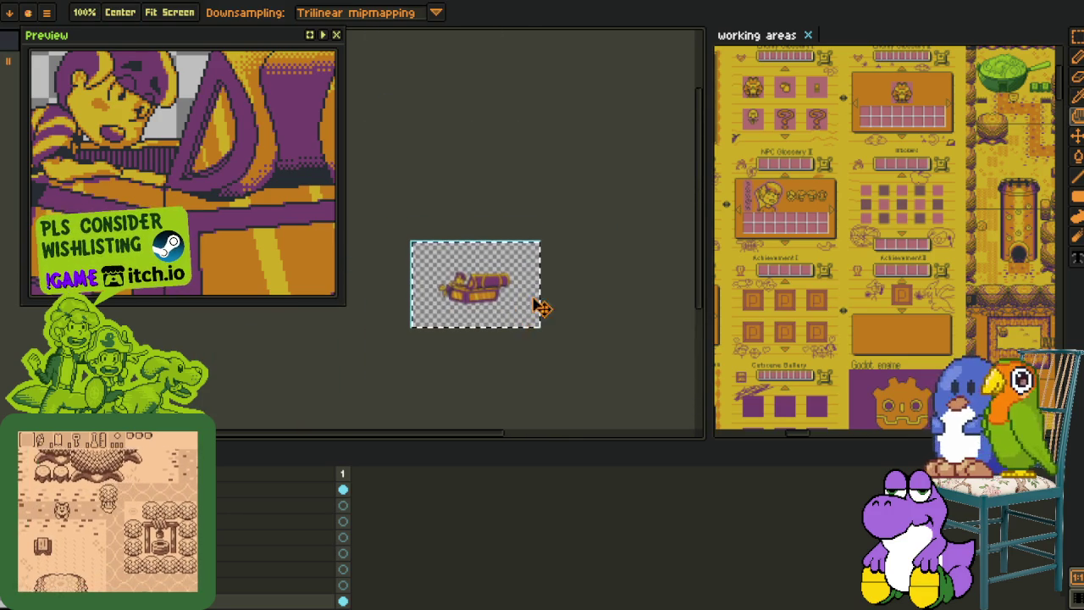
key(Delete)
key(ctrl+z)
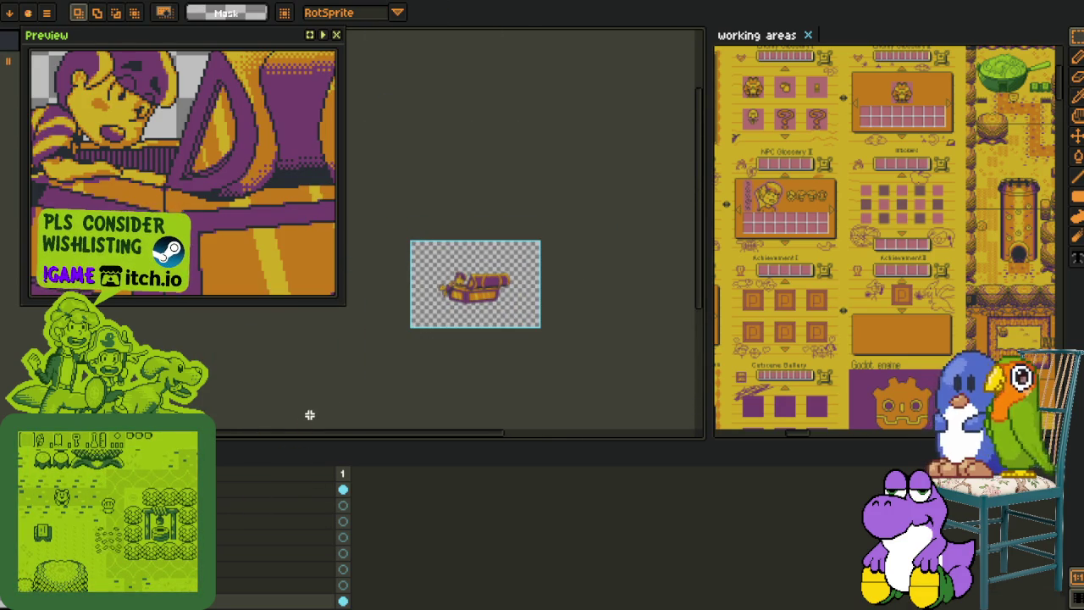
key(ctrl+z)
key(ctrl+z)
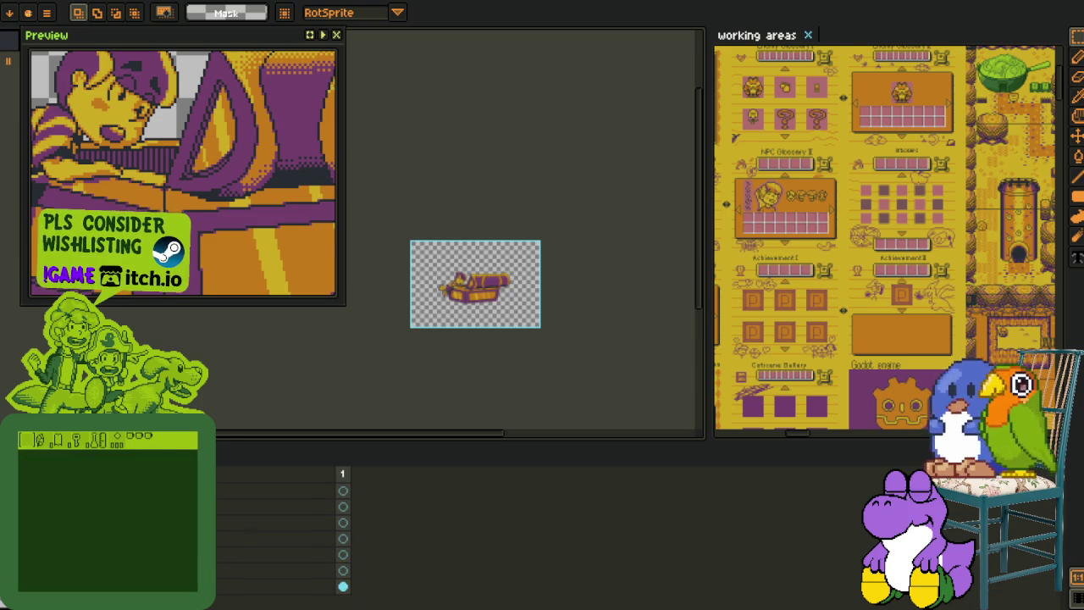
key(ctrl+z)
Add a new Layer 1 and paste the child-and-chest sprite onto it
right_click(209, 494)
mouse_move(245, 526)
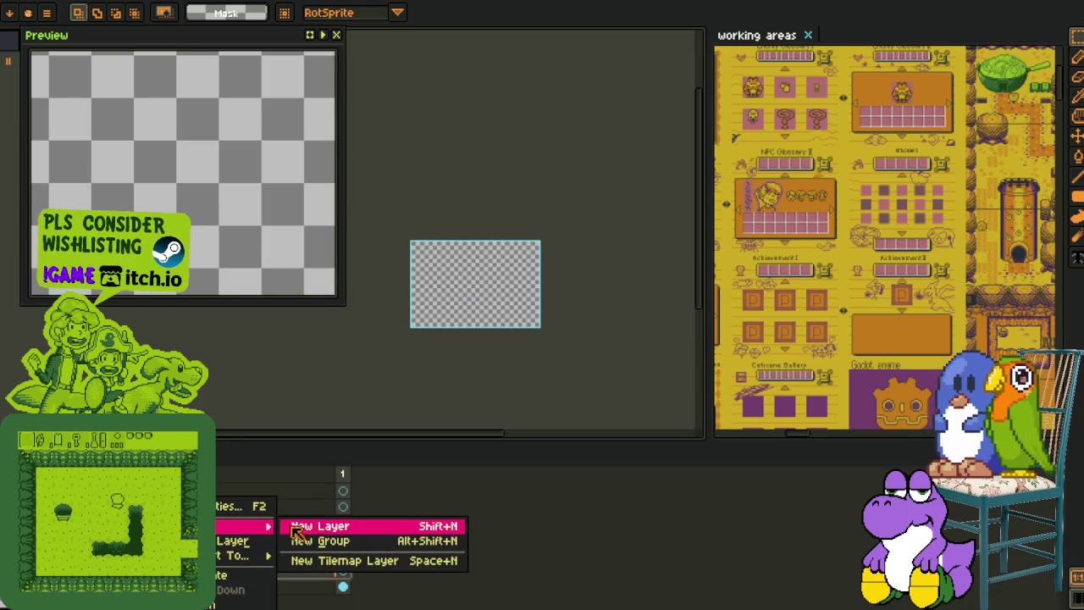
click(318, 523)
key(ctrl+v)
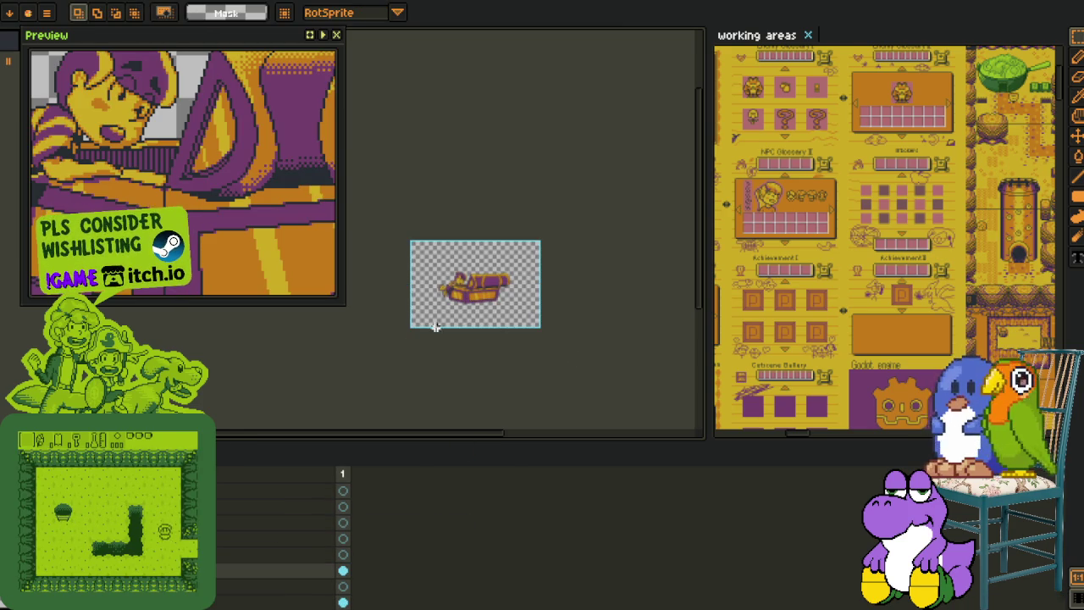
scroll(410, 355, up, 5)
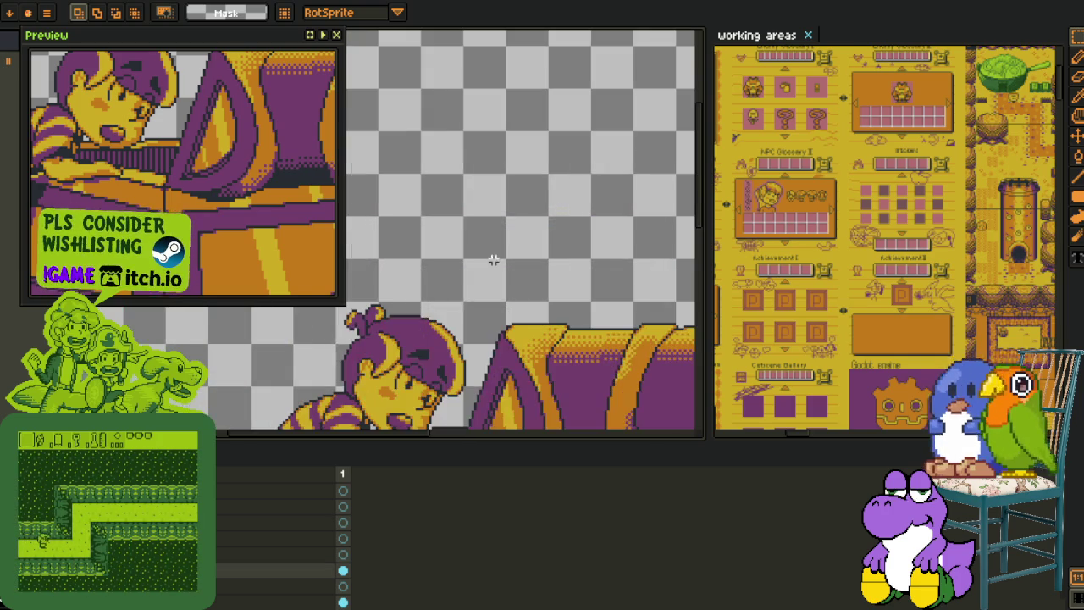
drag(410, 356, 440, 211)
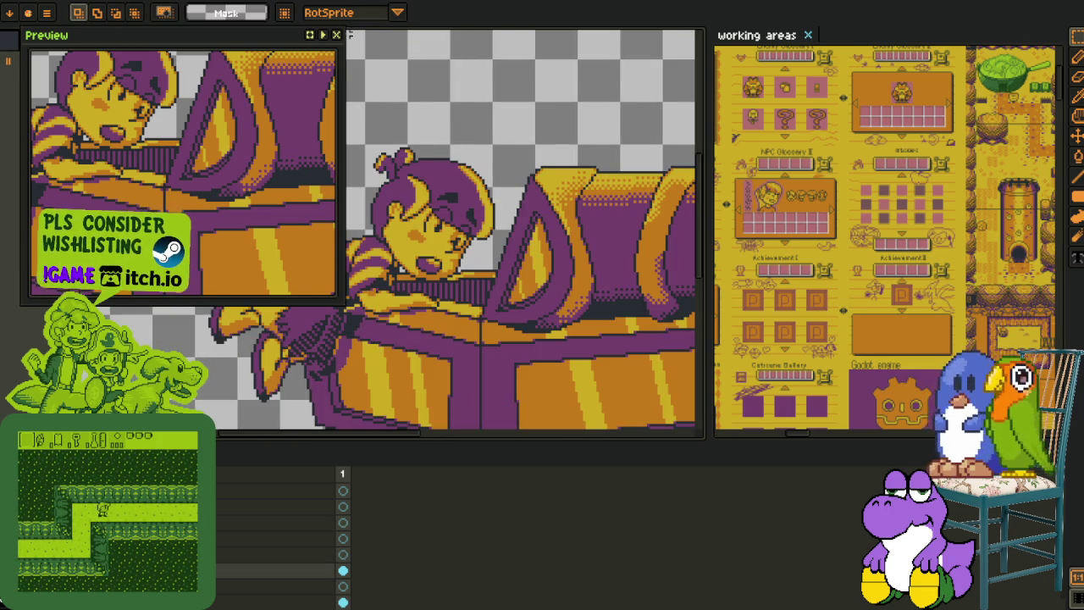
Close the Preview panel
key(h)
mouse_move(921, 192)
mouse_down()
mouse_move(734, 311)
mouse_move(696, 230)
mouse_up()
key(m)
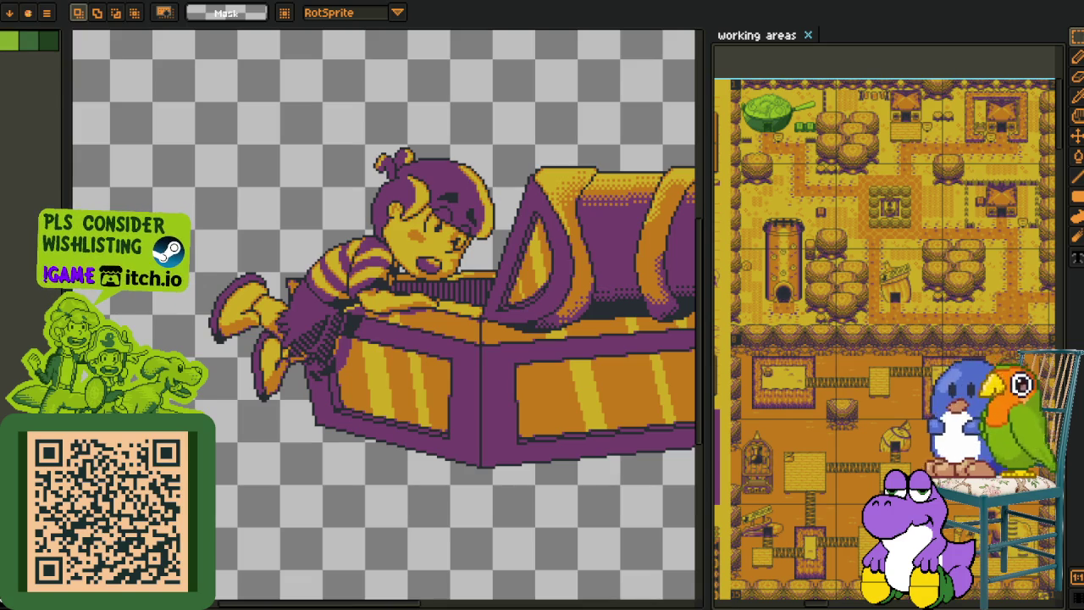
Replace the purple, yellow and orange sprite colours with dark grey using Replace Color
scroll(387, 343, up, 2)
scroll(377, 369, up, 2)
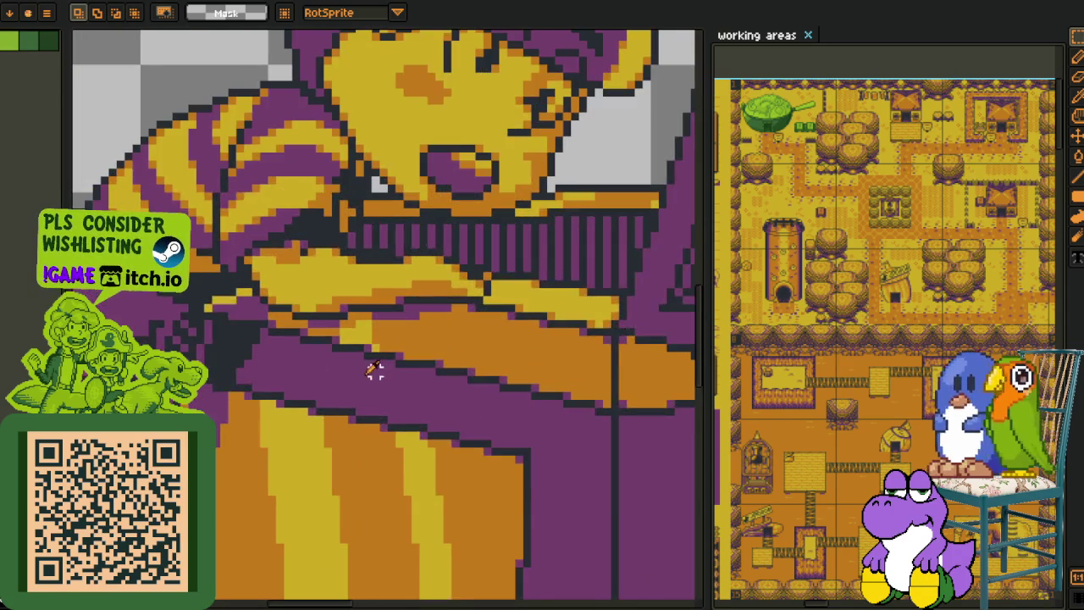
key(alt)
scroll(390, 347, up, 2)
click(394, 282)
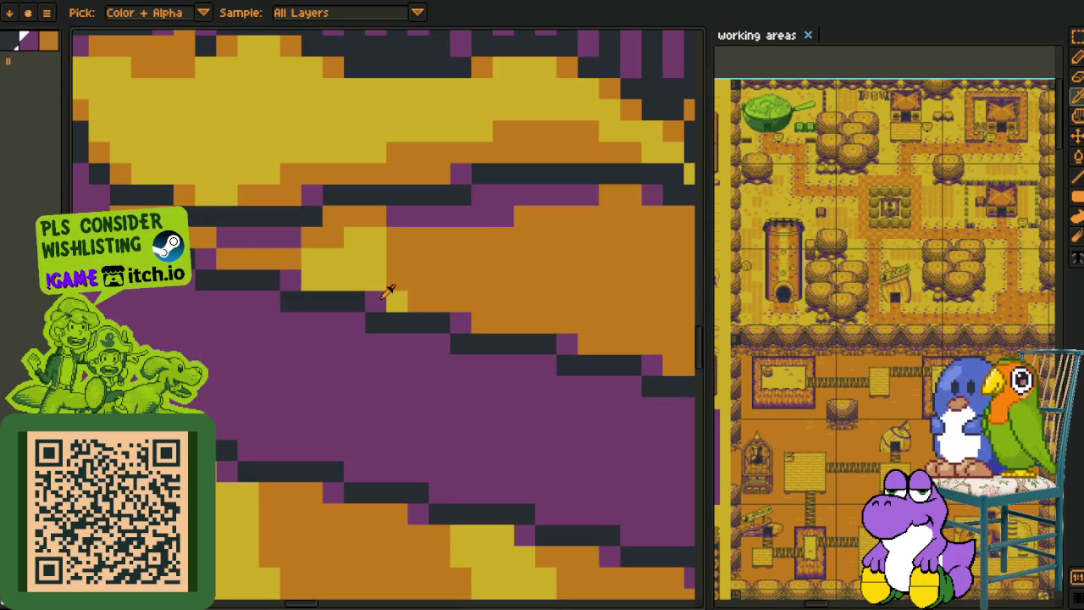
key(shift+r)
click(431, 475)
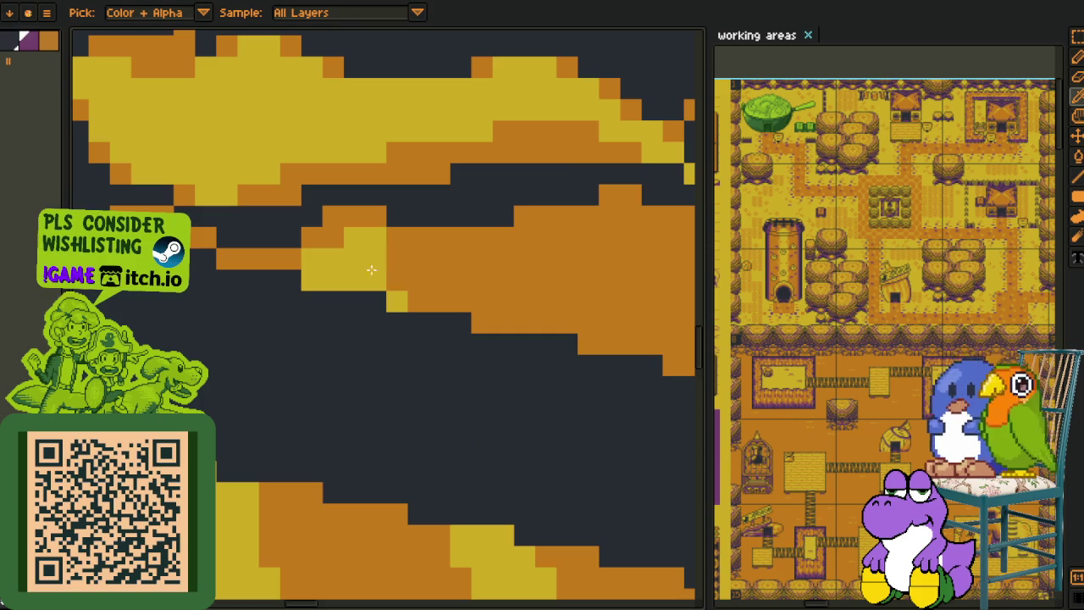
key(shift+r)
click(431, 475)
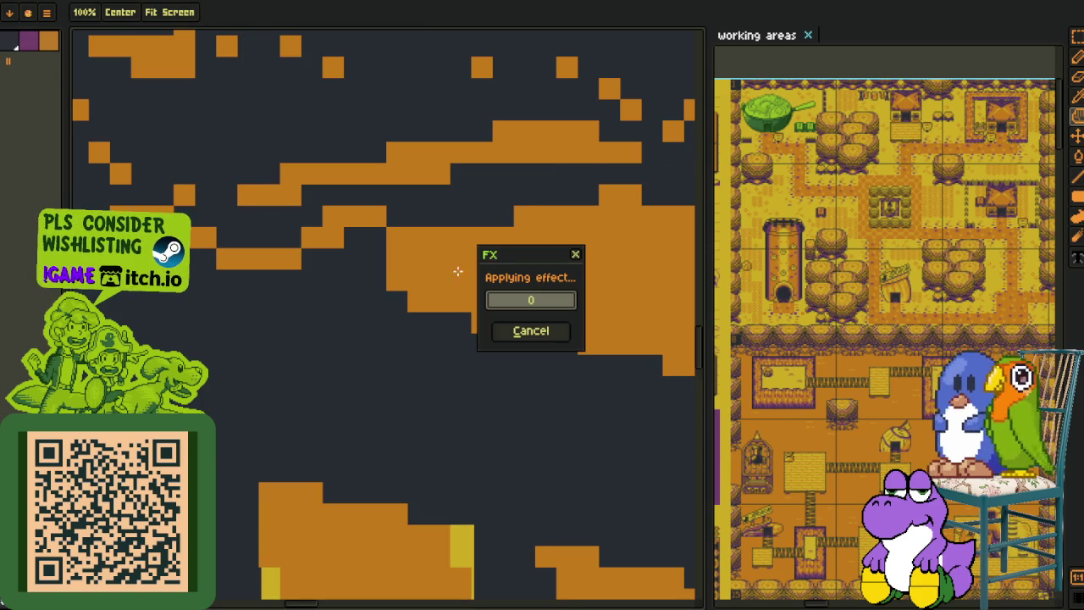
key(shift+r)
click(434, 476)
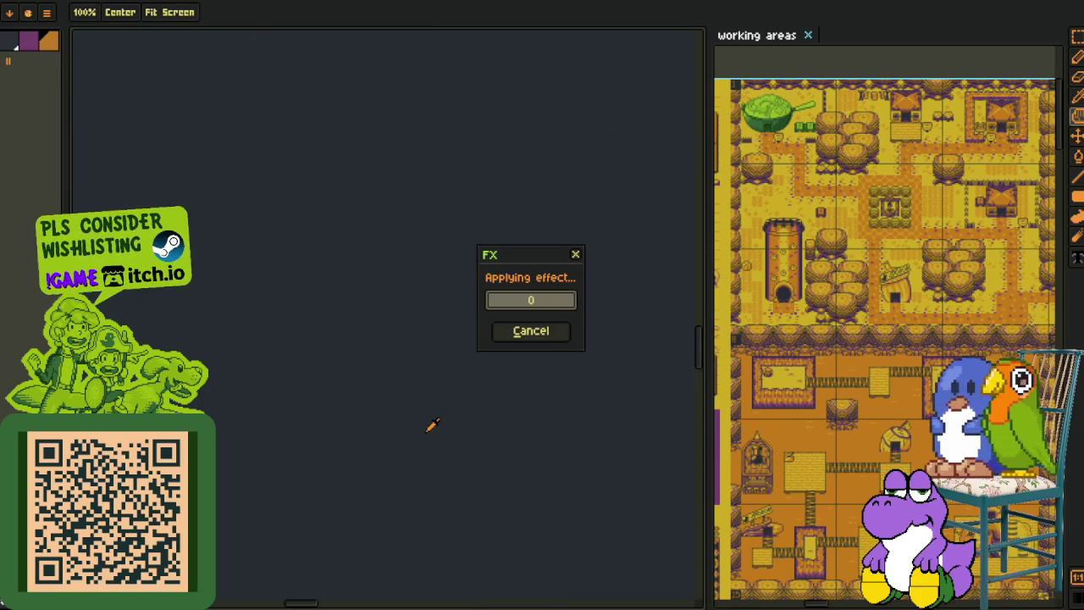
scroll(437, 432, down, 2)
scroll(417, 434, up, 2)
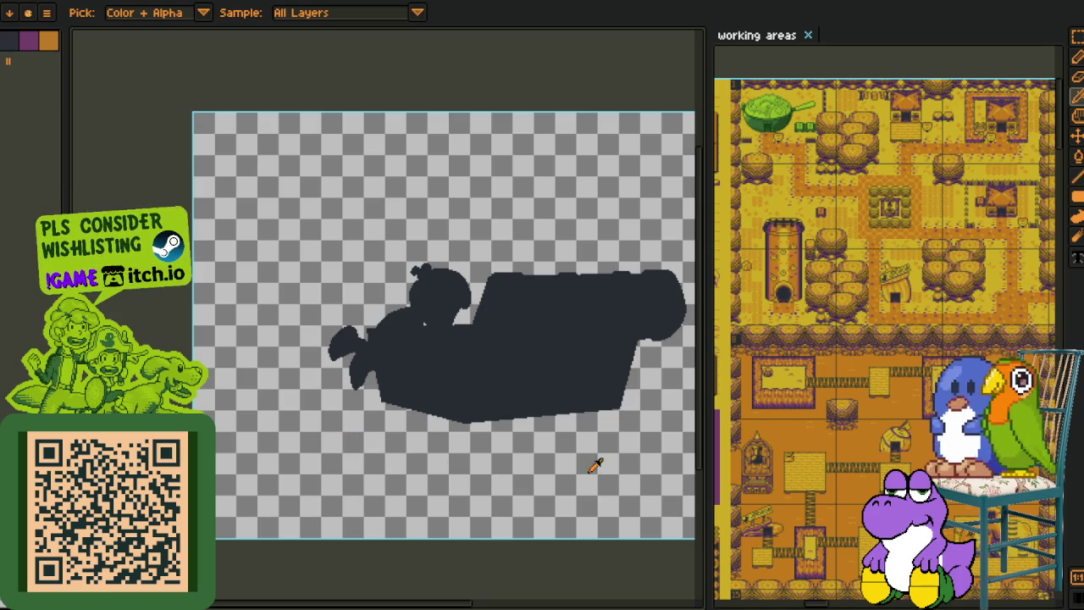
key(shift+o)
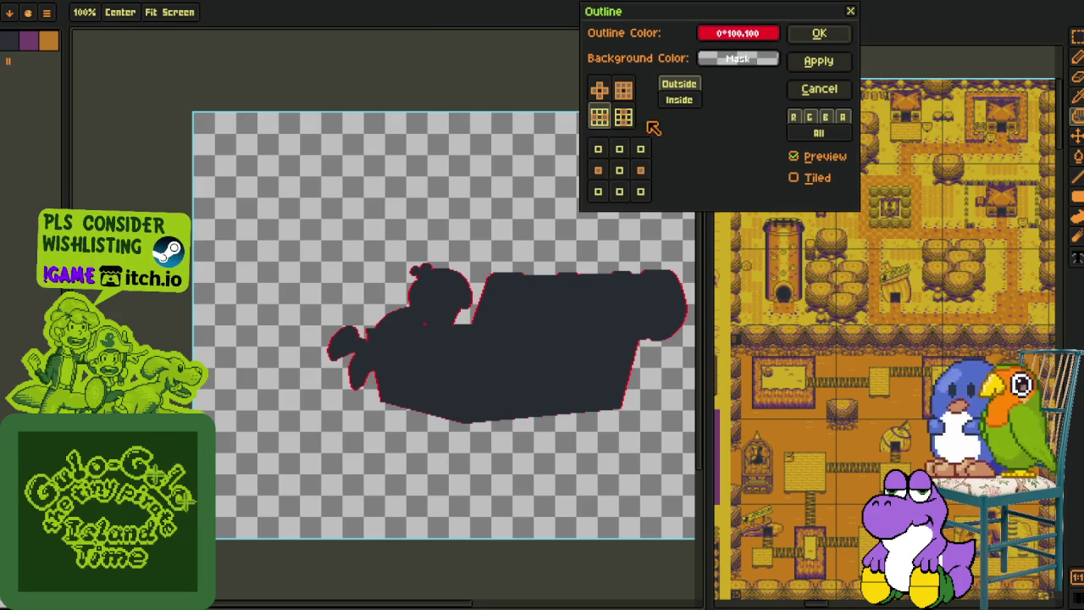
Apply the cross-matrix red Outline five times to build a thick outline
click(606, 93)
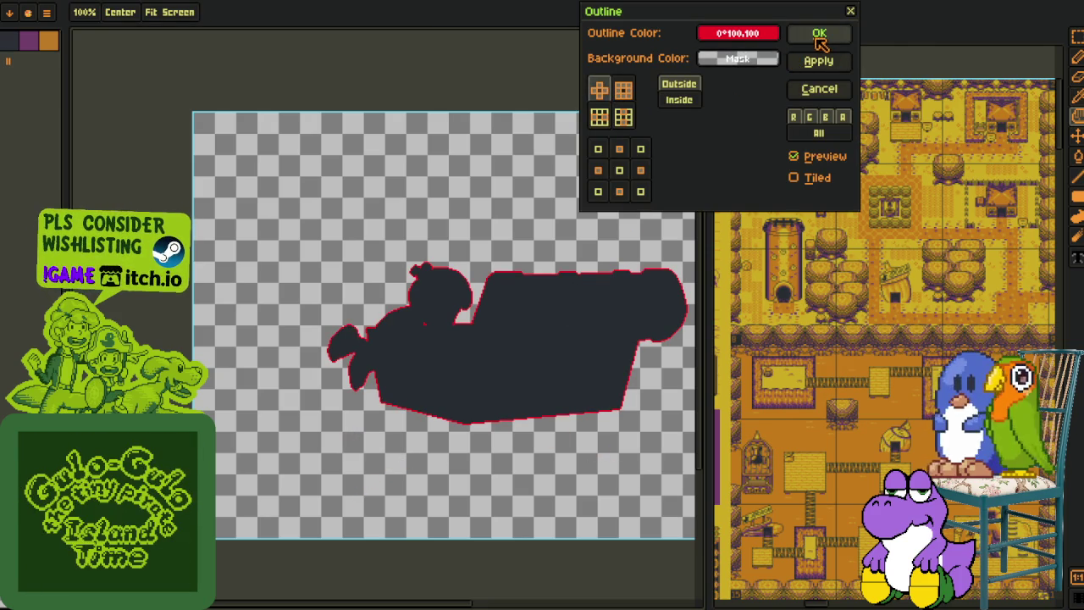
click(815, 34)
key(shift+o)
click(814, 34)
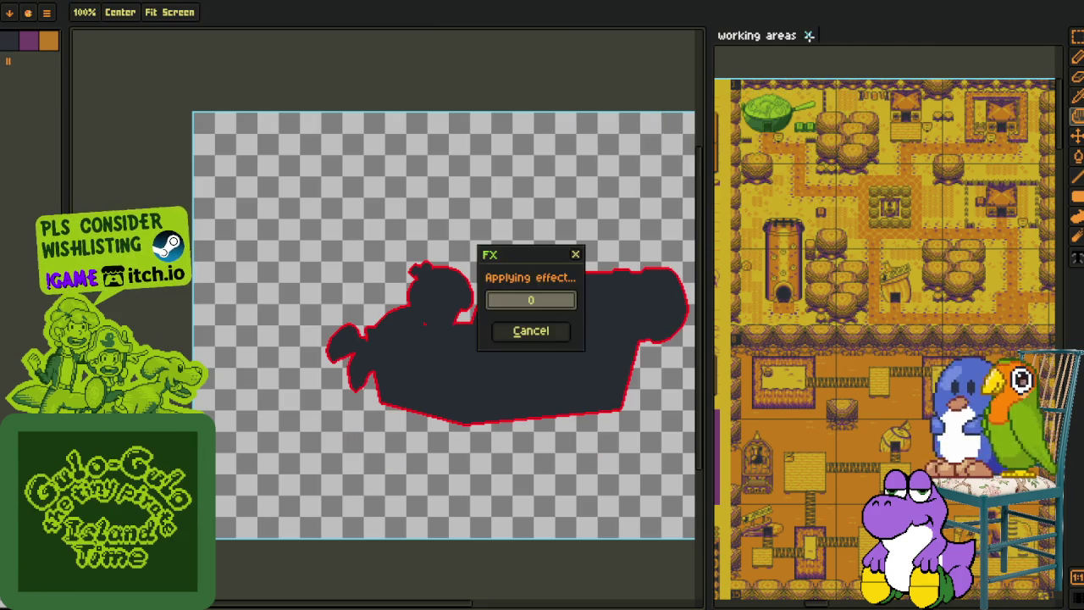
key(shift+o)
click(813, 34)
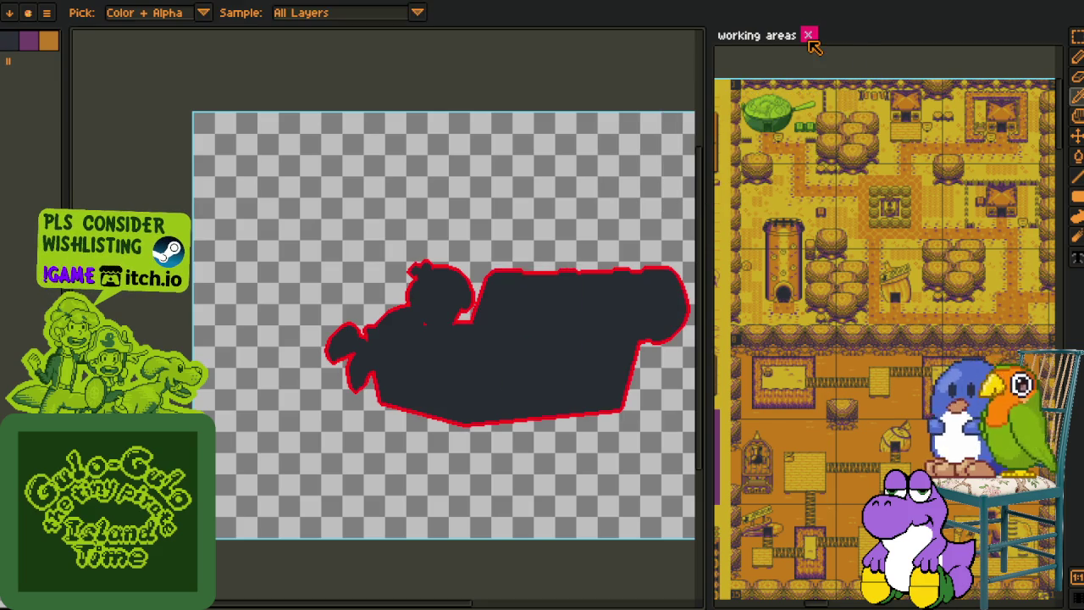
key(shift+o)
click(808, 35)
key(shift+o)
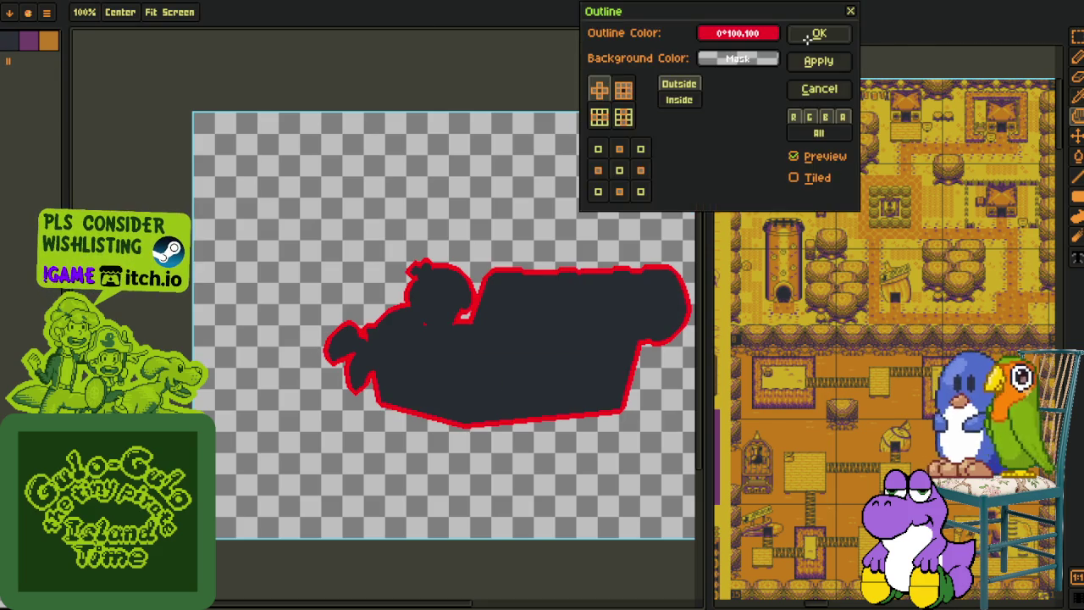
click(815, 34)
Bucket-fill the grey gap in the outline red and pan to check the whole outline
scroll(474, 298, up, 3)
scroll(415, 347, up, 3)
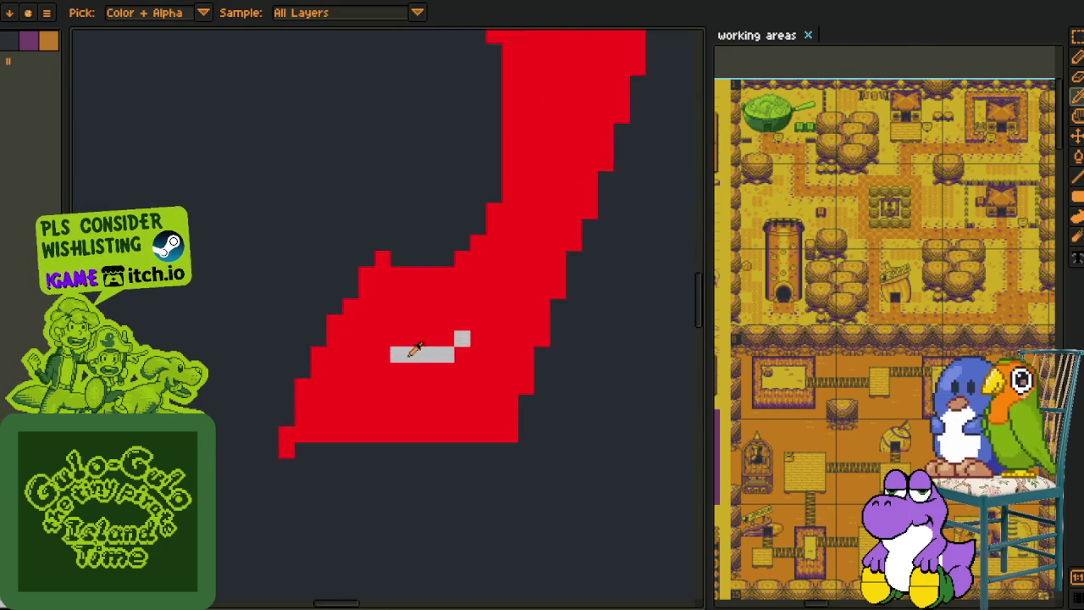
click(431, 349)
scroll(457, 339, down, 5)
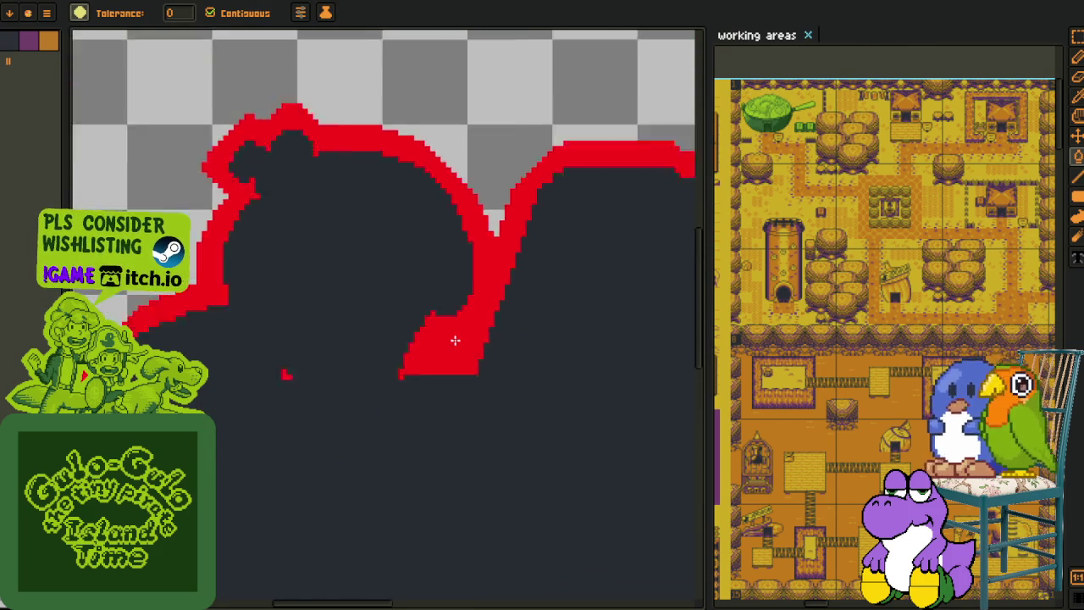
key(space)
drag(228, 234, 281, 308)
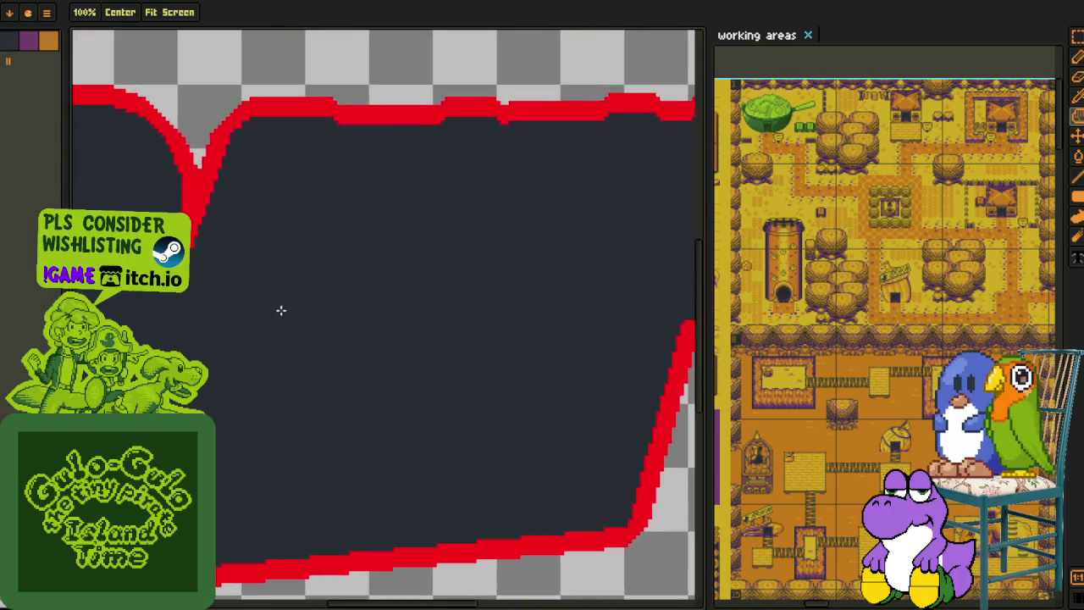
scroll(288, 322, down, 3)
Sample the dark silhouette fill colour into Replace Color to clear it
key(i)
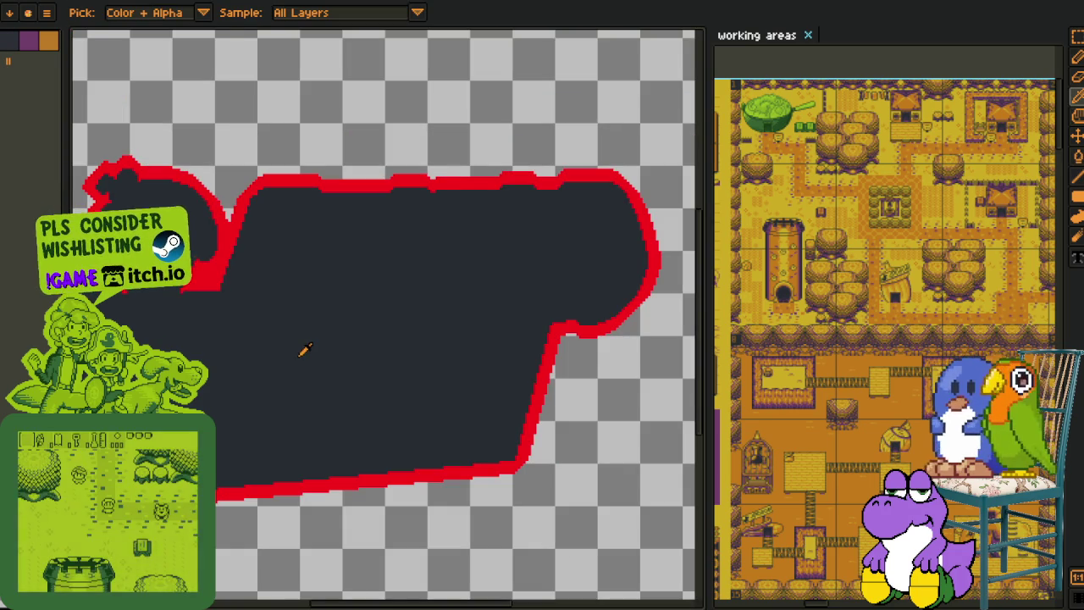
click(539, 409)
key(shift+r)
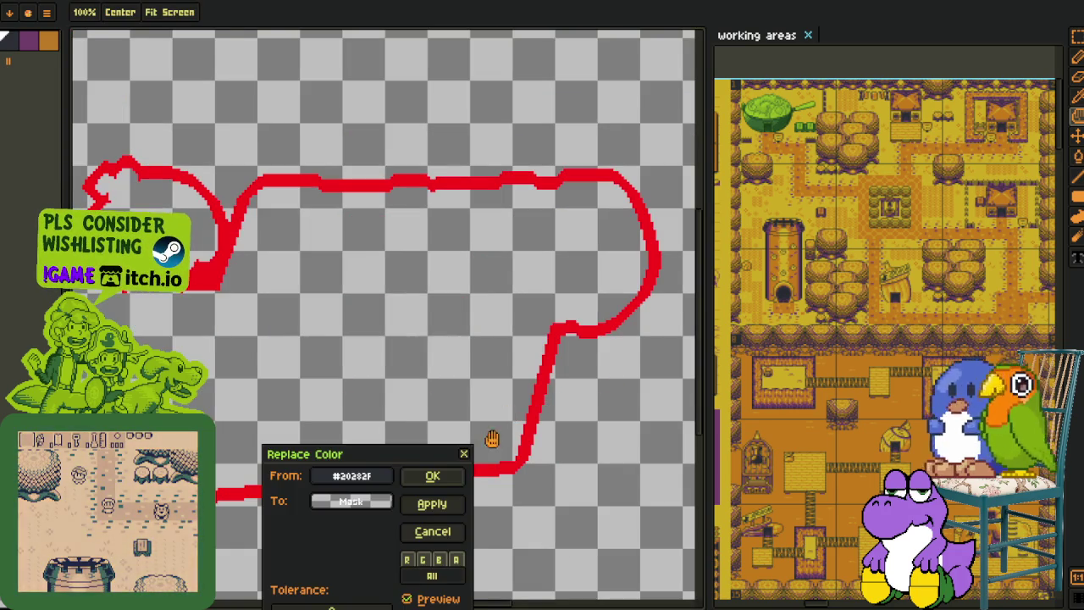
Make the #20282f dark fill transparent and recolour the red outline to the gold swatch
click(455, 475)
drag(192, 232, 342, 238)
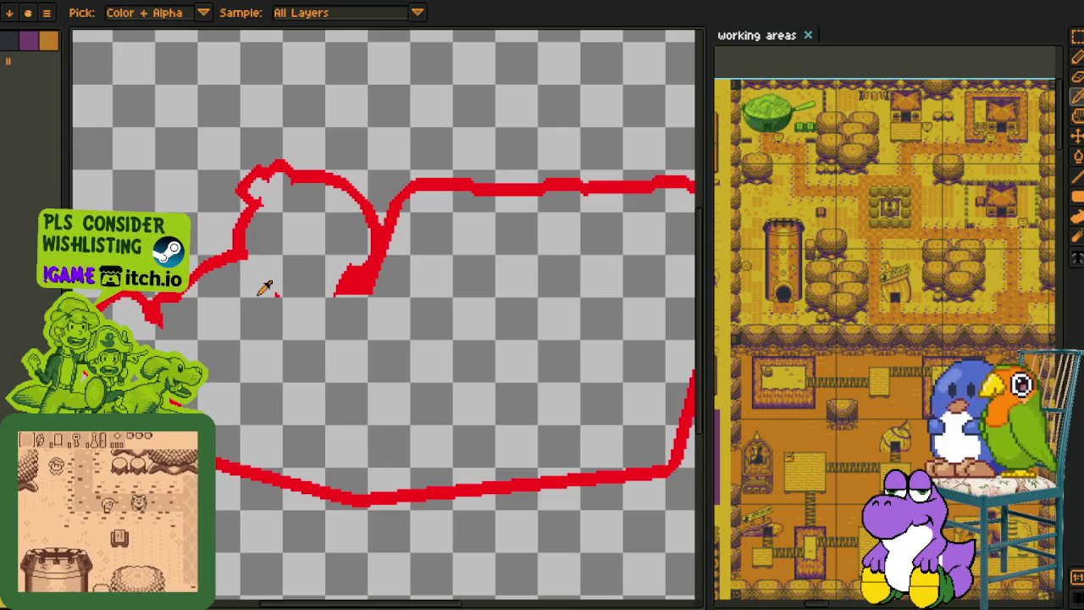
key(shift+r)
click(434, 477)
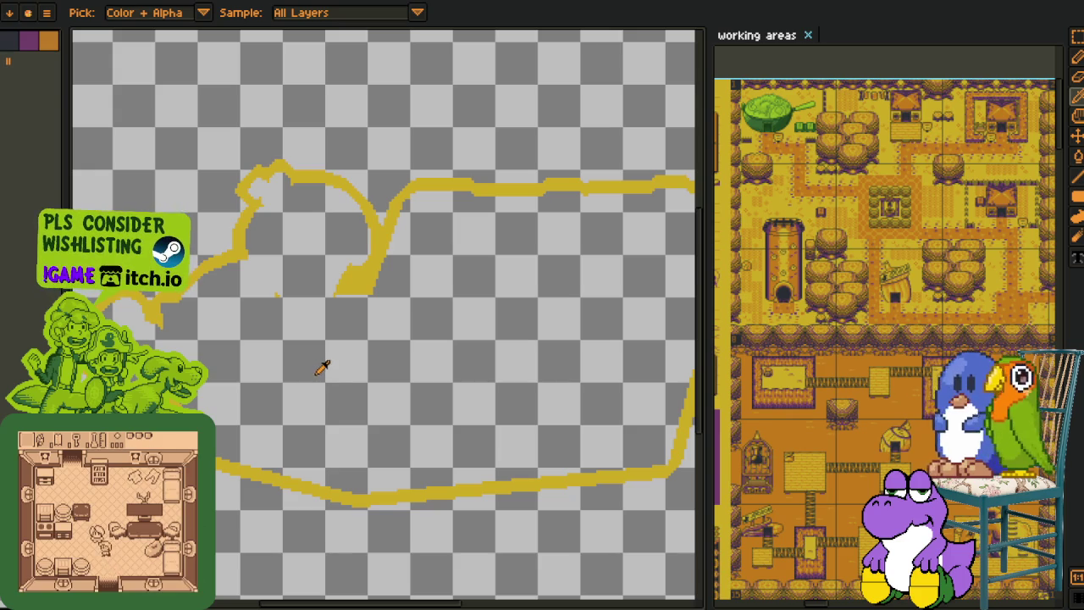
key(shift+o)
Apply a left-and-right-only Outline for thin red edging, undoing a stray bucket fill
click(609, 114)
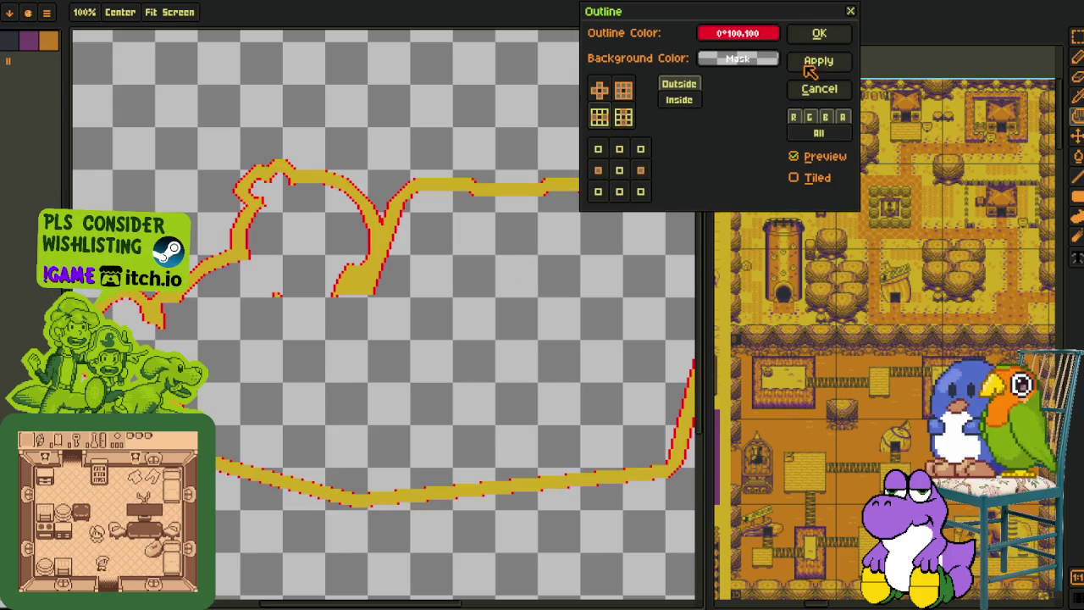
click(819, 33)
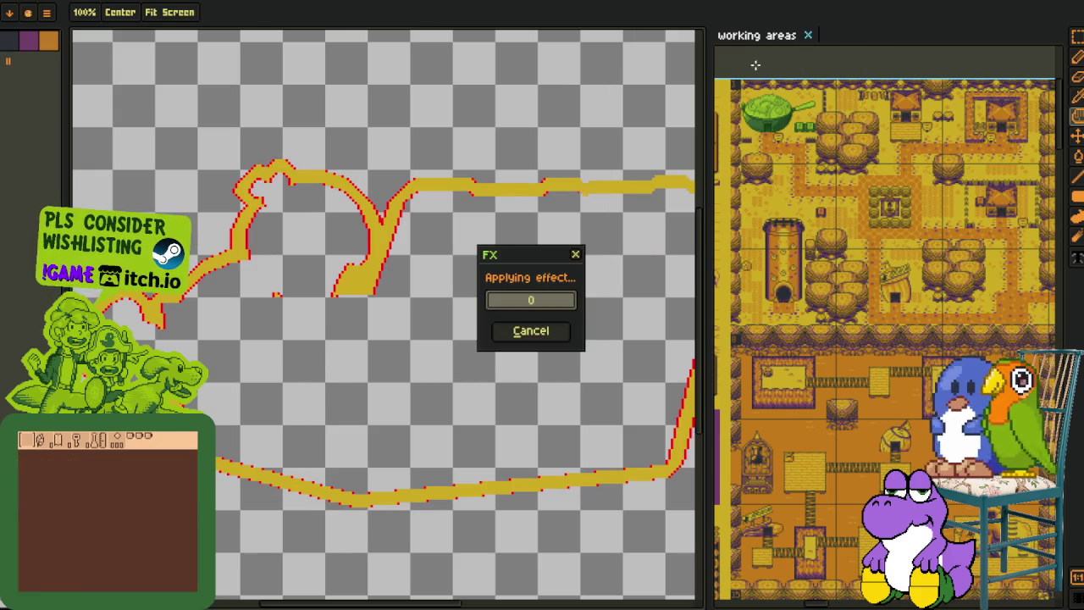
key(g)
click(392, 133)
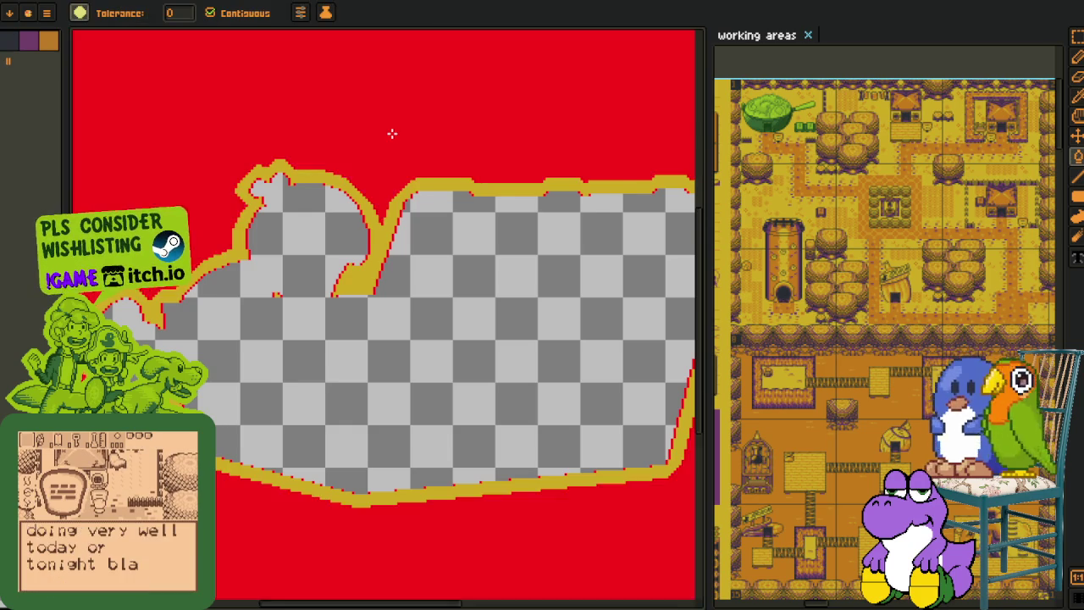
key(ctrl+z)
key(i)
scroll(464, 249, down, 2)
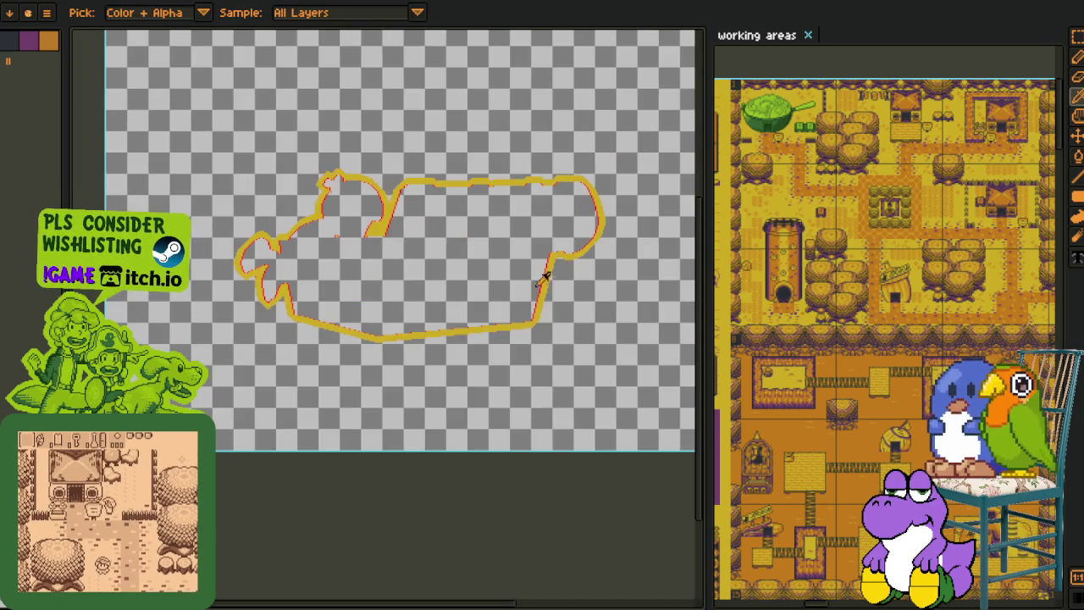
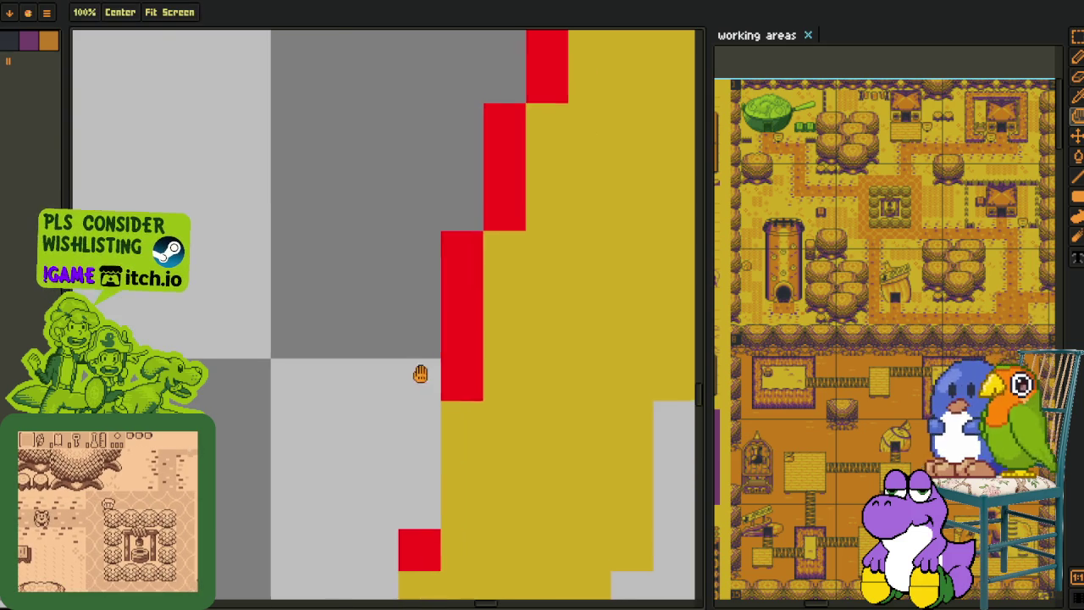
Pan to see the whole yellow loop, fill outside it with red, then undo that fill
scroll(460, 238, down, 2)
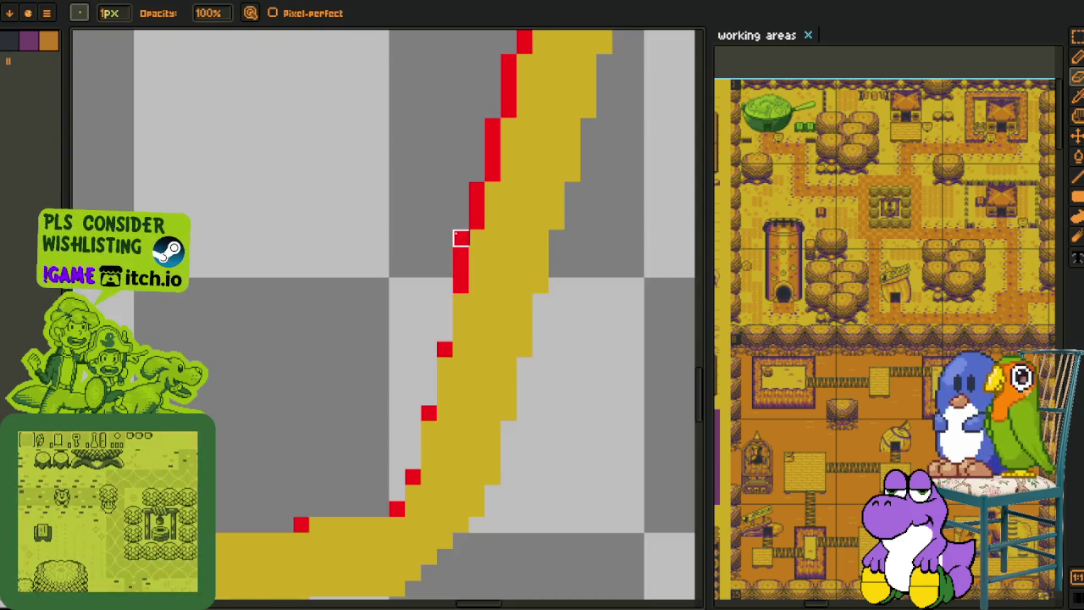
scroll(460, 238, down, 2)
mouse_move(375, 235)
mouse_down()
mouse_move(466, 278)
mouse_move(503, 338)
mouse_up()
scroll(474, 320, down, 1)
key(v)
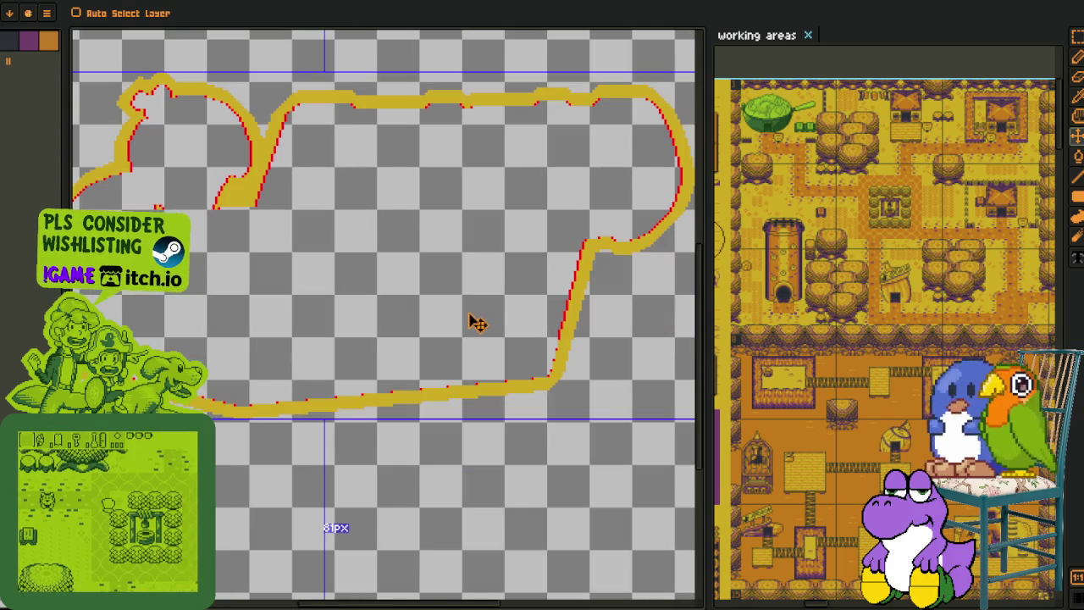
click(475, 315)
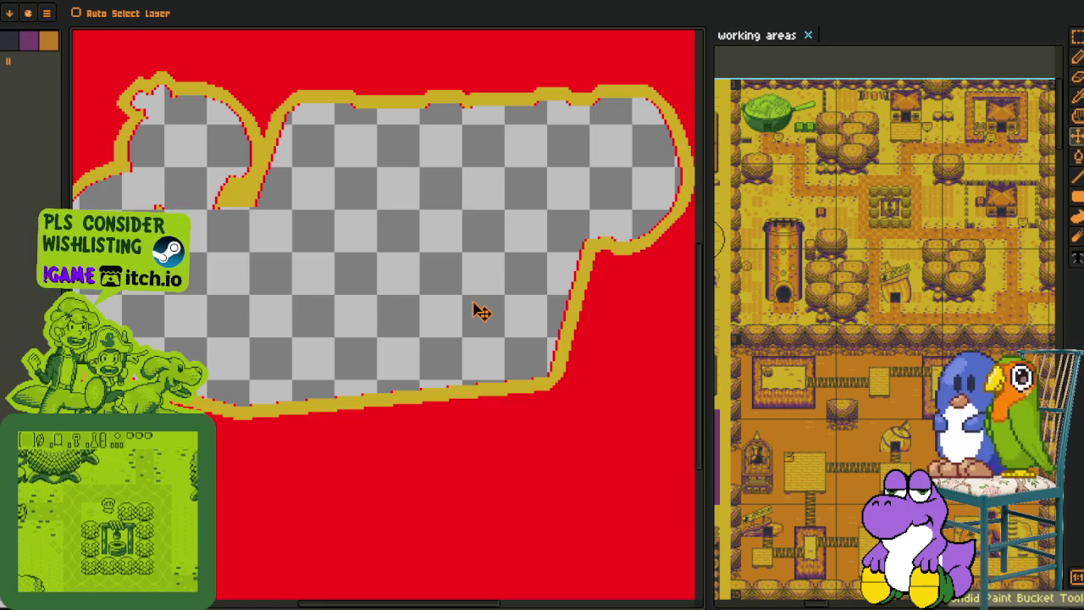
key(ctrl+z)
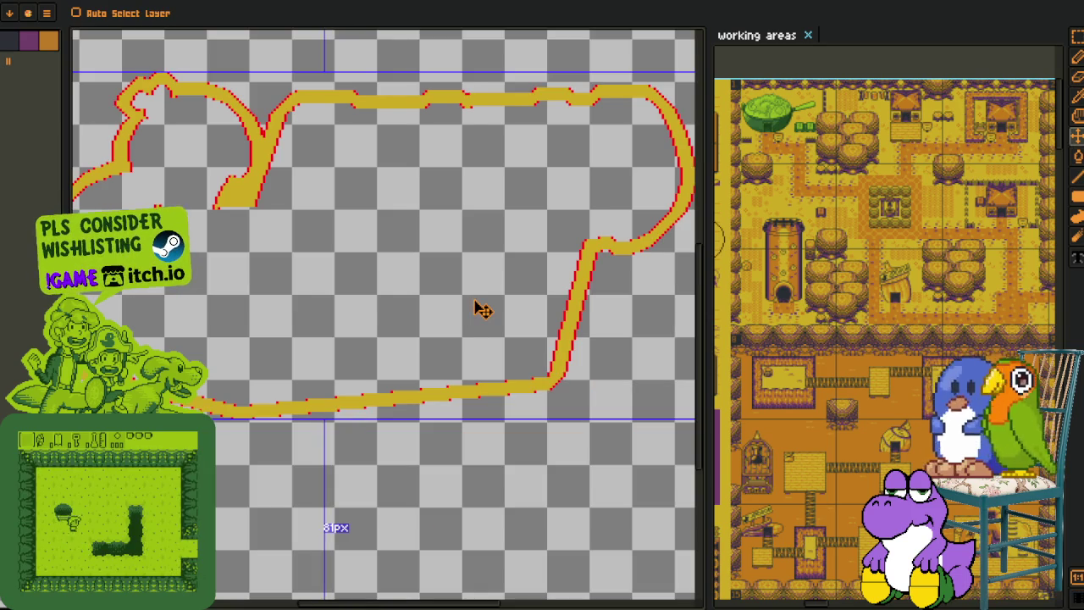
Undo the earlier red outline, show the timeline, and preview a red Inside Outline effect
key(ctrl+z)
key(b)
key(Tab)
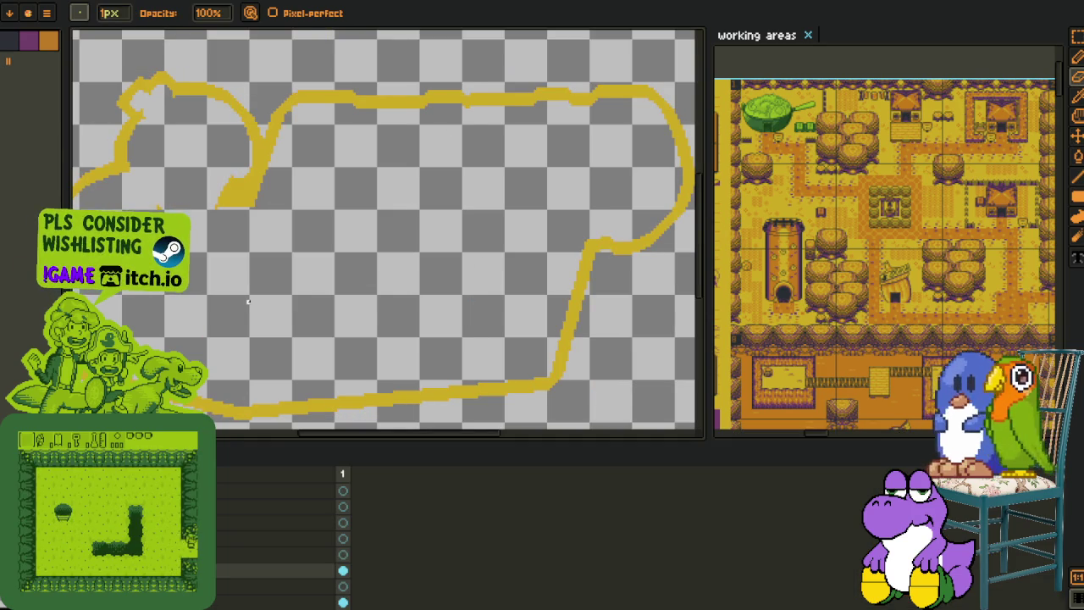
key(shift+o)
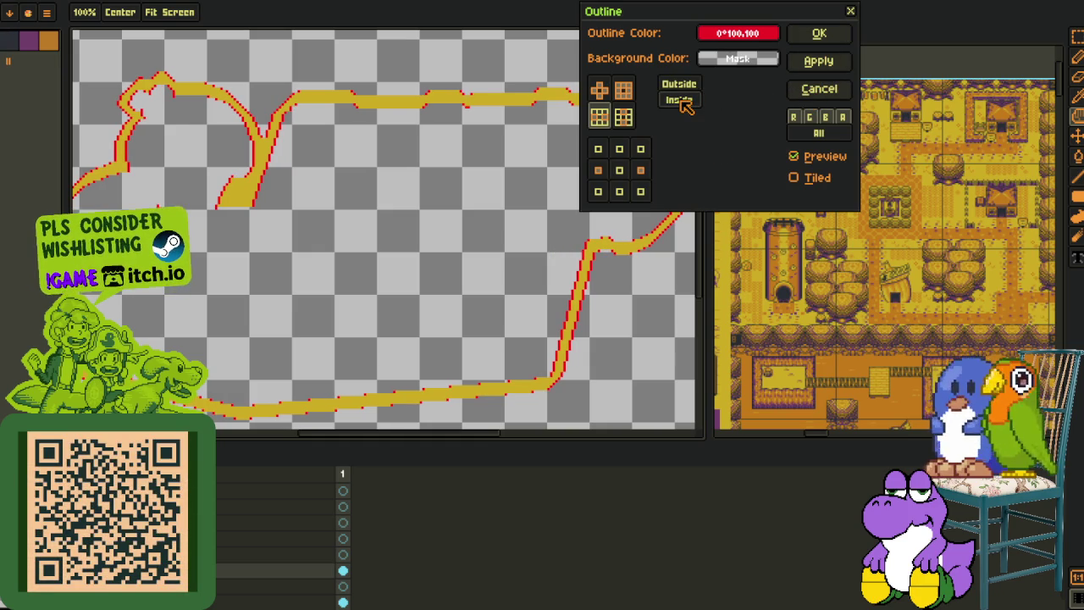
Cancel the Outline preview and duplicate the current yellow-path layer
click(850, 11)
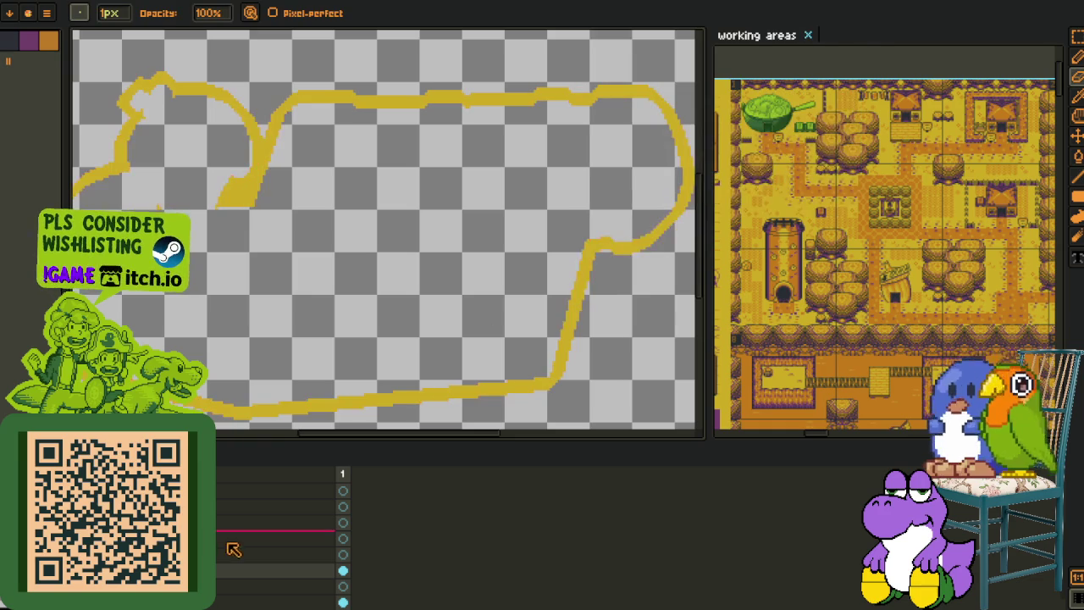
right_click(237, 571)
click(271, 576)
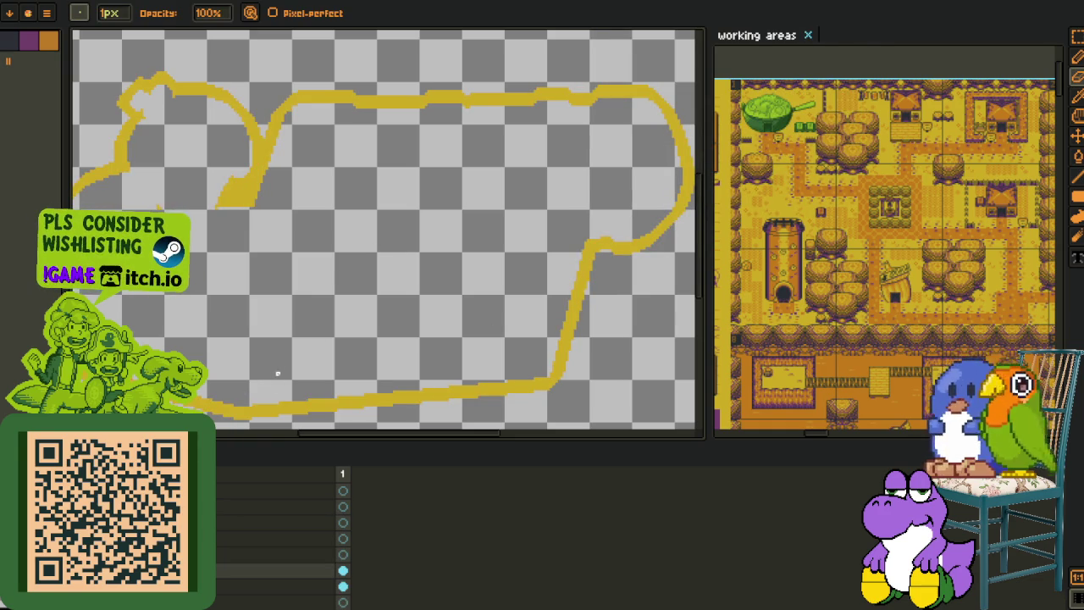
Apply a red Outline set to Inside on the duplicated layer's yellow strokes
key(shift+o)
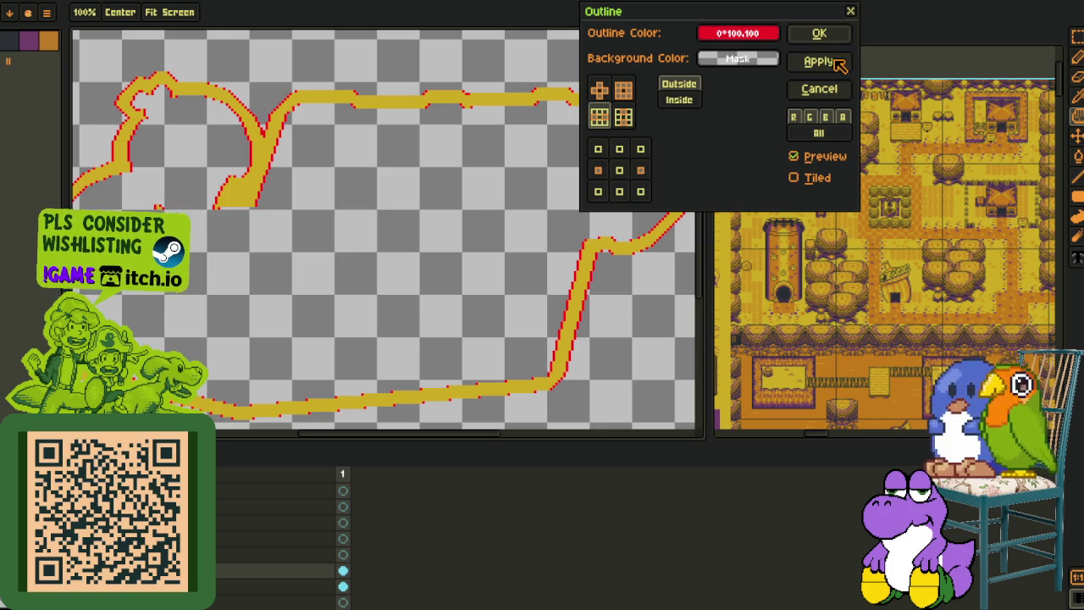
click(682, 100)
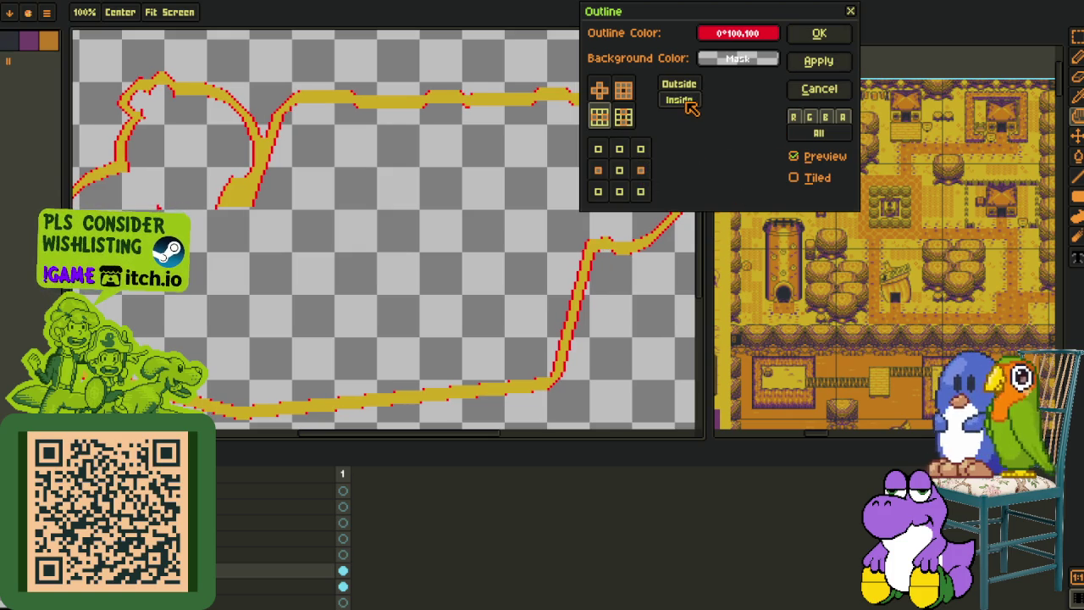
click(826, 38)
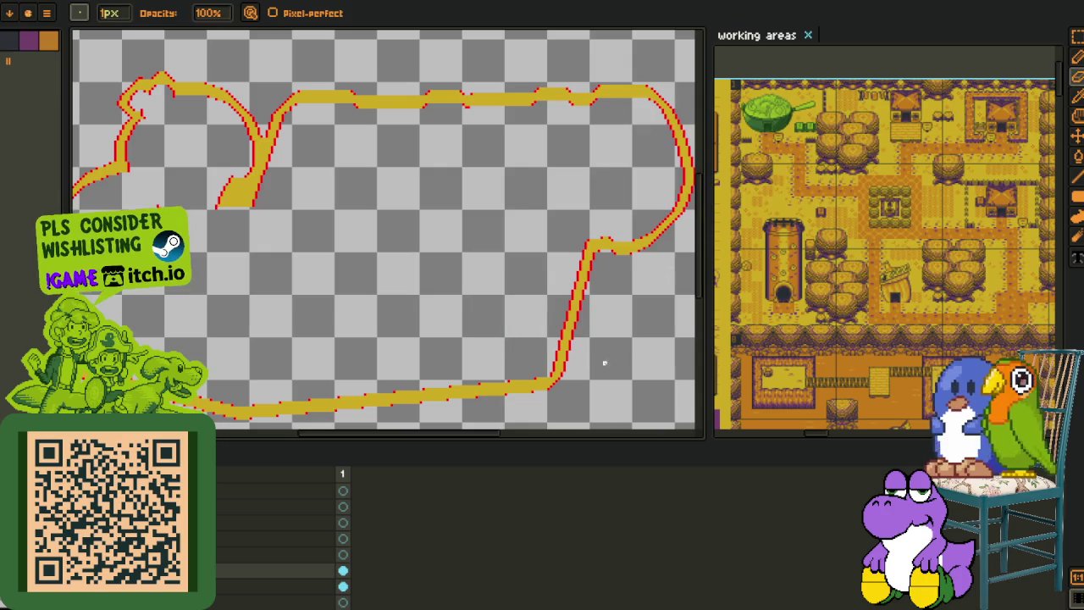
Pan the canvas, try a red fill outside the loop, and undo it
drag(465, 337, 408, 334)
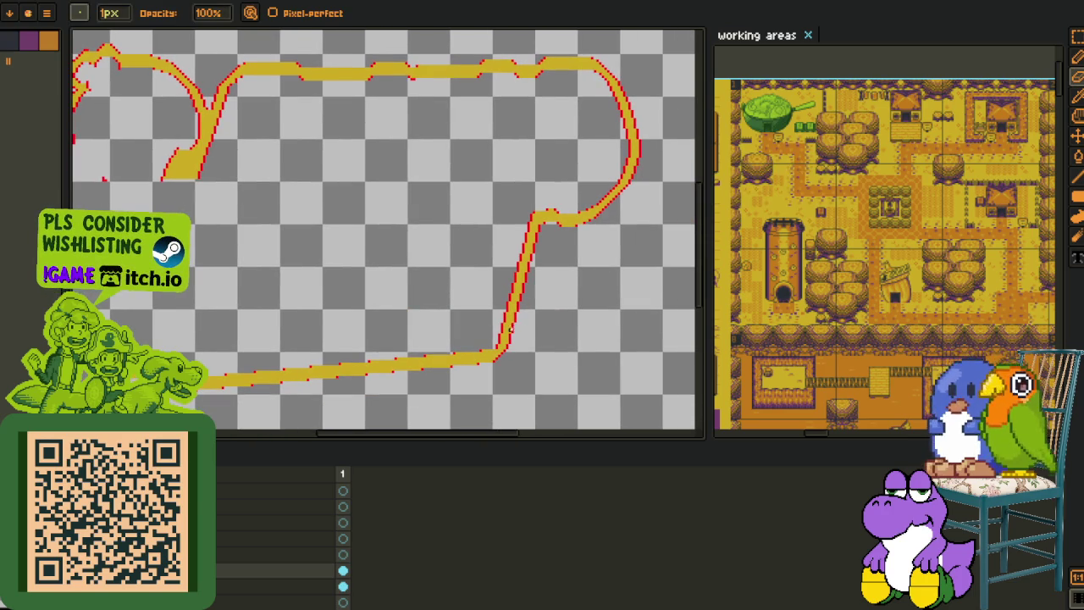
key(i)
key(g)
click(542, 310)
key(ctrl+z)
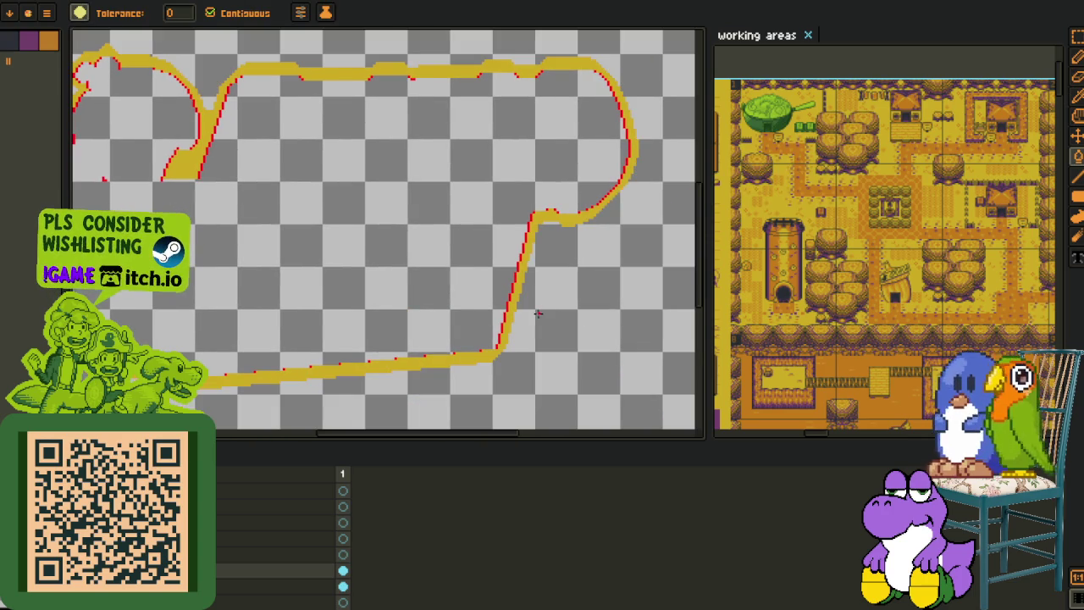
key(i)
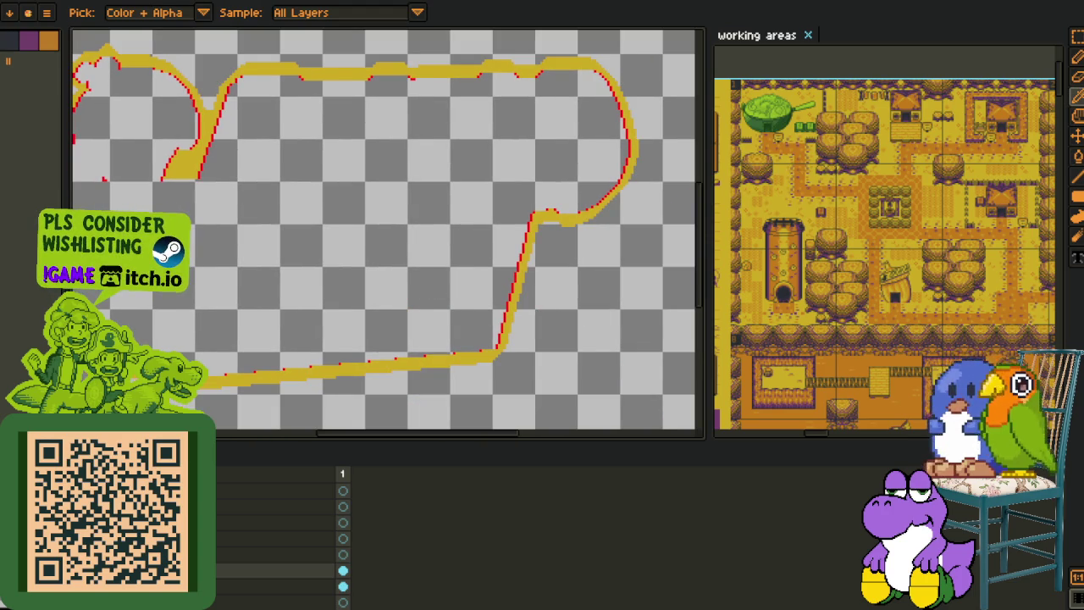
scroll(313, 309, up, 3)
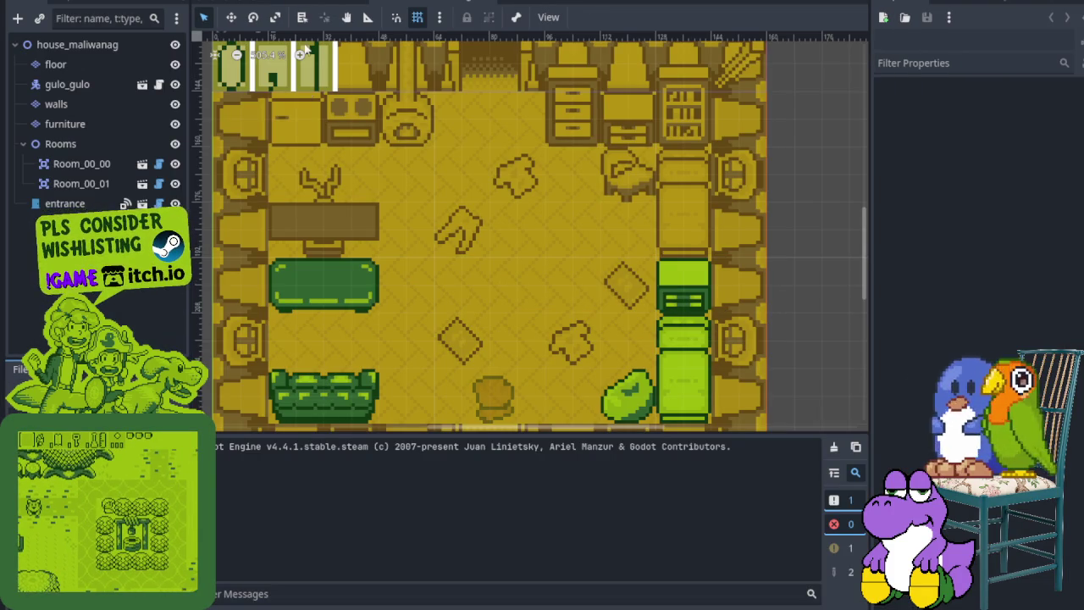
Switch to the clockorocktower scene tab, with a brief glance at house_maliwanag, and run the project with F5
click(323, 3)
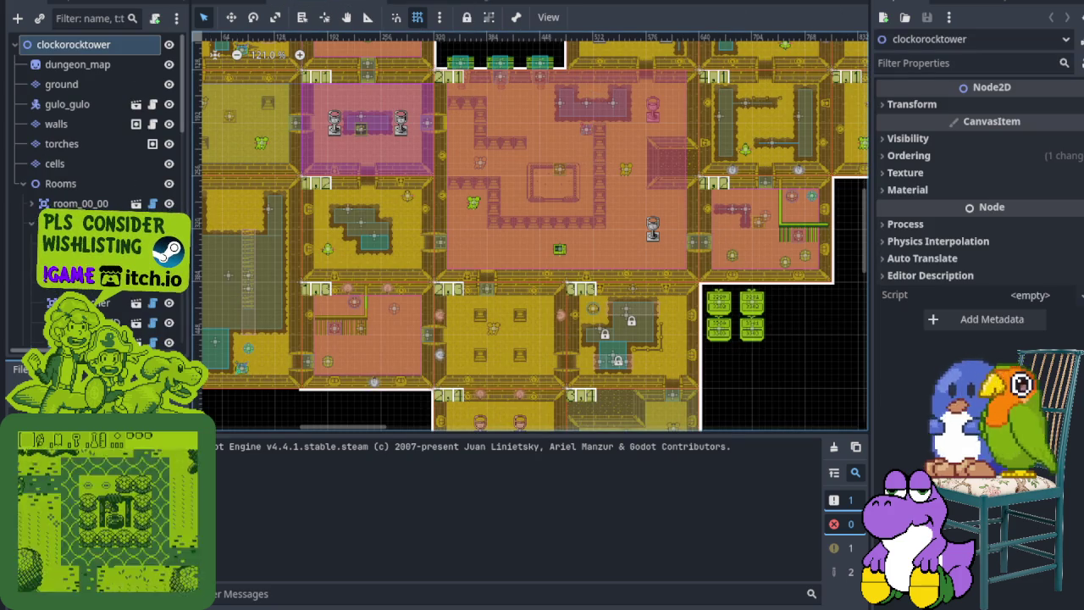
click(487, 3)
click(383, 2)
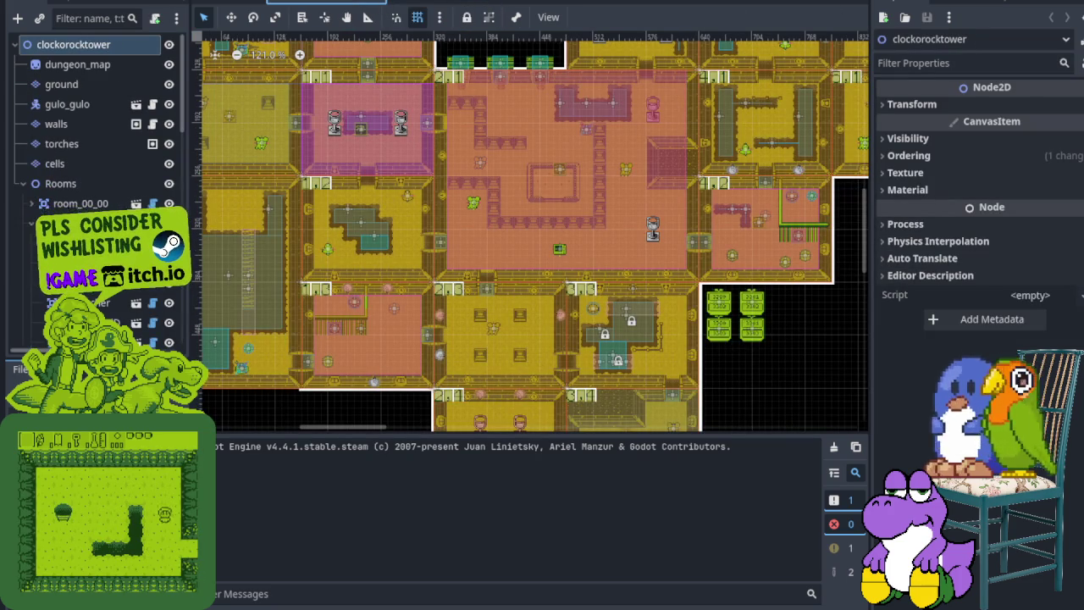
key(F5)
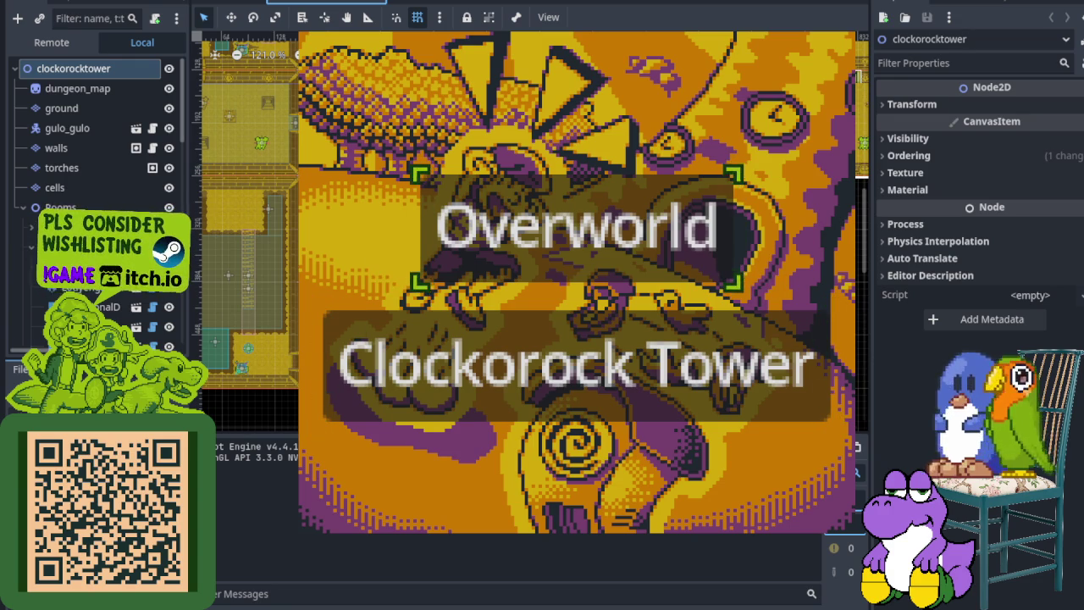
Start the game from the title menu and walk the player up into a new area
key(Return)
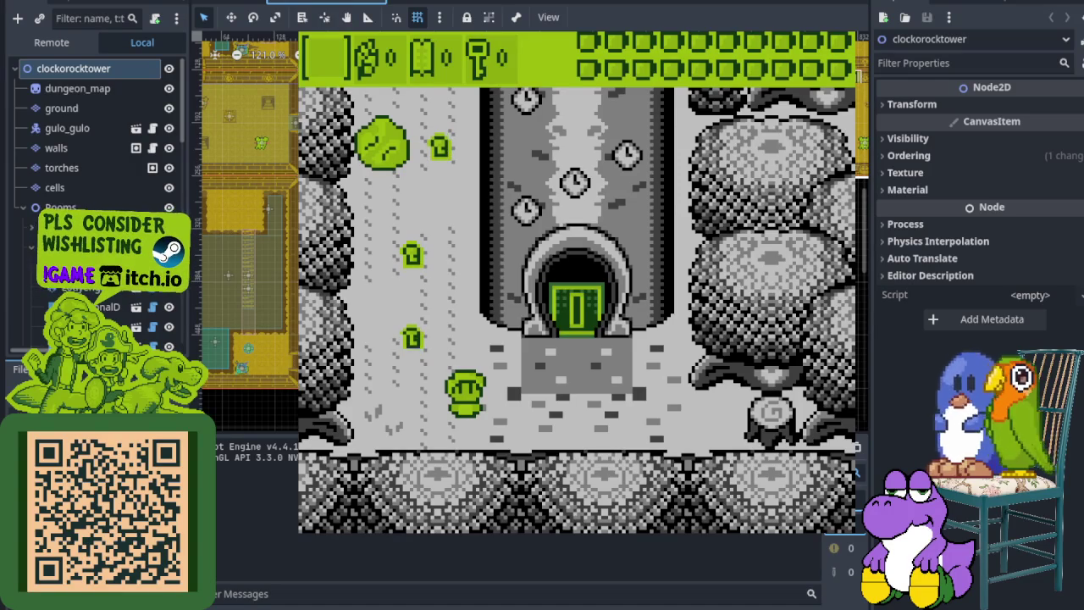
key(Left)
key(Up)
key(Up)
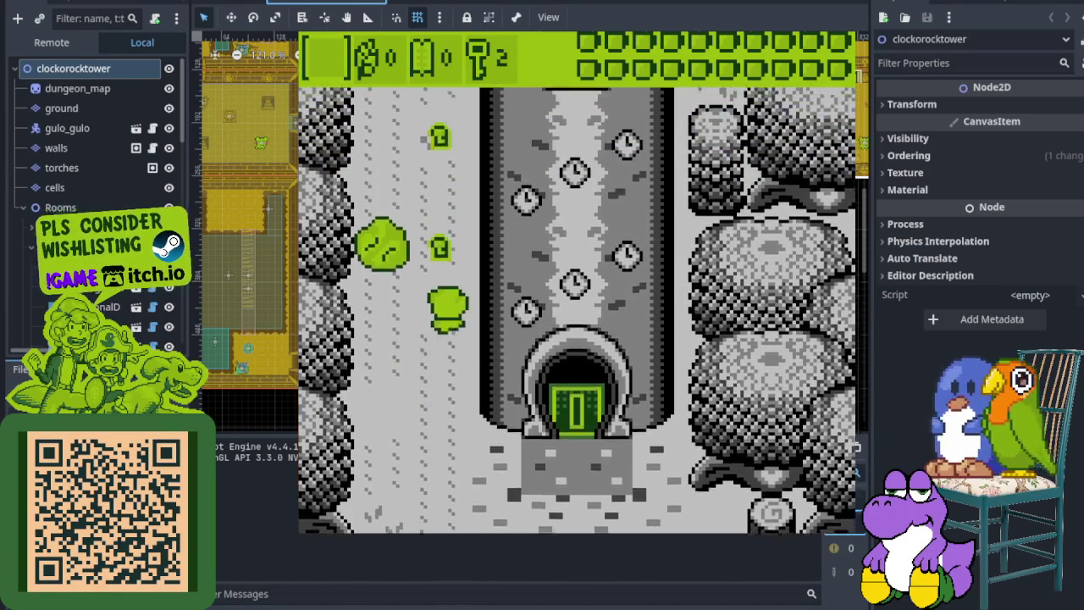
key(Up)
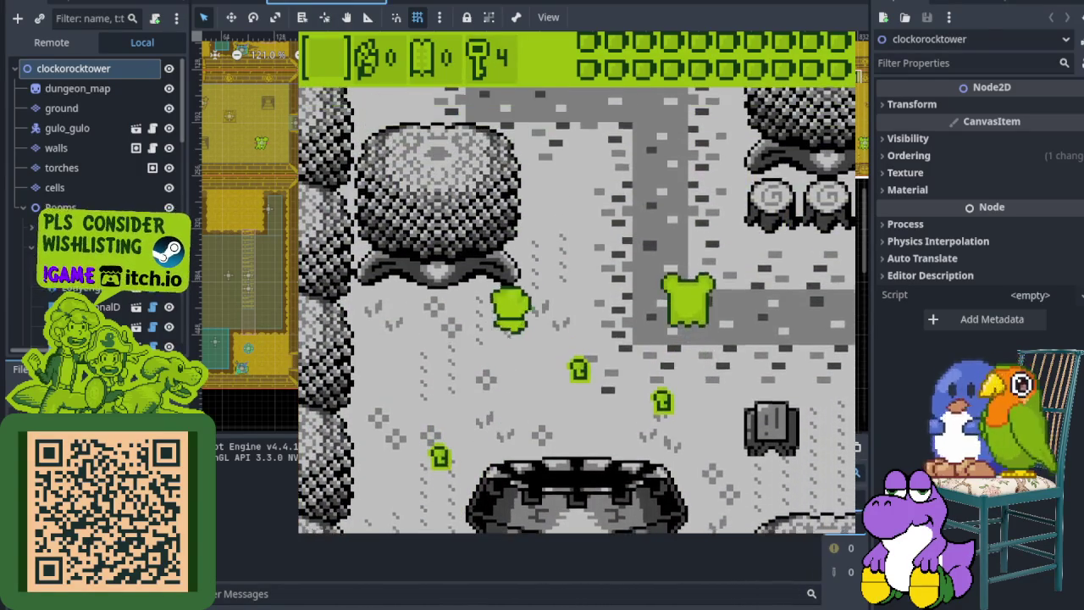
key(Right)
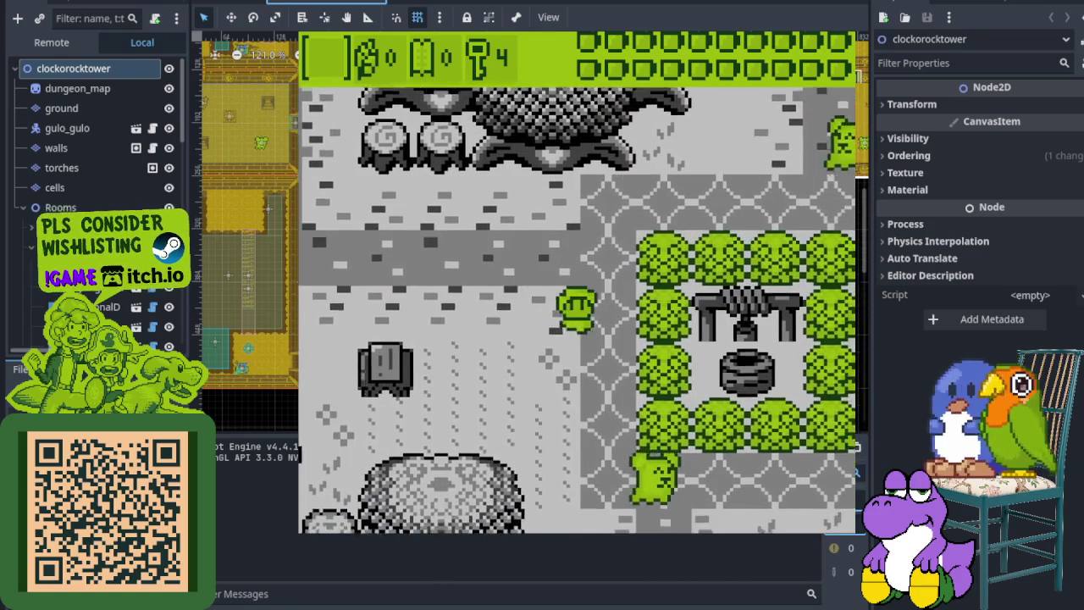
key(Down)
key(Right)
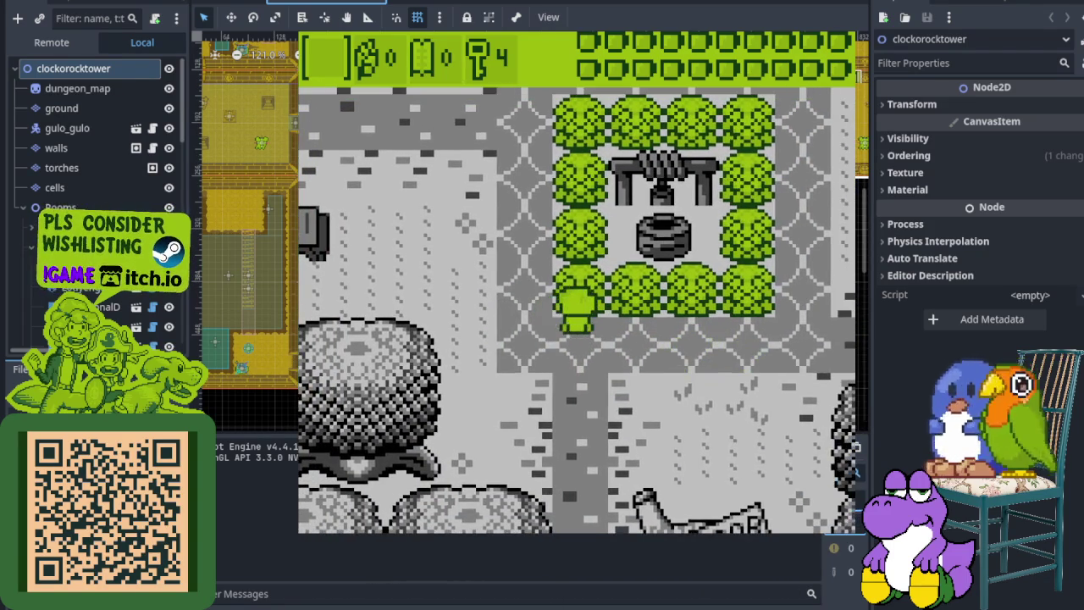
key(Left)
key(Up)
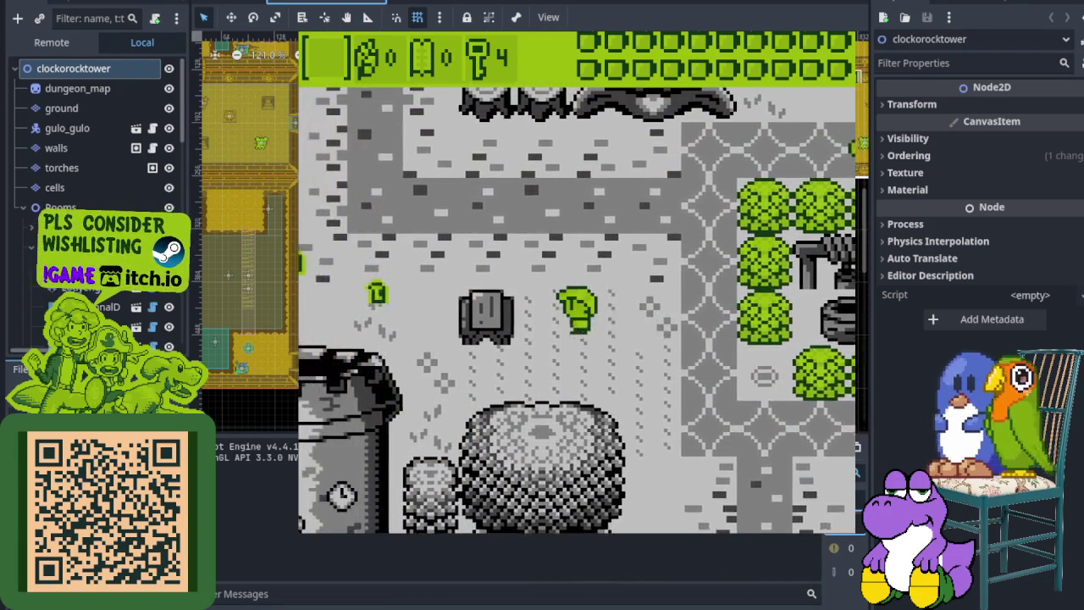
key(Up)
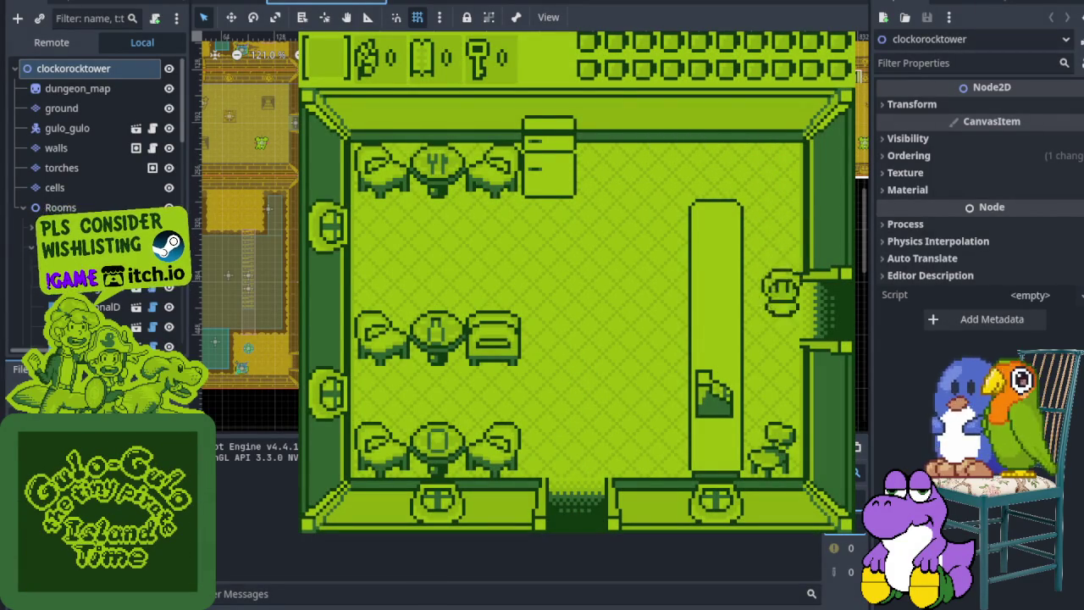
Walk through the east door and back out, then head down into the grass area
key(Right)
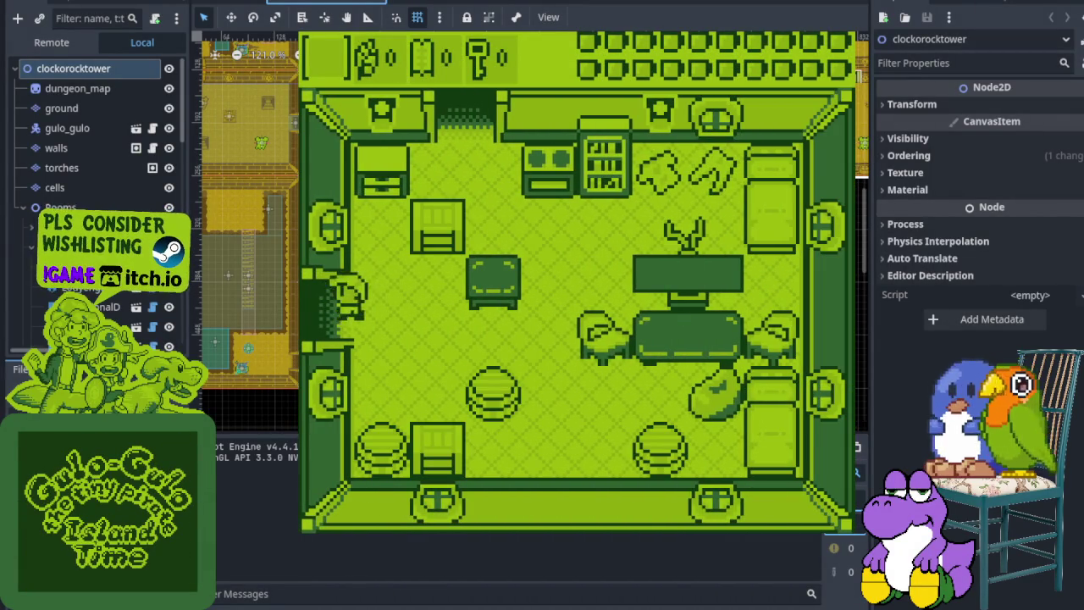
key(Left)
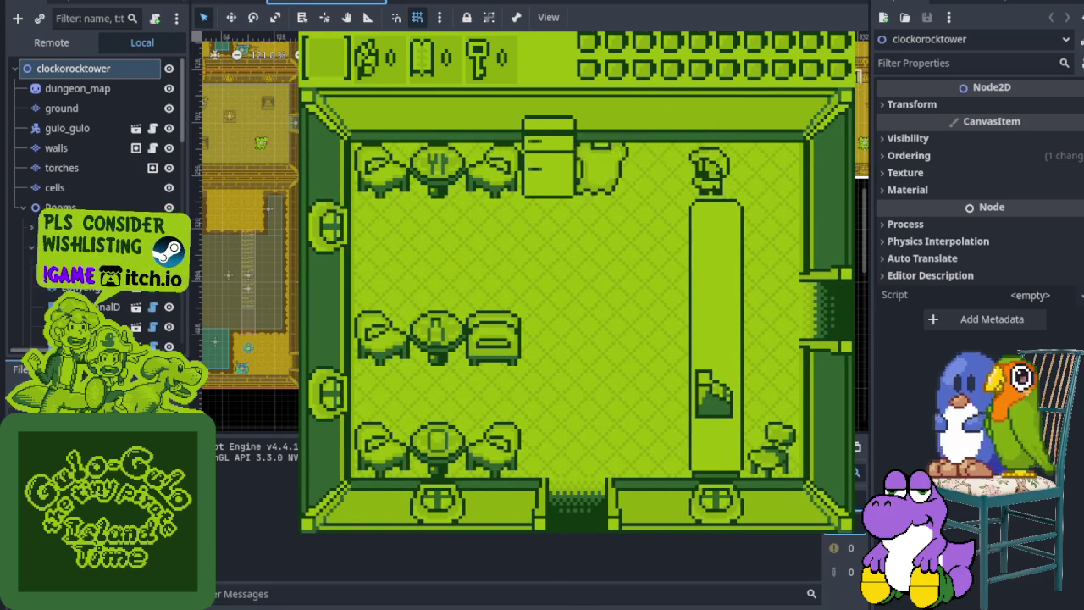
key(Down)
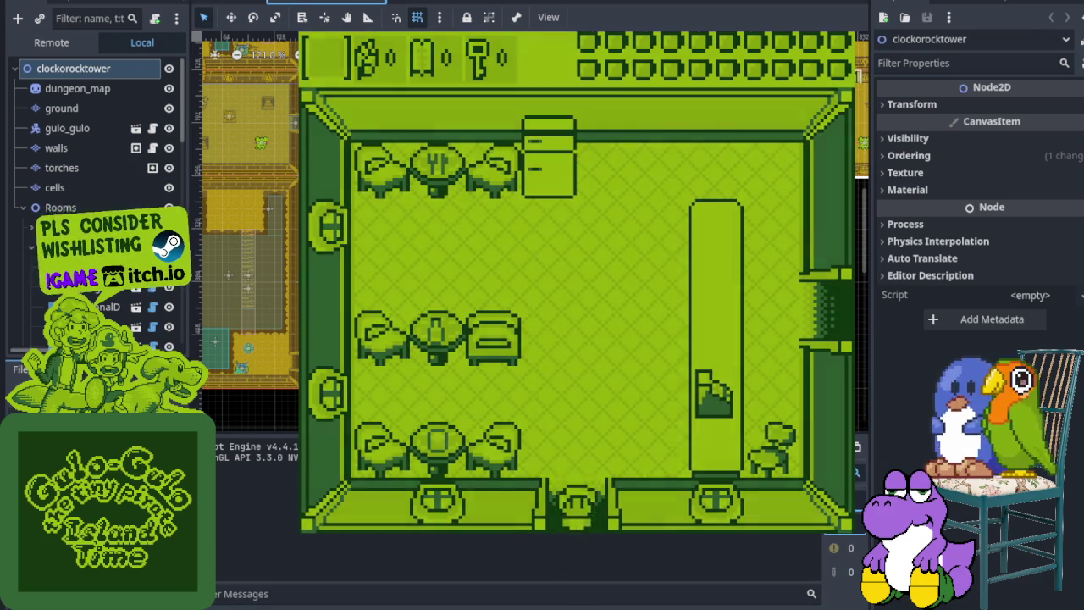
key(Down)
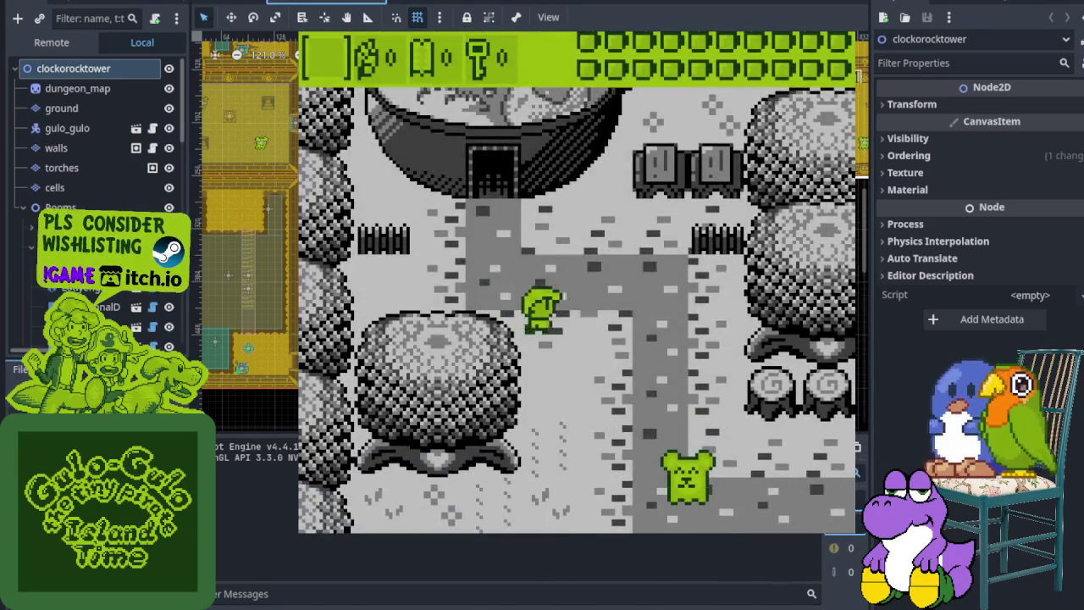
key(Left)
Walk down the path to the tower, unlock its door with a key and step inside
key(Down)
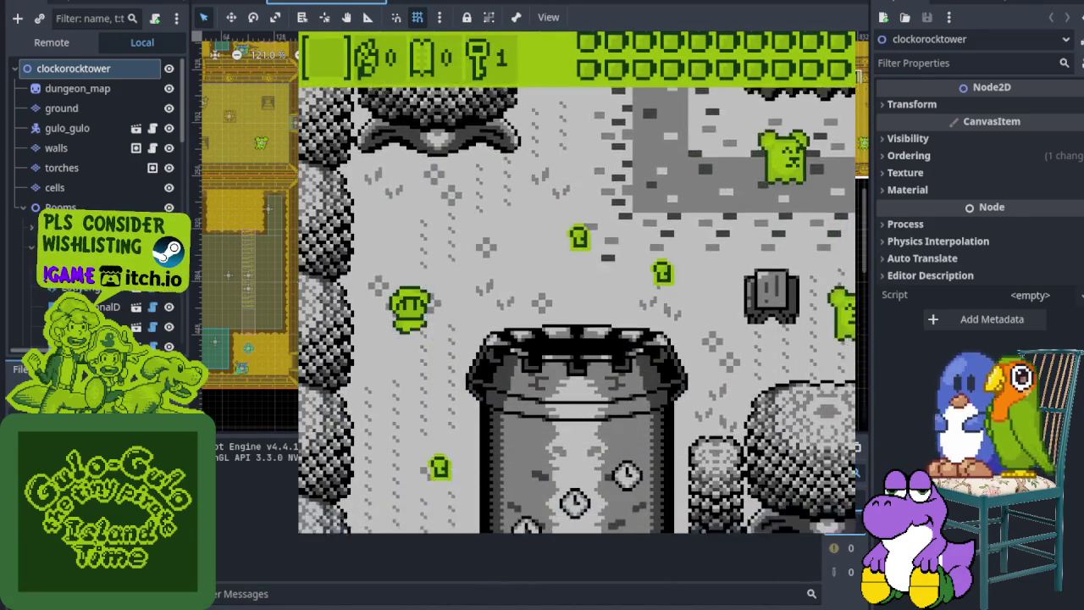
key(Right)
key(Down)
key(Right)
key(Up)
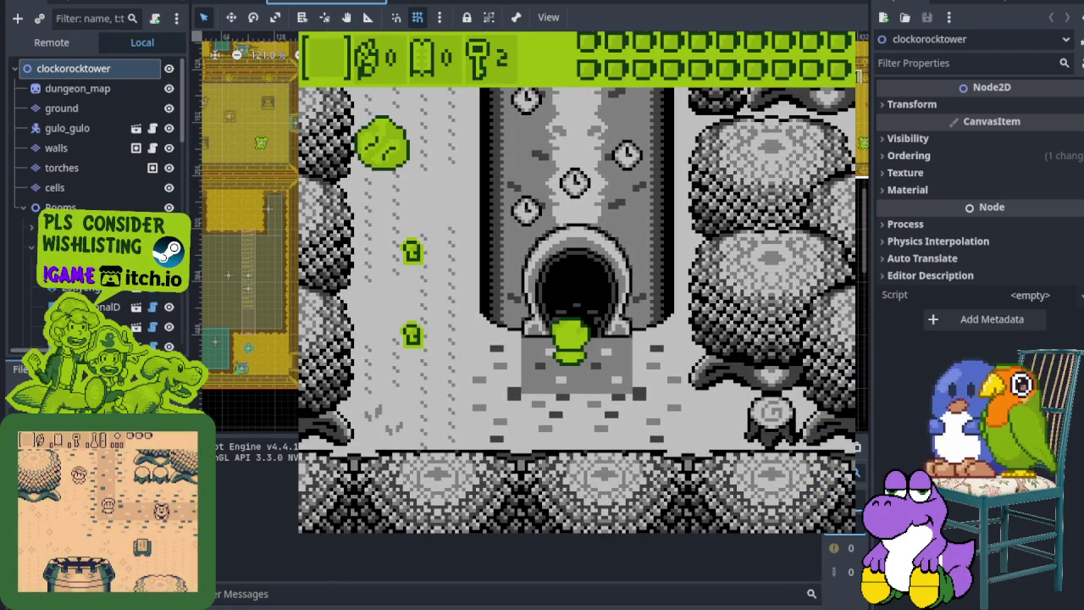
key(Up)
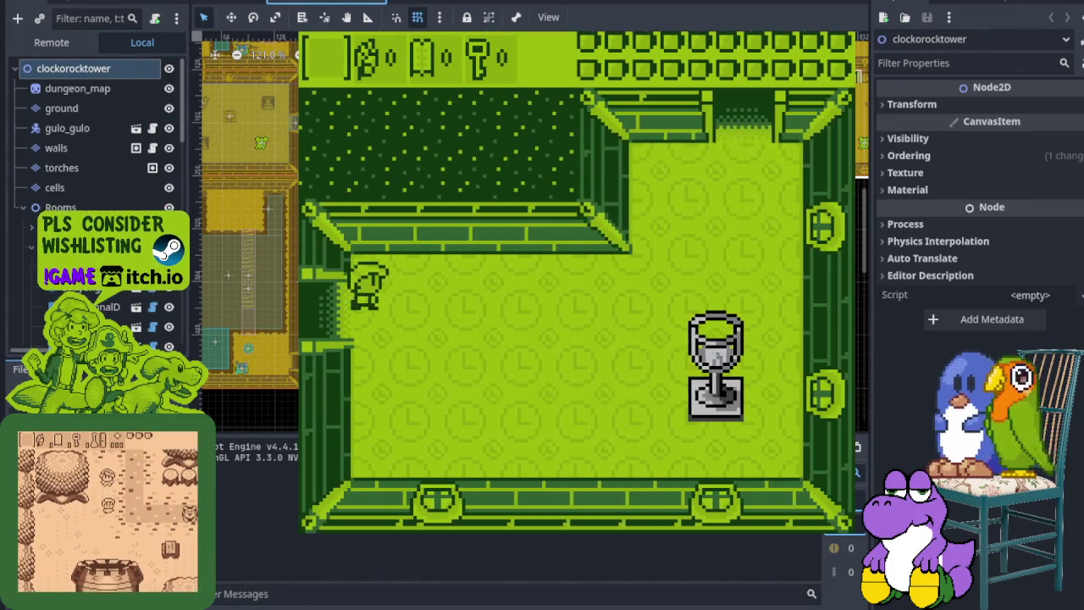
Enter the next tower room and move around beside the goblet
key(Right)
key(Right)
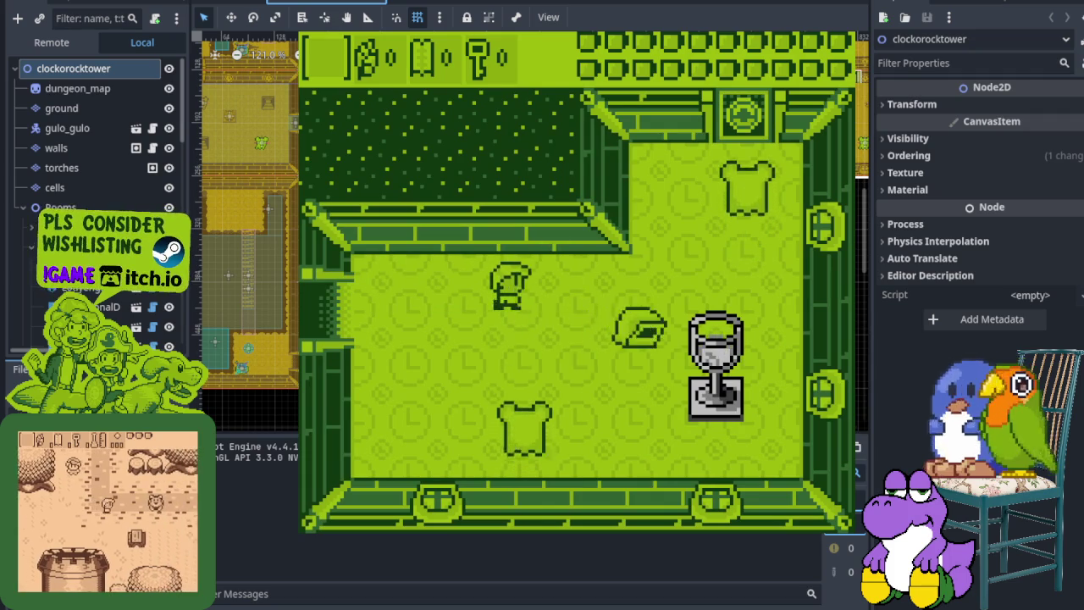
key(Left)
key(Down)
key(Right)
key(Up)
key(Down)
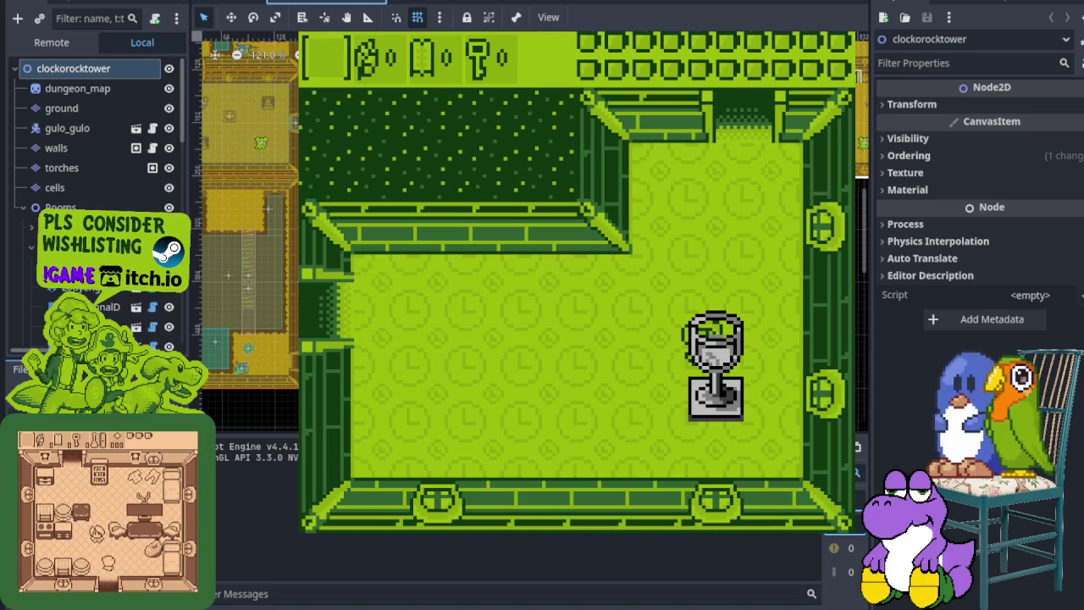
key(Down)
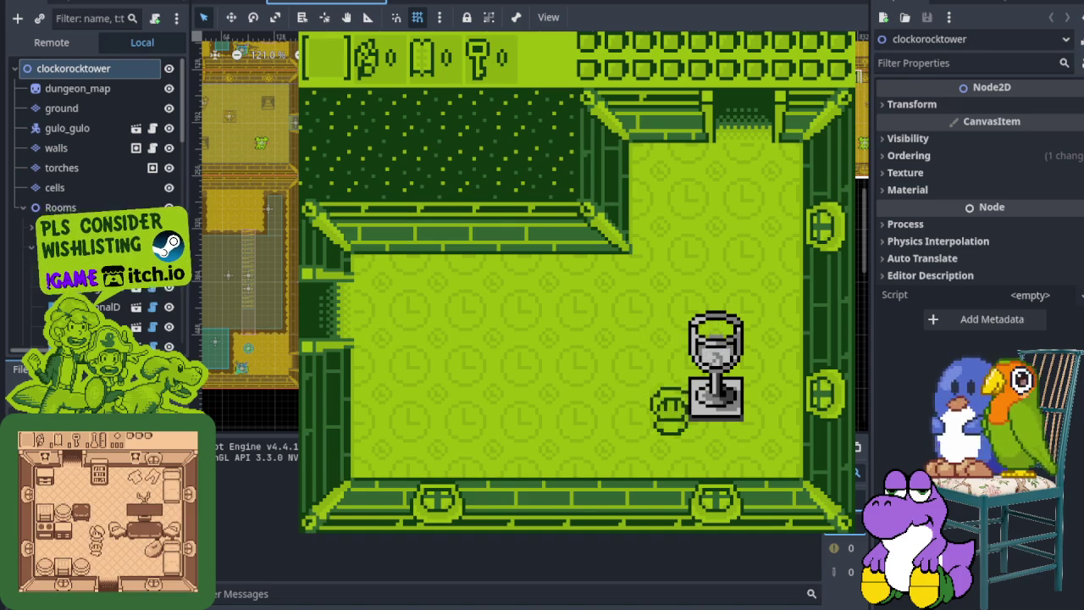
key(Up)
key(Left)
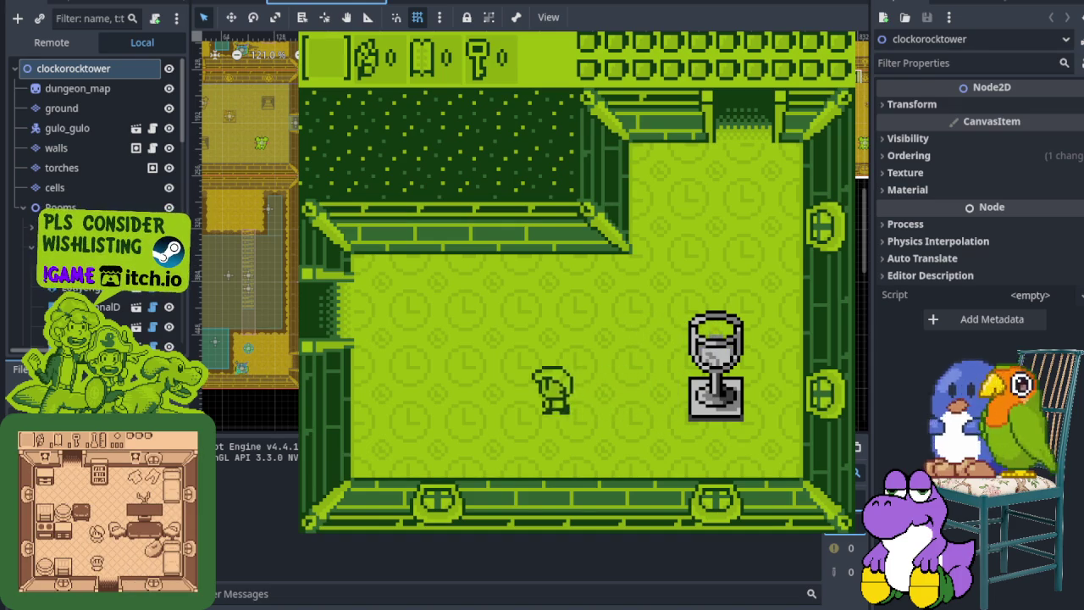
key(Right)
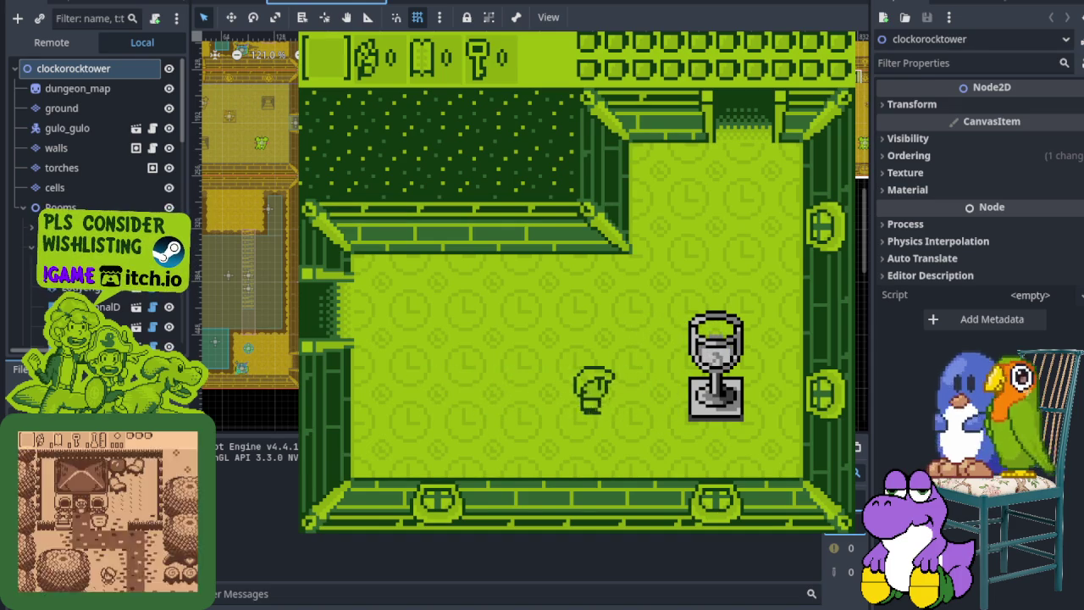
key(Up)
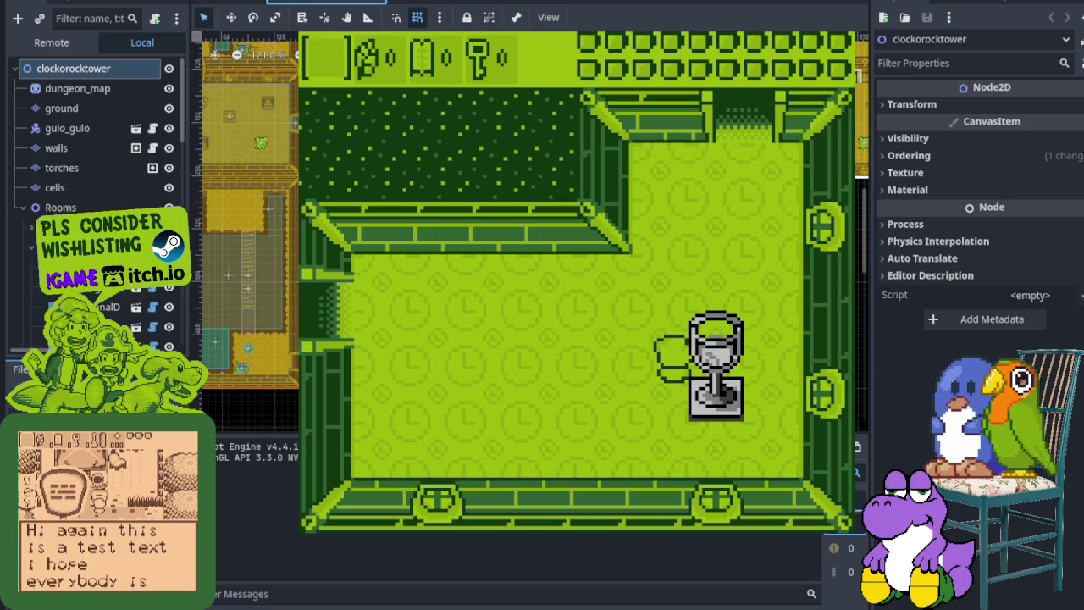
key(Left)
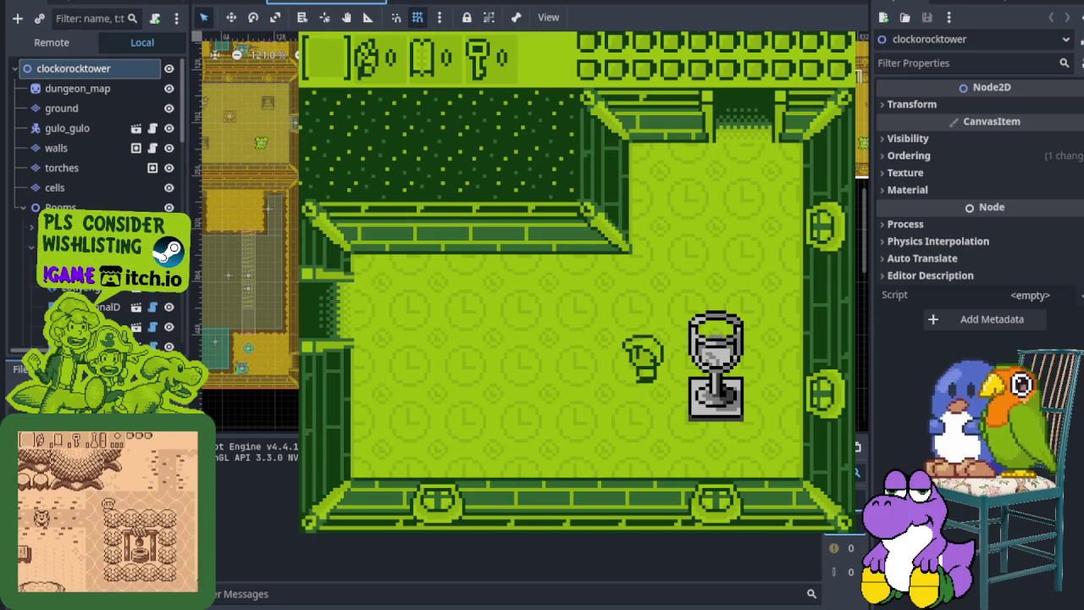
Walk to the top right, back beside the chalice, then exit through the top into the room above
key(Right)
key(Up)
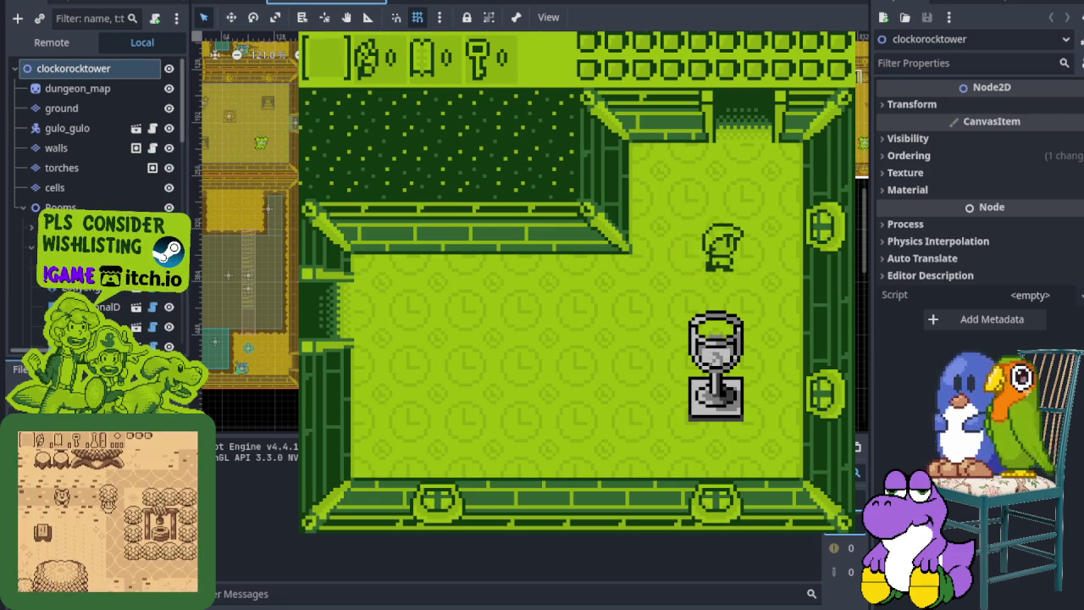
key(Down)
key(Left)
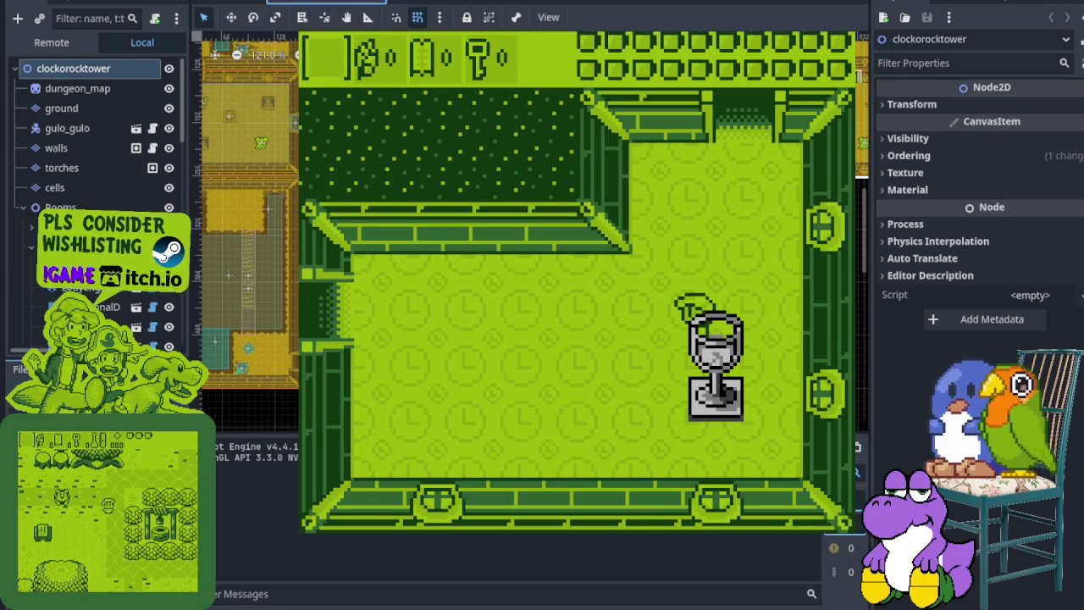
key(Up)
key(Right)
Walk around the upper room, stepping on the pressure plate to toggle the fences
key(Up)
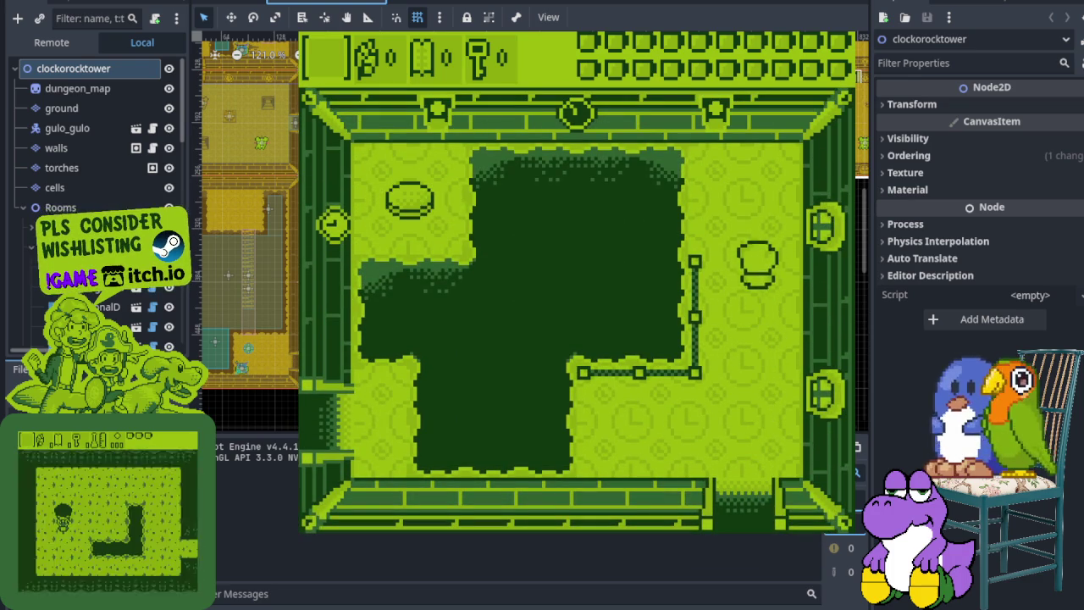
key(Left)
key(Left)
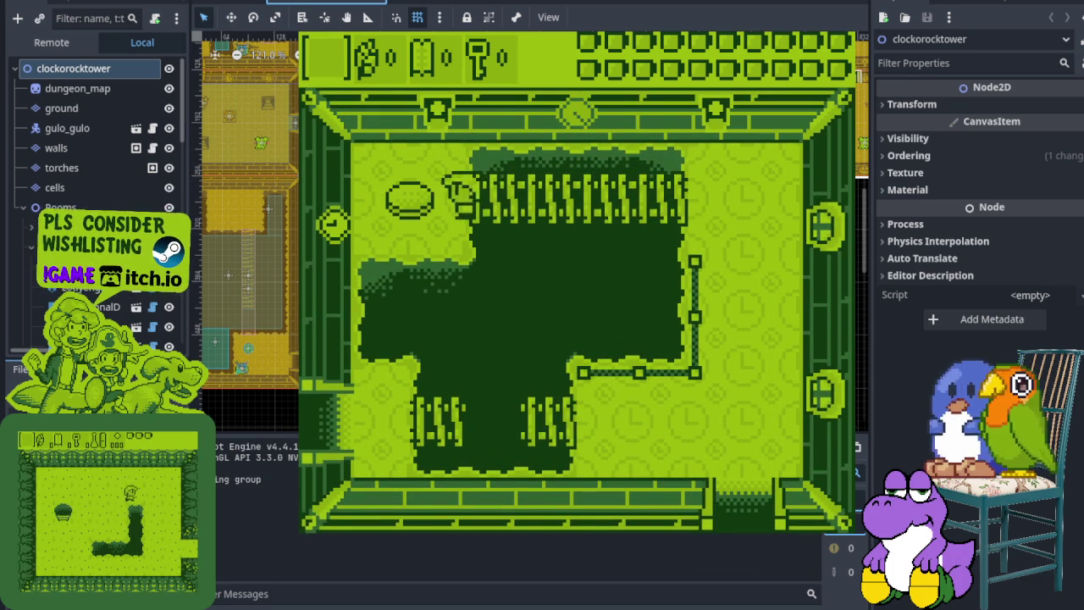
key(Right)
key(Down)
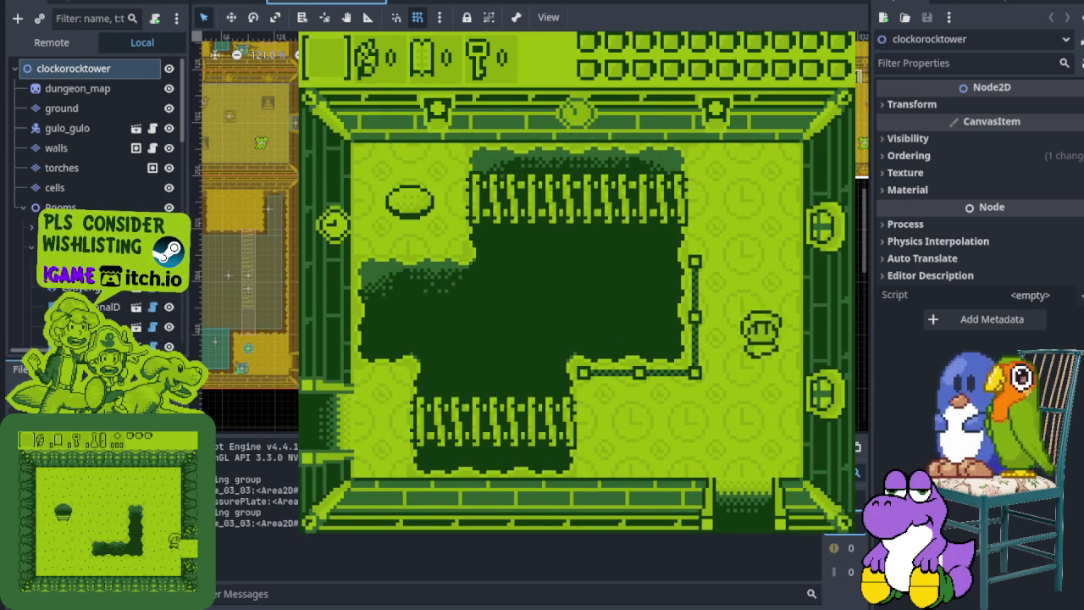
key(Left)
key(Right)
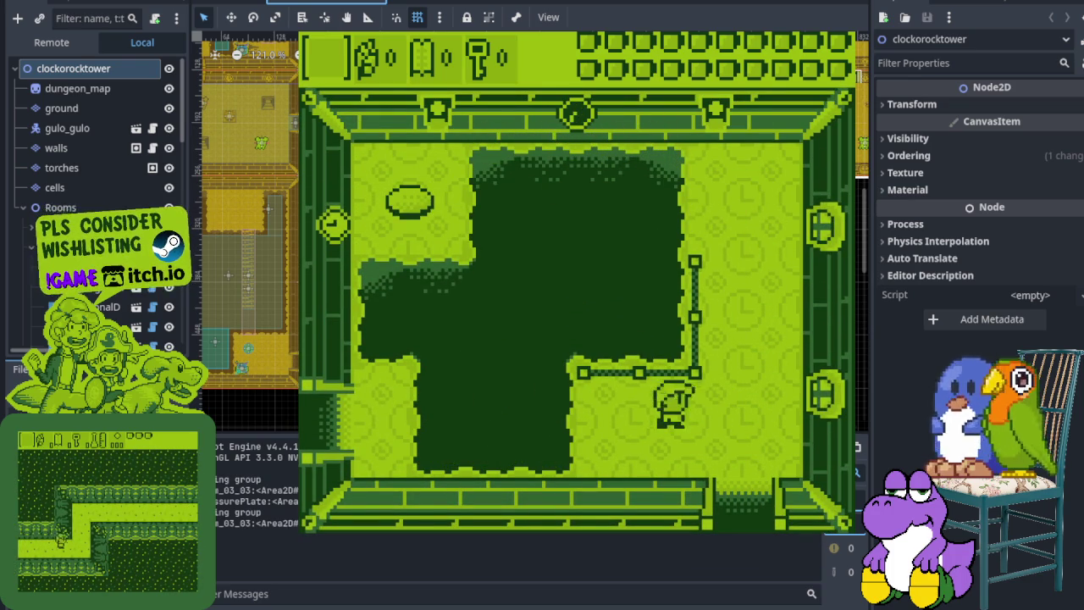
key(Up)
Return to the pressure plate to toggle the fences again, then step off to the right
key(Left)
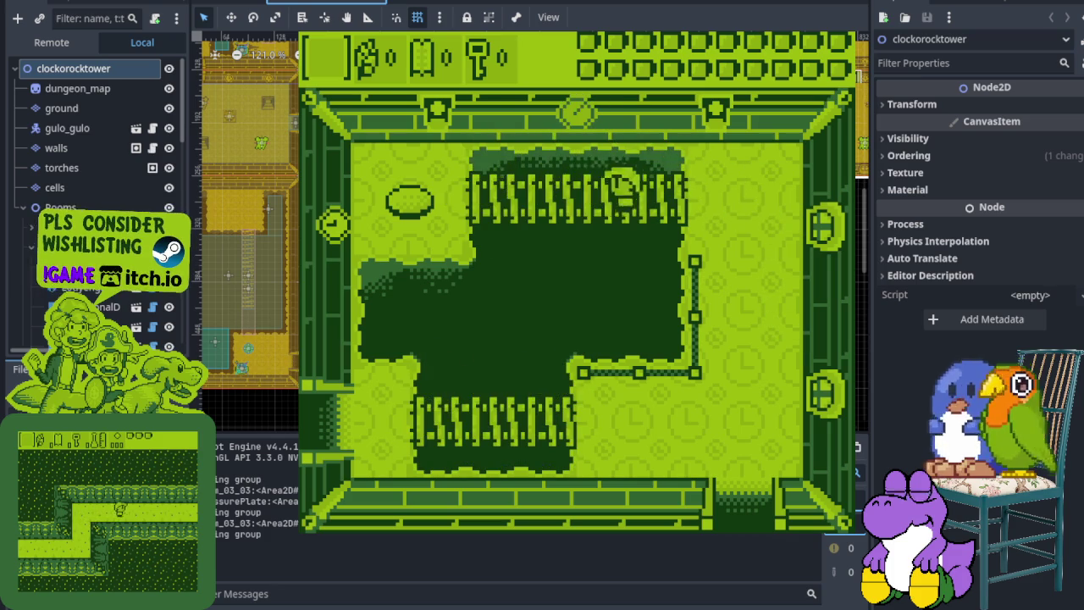
key(Right)
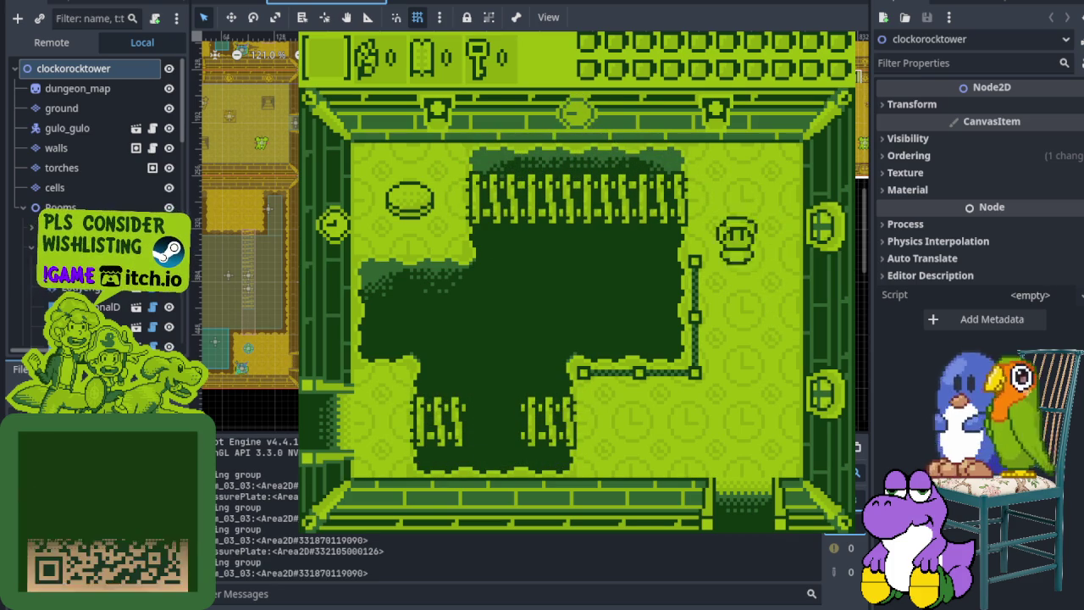
key(Down)
key(Left)
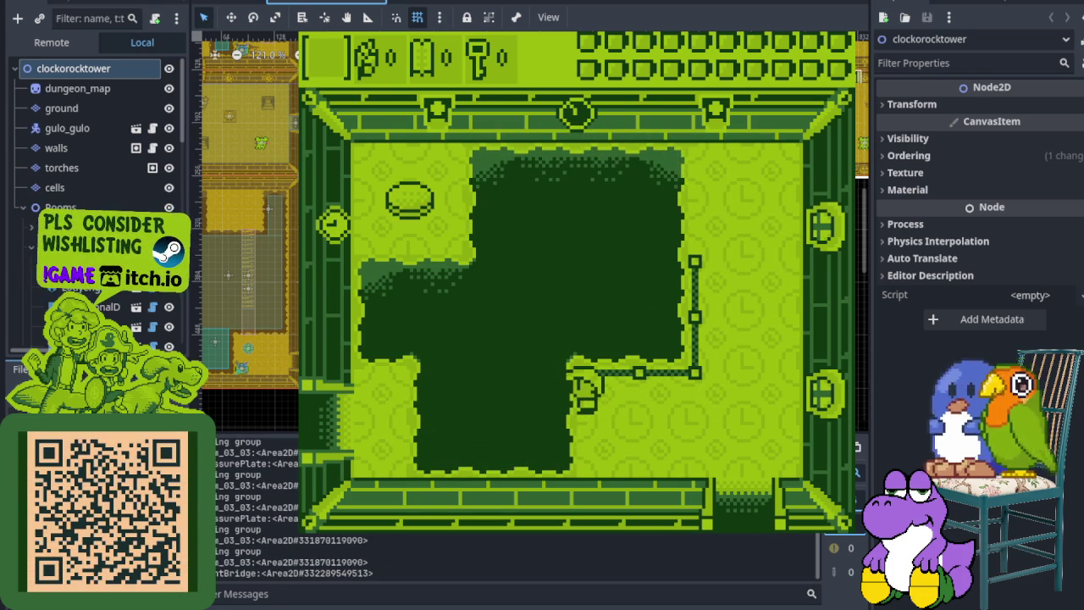
key(Left)
key(Right)
key(Up)
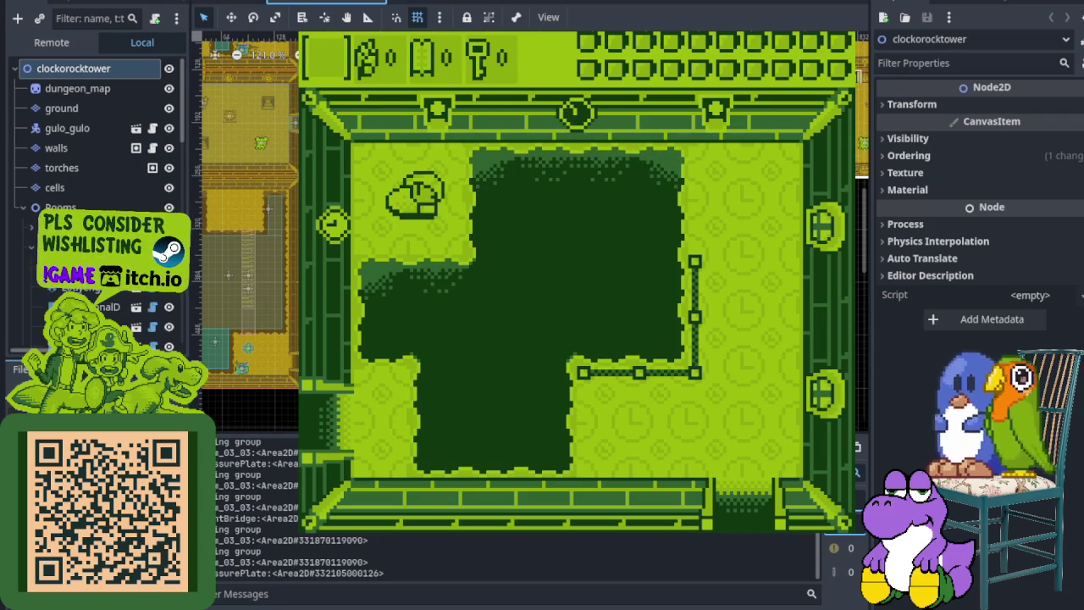
key(Right)
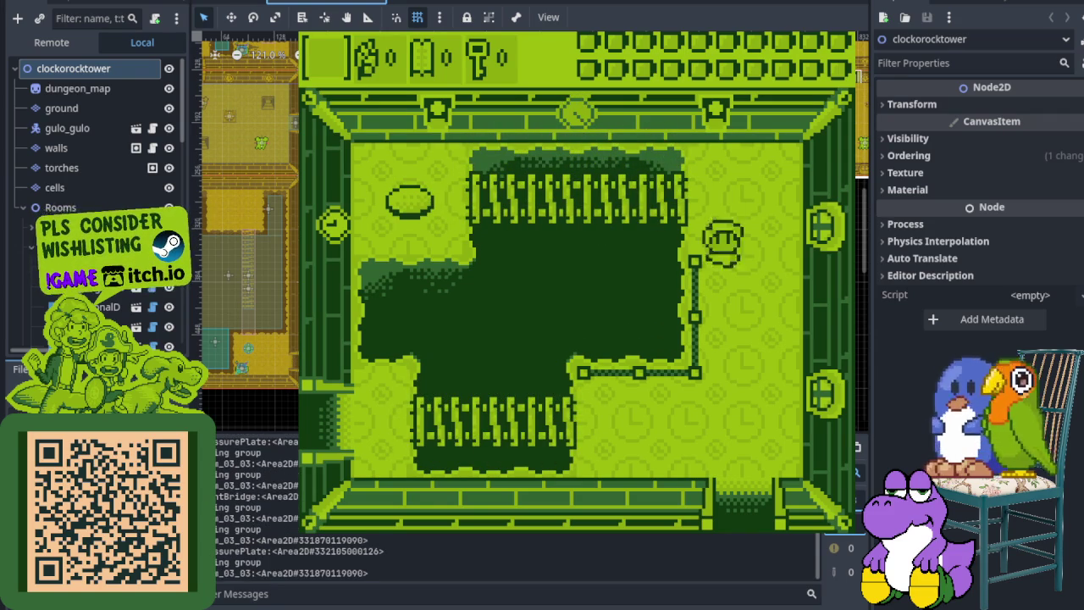
Leave through the west exit, attack the central enemy, and exit west into the next room
key(Left)
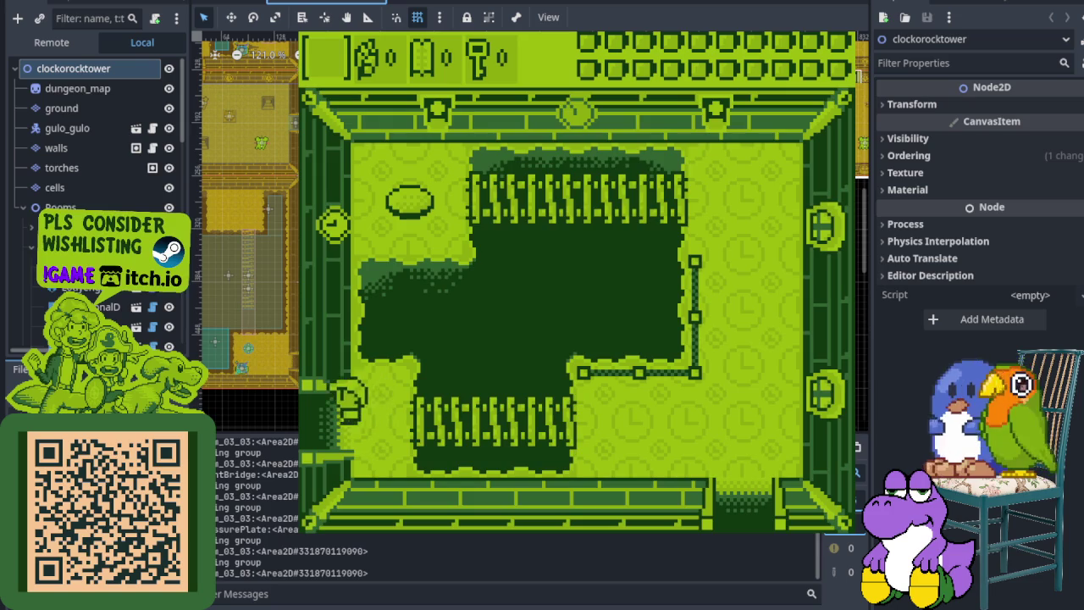
key(Left)
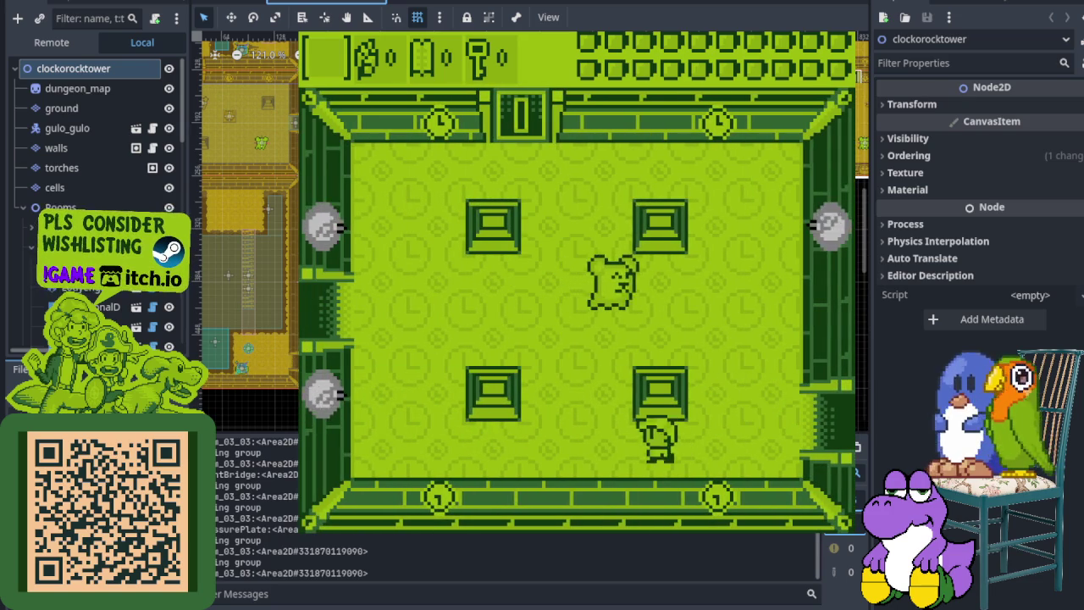
key(Up)
key(Up)
key(Left)
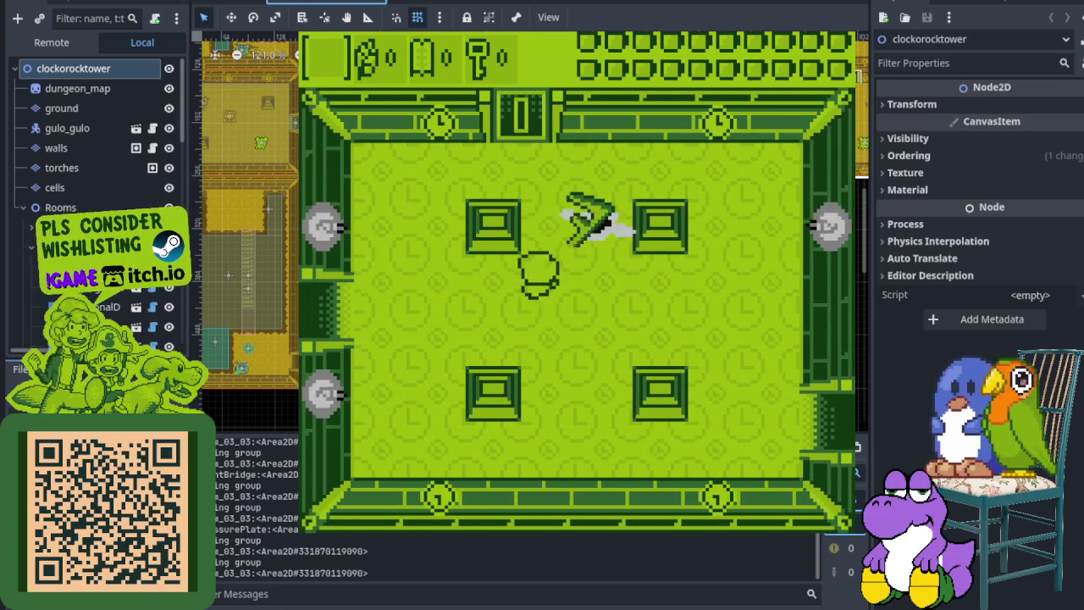
key(Left)
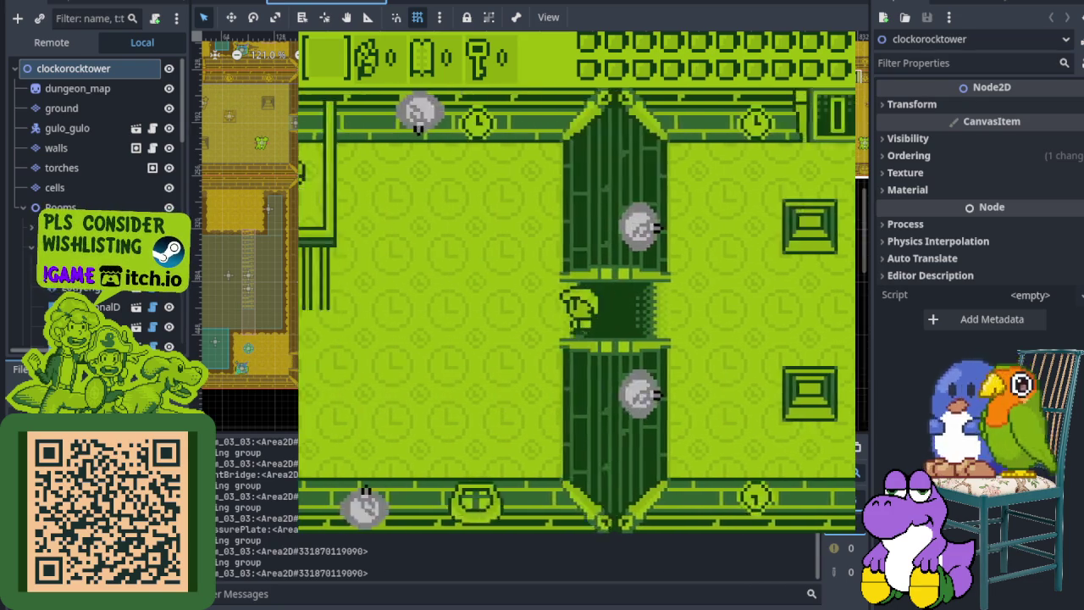
Cross the room, swing the sword to open the barred gate, and enter the left doorway
key(Up)
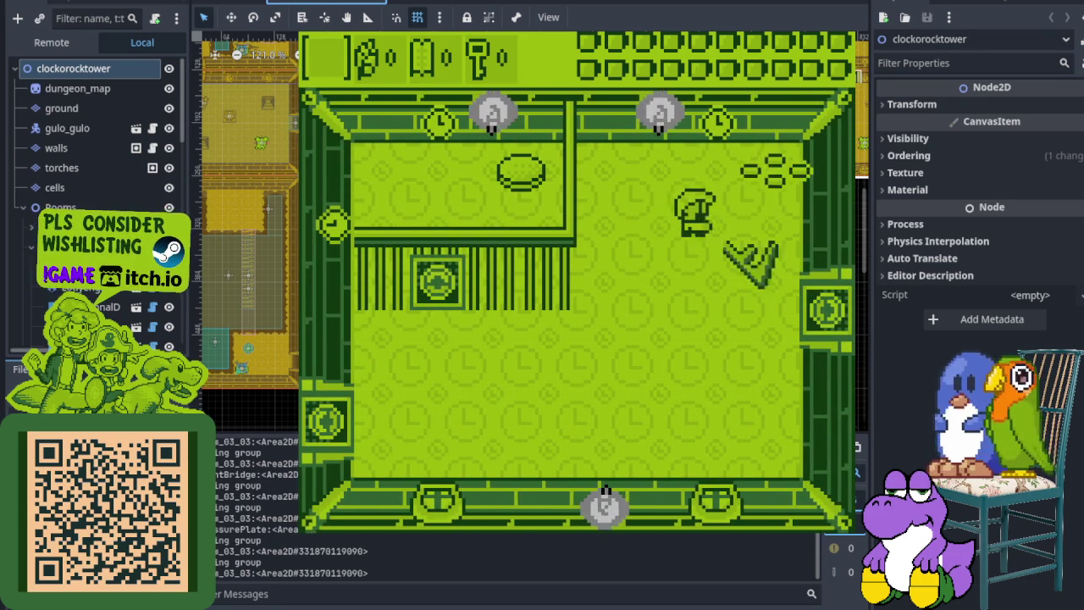
key(Left)
key(Up)
key(Down)
key(Left)
key(Down)
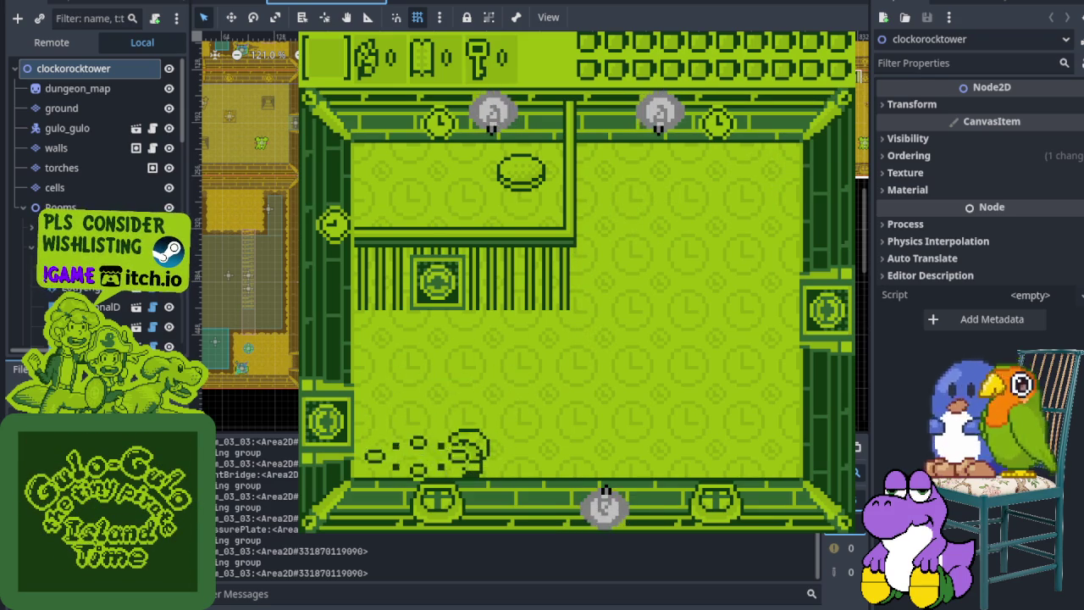
key(Left)
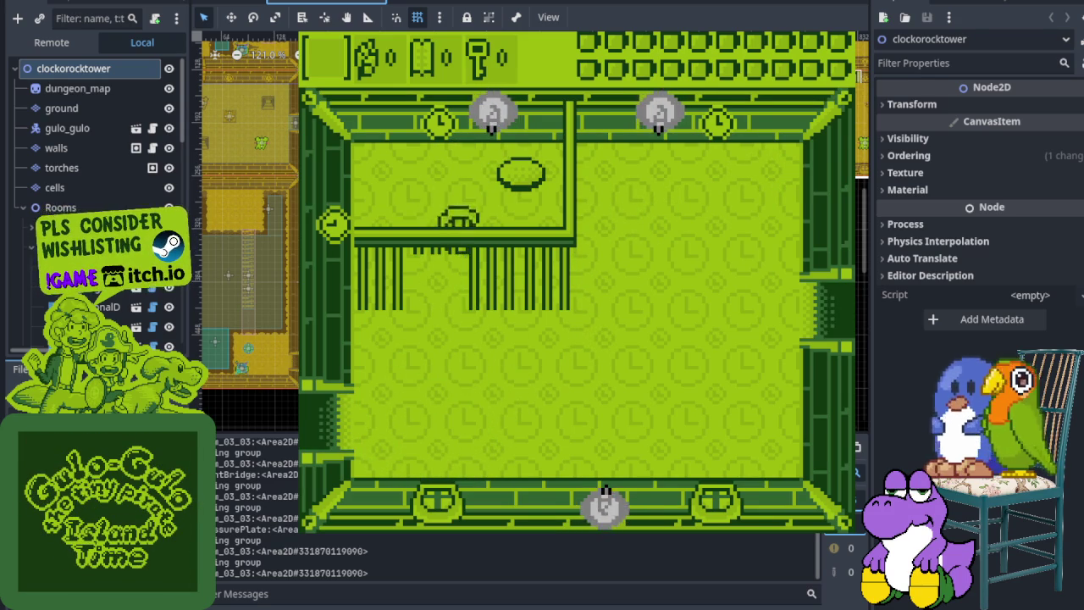
key(Down)
key(Left)
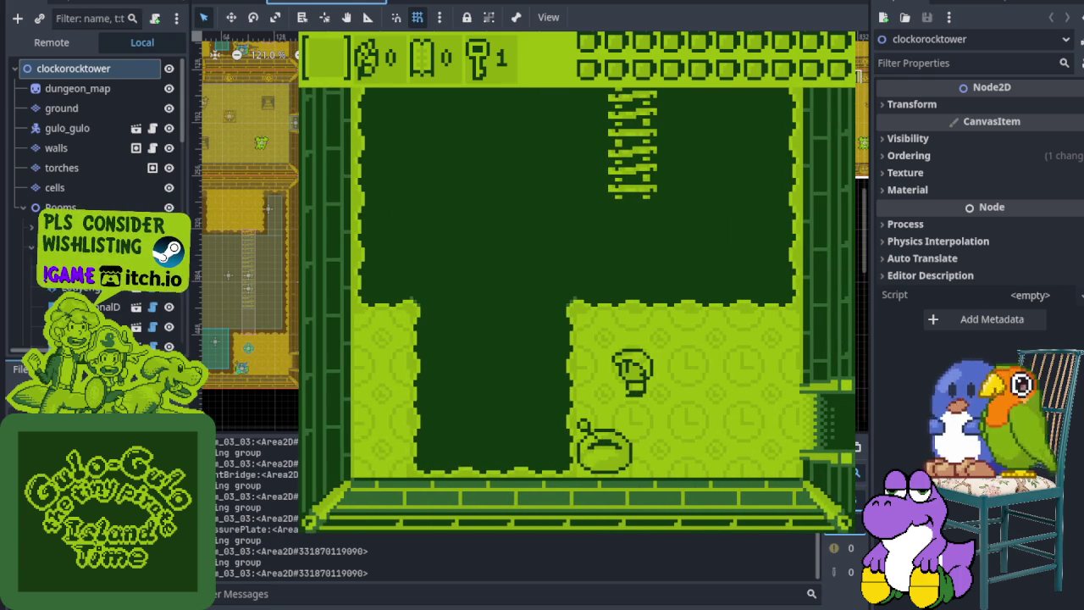
Walk onto the pot, jump on it with X, then walk right into the next room
key(Left)
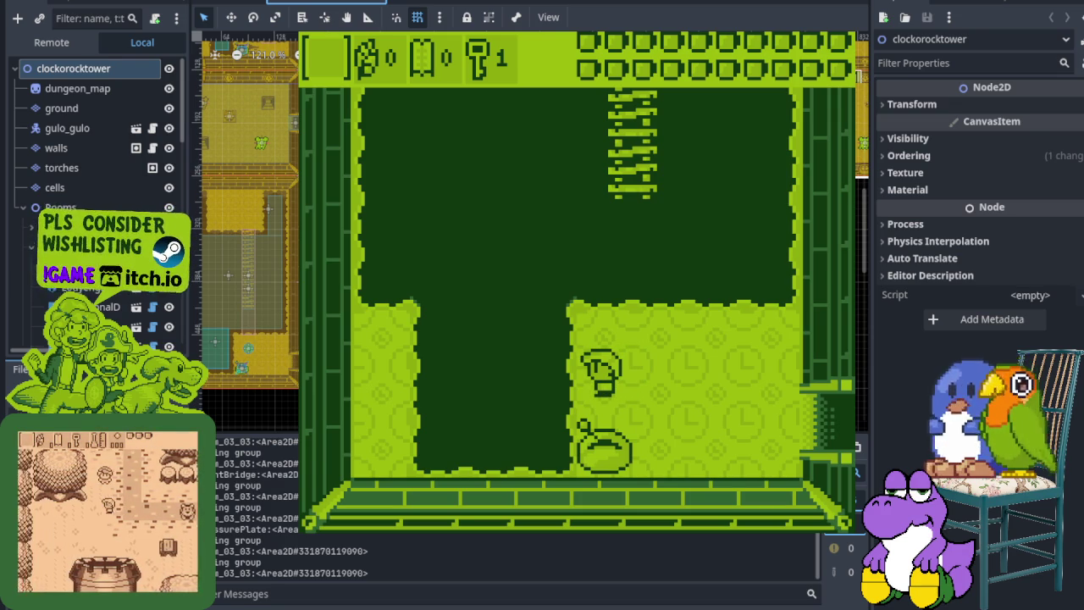
key(Down)
key(x)
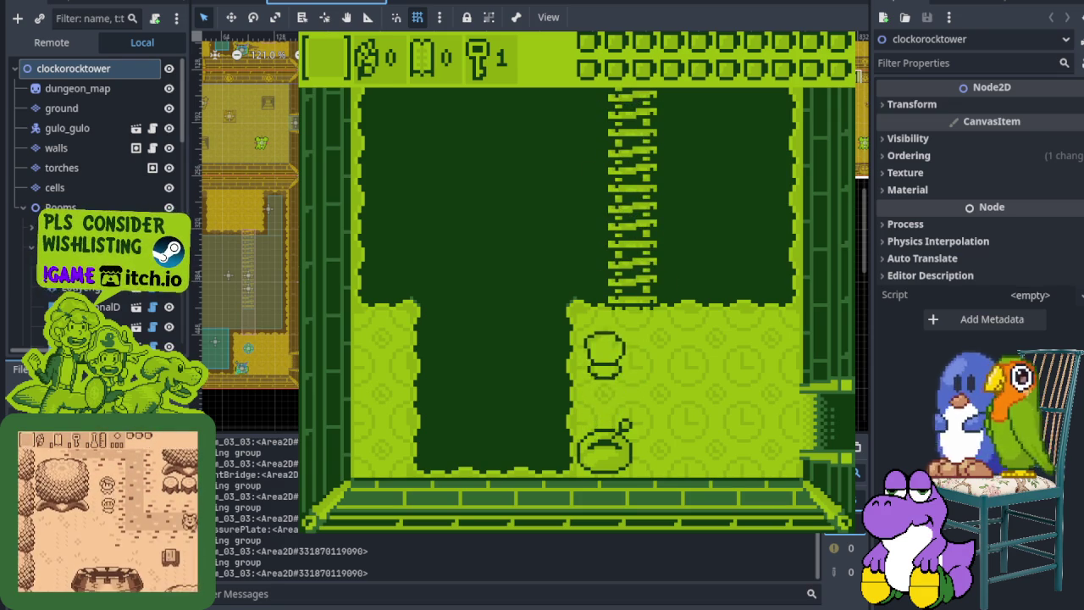
key(Right)
key(Right)
key(Right)
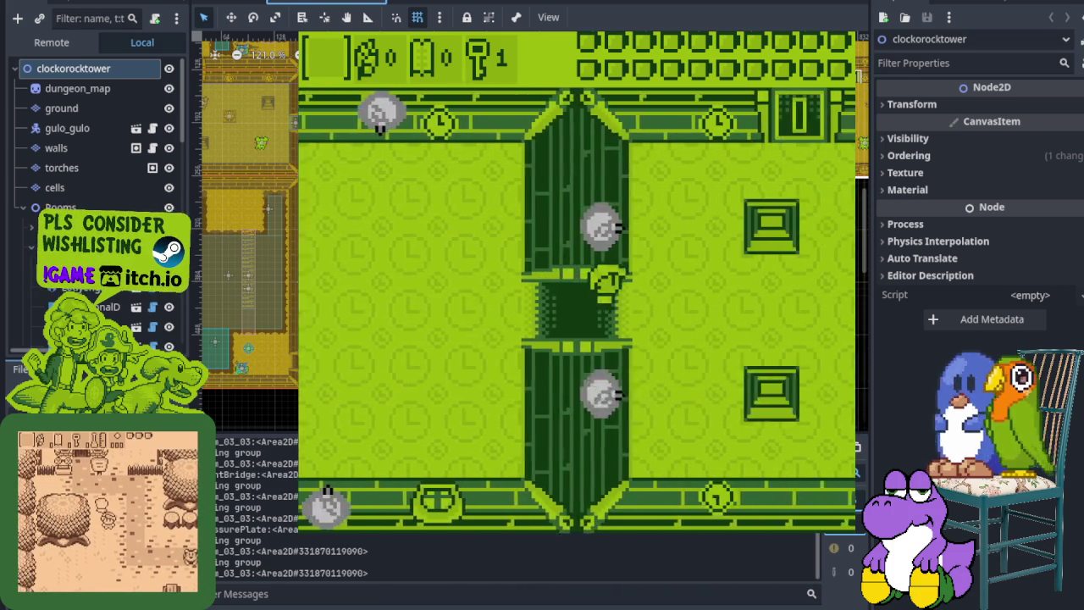
key(Right)
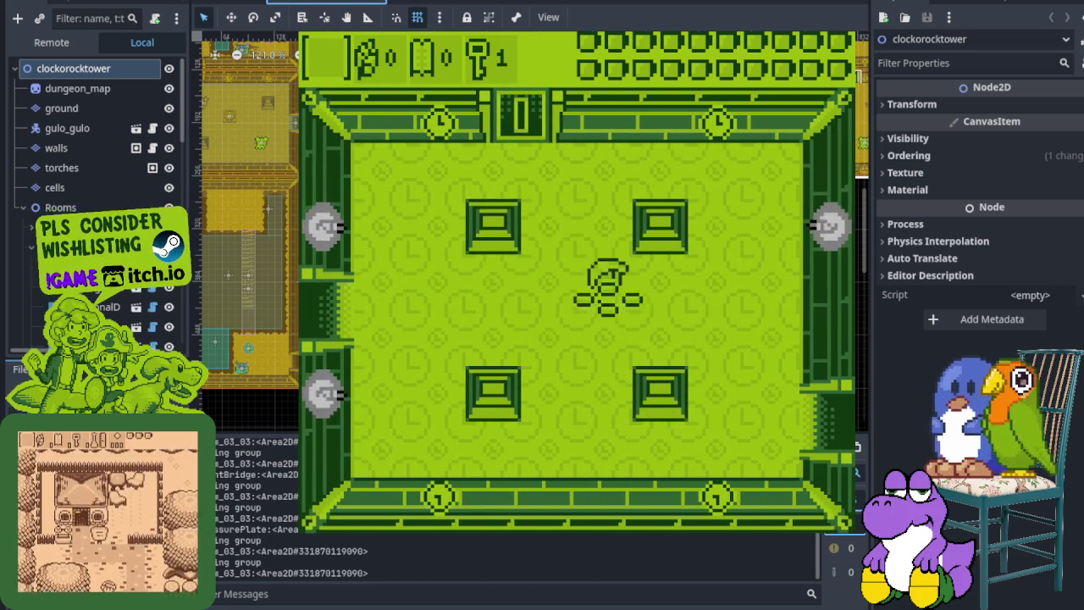
Go up through the top door, past the goblet statue, and through the next top doorway
key(Up)
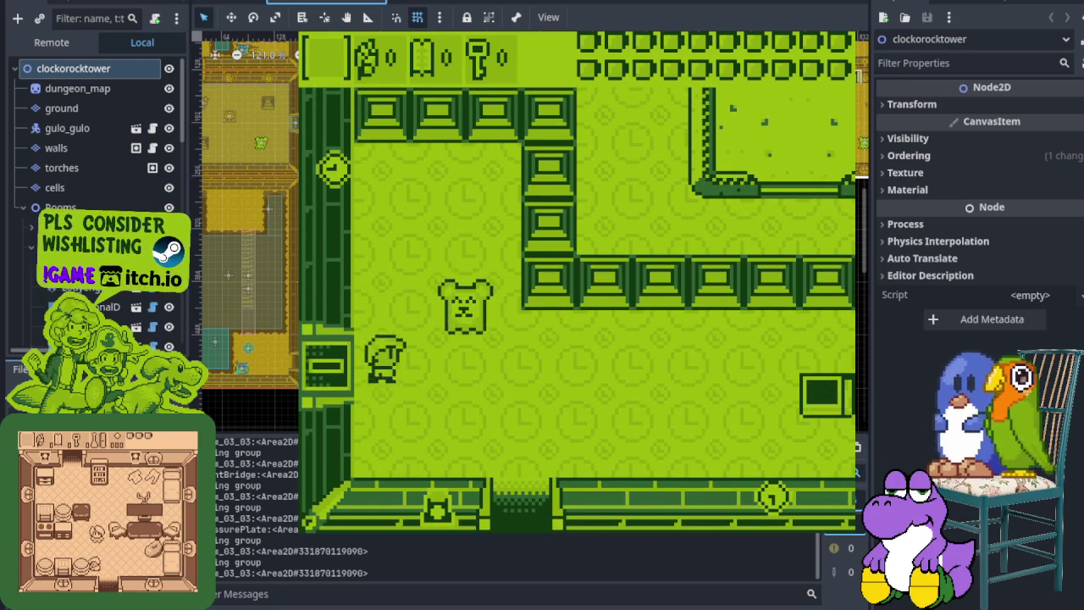
key(Right)
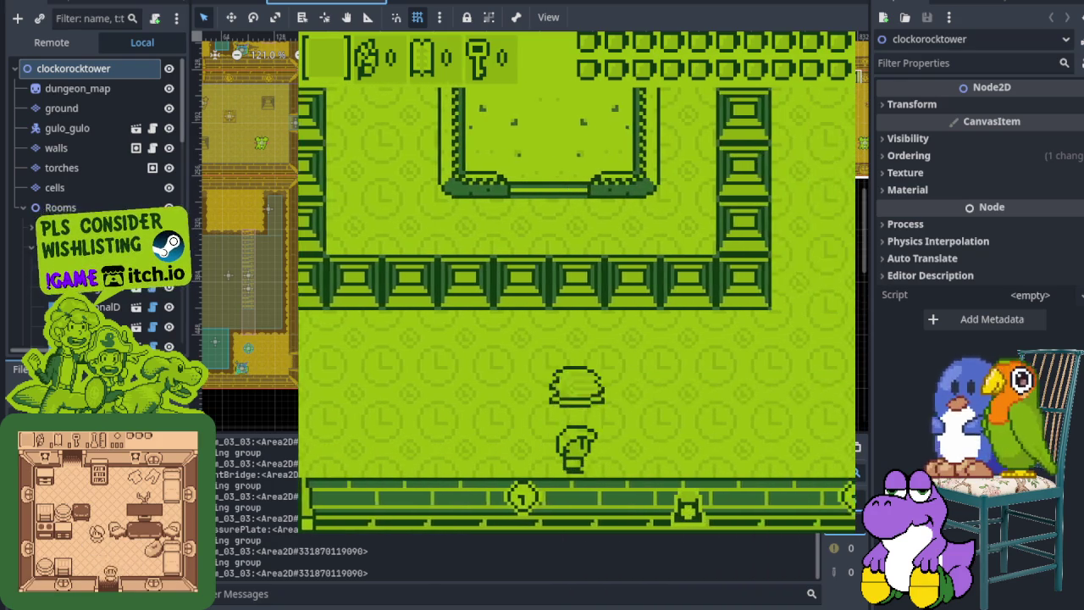
key(Up)
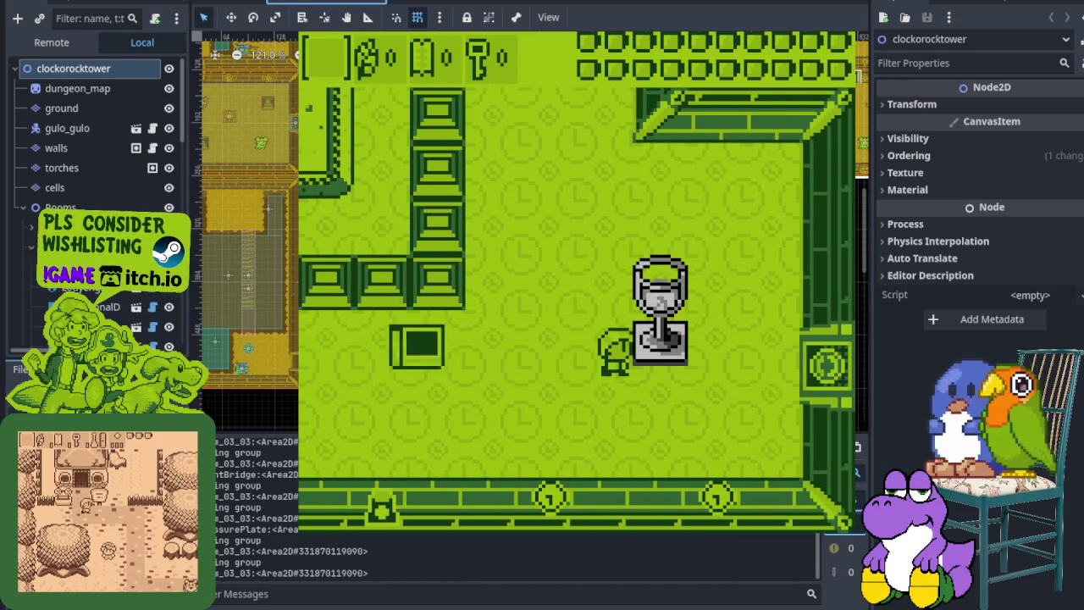
key(Up)
key(Left)
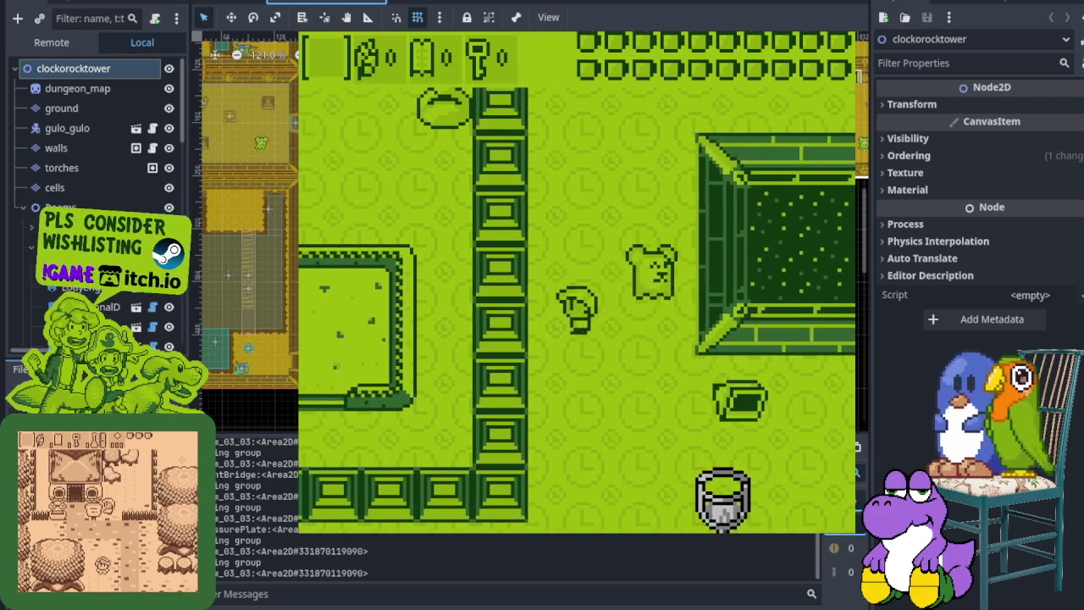
key(Up)
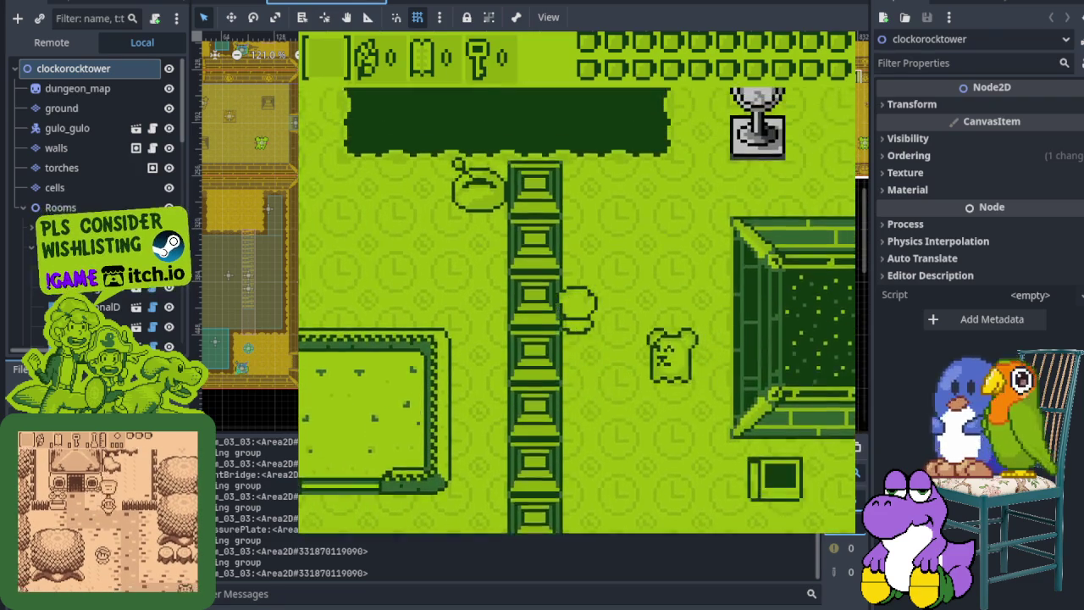
key(Up)
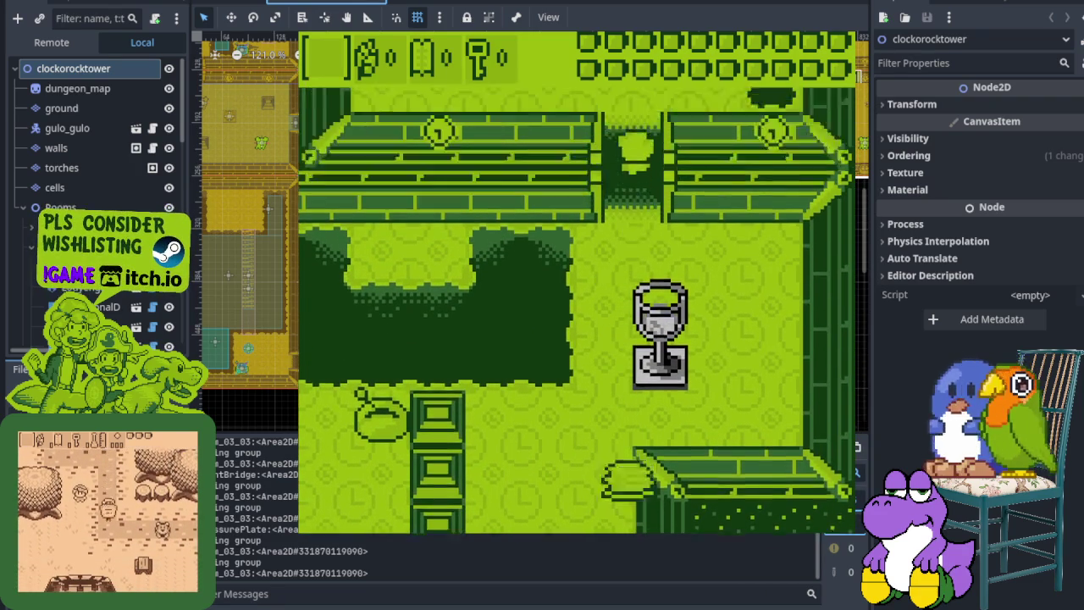
Circle the new room past the goblet, then pass the right door and bottom doorway to the pit chamber
key(Left)
key(Left)
key(Up)
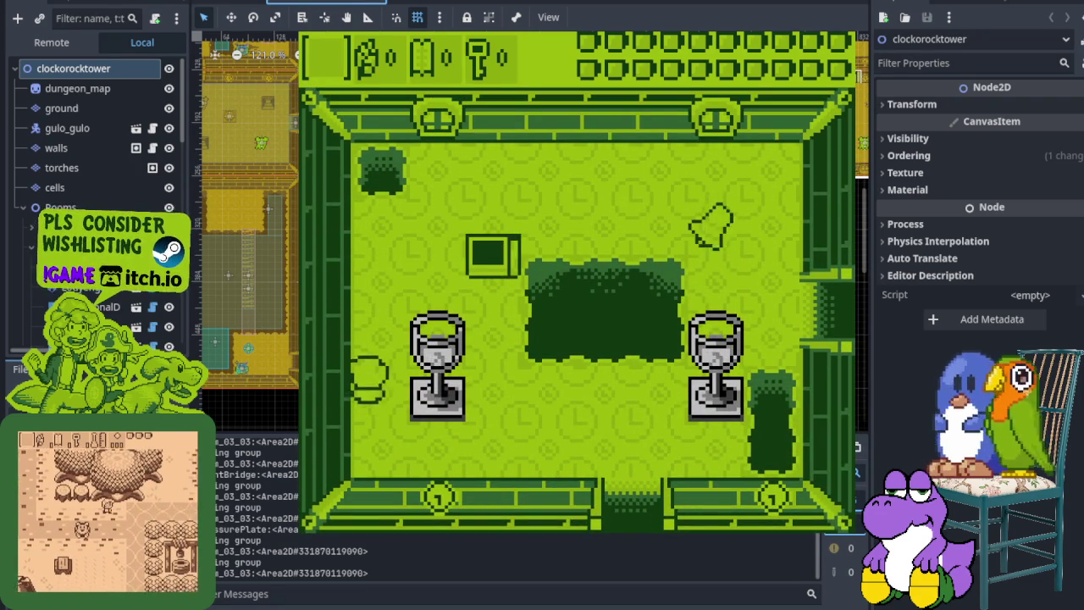
key(Right)
key(Right)
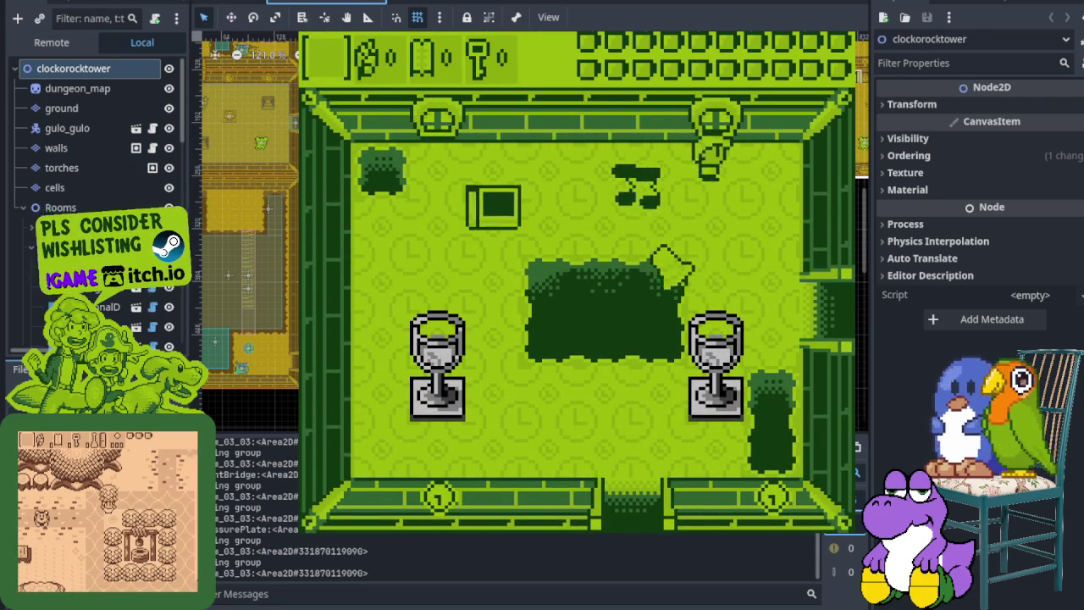
key(Down)
key(Right)
key(Right)
key(Down)
key(Right)
key(Down)
key(Right)
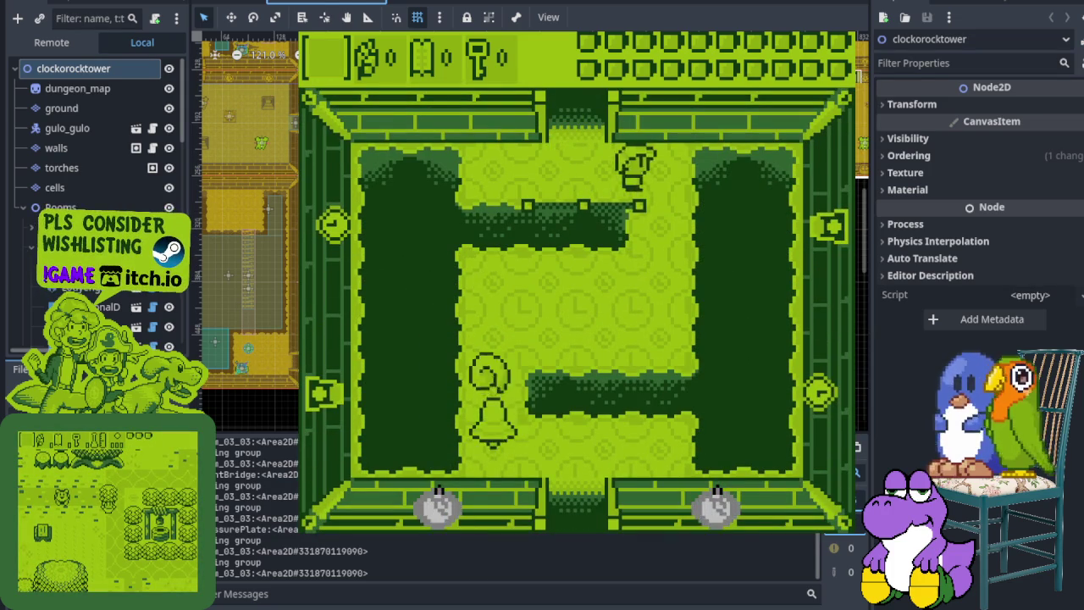
Walk left along the upper corridor, down into the room below, and fight its enemies
key(Left)
key(Down)
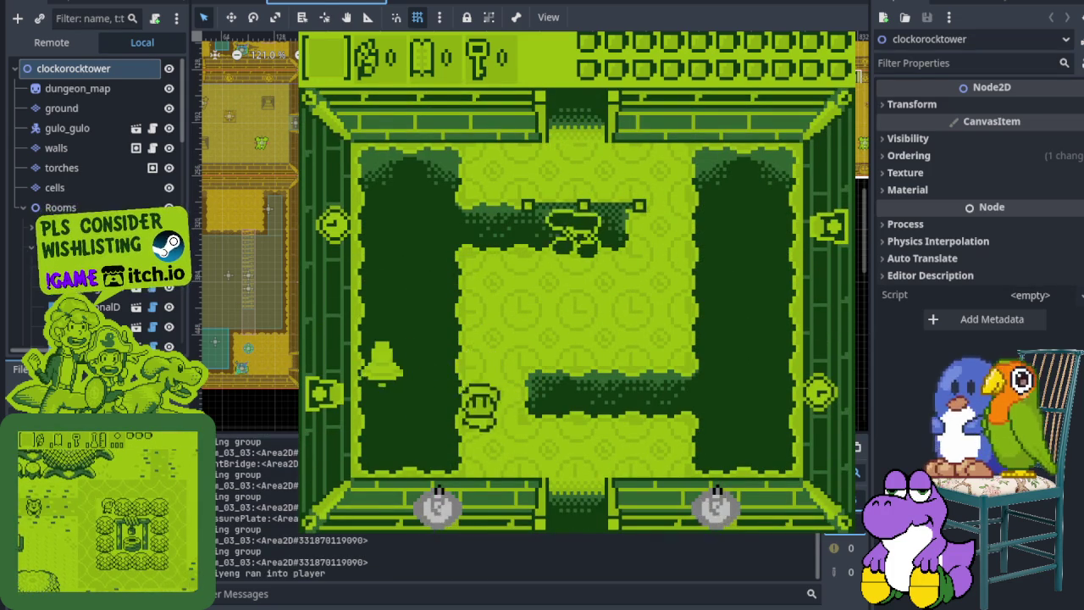
key(Down)
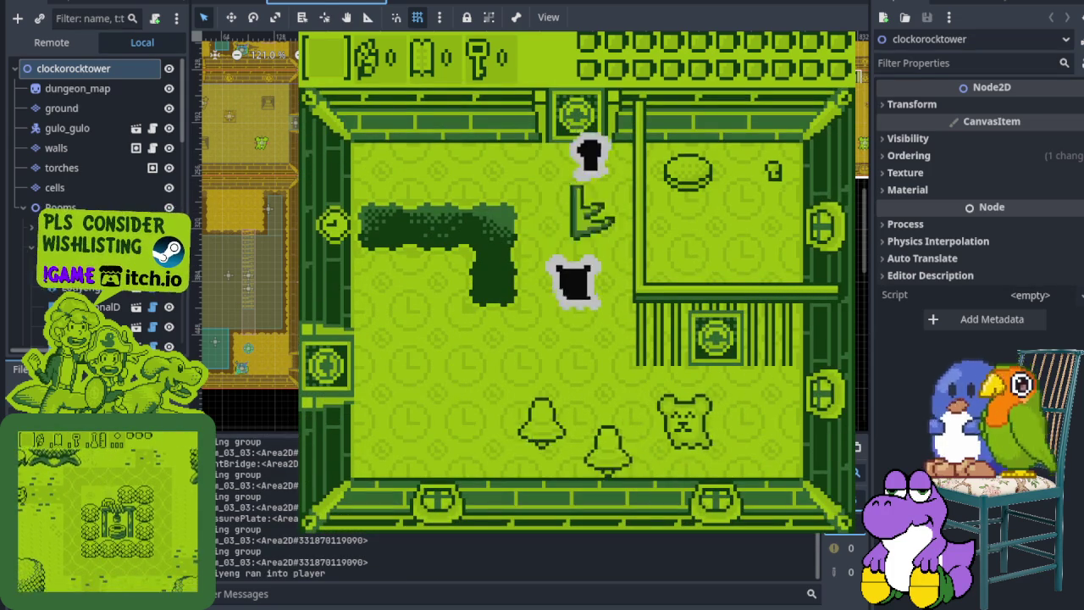
key(Down)
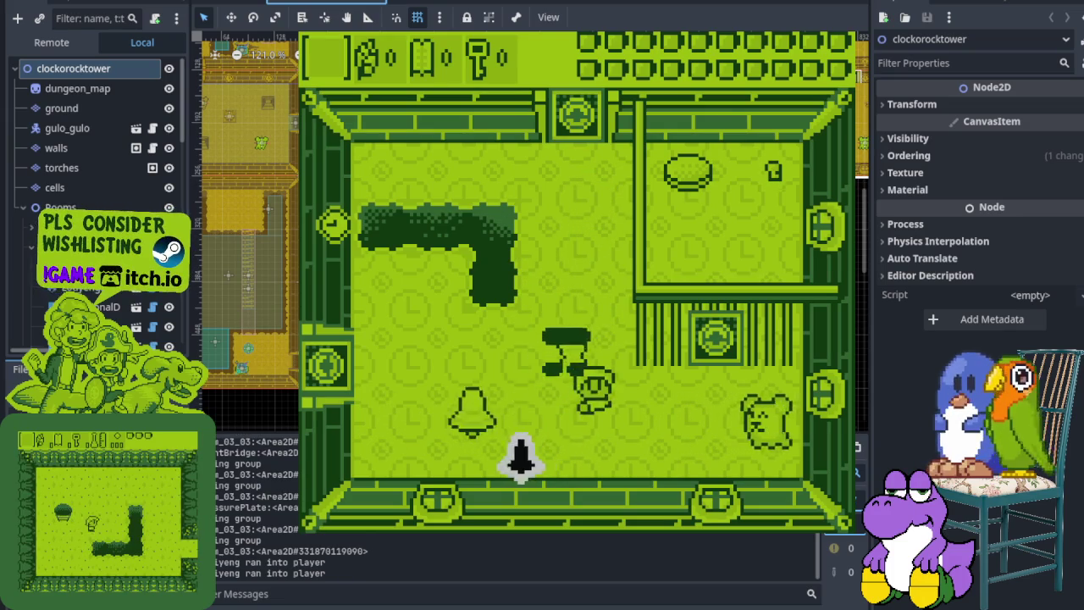
key(Left)
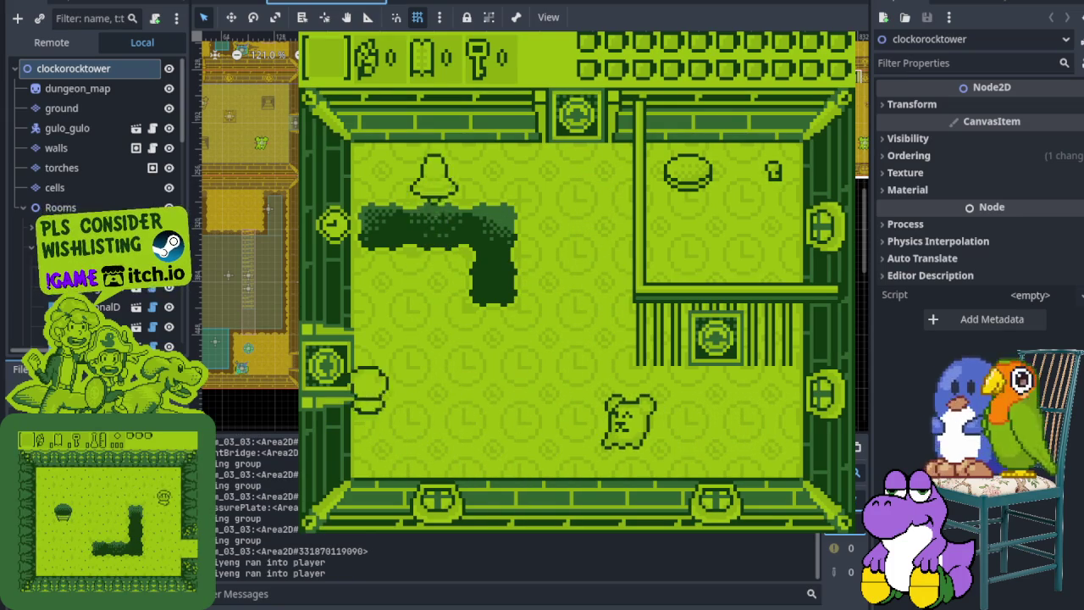
key(Right)
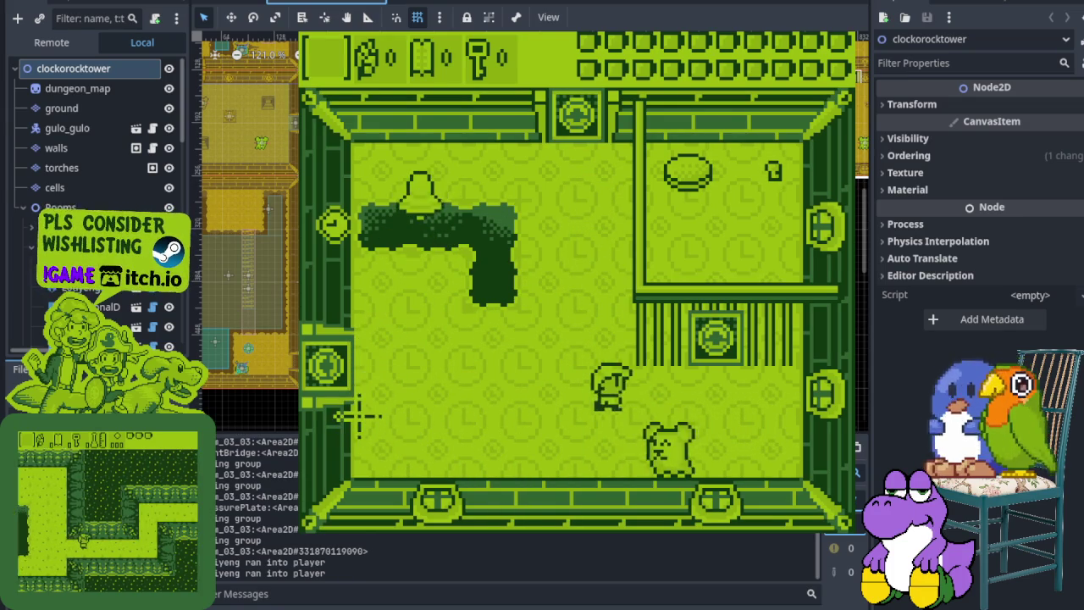
key(Right)
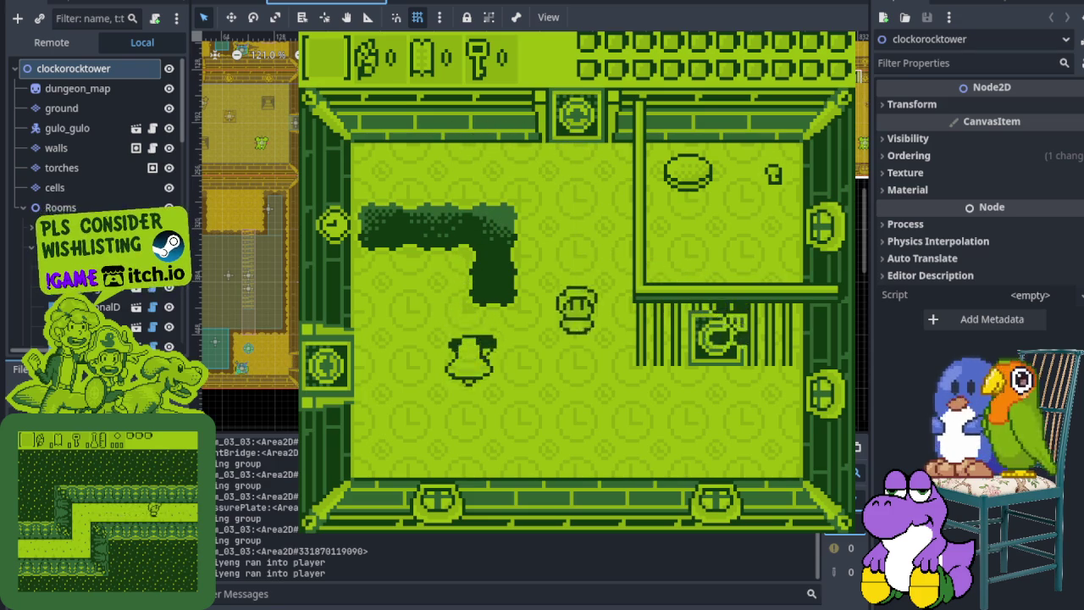
key(Right)
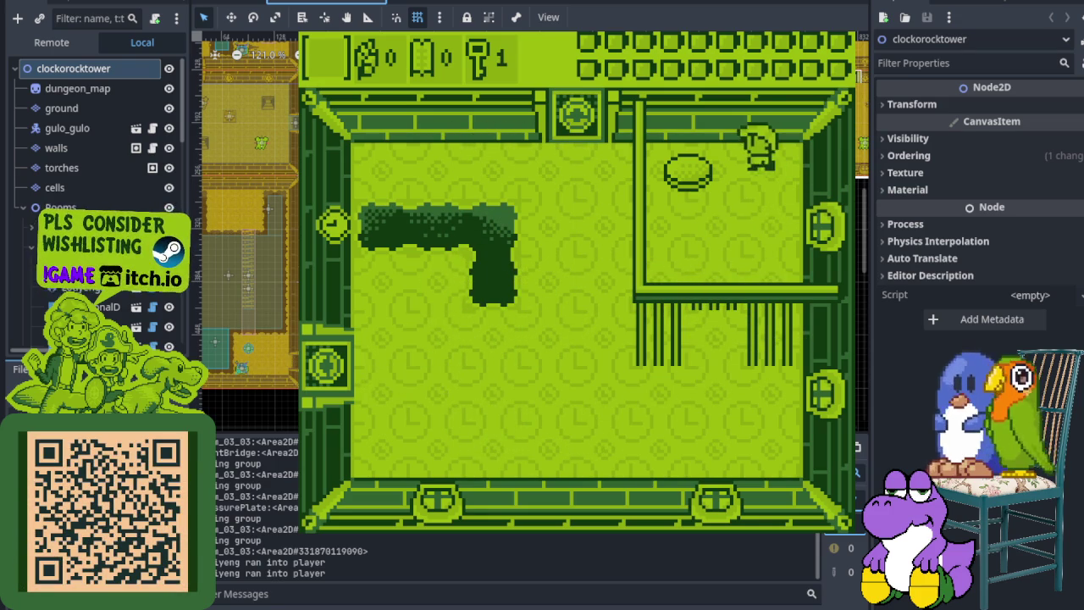
Trigger the floor switch, pass the chalice room, and go through the left door into the pit room
key(Left)
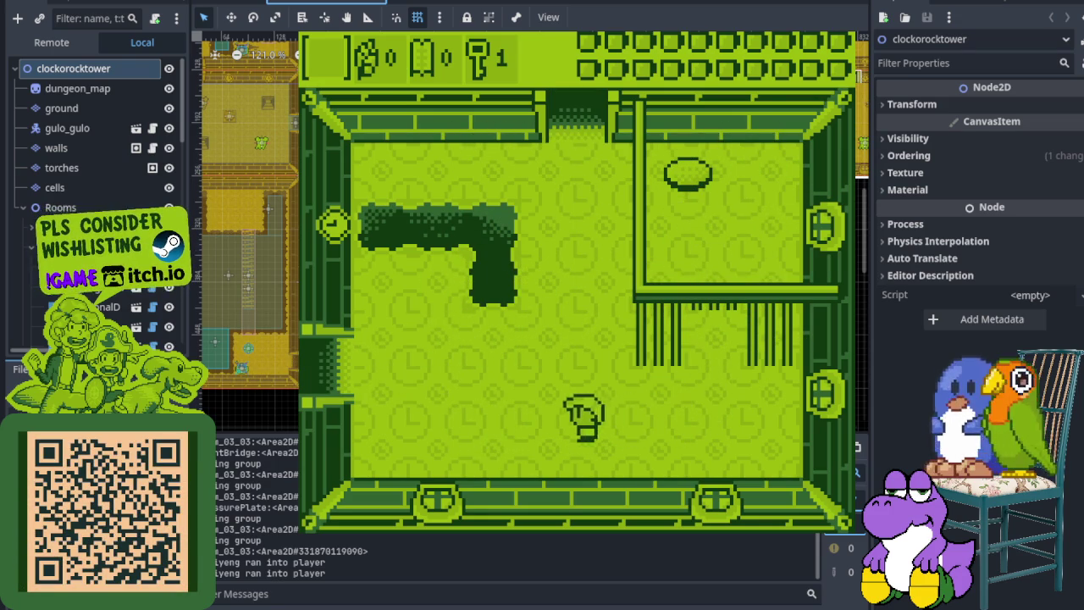
key(Left)
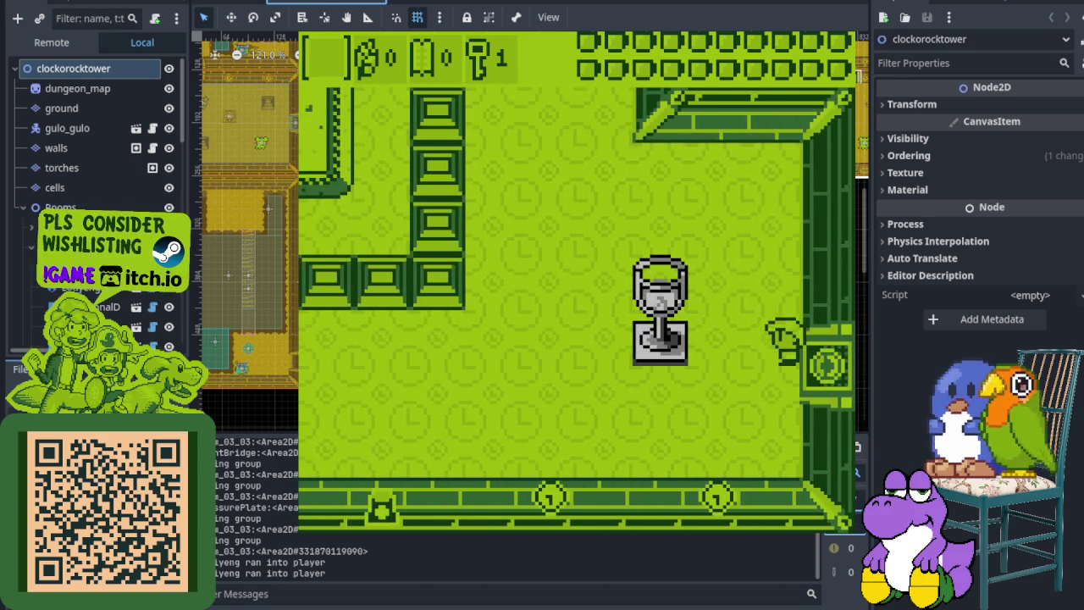
key(Left)
key(Up)
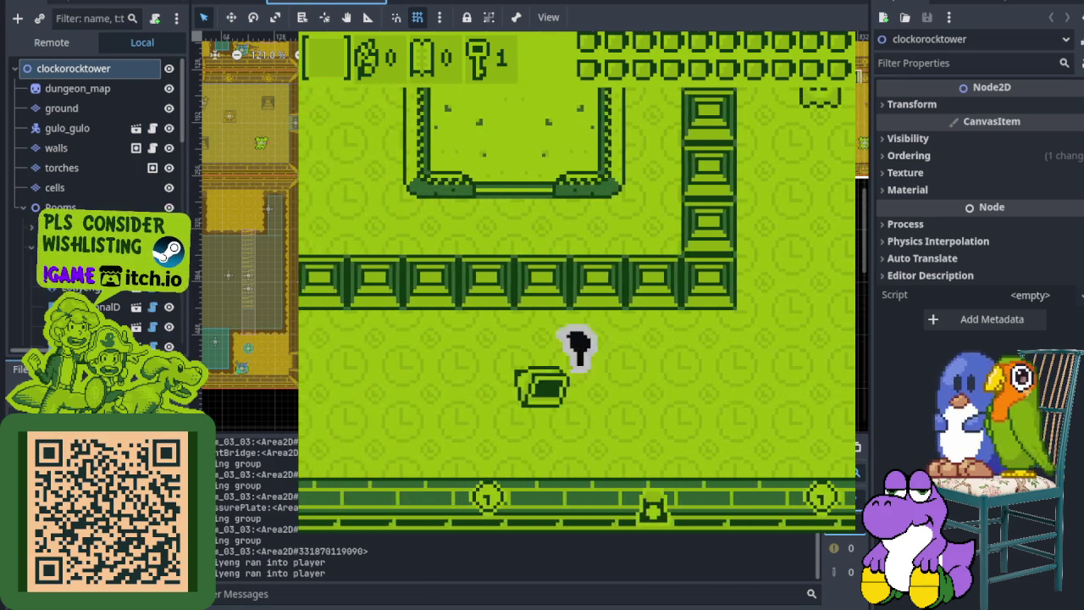
key(Left)
key(Down)
key(Left)
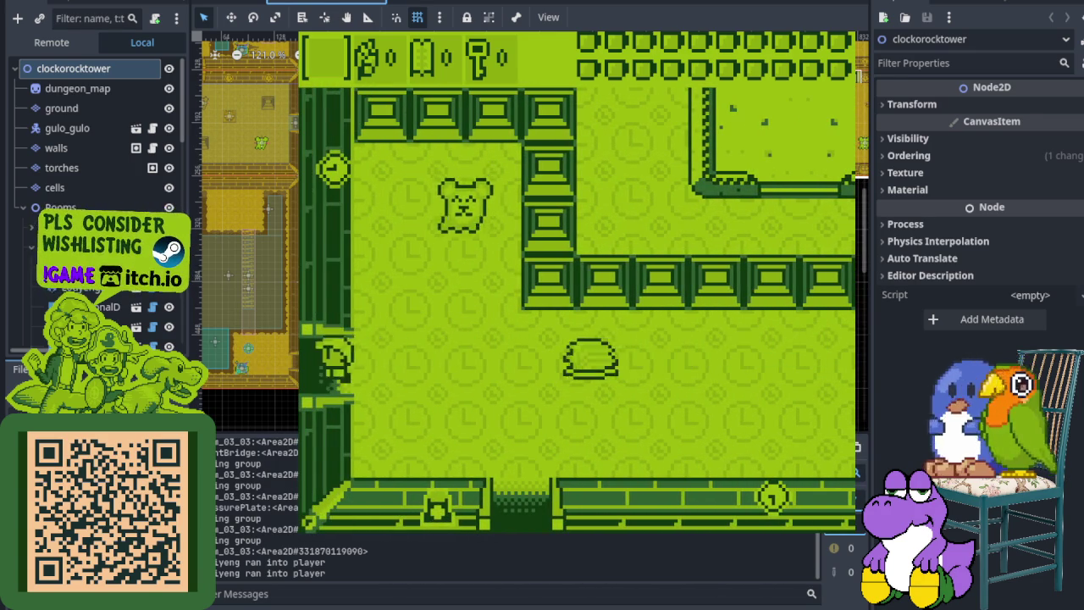
key(Left)
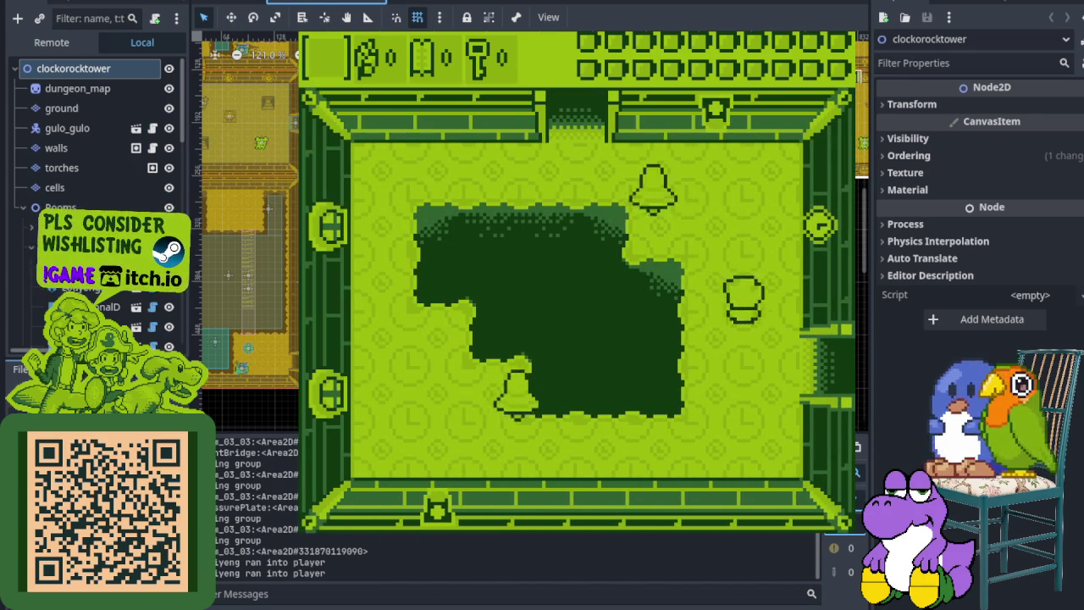
Cross the two-chalice room into the bear room, defeat the bear, and exit through the top door
key(Up)
key(Left)
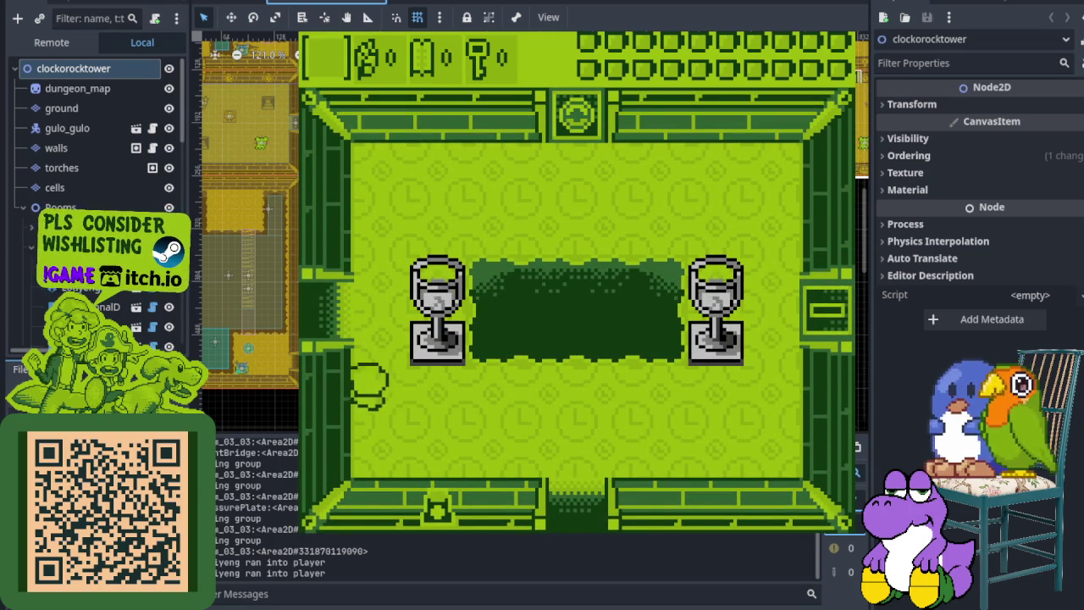
key(Left)
key(Down)
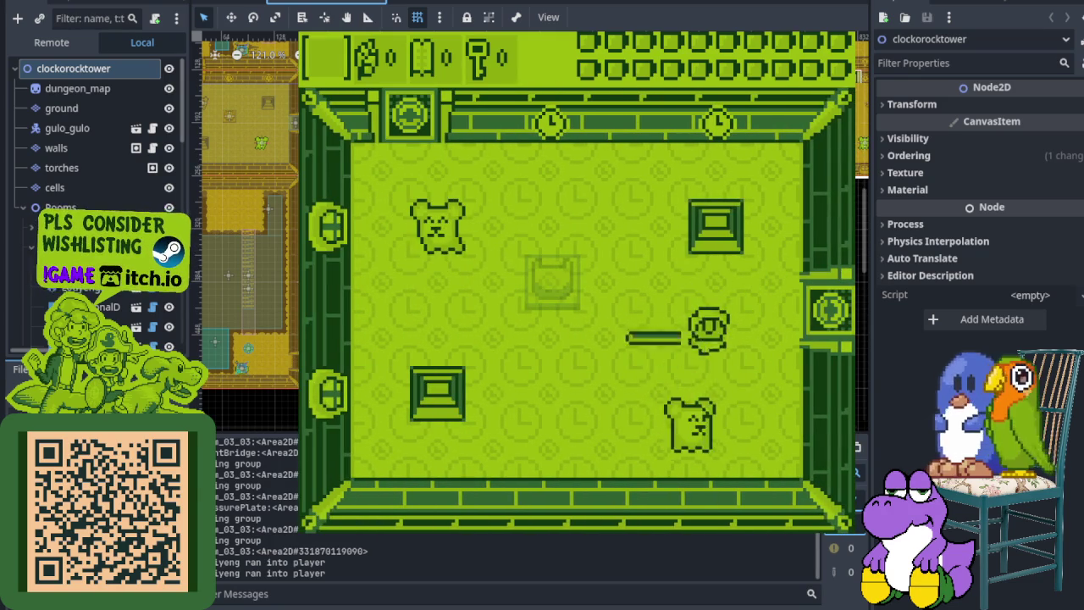
key(Down)
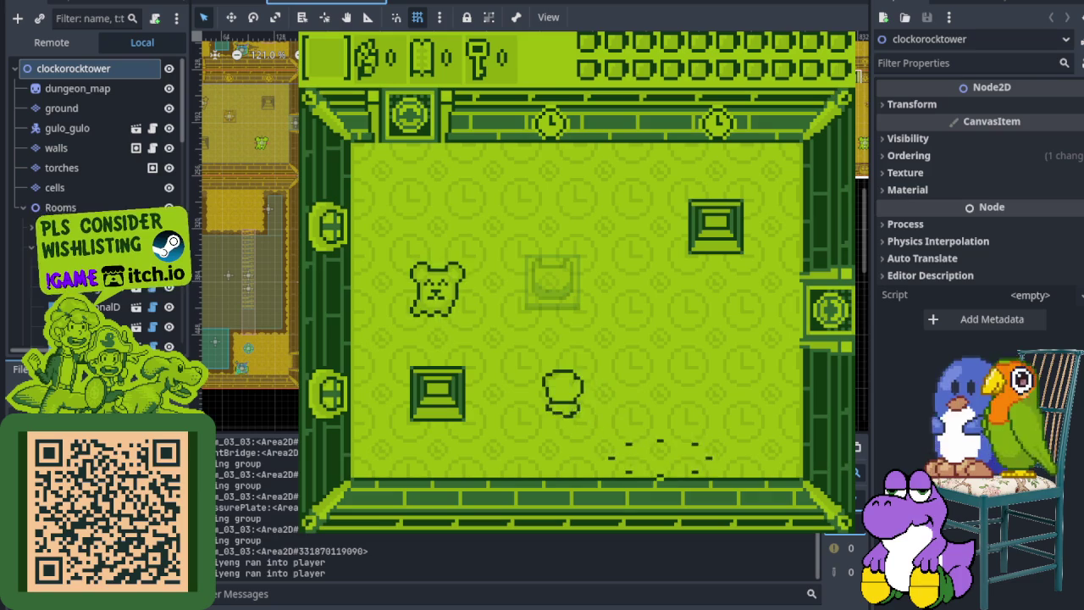
key(Left)
key(Left)
key(x)
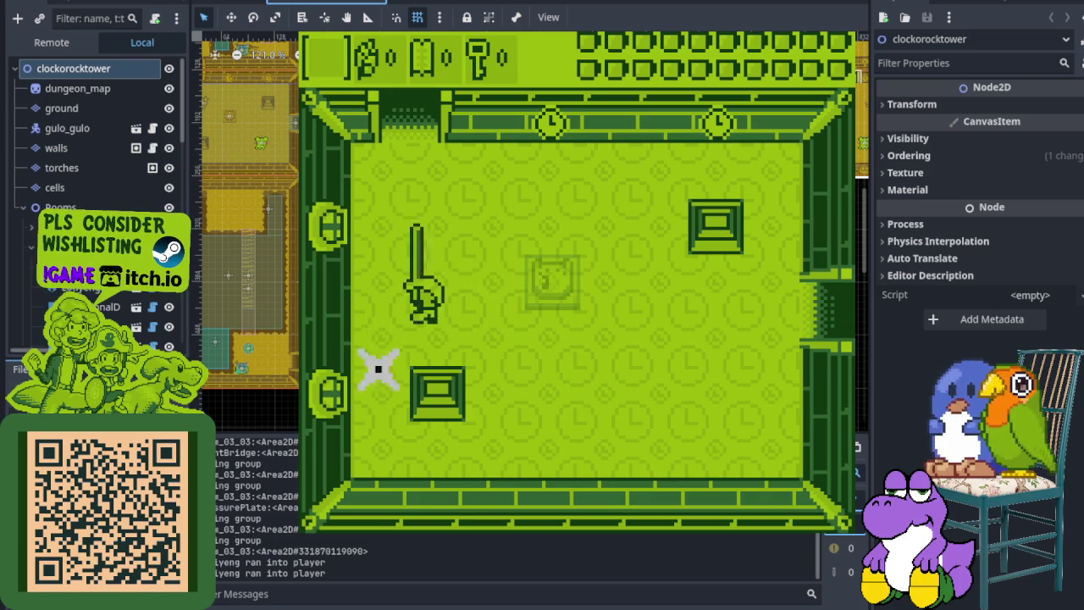
key(Up)
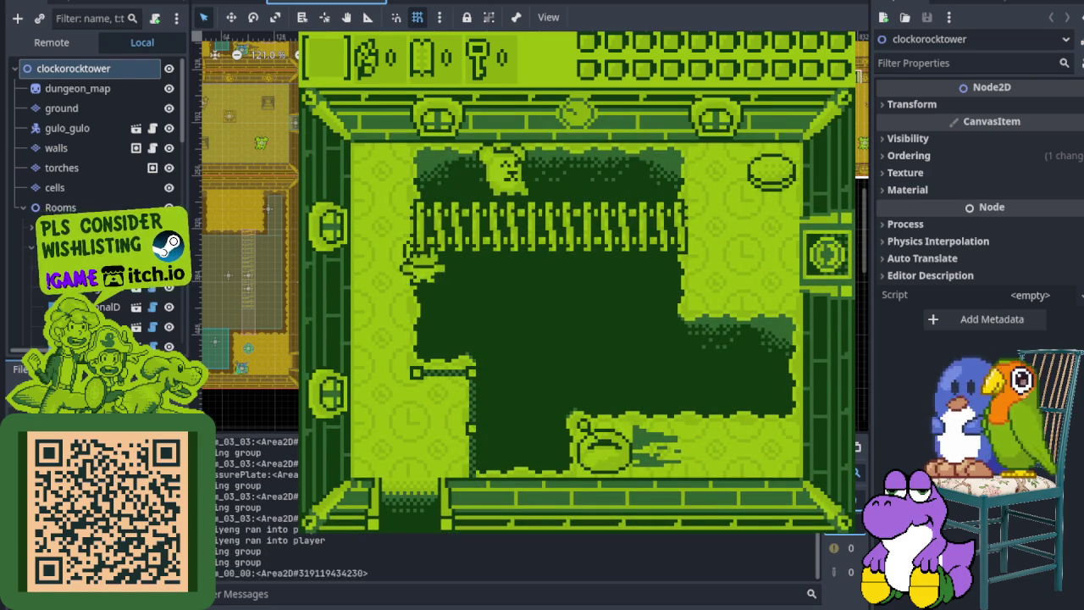
key(Up)
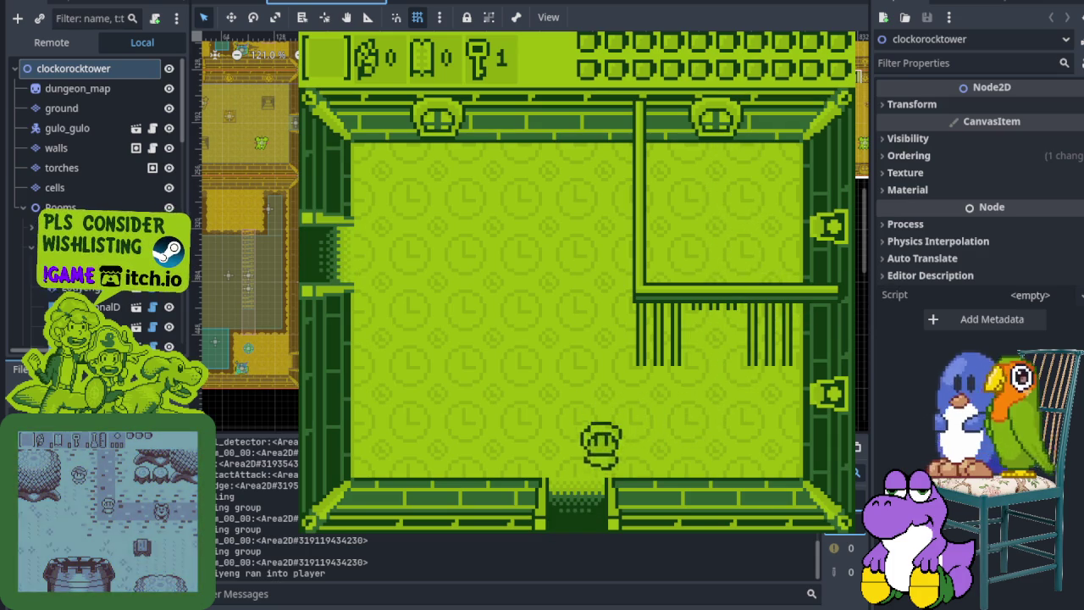
Wander into and out of the grass enclosure, then leave through the top doorway
key(Down)
key(Right)
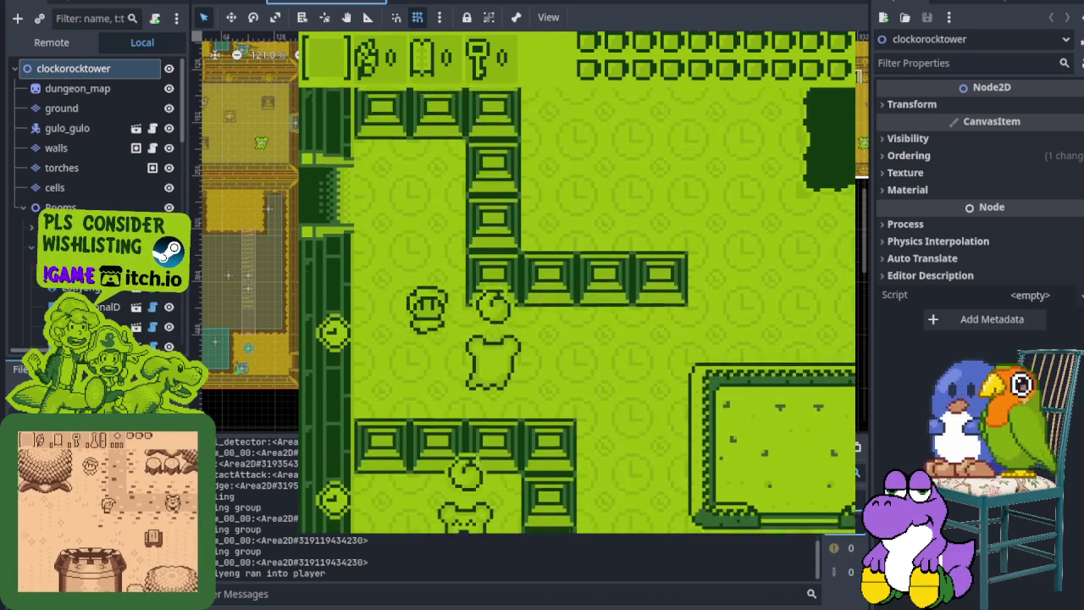
key(Right)
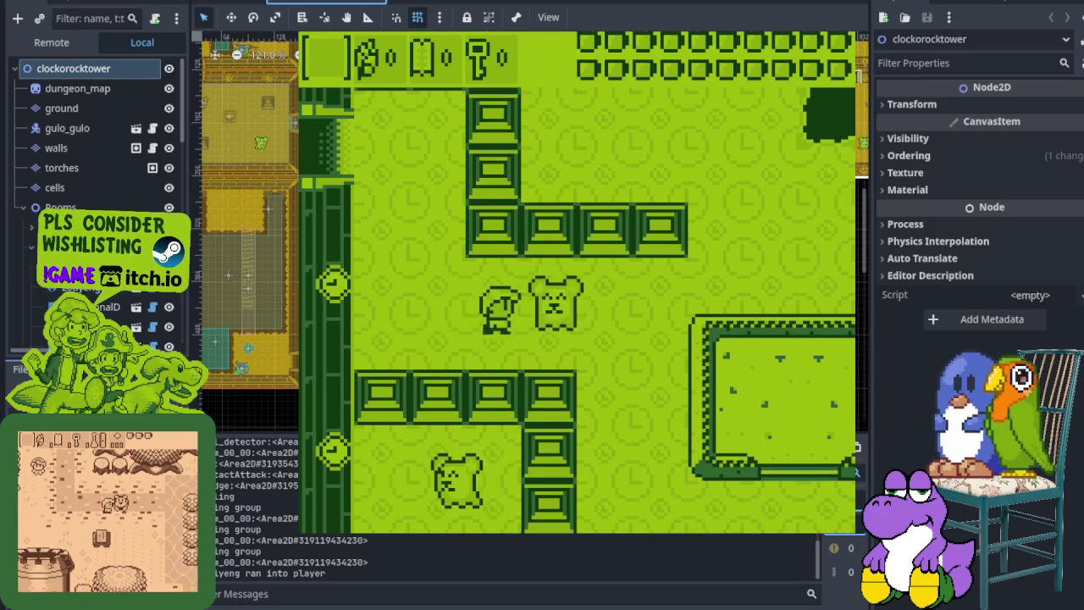
key(Left)
key(Right)
key(Down)
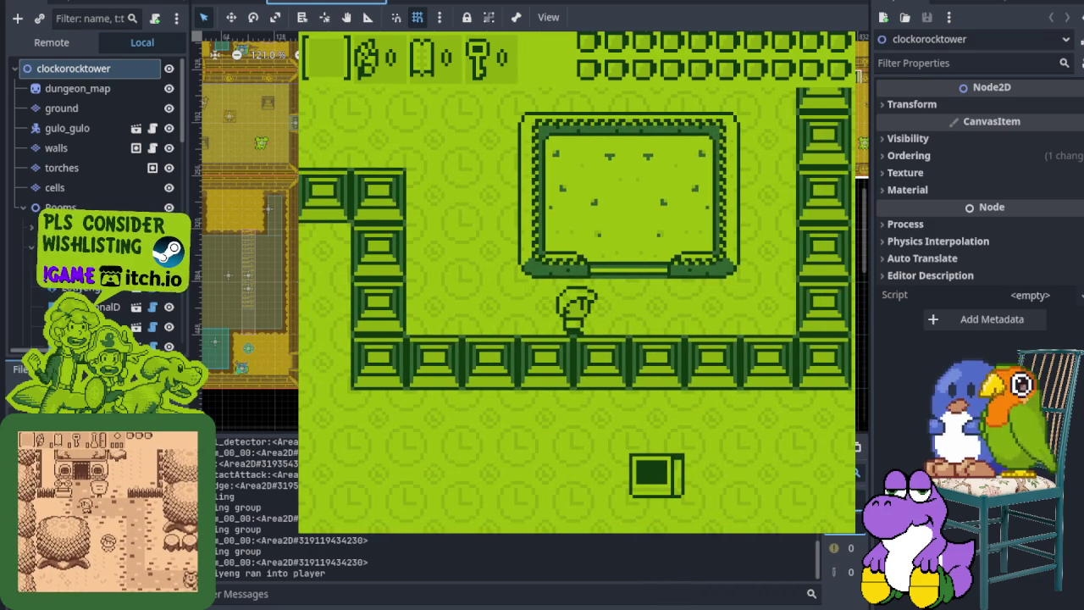
key(Up)
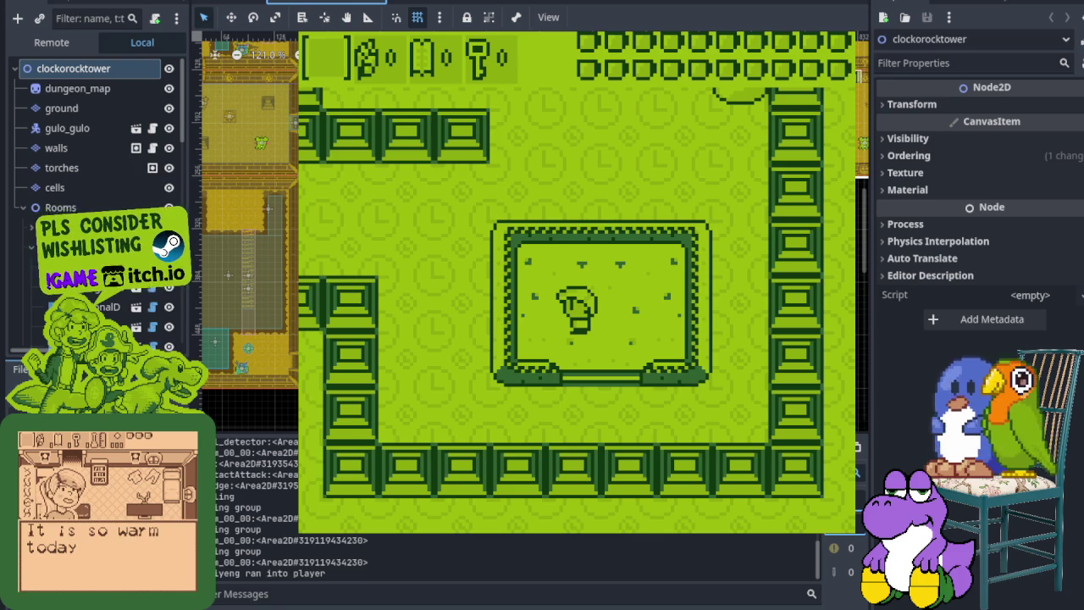
key(Down)
key(Right)
key(Up)
key(Left)
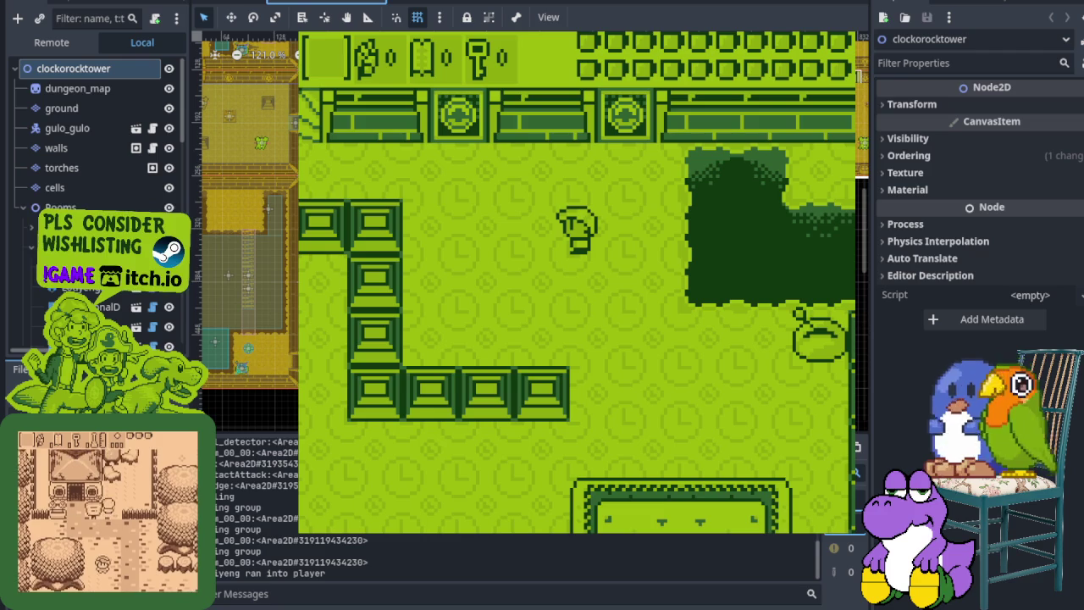
key(Left)
key(Up)
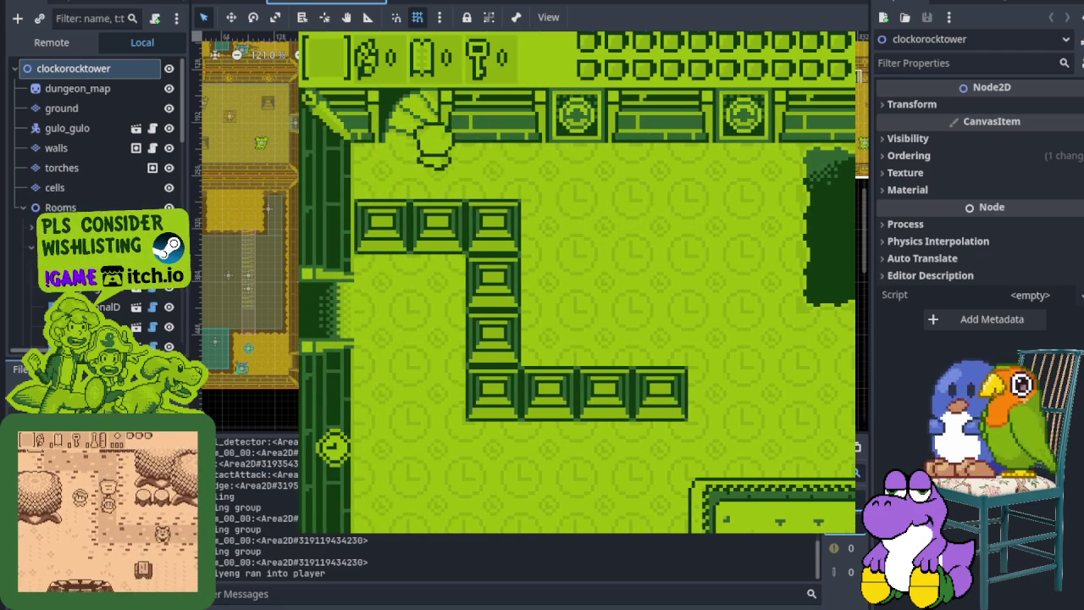
key(Up)
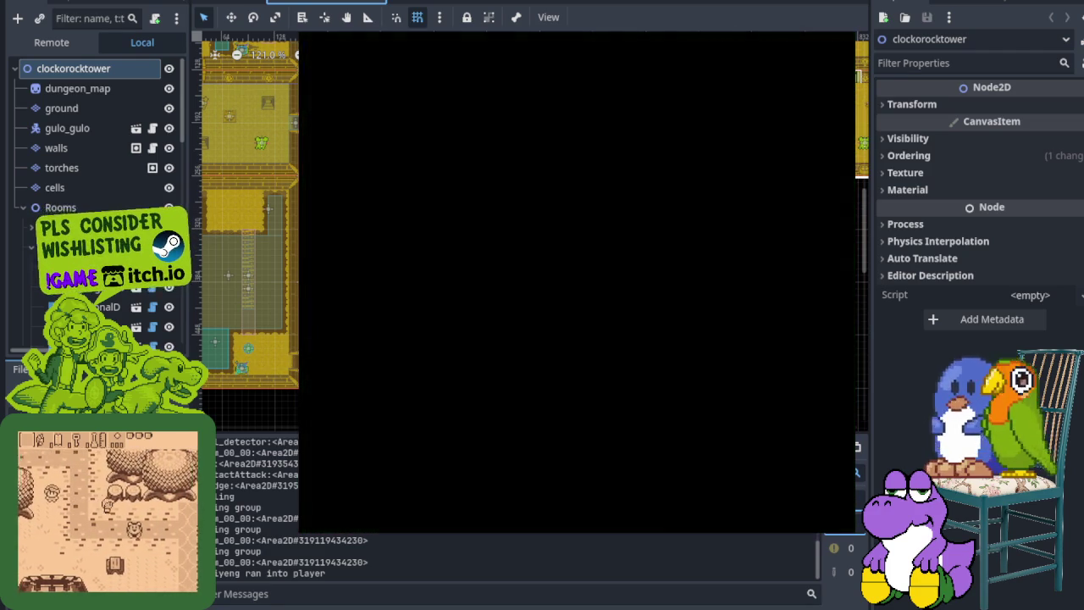
key(Up)
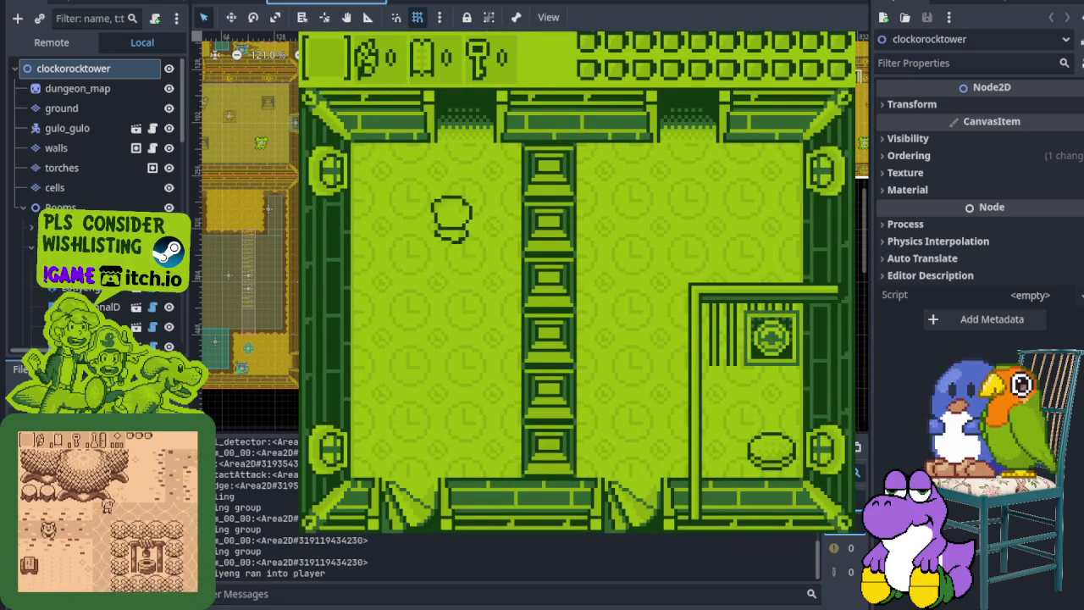
Pass through the left, top and right doorways, then down through a bottom doorway into a new room
key(Left)
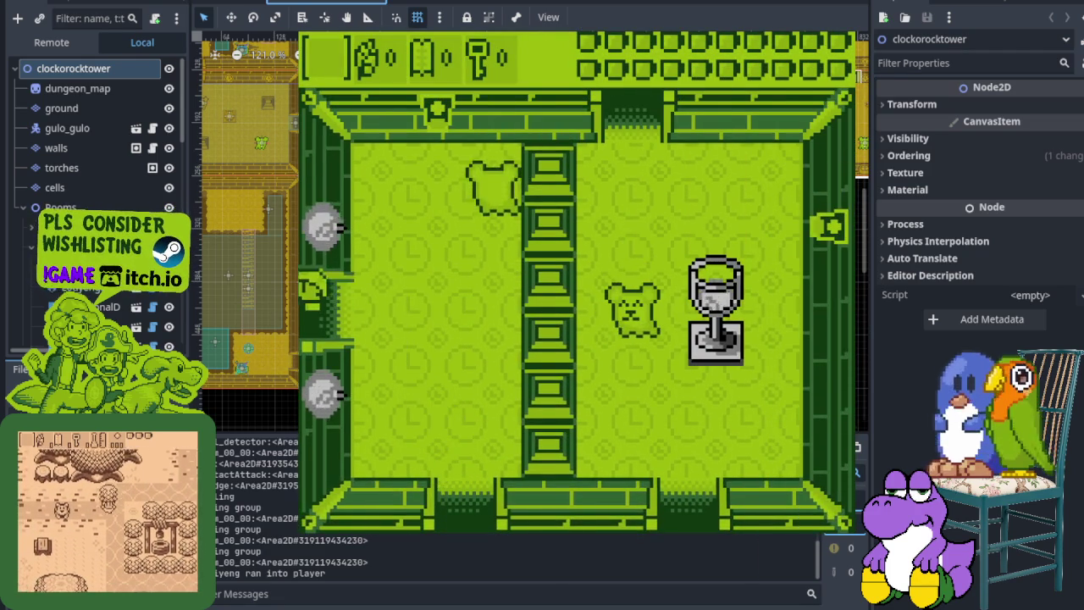
key(Left)
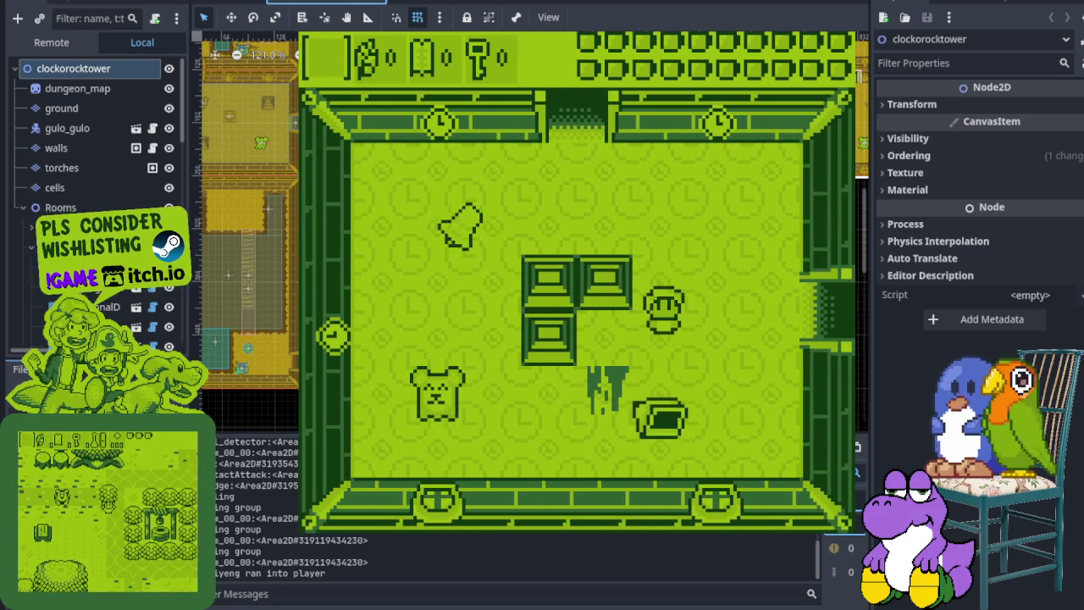
key(Up)
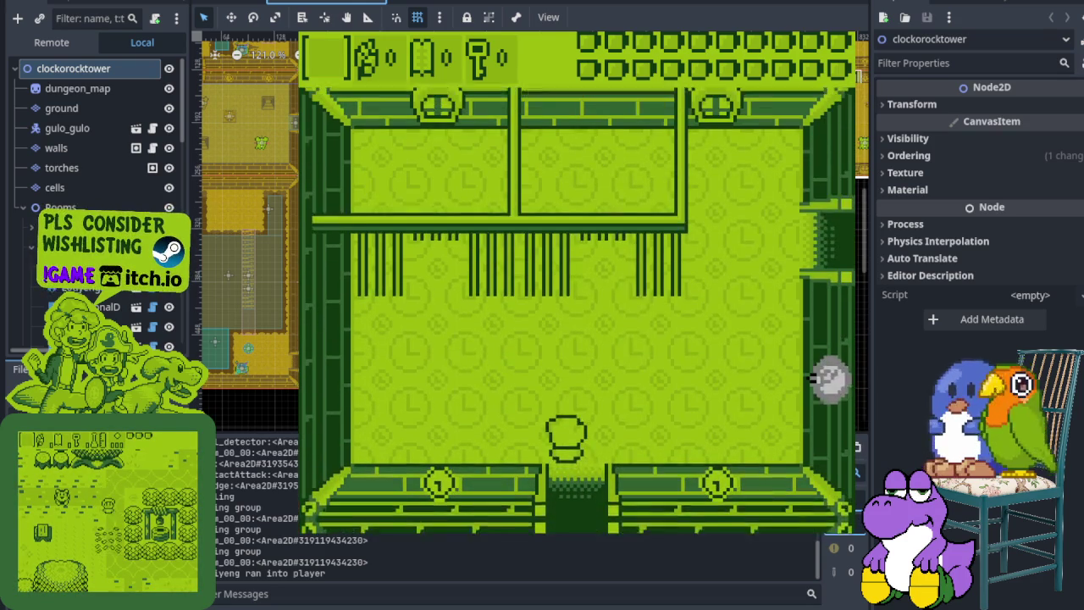
key(Up)
key(Right)
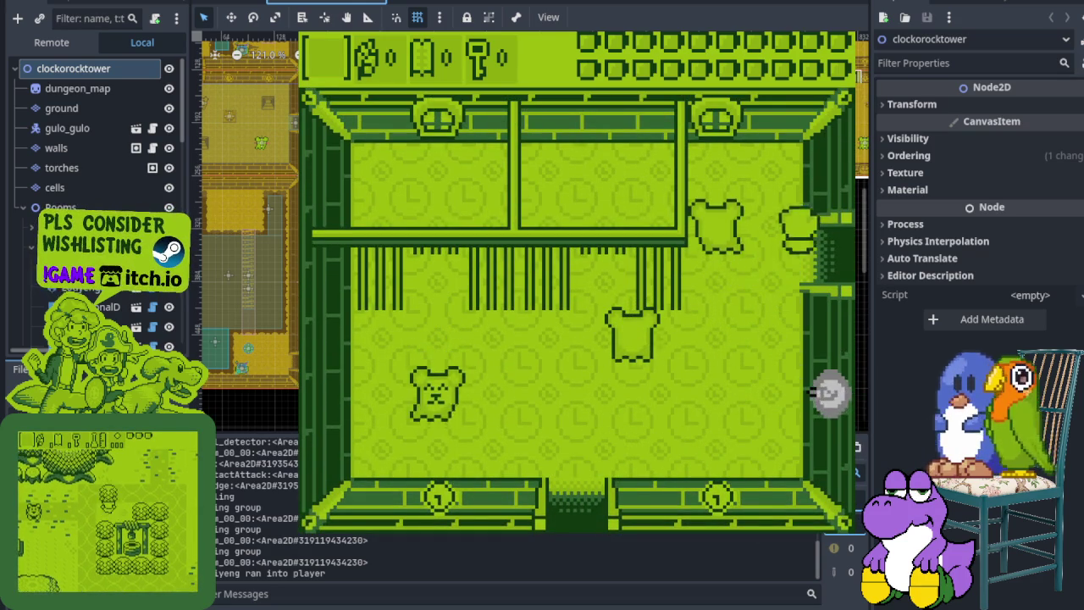
key(Right)
key(Down)
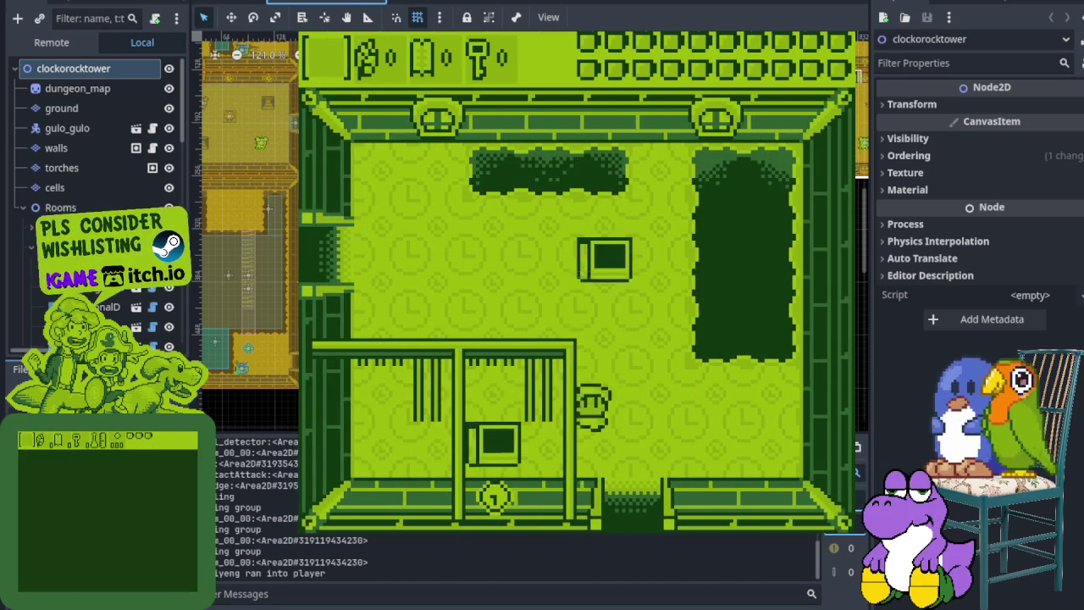
key(Right)
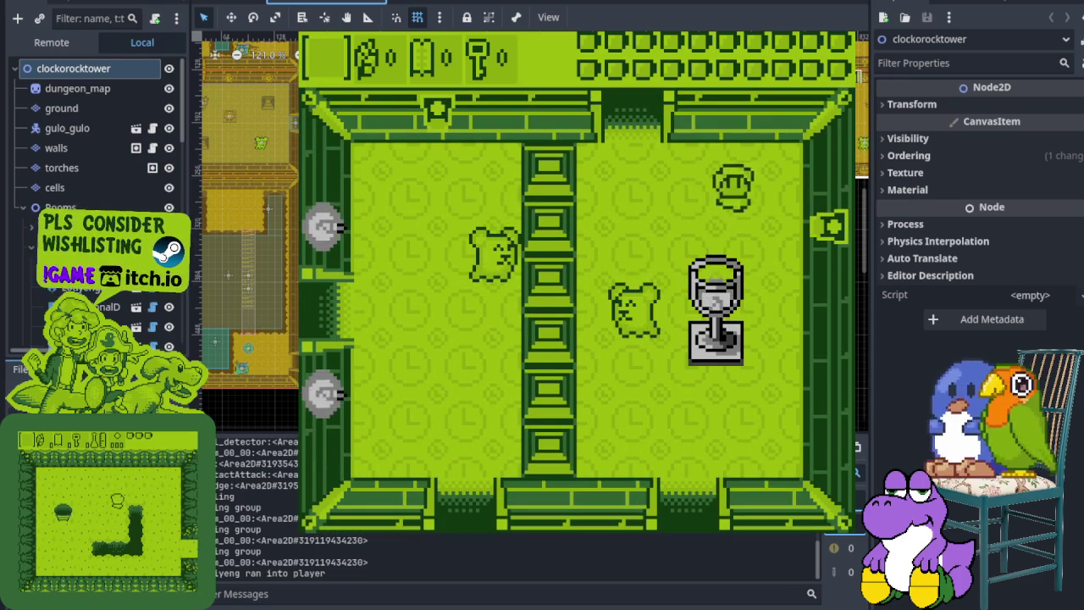
key(Left)
key(Down)
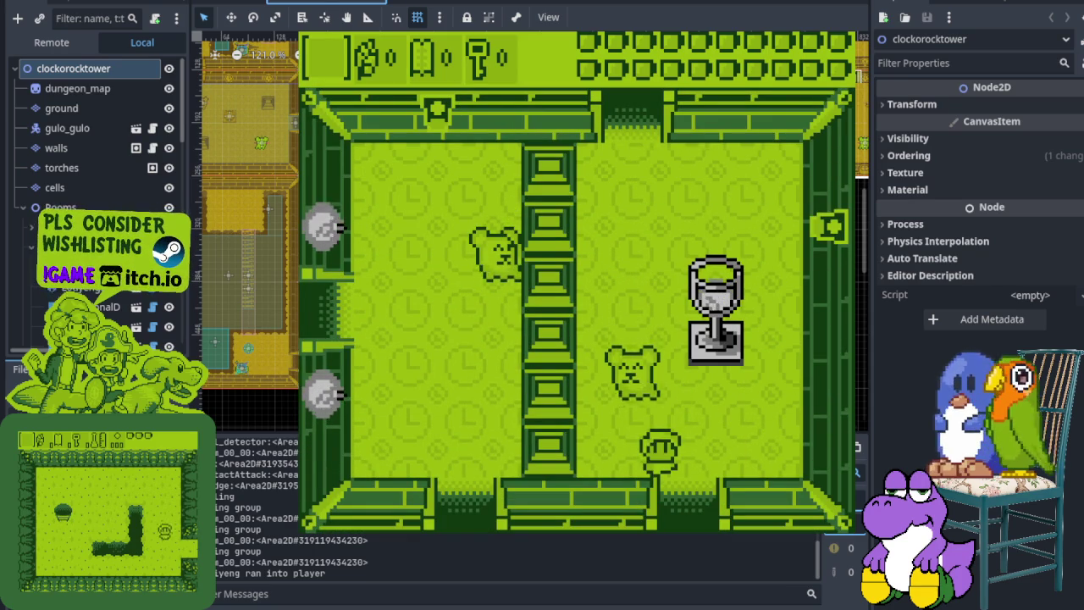
key(Down)
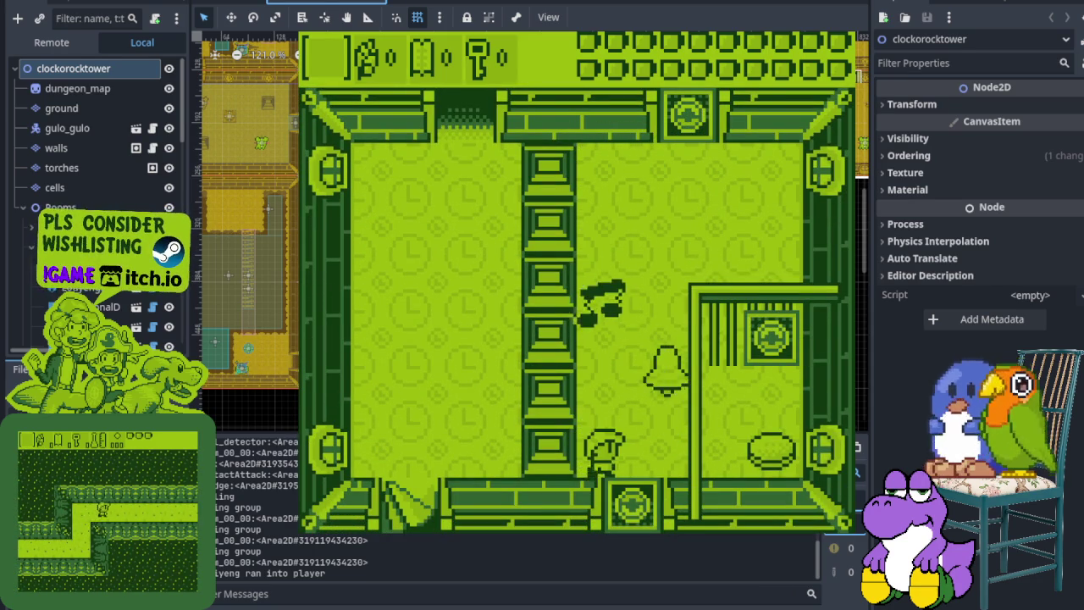
Move along the room's bottom past the bell enemy and exit through the bottom door
key(Right)
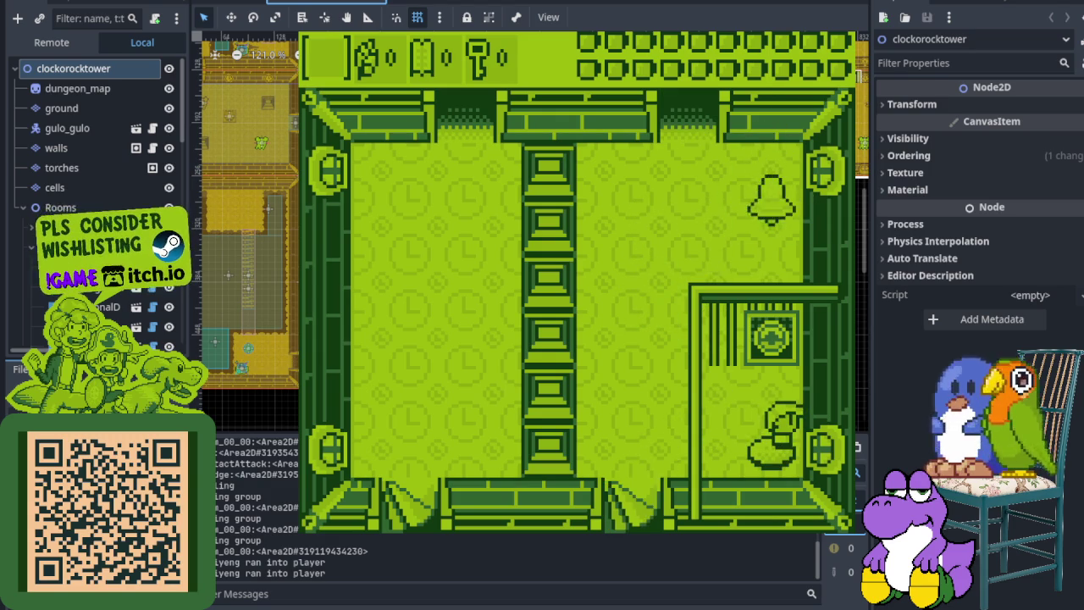
key(Left)
key(Up)
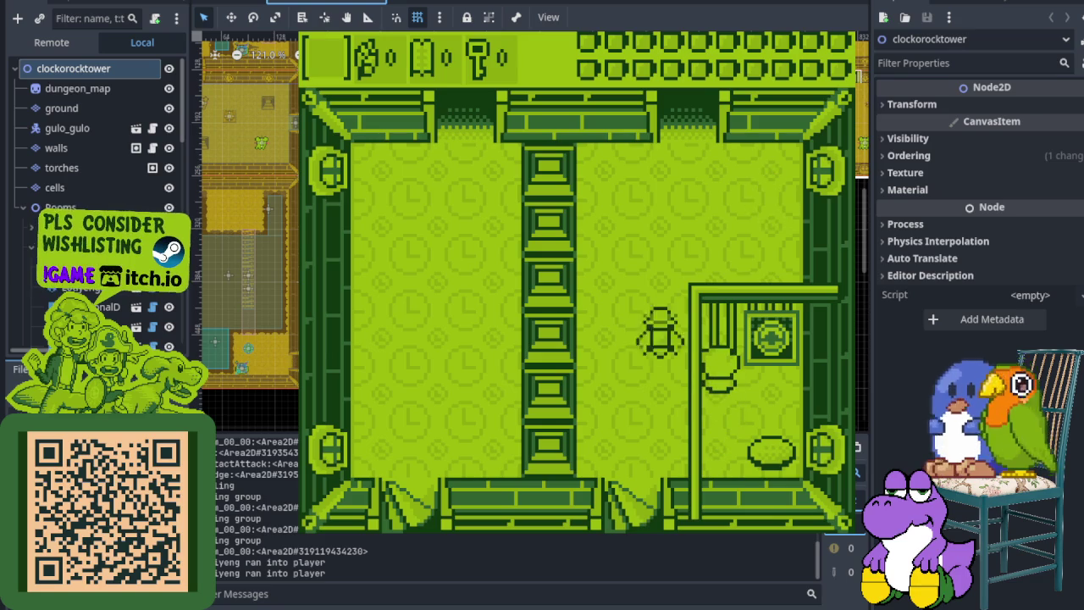
key(Down)
key(Left)
key(Down)
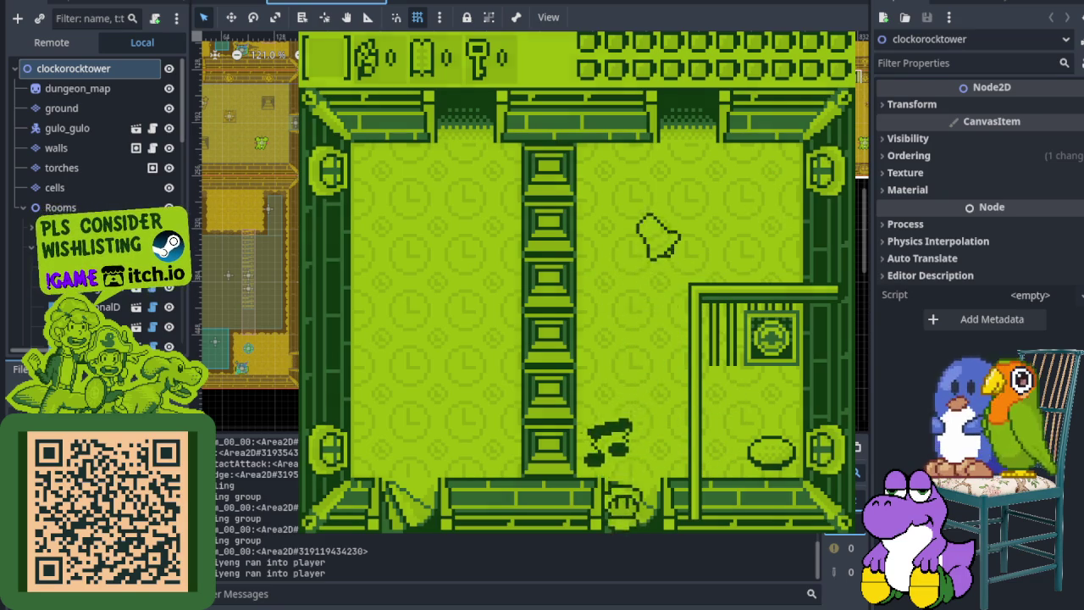
key(Down)
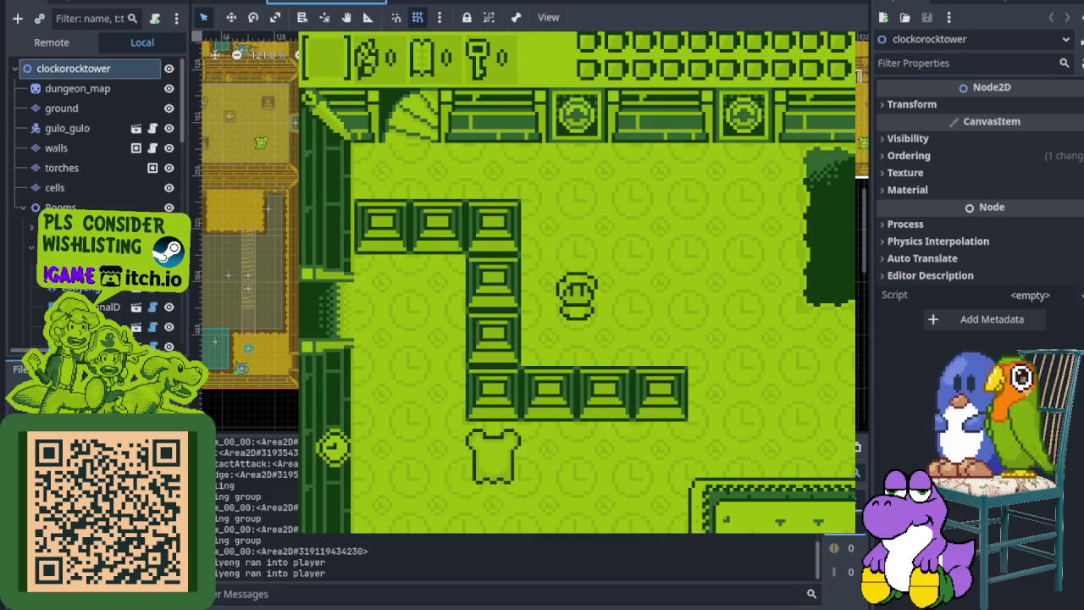
Walk right past the new walls, around below the grass box, and back up-left
key(Right)
key(Down)
key(Right)
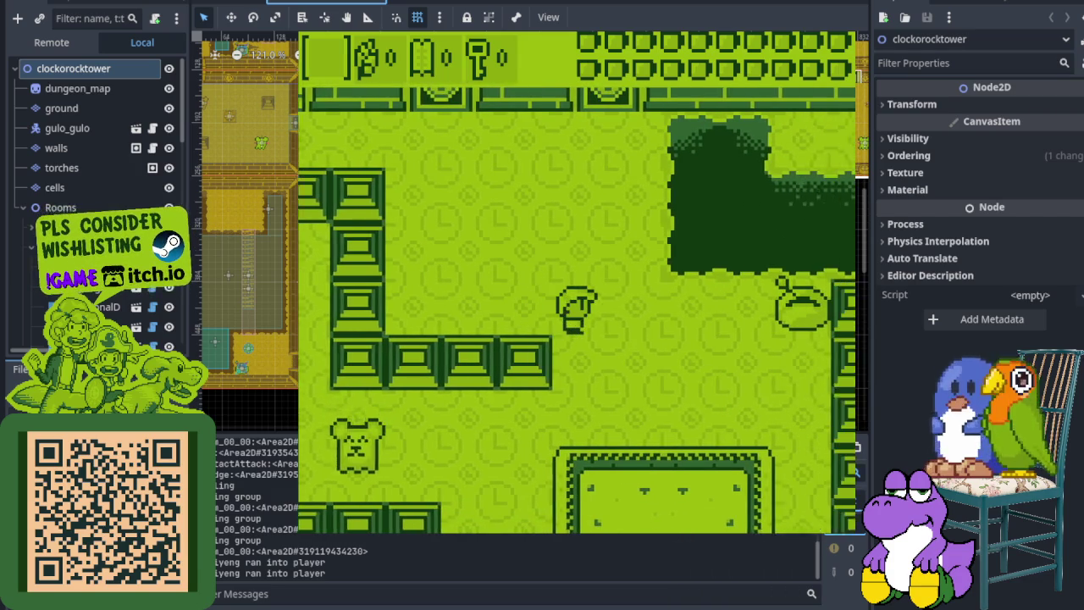
key(Right)
key(Right)
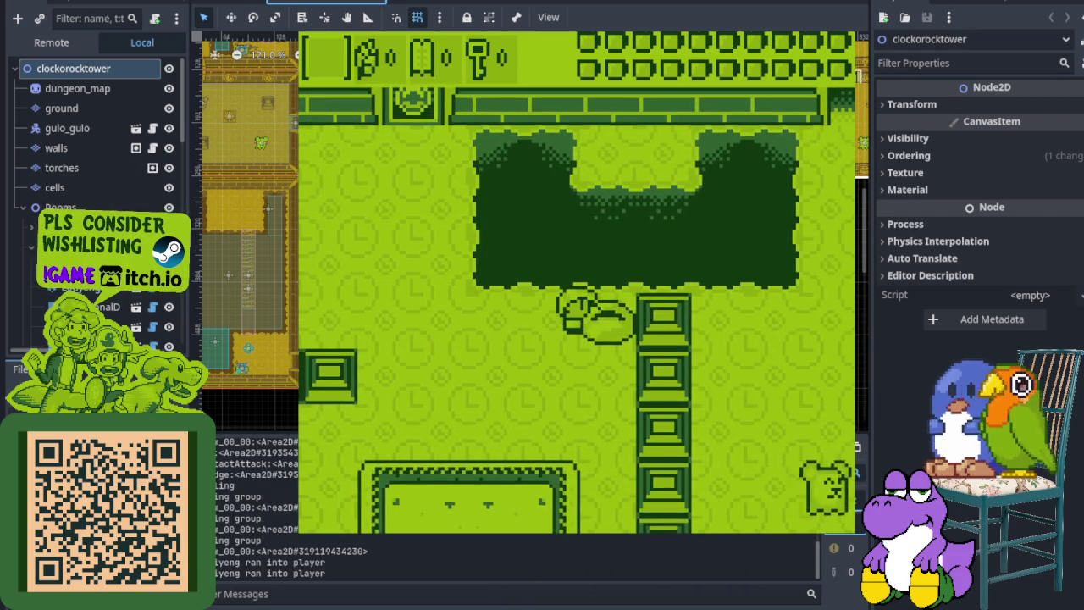
key(Down)
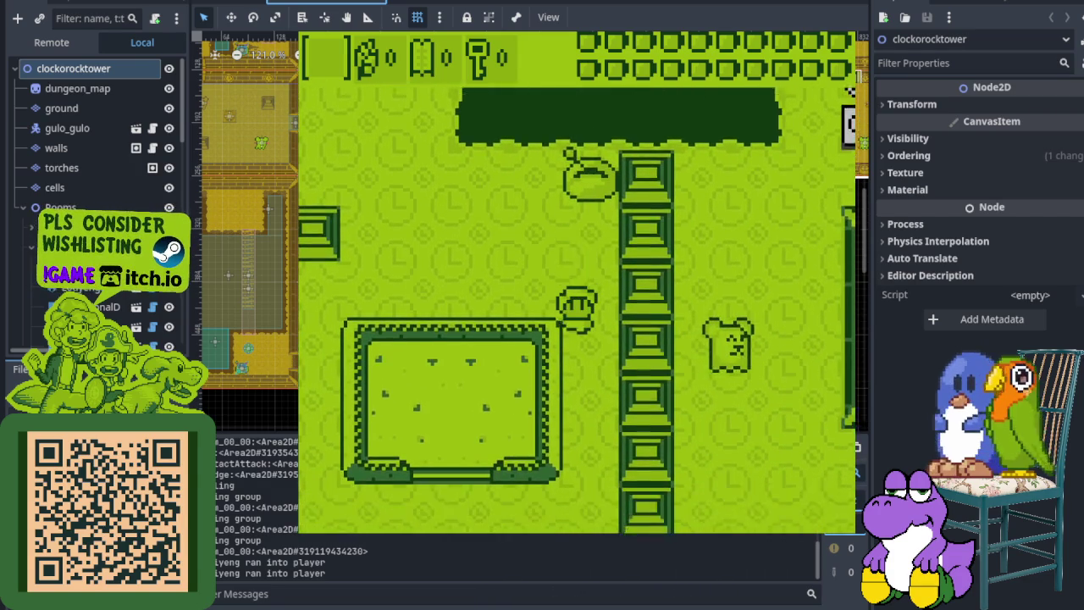
key(Down)
key(Left)
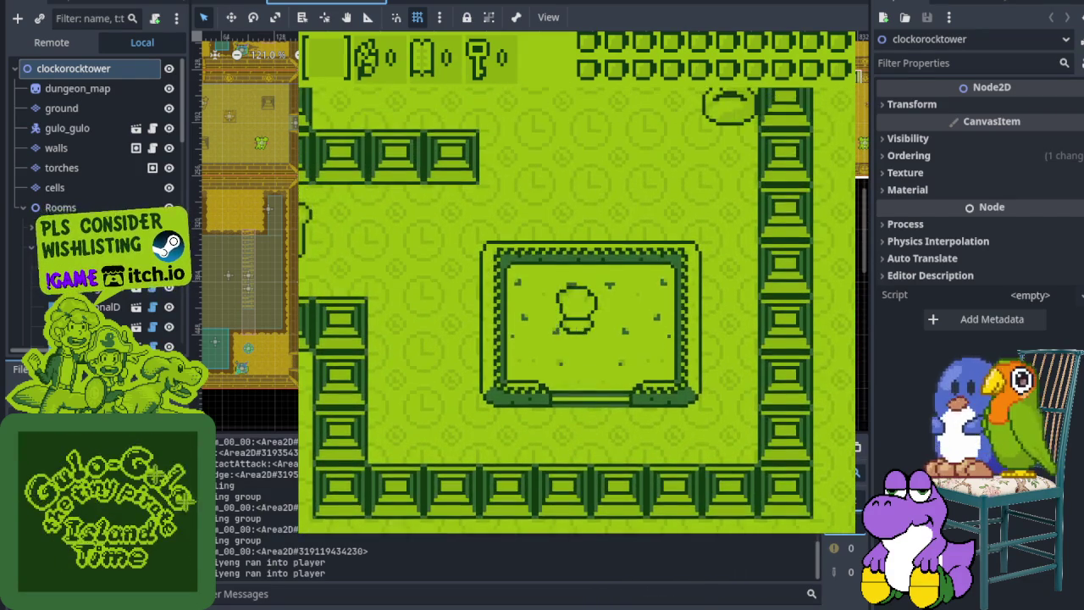
key(Right)
key(Up)
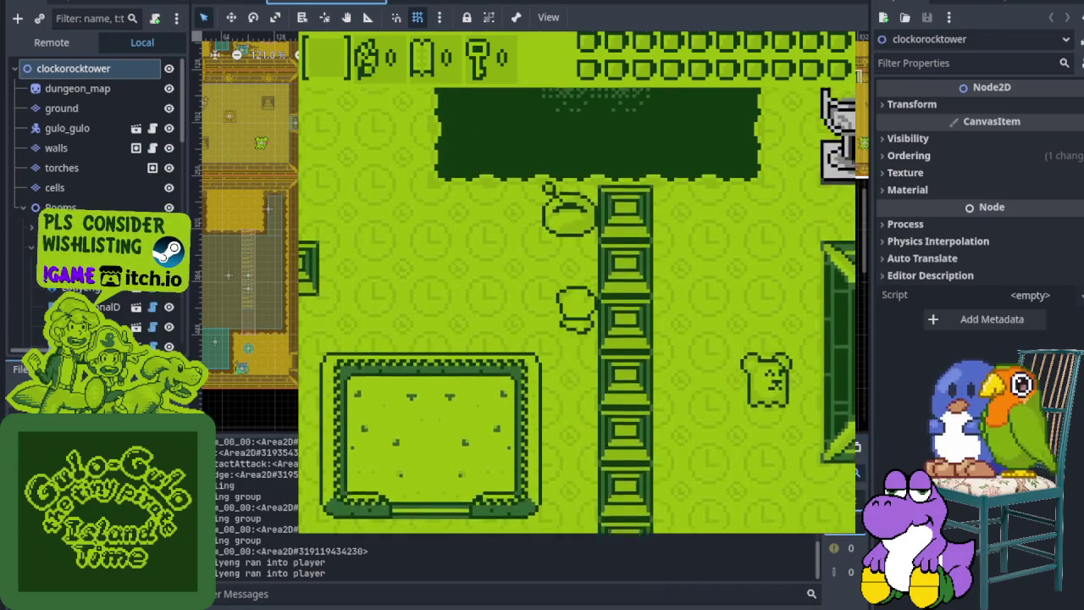
key(Left)
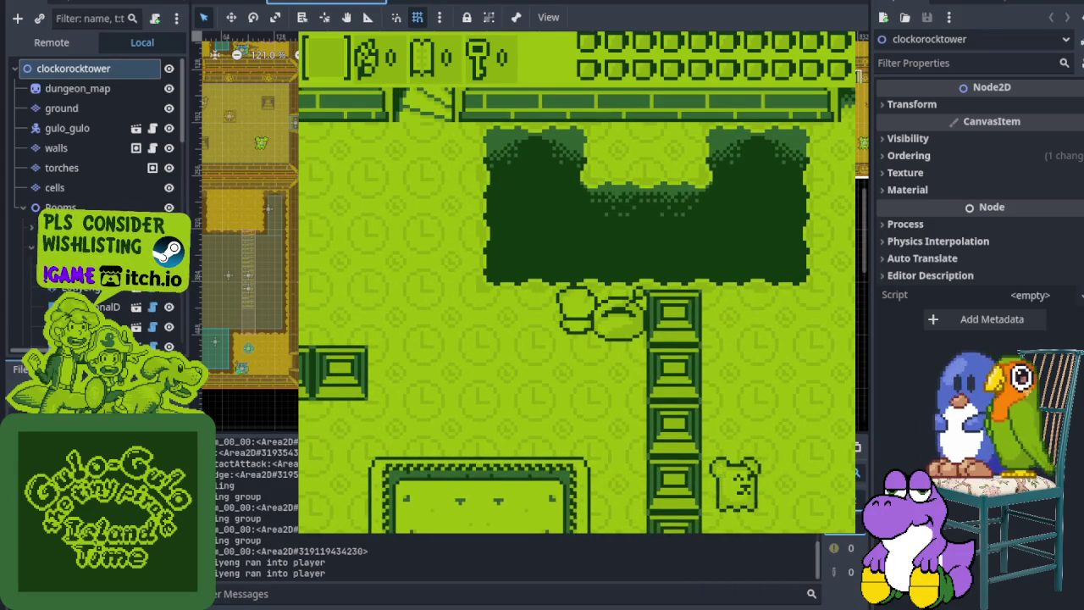
key(Left)
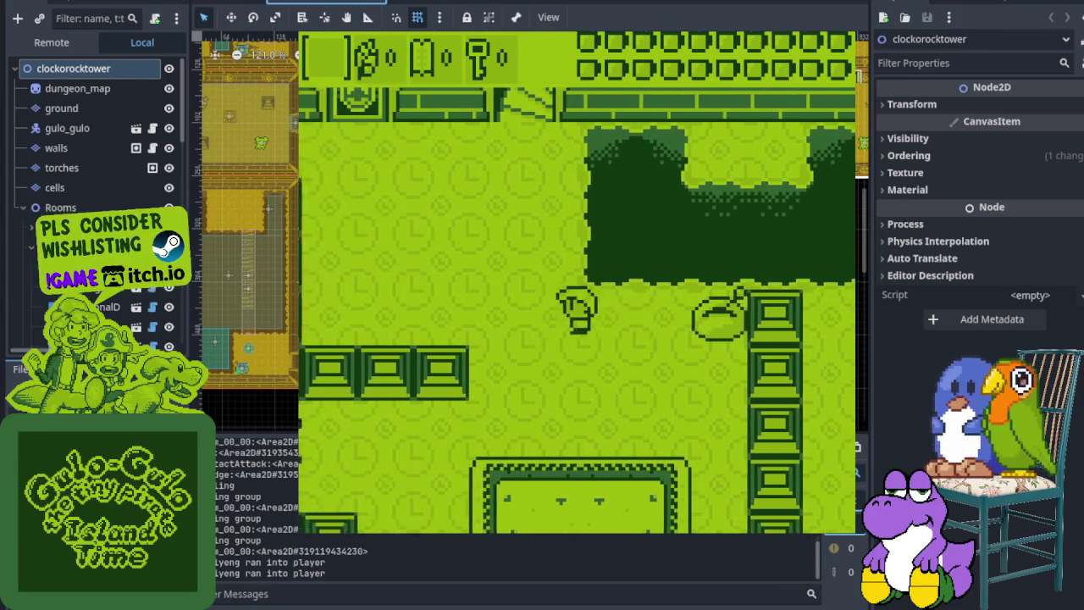
key(Up)
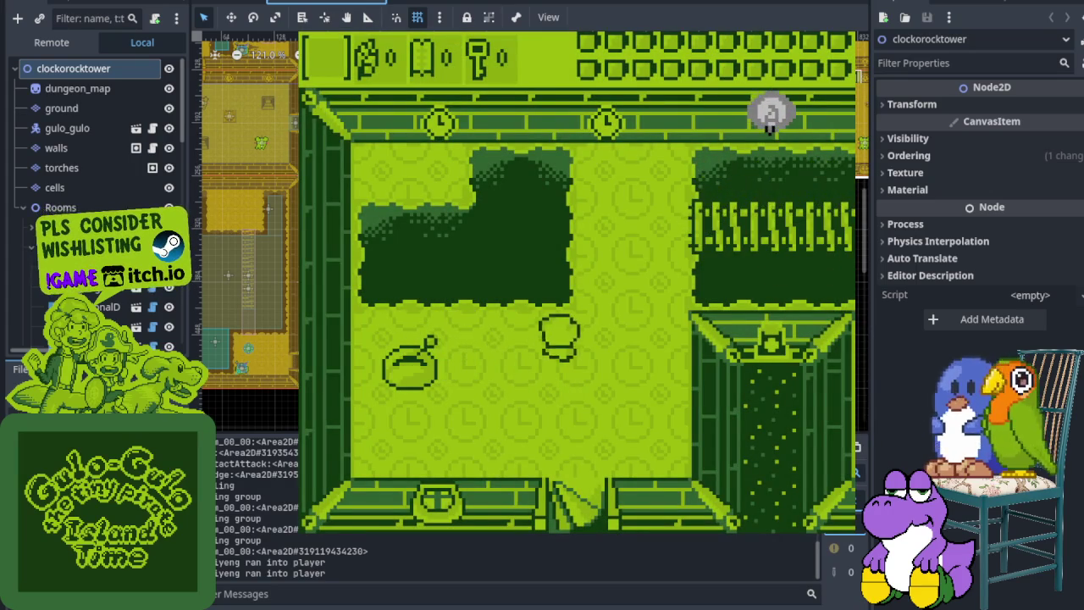
Move right into the next room and out through its east door
key(Right)
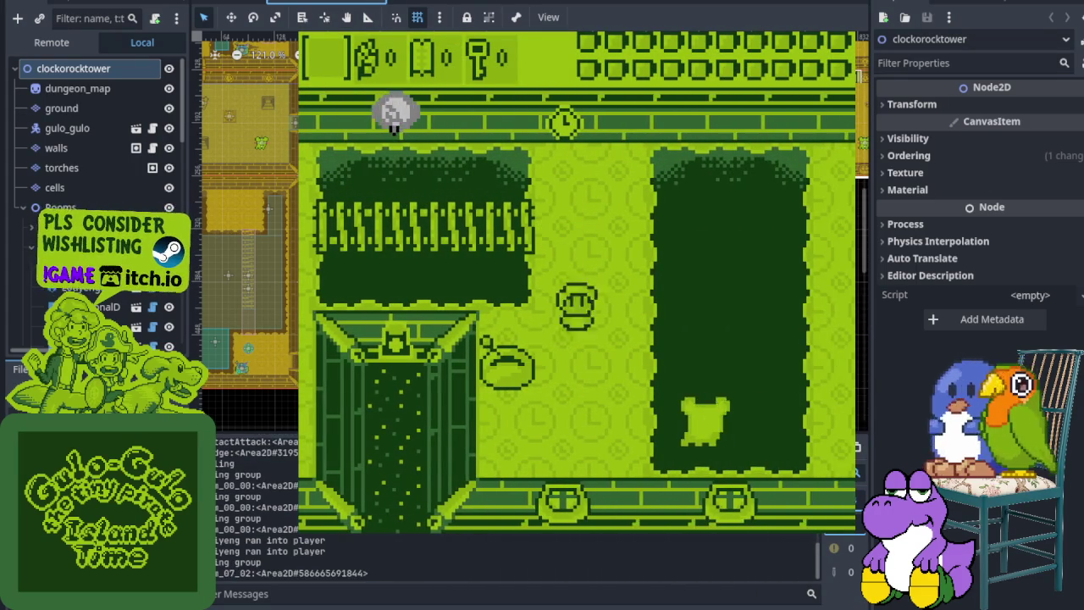
key(Left)
key(Right)
key(Down)
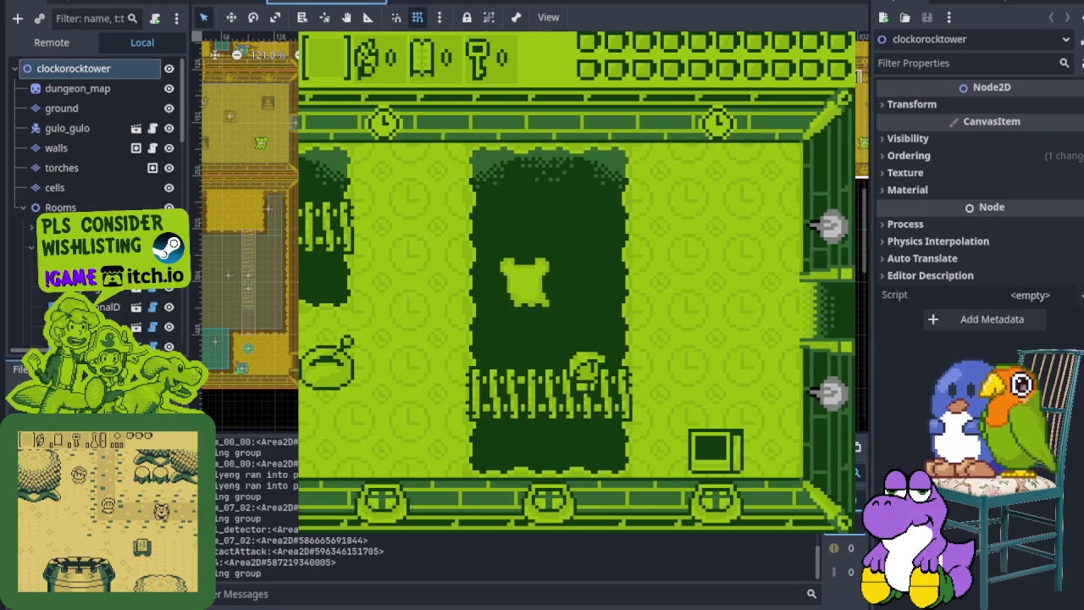
key(Up)
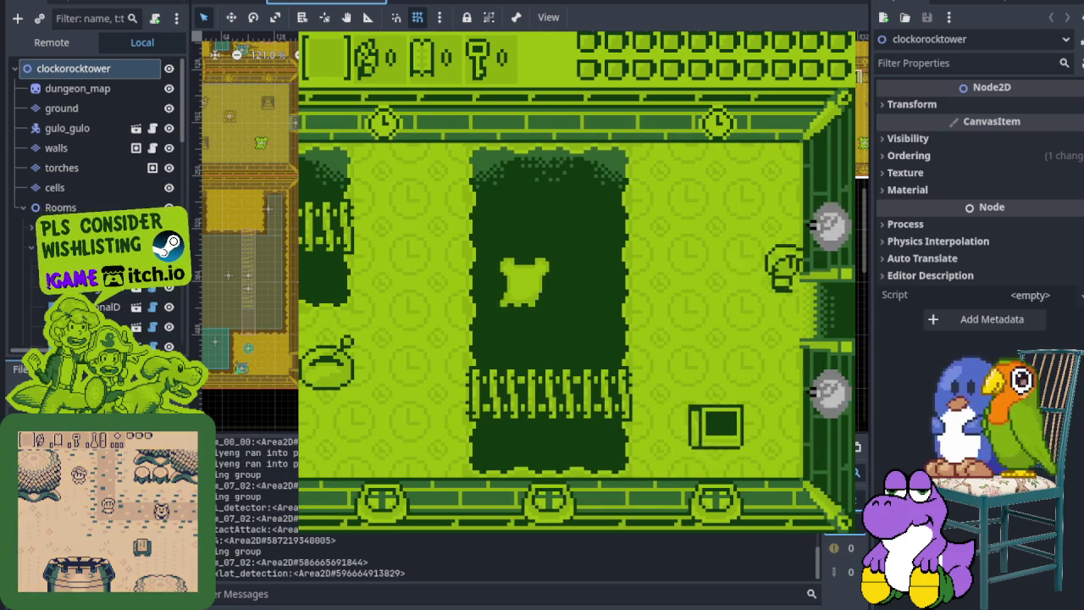
key(Right)
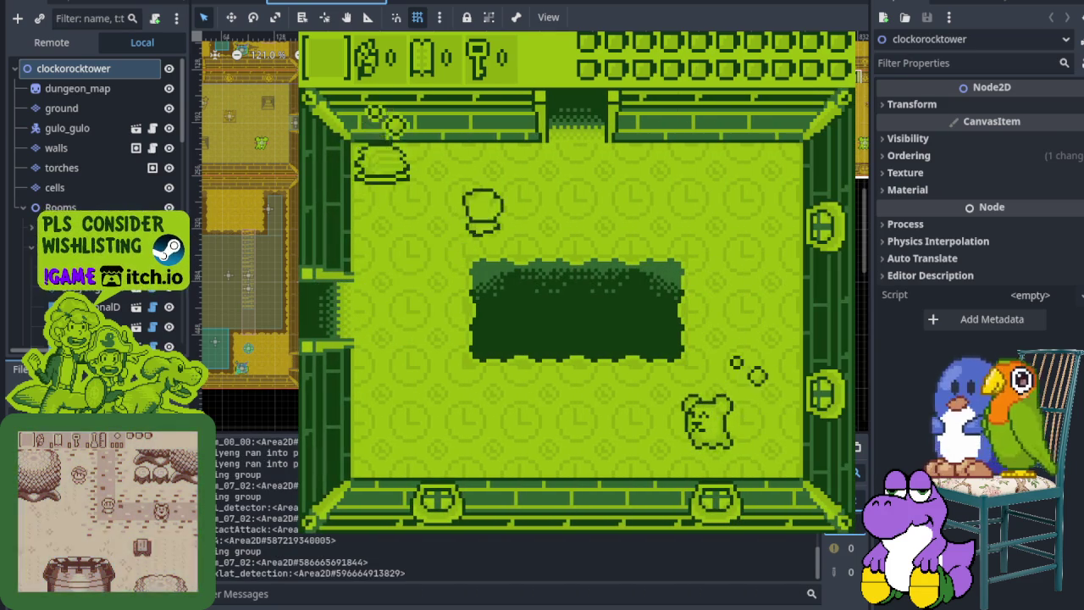
Cross the goblet room to the western bat-relief room, then stop the game with F8 and return to Aseprite
key(Right)
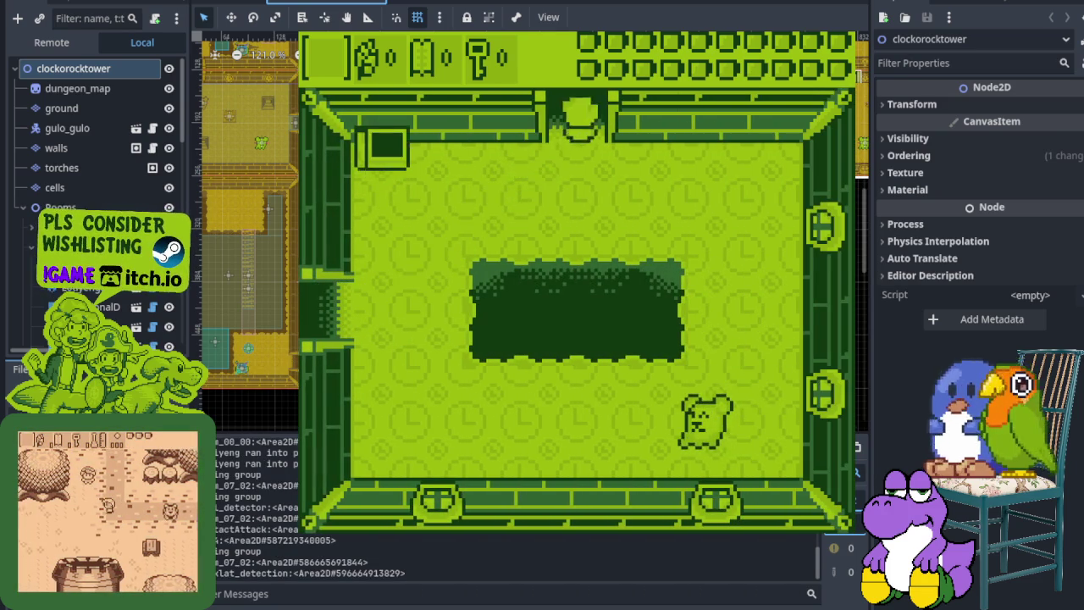
key(Up)
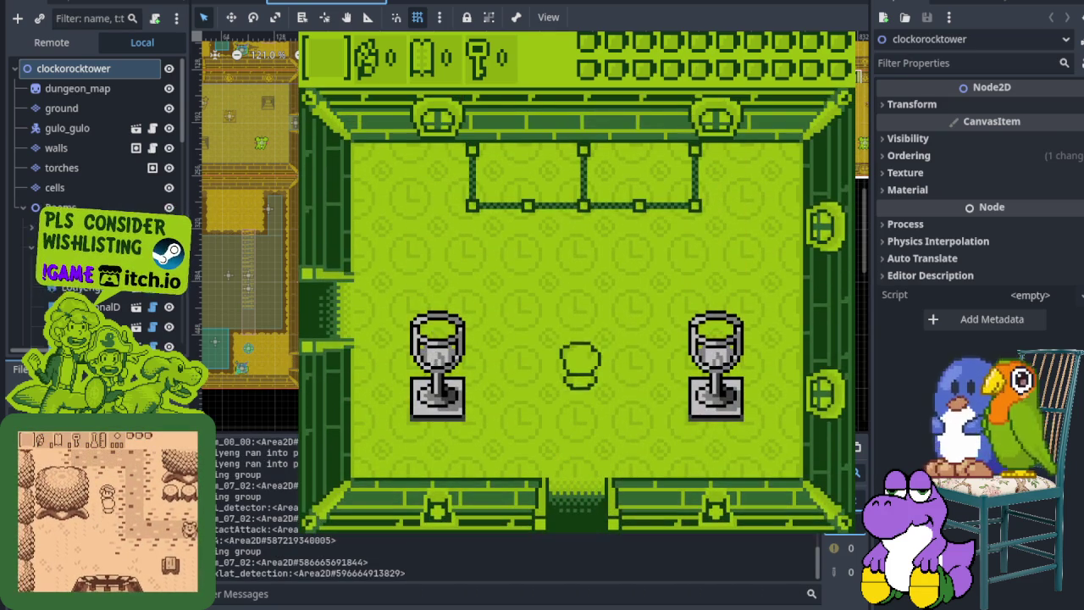
key(Up)
key(Right)
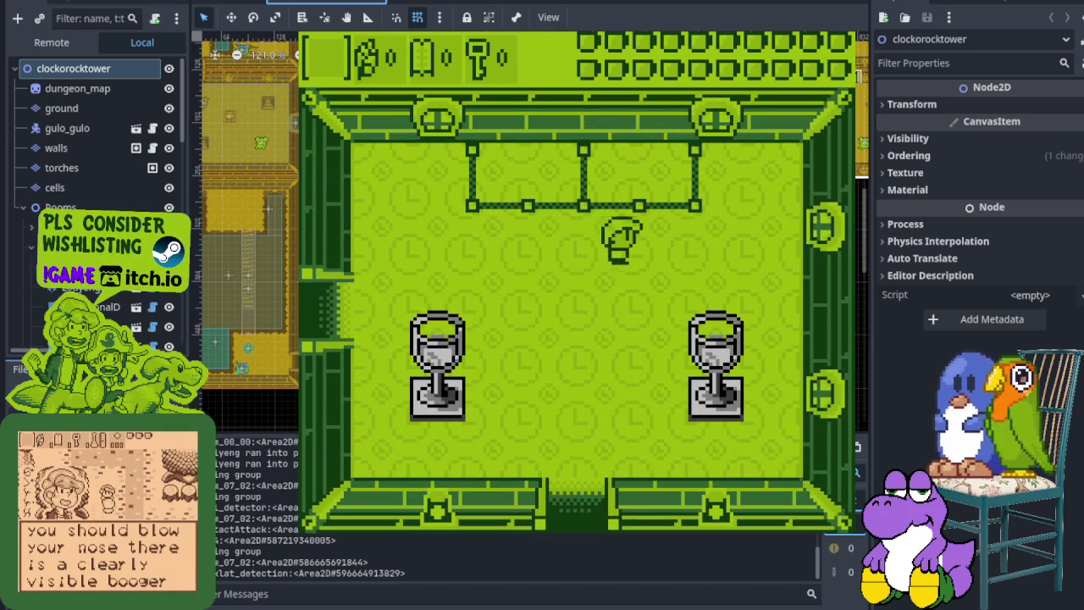
key(Left)
key(Left)
key(Down)
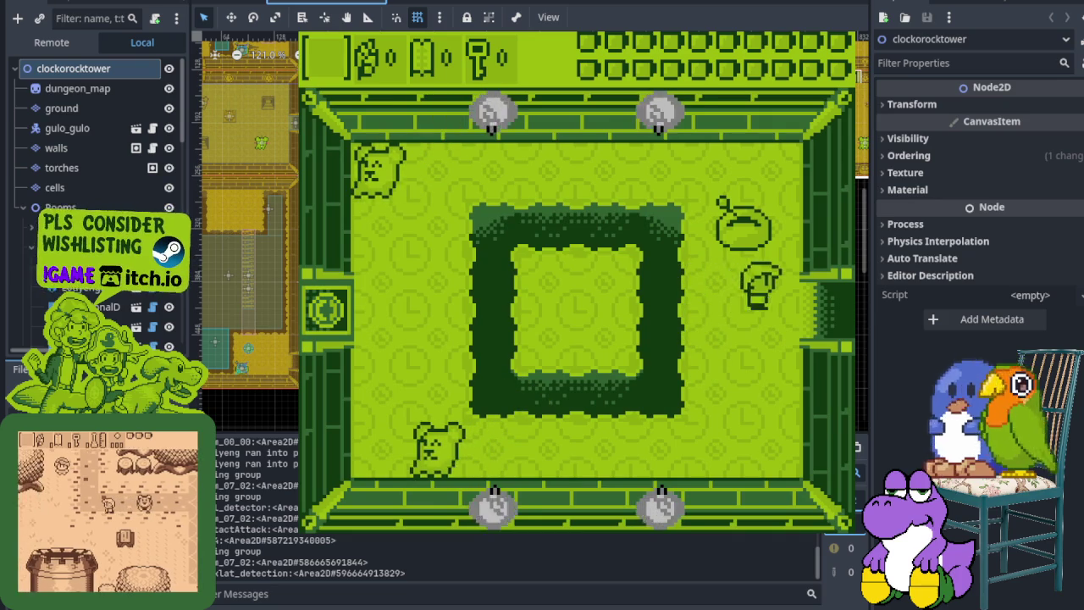
key(Down)
key(Left)
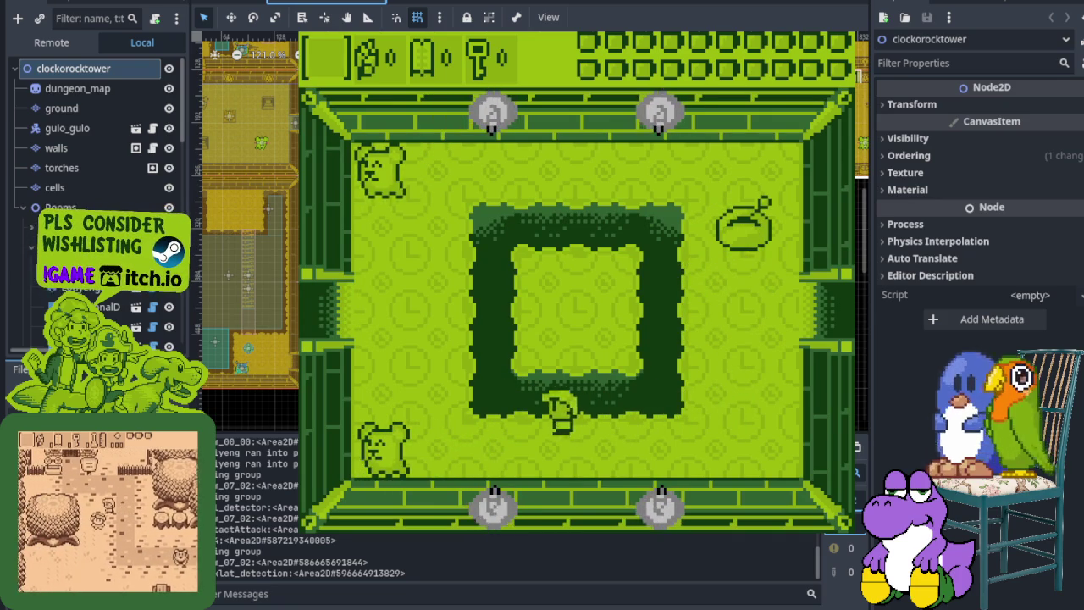
key(Up)
key(Left)
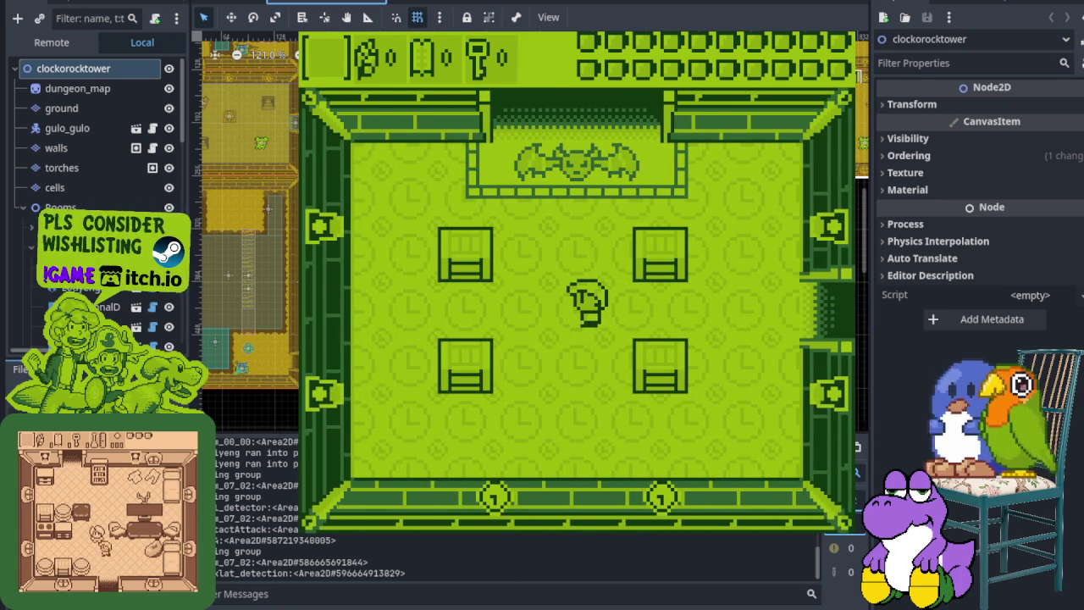
key(Up)
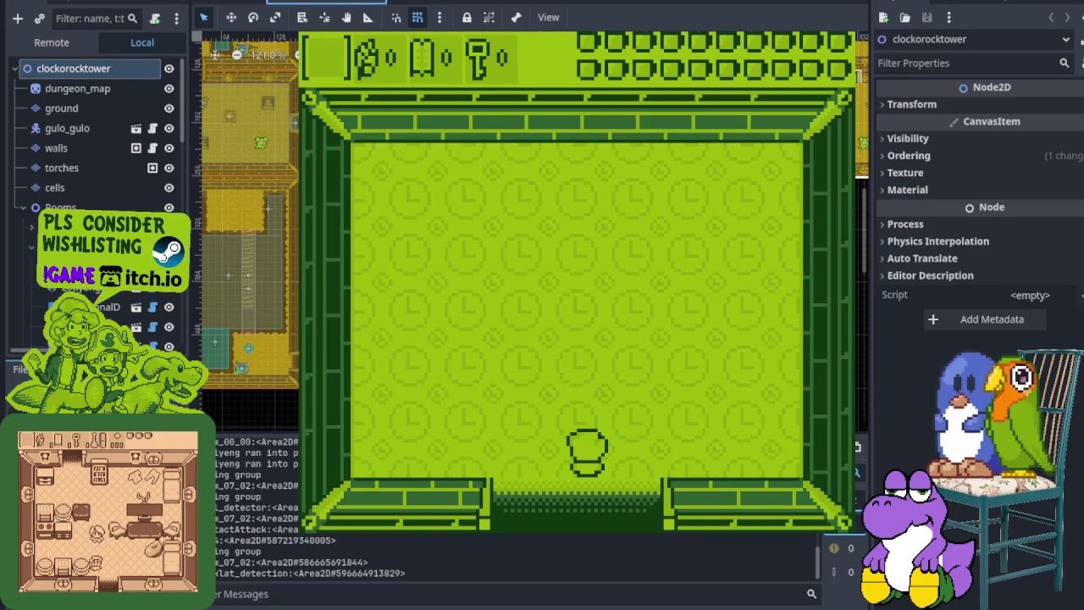
key(F8)
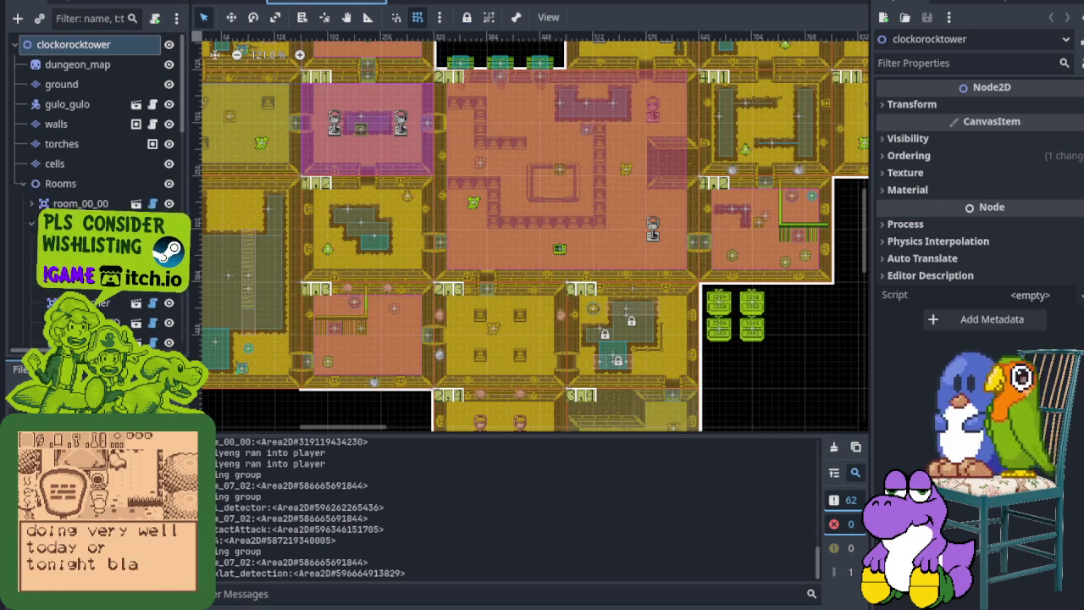
key(alt+Tab)
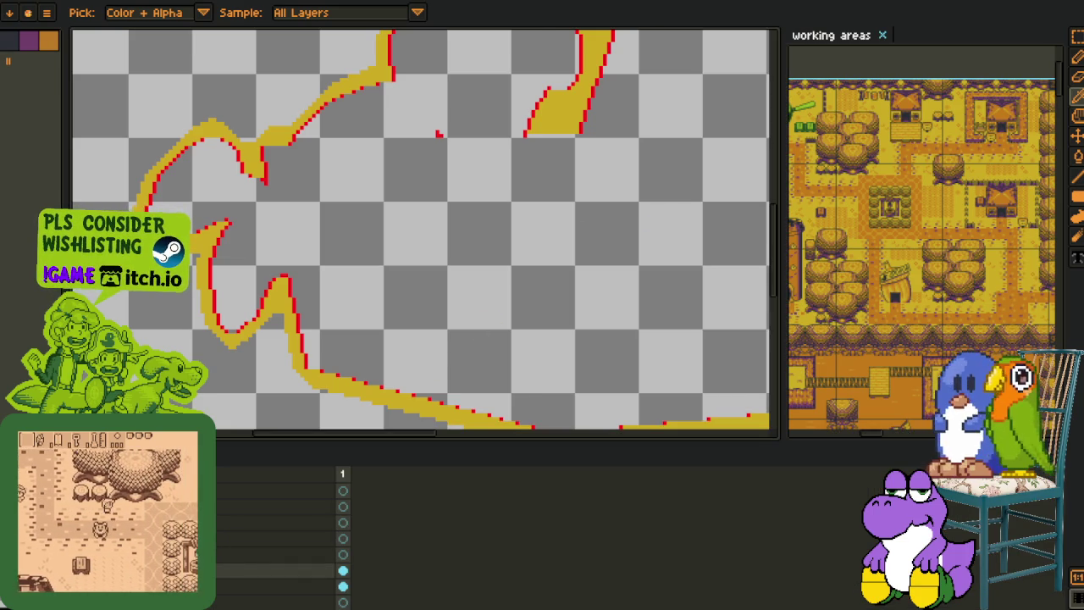
Undo the yellow outline stroke beside the chest, comparing it with redo before removing it
scroll(326, 288, down, 3)
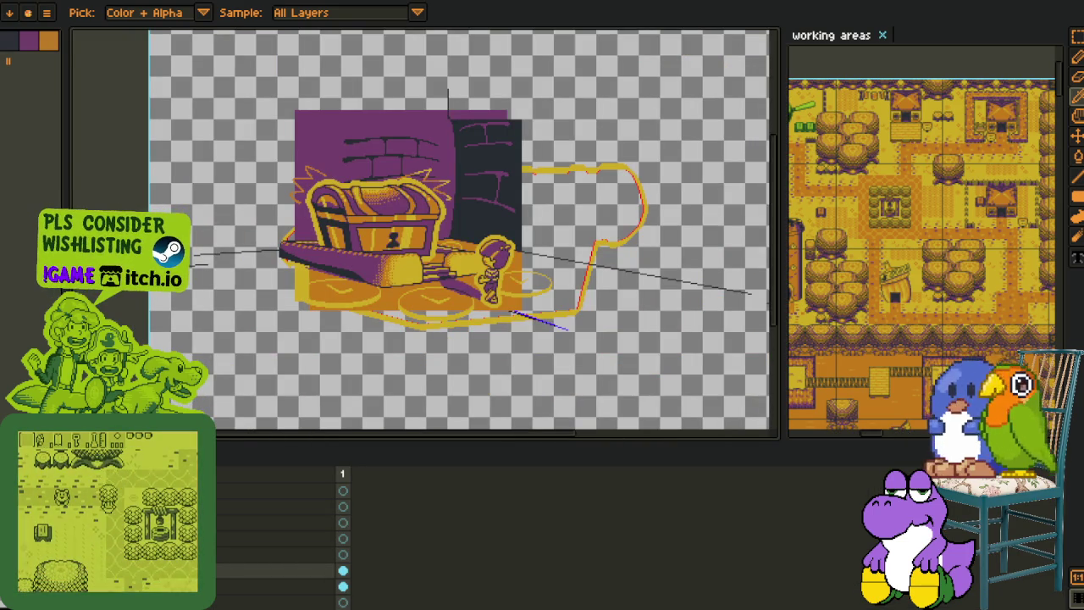
key(ctrl+z)
key(ctrl+y)
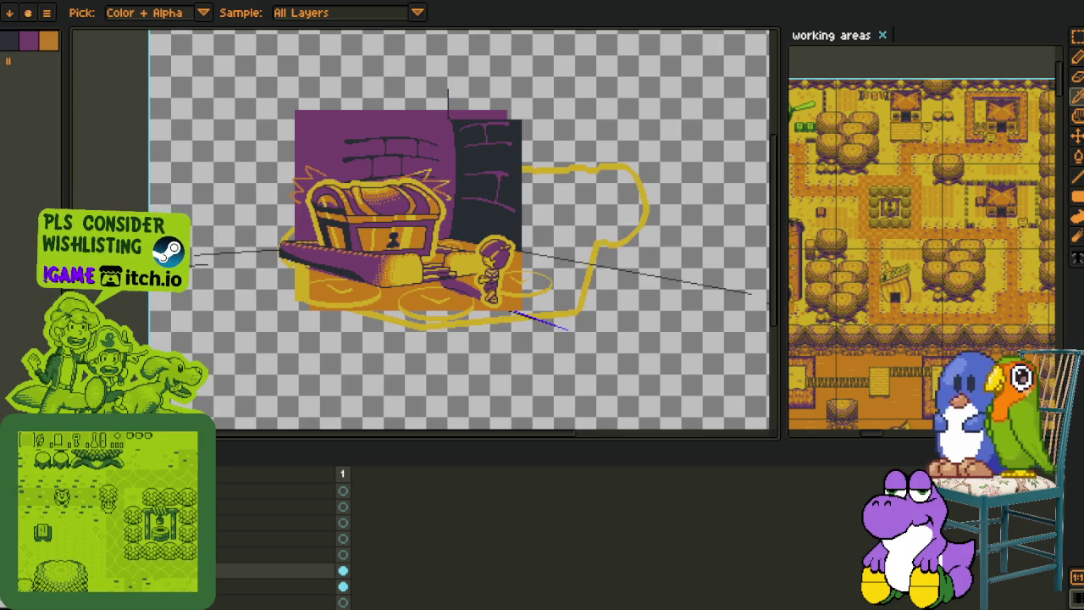
key(ctrl+z)
key(ctrl+y)
key(ctrl+z)
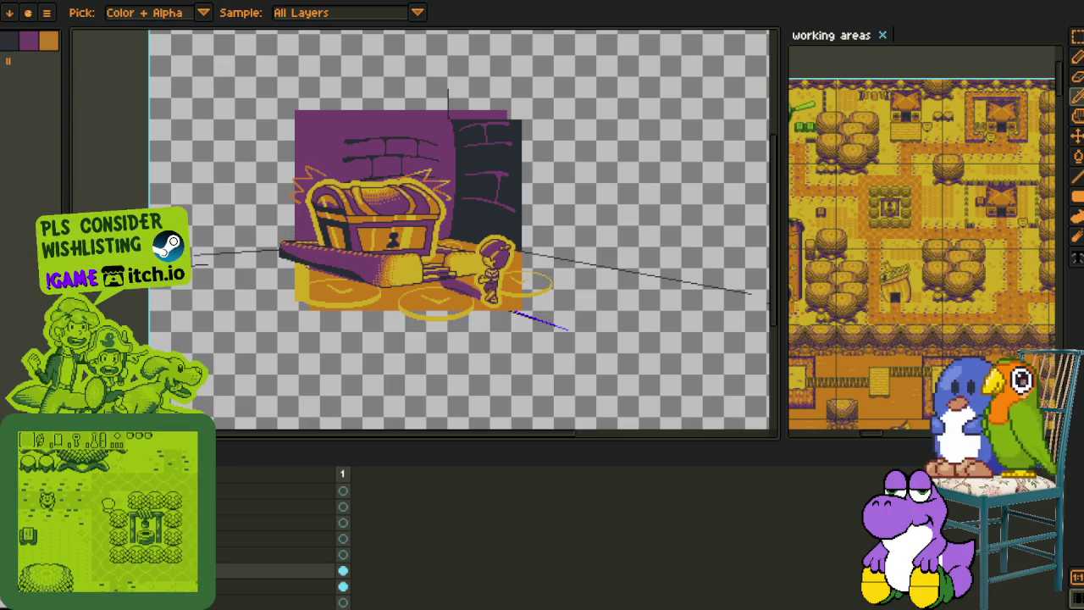
scroll(316, 241, up, 2)
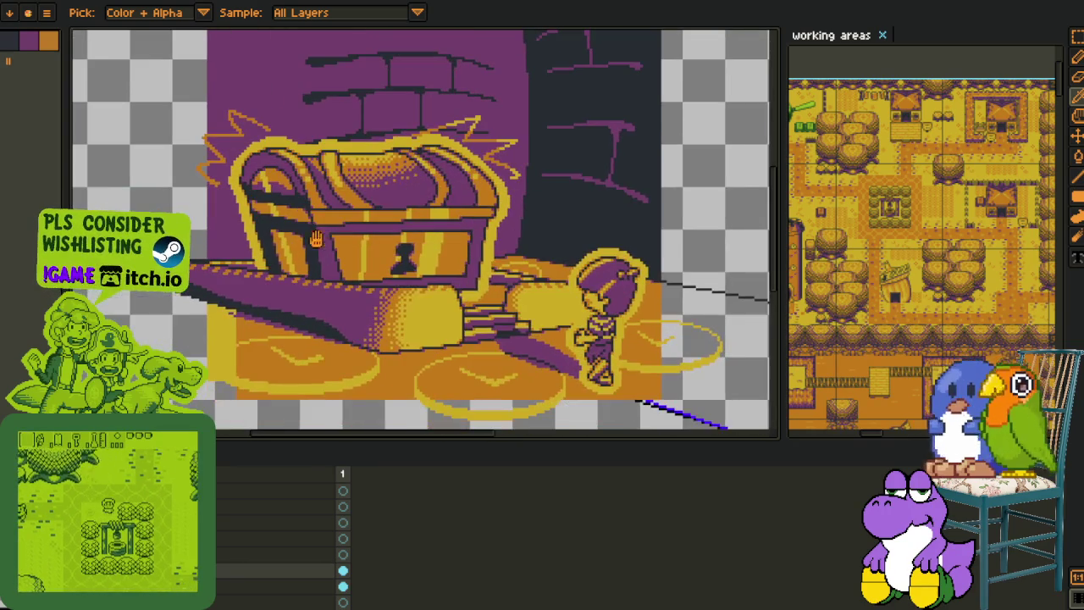
scroll(254, 320, down, 2)
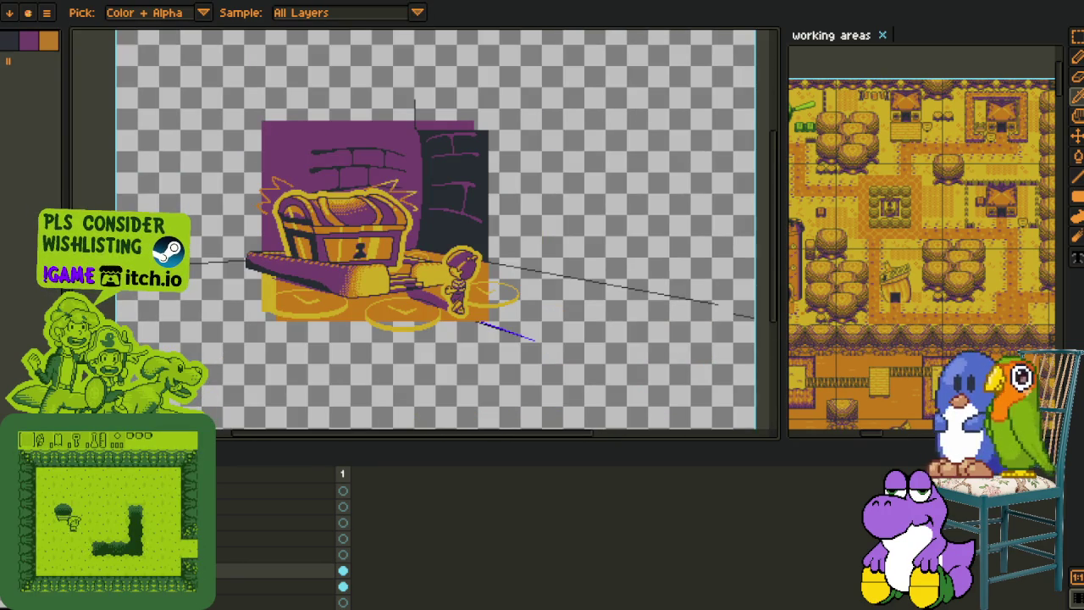
scroll(294, 257, up, 2)
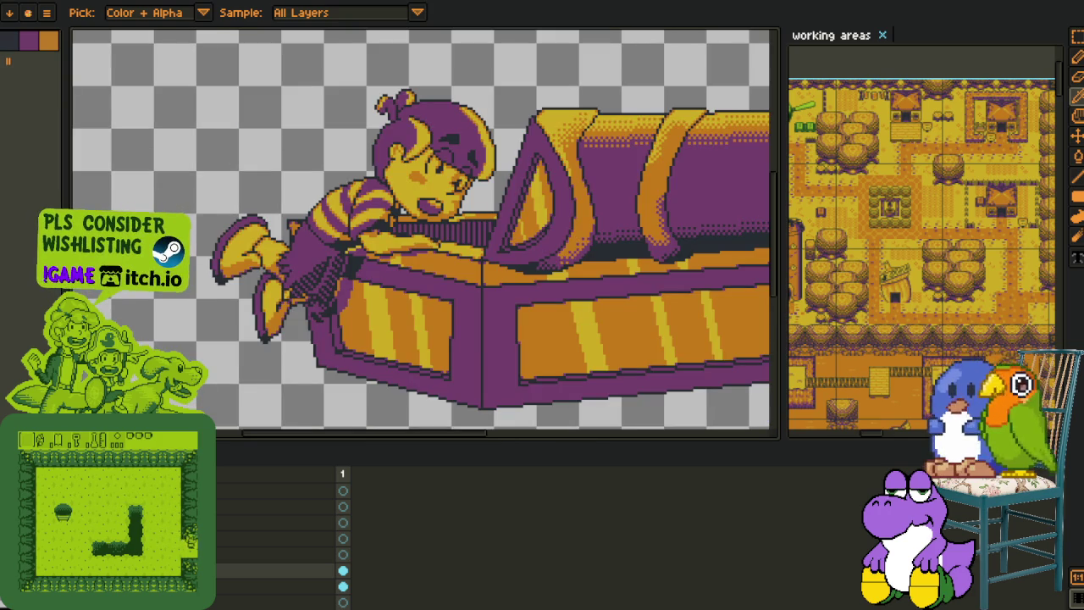
Select the kid-and-chest frame in the timeline again
drag(403, 352, 382, 293)
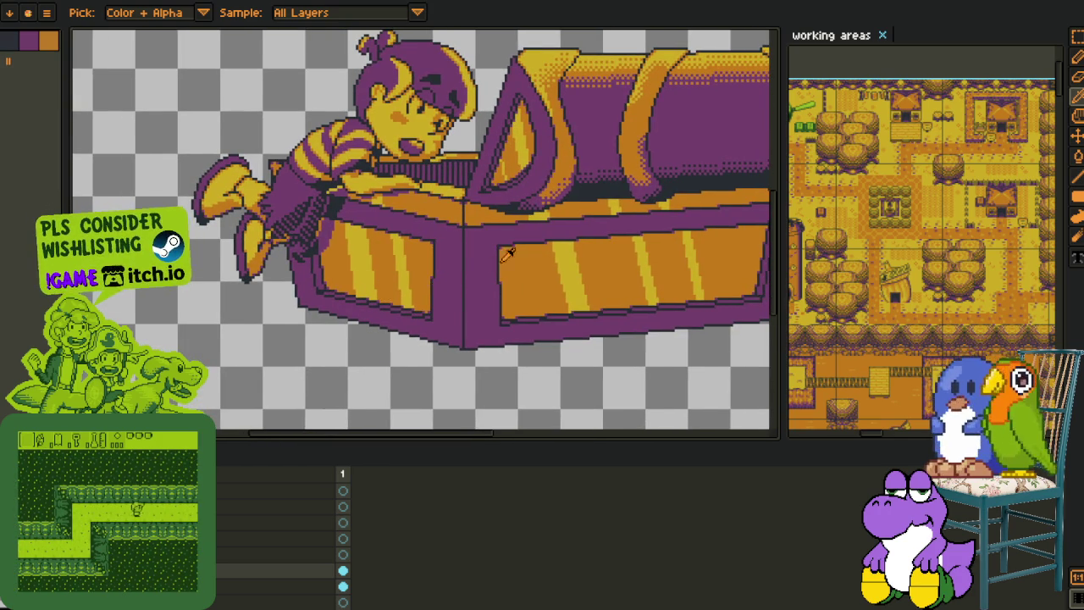
scroll(507, 252, down, 2)
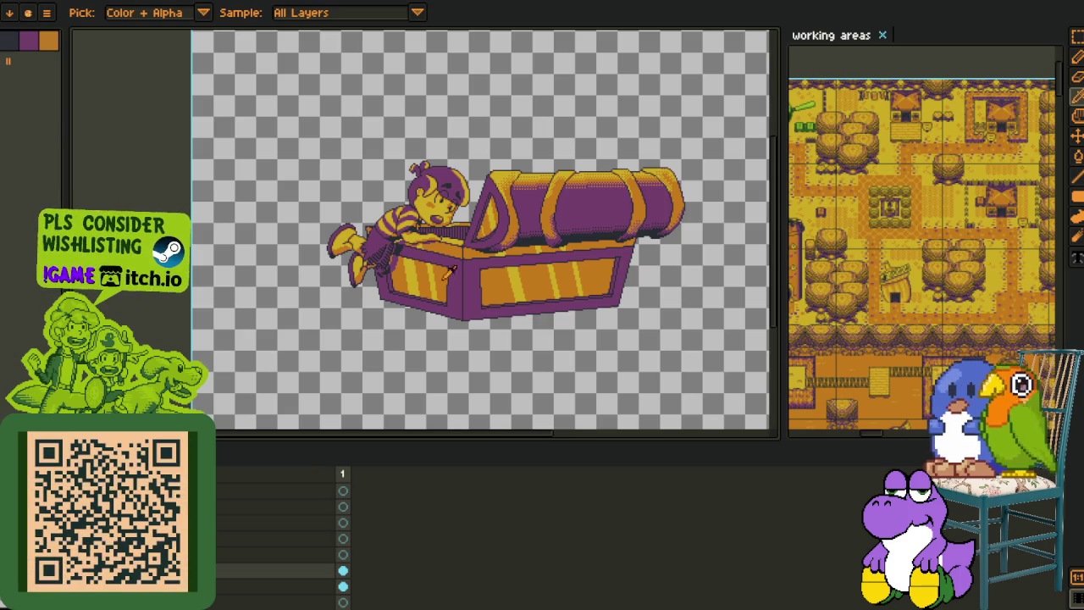
click(343, 489)
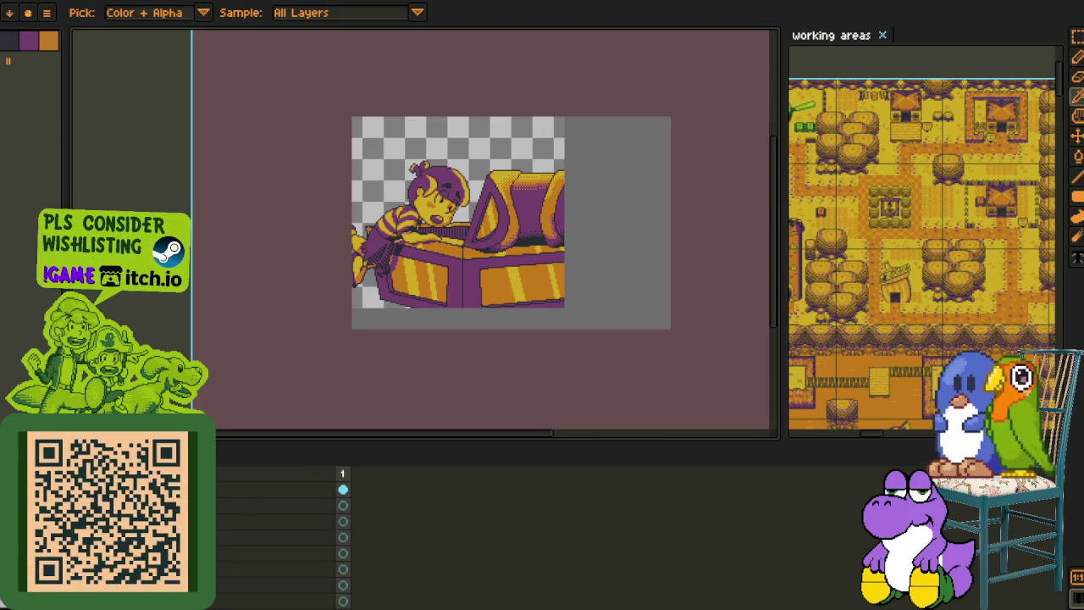
scroll(440, 291, up, 2)
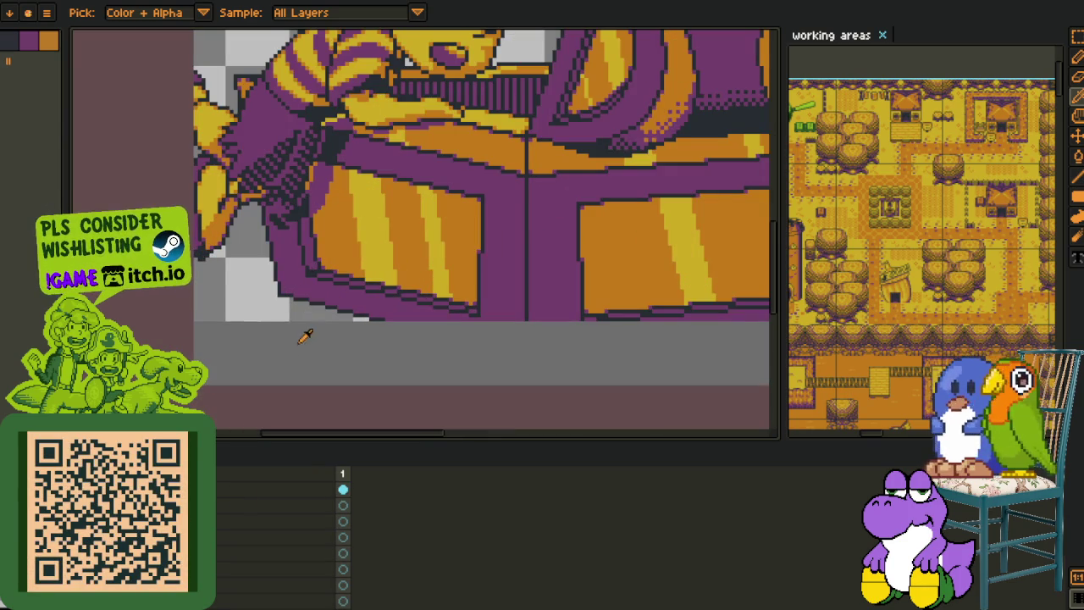
click(343, 584)
shift+click(343, 569)
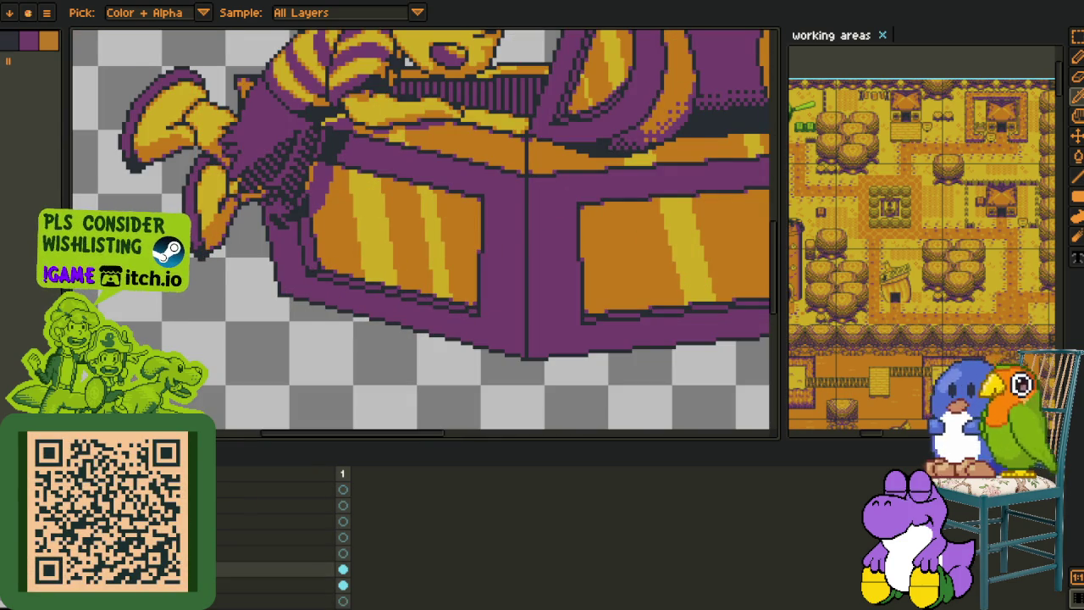
scroll(311, 244, up, 4)
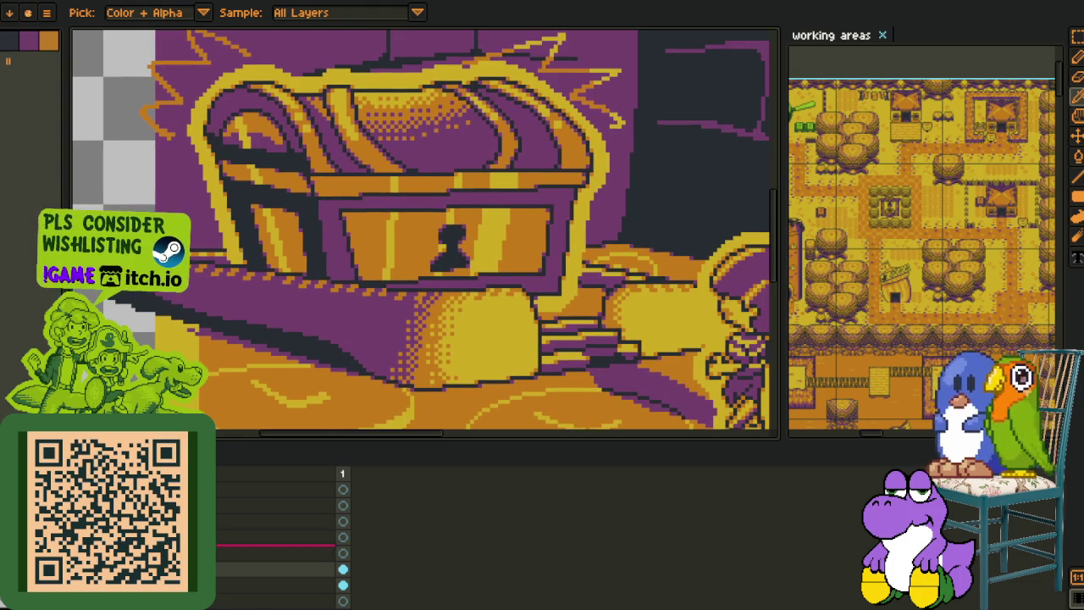
scroll(271, 288, down, 2)
scroll(271, 288, down, 2)
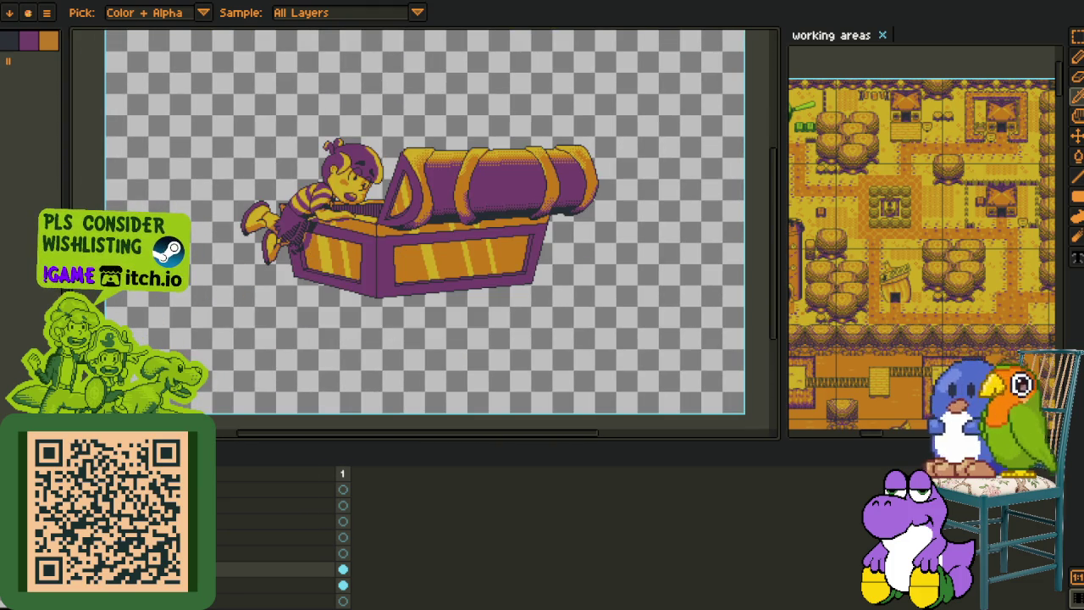
Hide the timeline, widen the reference map panel, and pan the reference sheet
key(Tab)
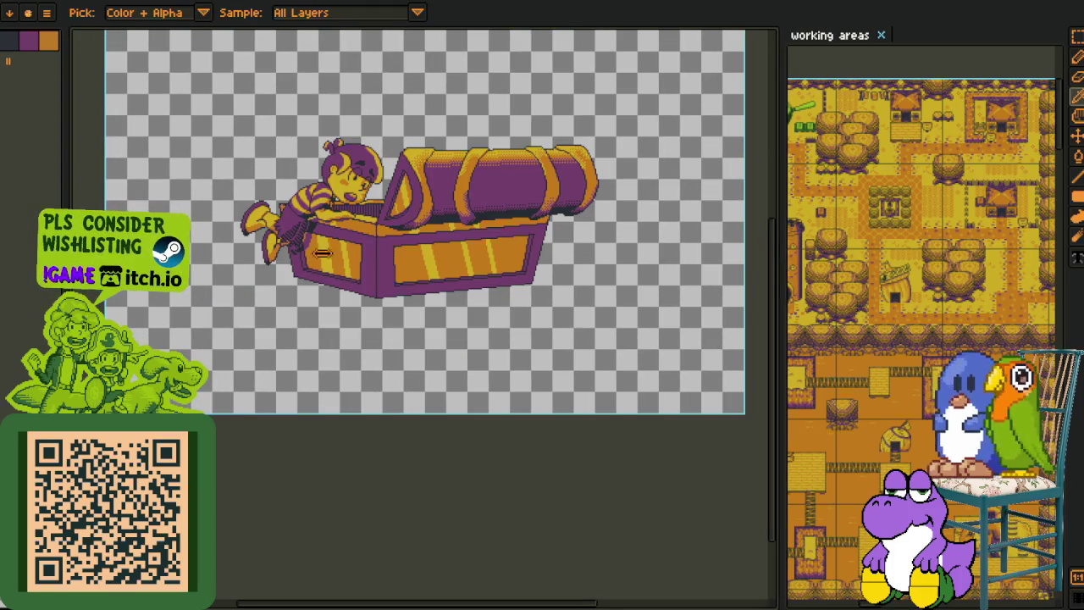
drag(782, 250, 293, 252)
scroll(762, 316, up, 2)
mouse_move(762, 315)
mouse_down()
mouse_move(730, 354)
mouse_move(616, 387)
mouse_move(604, 361)
mouse_up()
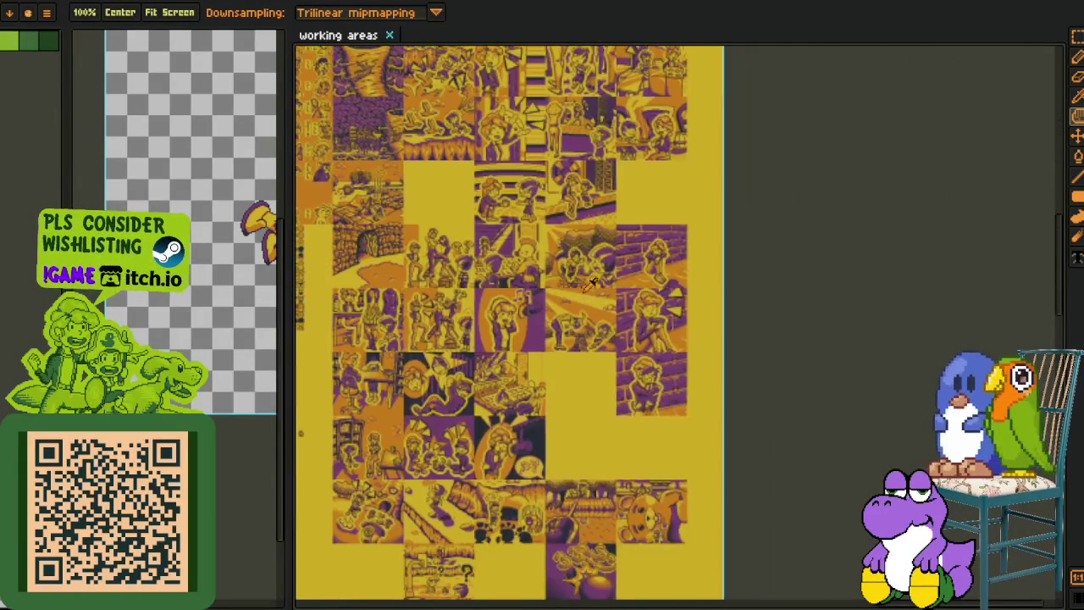
Pan the reference sheet and box-select the cave scene and brick-wall panels
scroll(581, 247, up, 5)
drag(674, 247, 647, 402)
key(r)
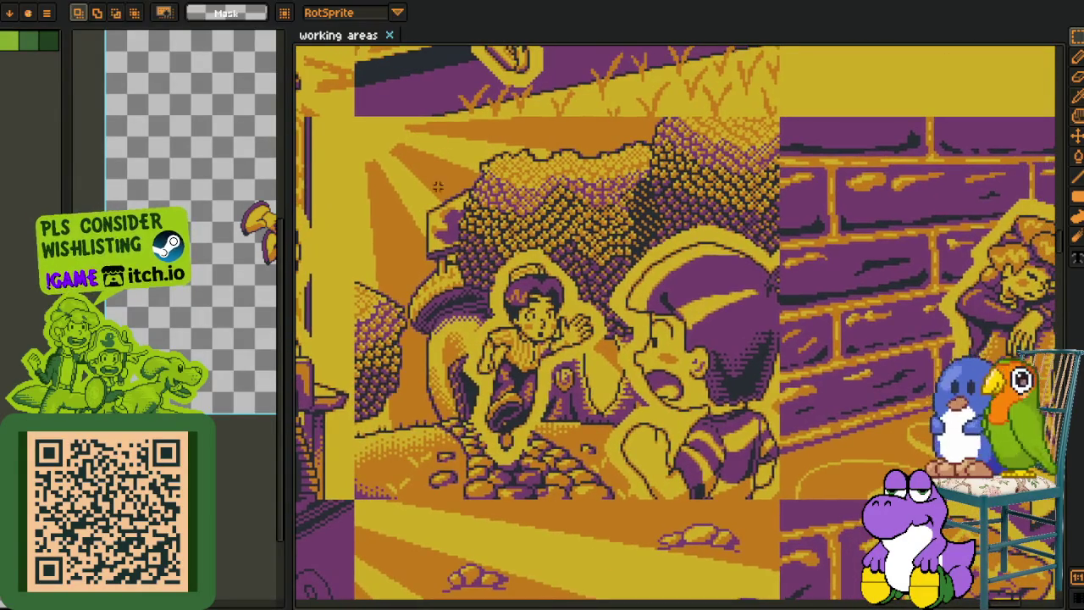
drag(690, 474, 773, 506)
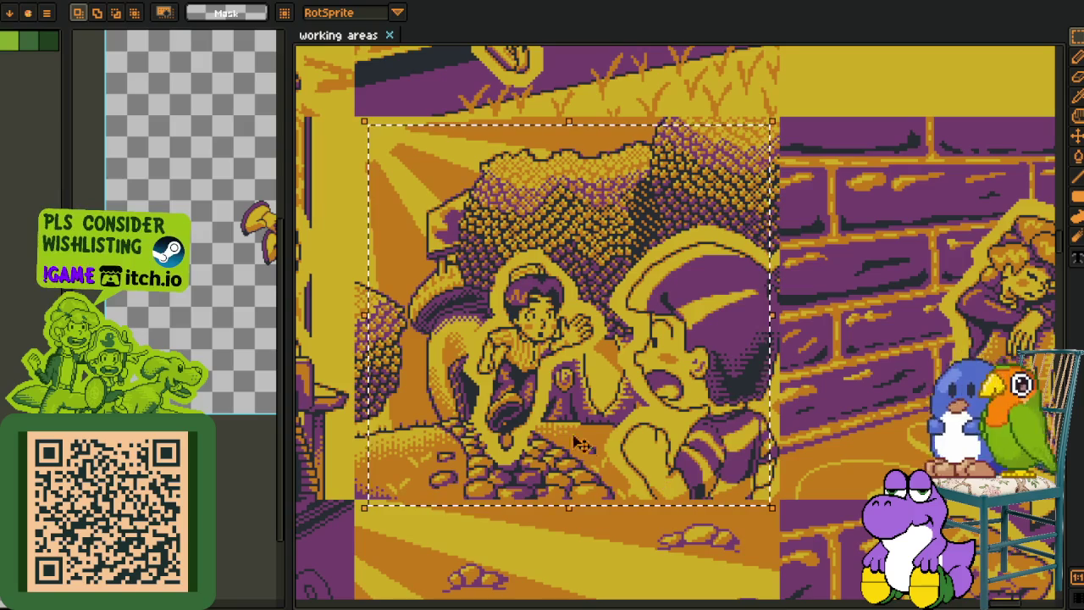
drag(552, 409, 536, 388)
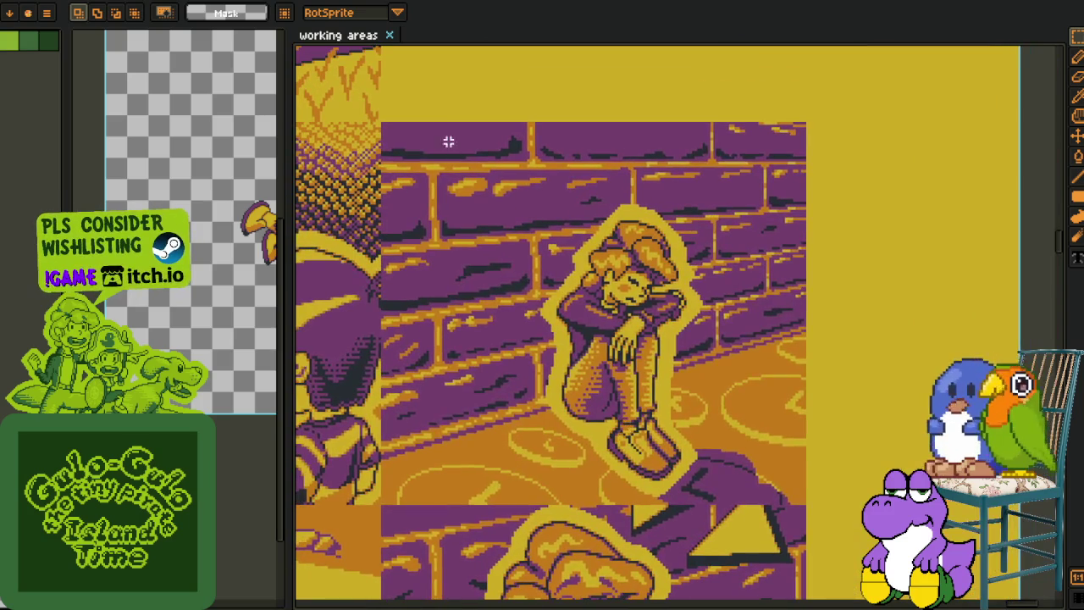
drag(440, 113, 730, 426)
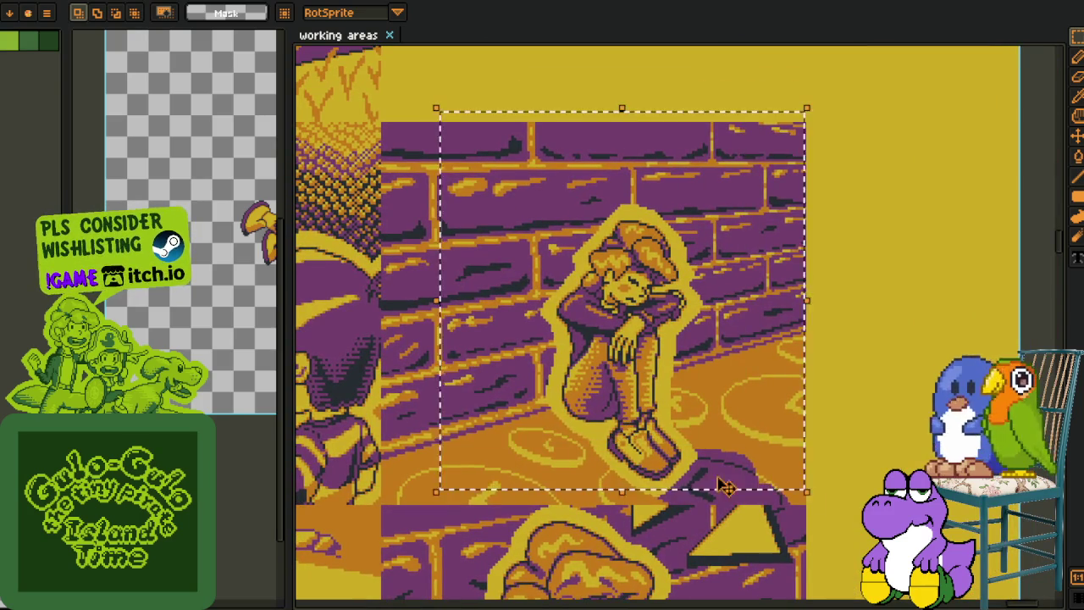
scroll(703, 428, down, 2)
scroll(691, 430, down, 2)
scroll(677, 432, down, 1)
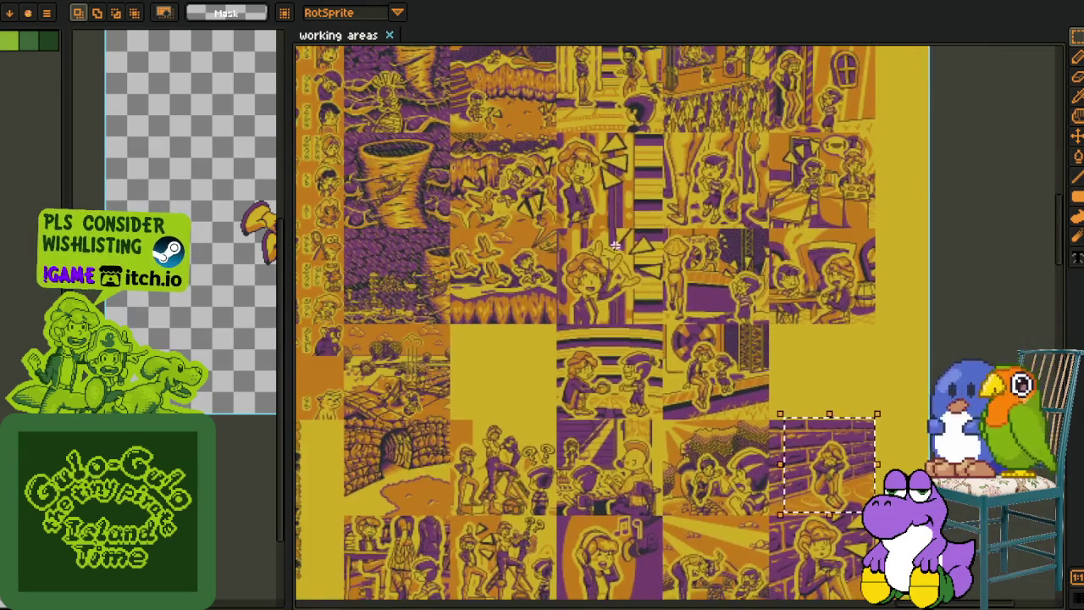
scroll(615, 242, up, 2)
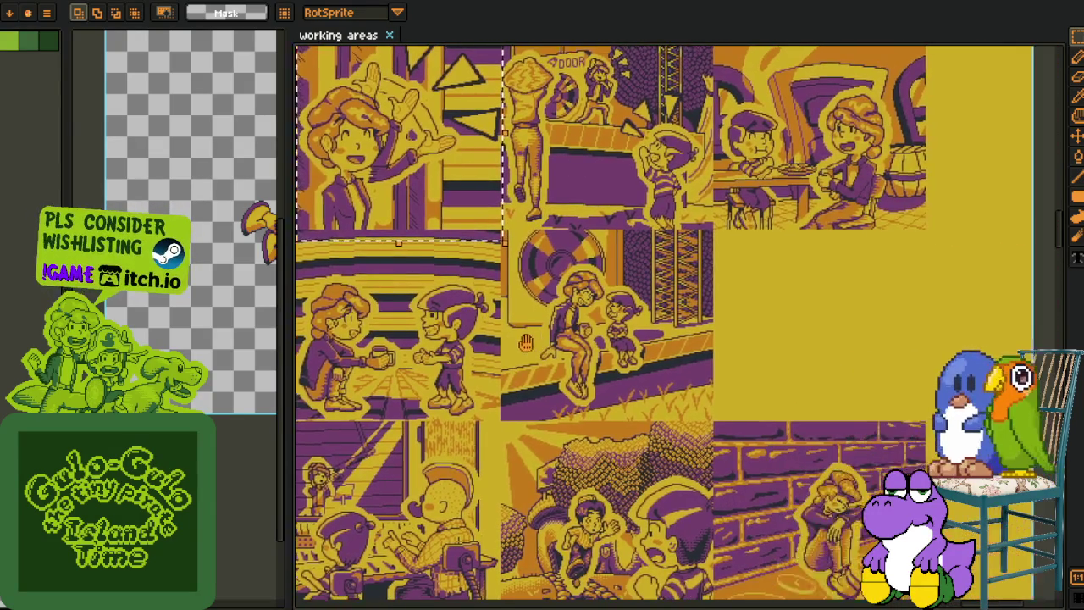
drag(490, 383, 603, 260)
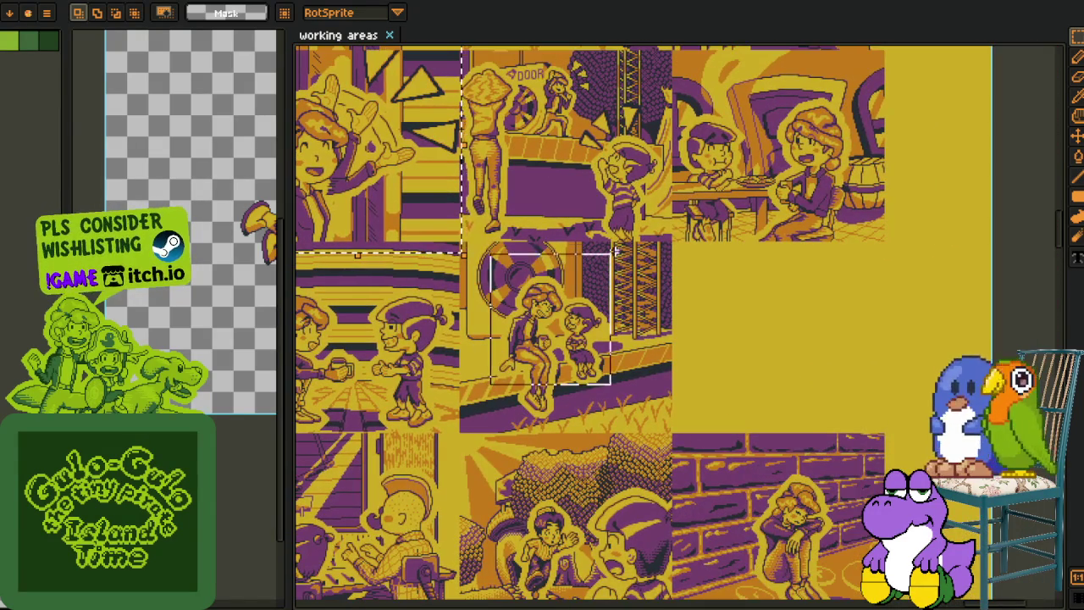
Select the kids-at-table, brick-wall and swirl slide panels in turn, then clear the selection
scroll(798, 127, up, 1)
scroll(798, 127, up, 2)
drag(350, 145, 907, 557)
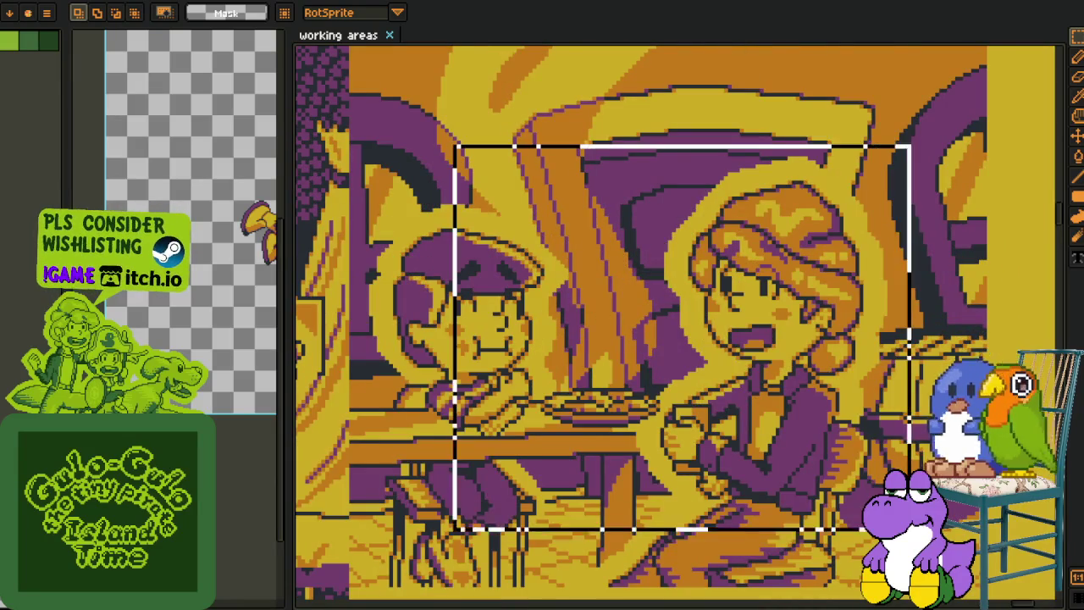
scroll(806, 480, down, 1)
scroll(806, 479, down, 1)
scroll(807, 479, down, 2)
scroll(576, 452, up, 1)
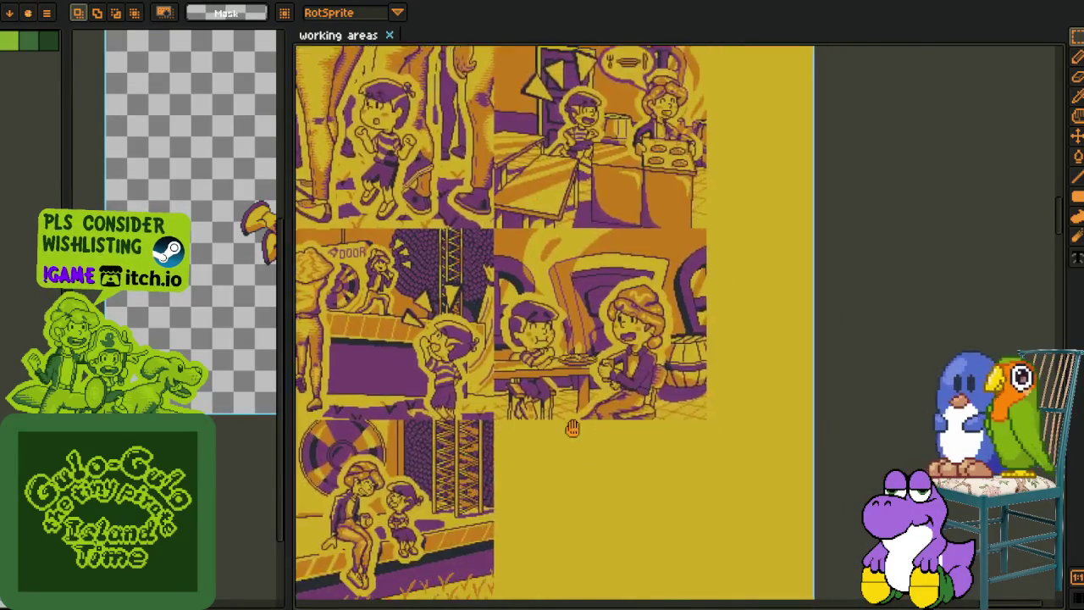
scroll(613, 435, up, 1)
scroll(613, 434, up, 1)
scroll(551, 291, up, 1)
drag(496, 199, 923, 563)
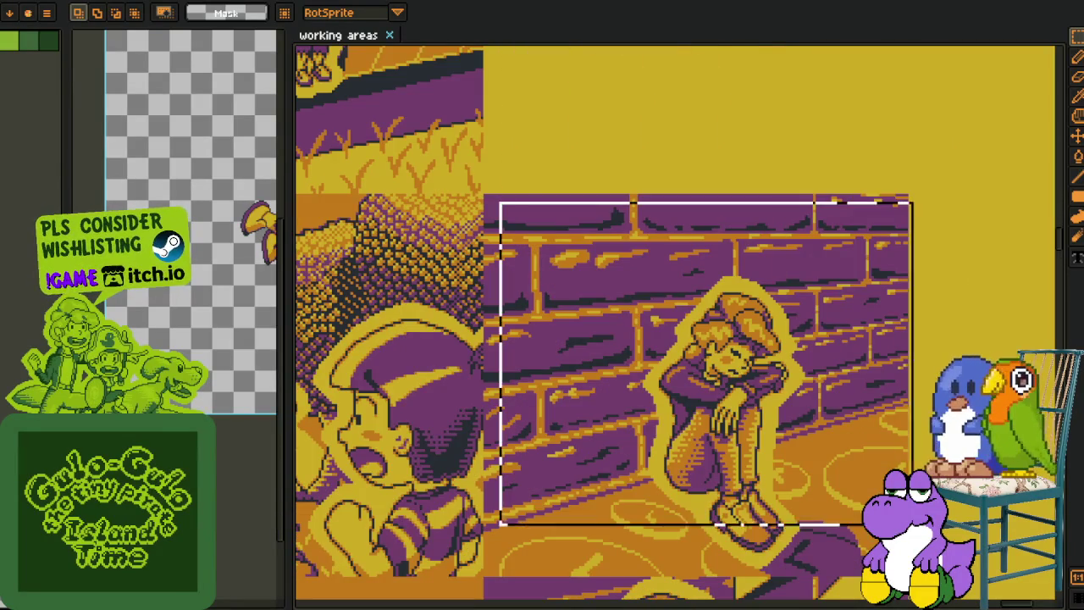
scroll(835, 603, down, 3)
scroll(762, 508, down, 3)
scroll(719, 457, down, 3)
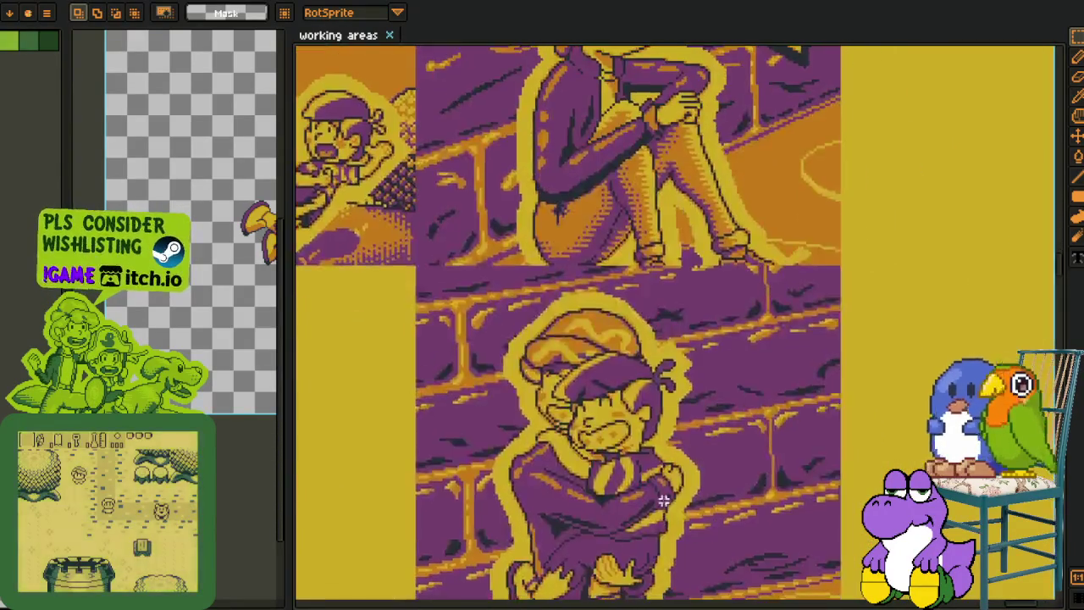
scroll(685, 414, down, 2)
scroll(685, 415, down, 1)
scroll(669, 407, down, 2)
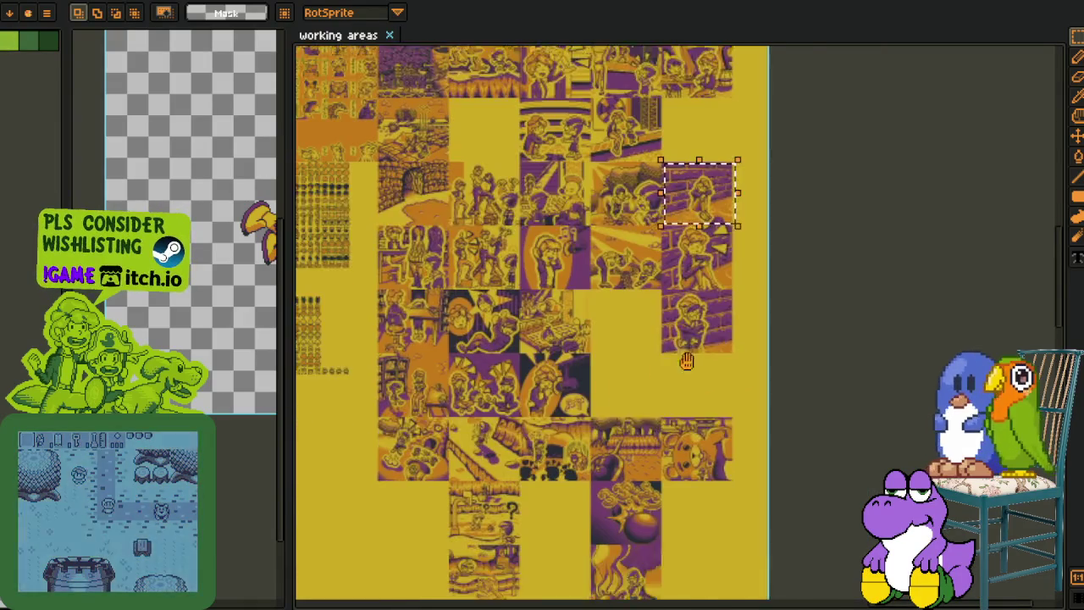
scroll(456, 447, up, 2)
scroll(462, 432, up, 1)
scroll(466, 423, up, 1)
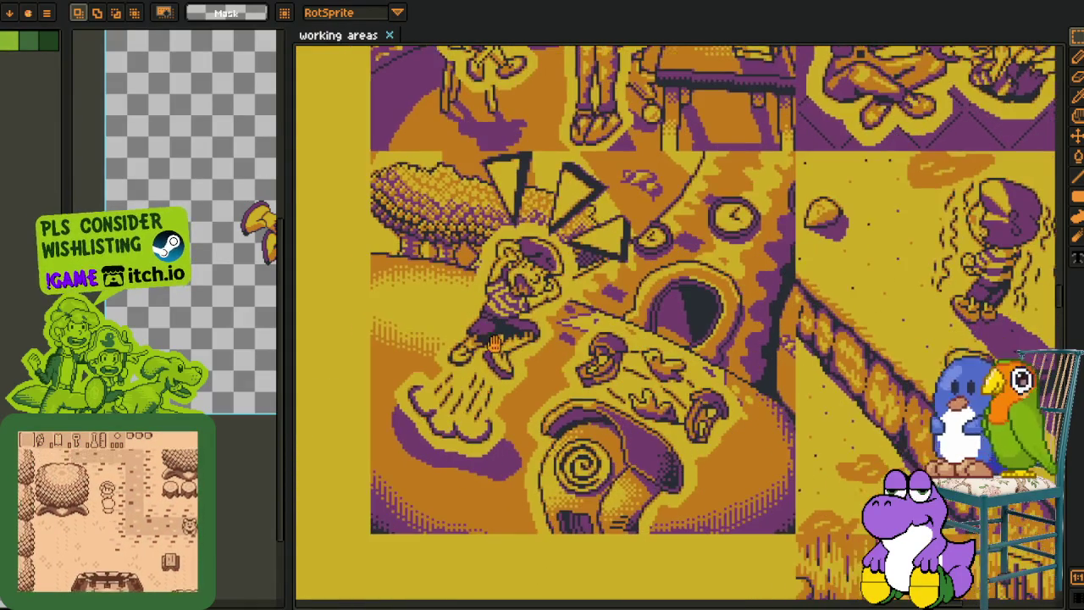
click(418, 231)
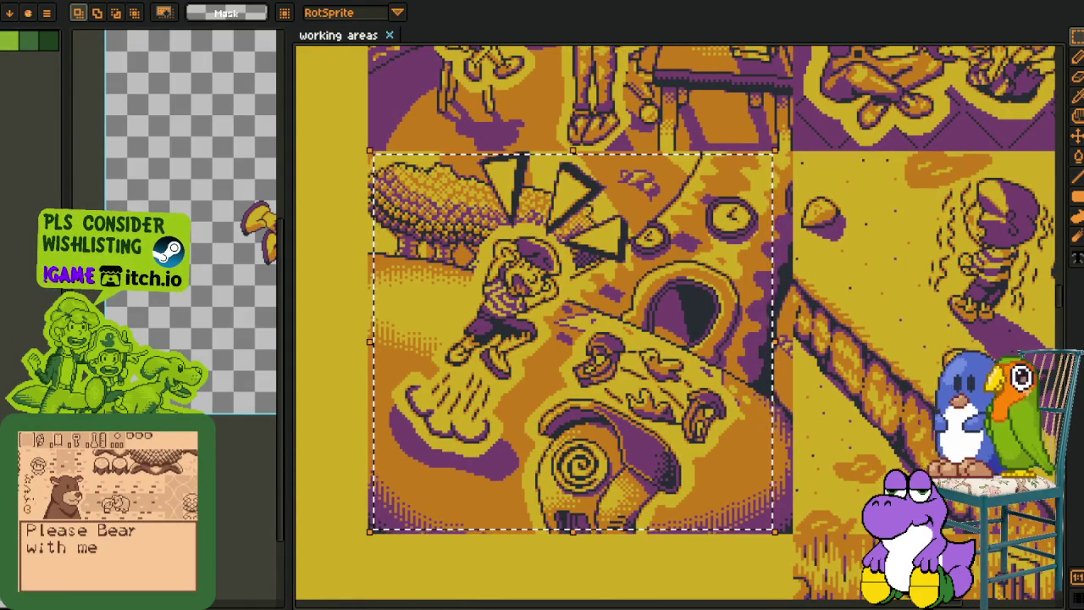
click(855, 301)
Widen the chest sprite view beside the reference sheet
scroll(372, 381, up, 3)
scroll(373, 381, left, 5)
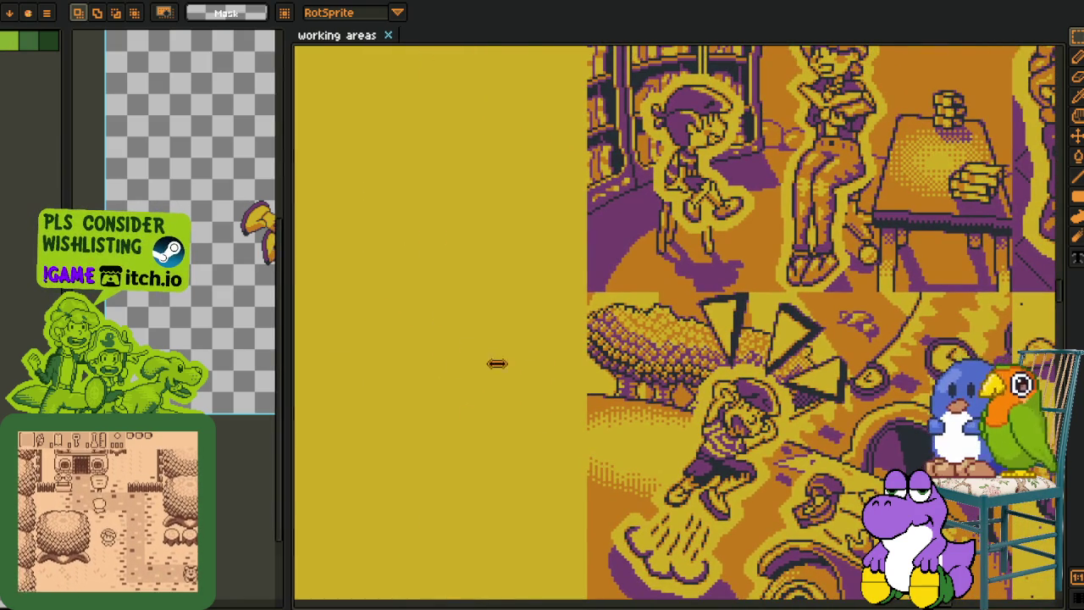
drag(288, 359, 692, 359)
drag(906, 353, 991, 327)
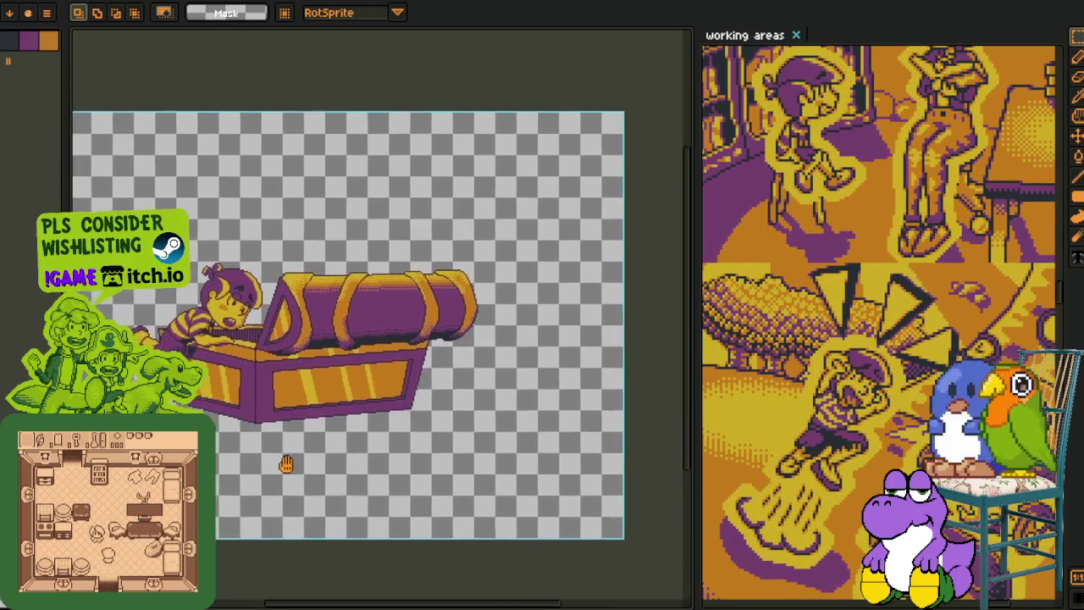
Recentre the chest sprite, show the layer timeline, and widen the reference sheet view
drag(400, 353, 308, 438)
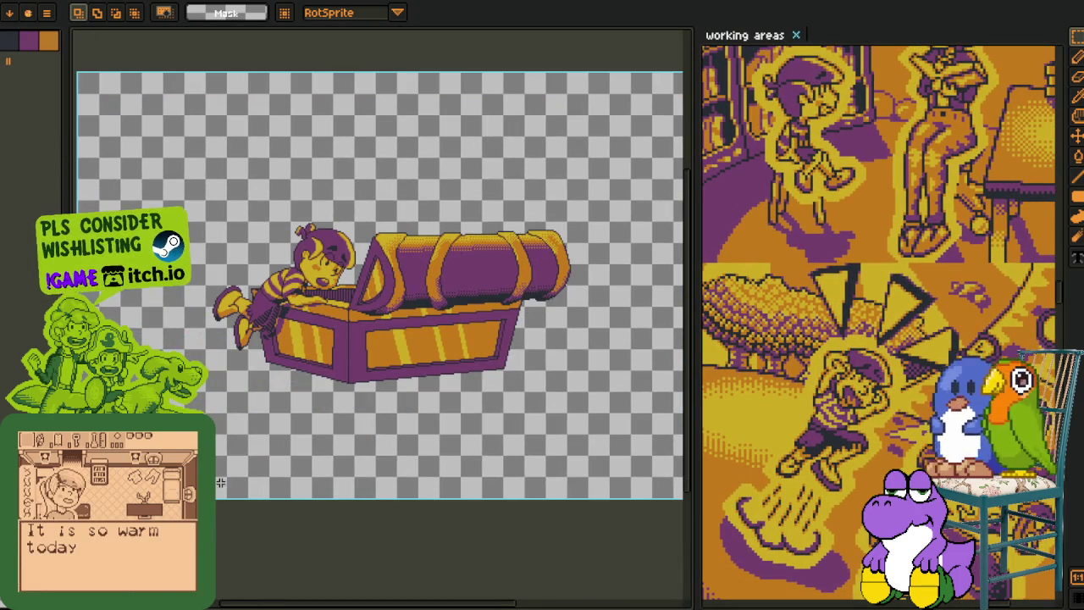
key(Tab)
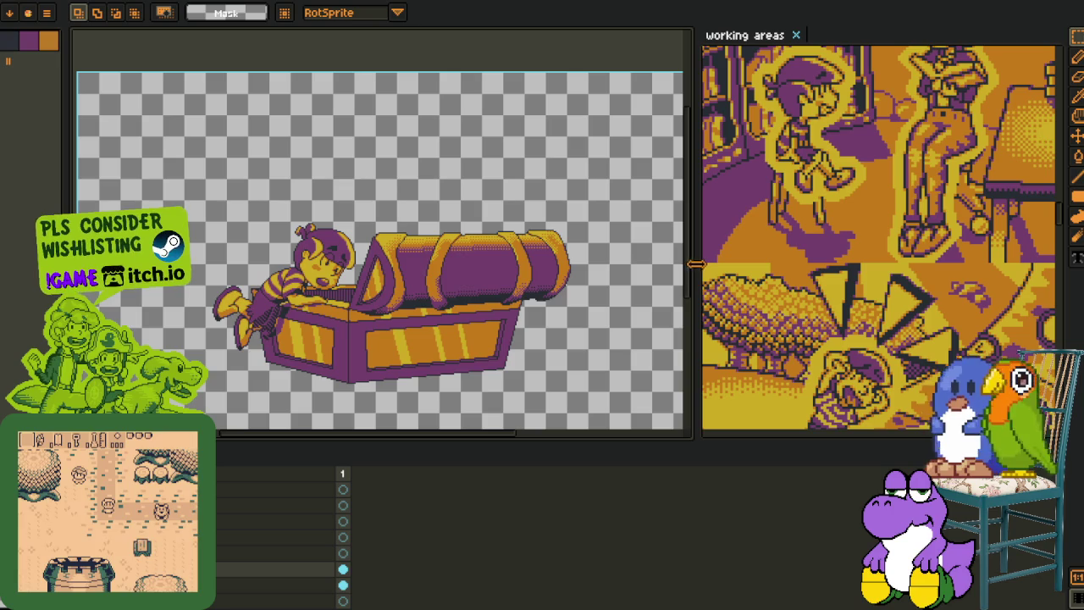
drag(693, 264, 285, 264)
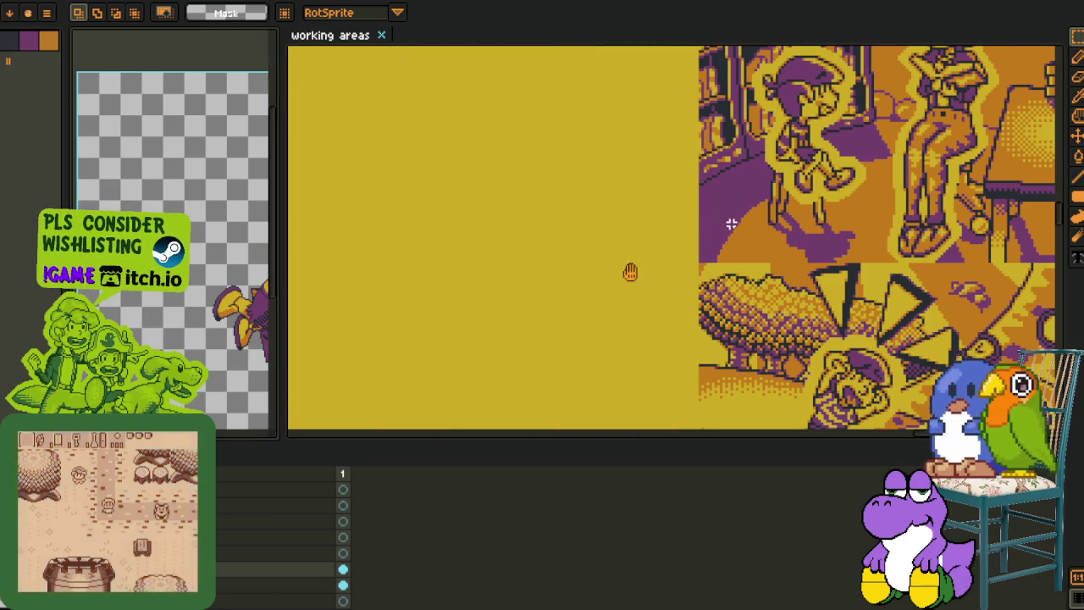
scroll(661, 254, up, 3)
drag(646, 299, 669, 254)
scroll(669, 254, down, 3)
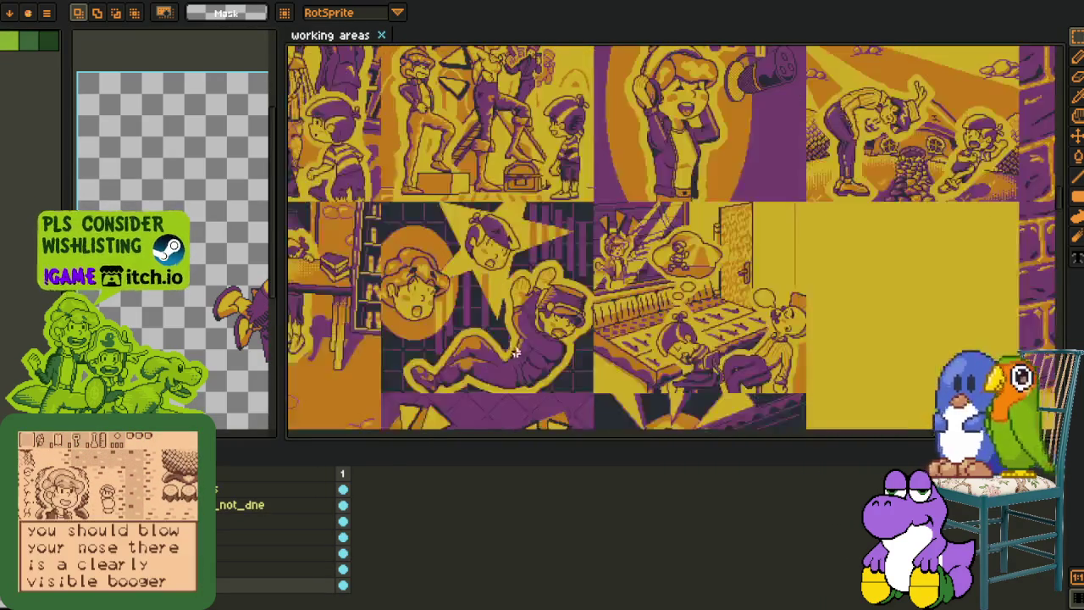
mouse_move(763, 152)
mouse_down()
mouse_move(682, 213)
mouse_move(603, 364)
mouse_move(391, 107)
mouse_move(569, 421)
mouse_up()
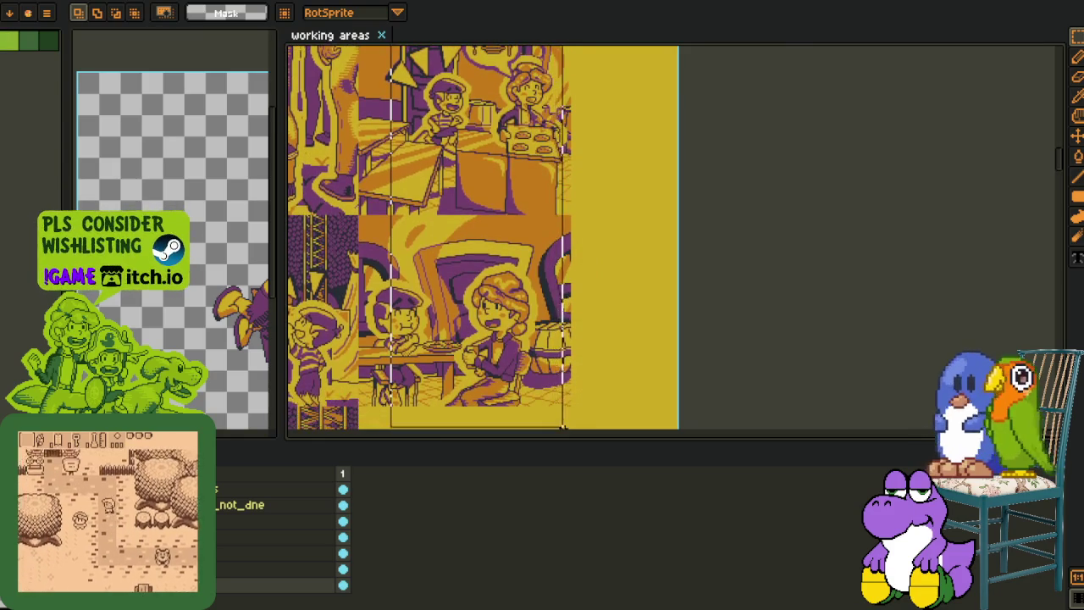
mouse_move(382, 168)
mouse_down()
mouse_move(437, 196)
mouse_move(644, 424)
mouse_up()
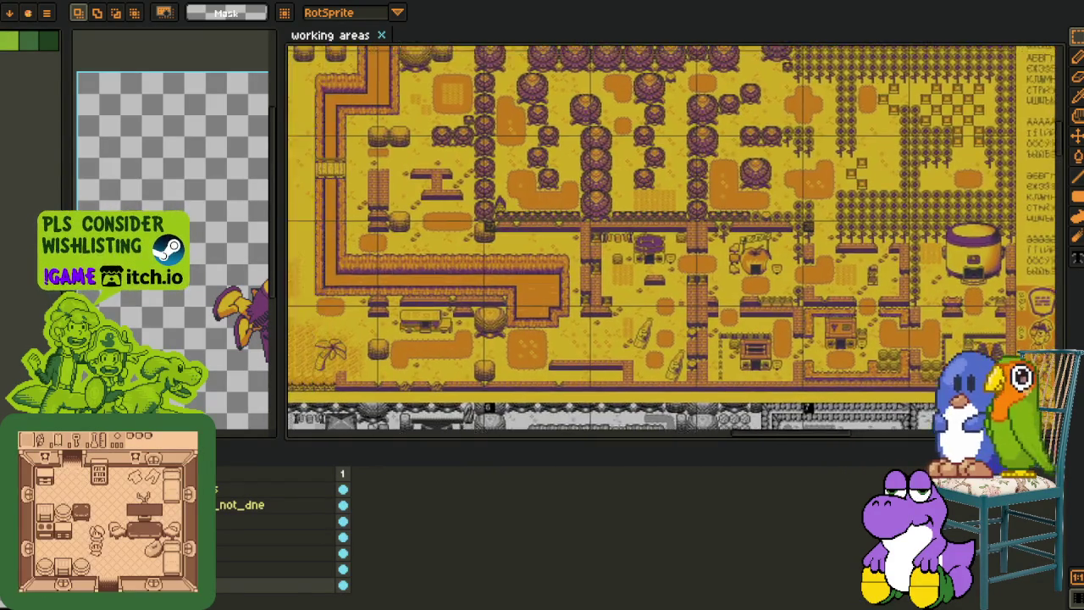
scroll(500, 203, up, 2)
mouse_move(500, 203)
mouse_down()
mouse_move(684, 330)
mouse_move(437, 183)
mouse_up()
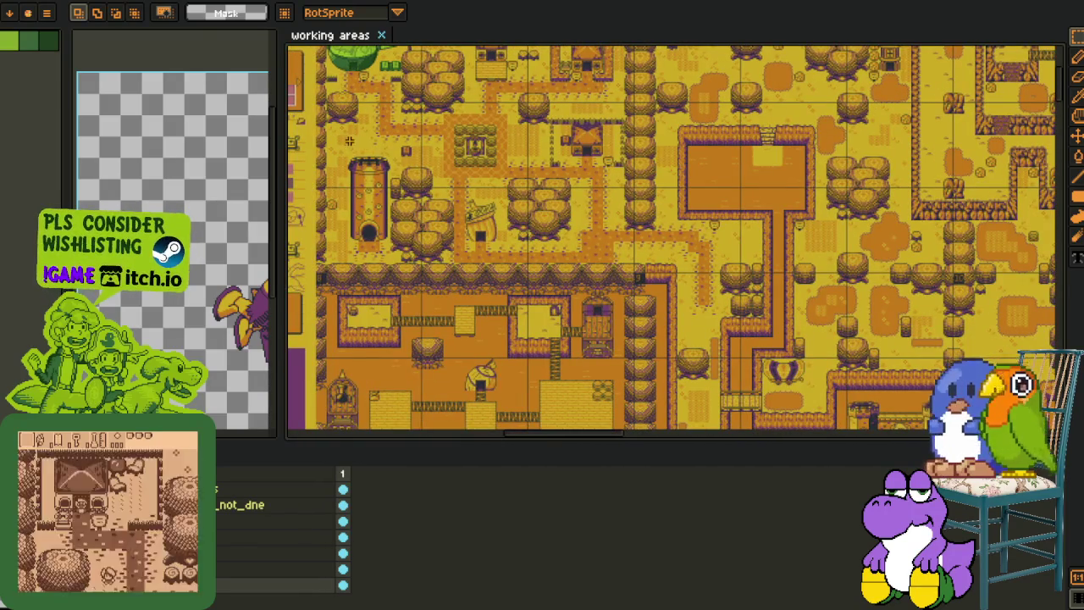
mouse_move(816, 309)
mouse_down()
mouse_move(719, 239)
mouse_move(474, 102)
mouse_up()
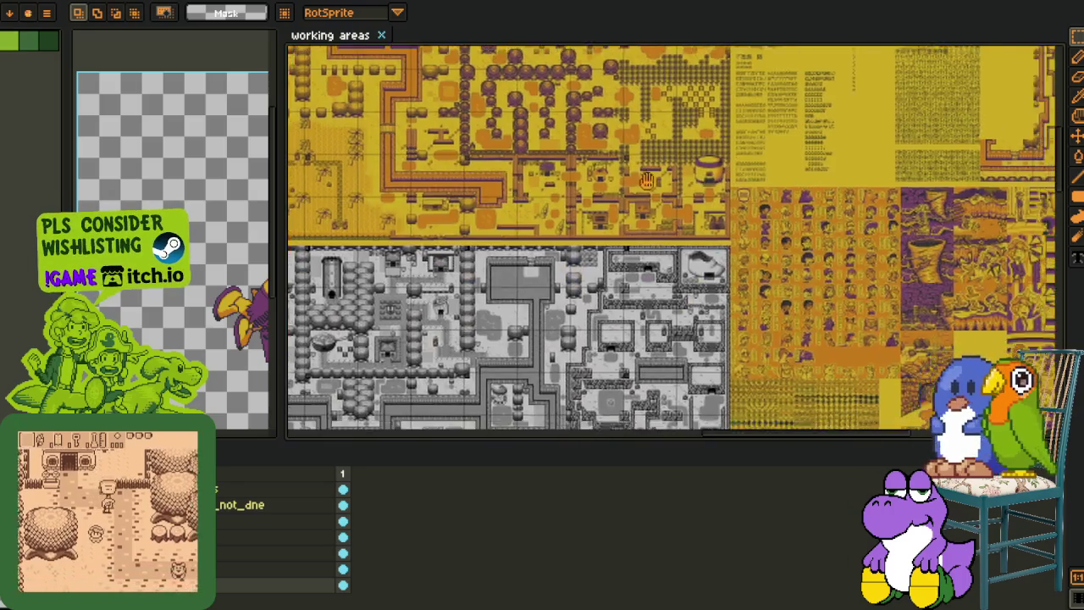
drag(729, 322, 474, 98)
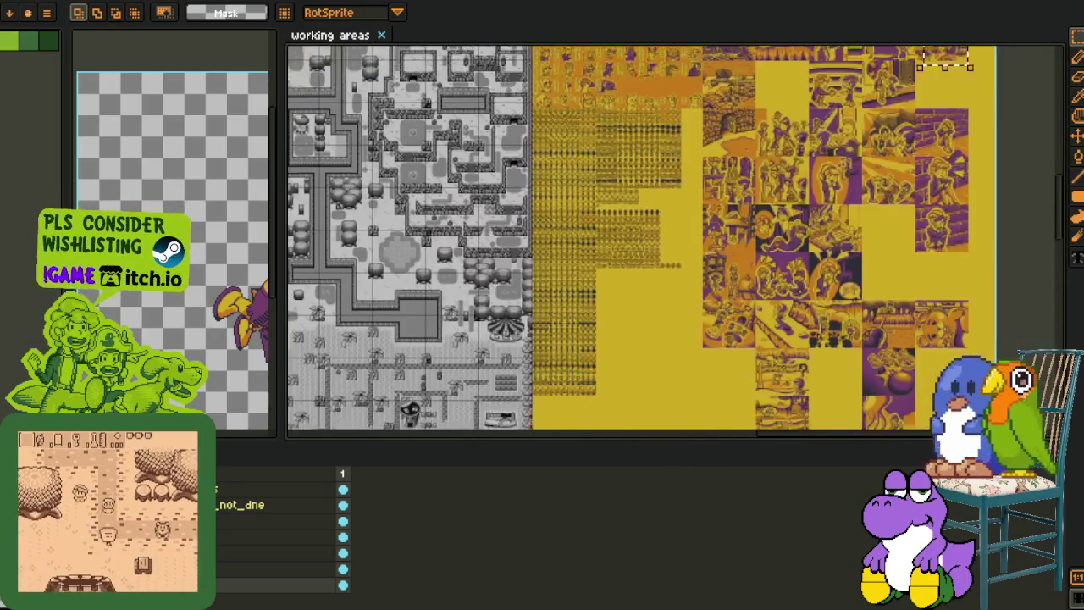
drag(389, 390, 286, 285)
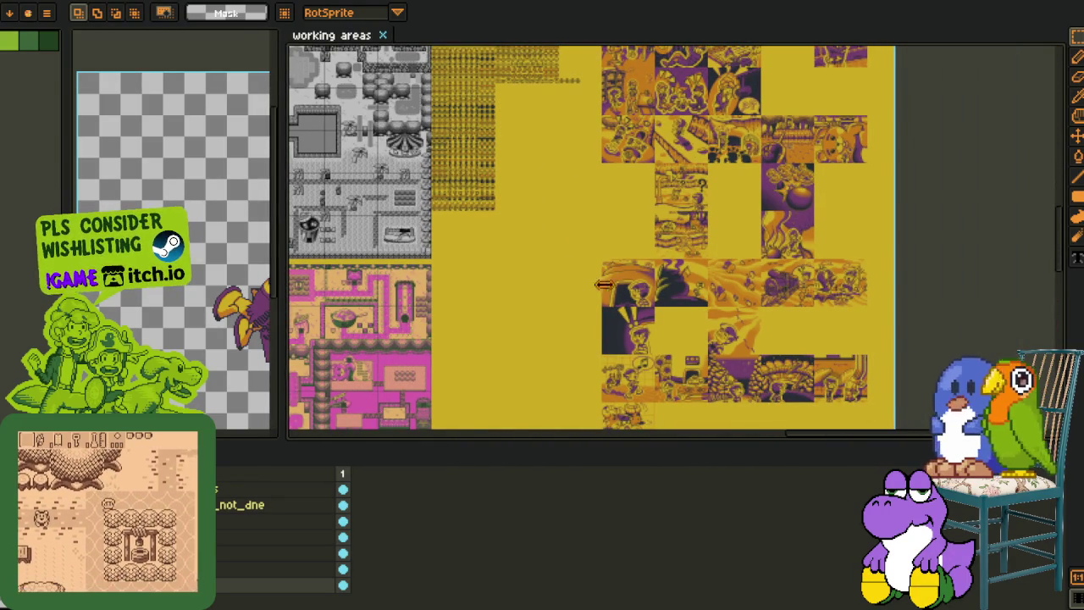
drag(285, 285, 629, 288)
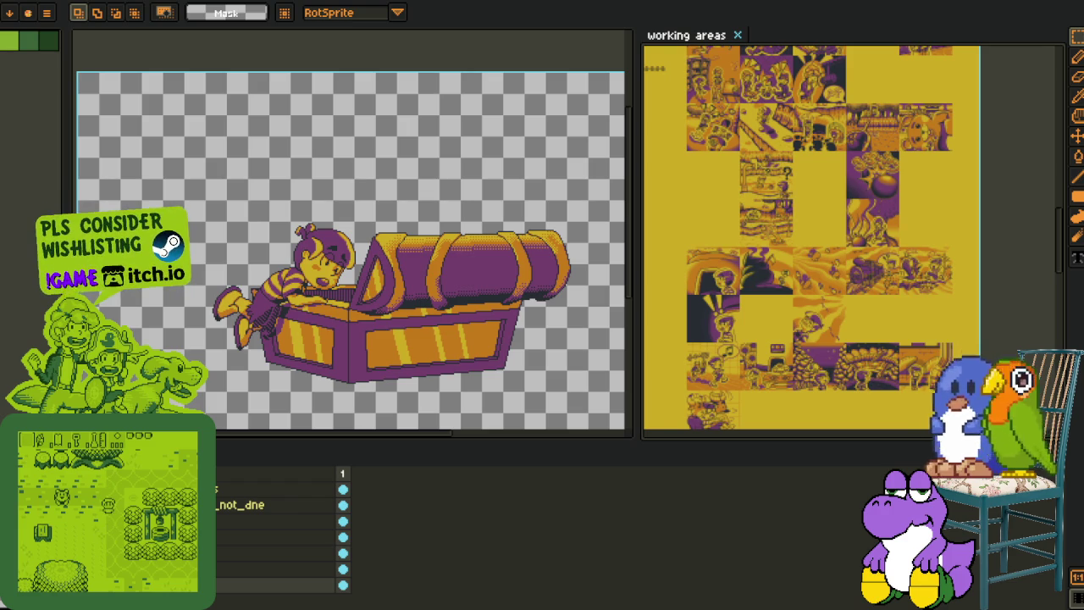
Widen the reference sheet to browse the character portrait rows, then widen the sprite view back
scroll(767, 230, up, 1)
scroll(760, 194, up, 1)
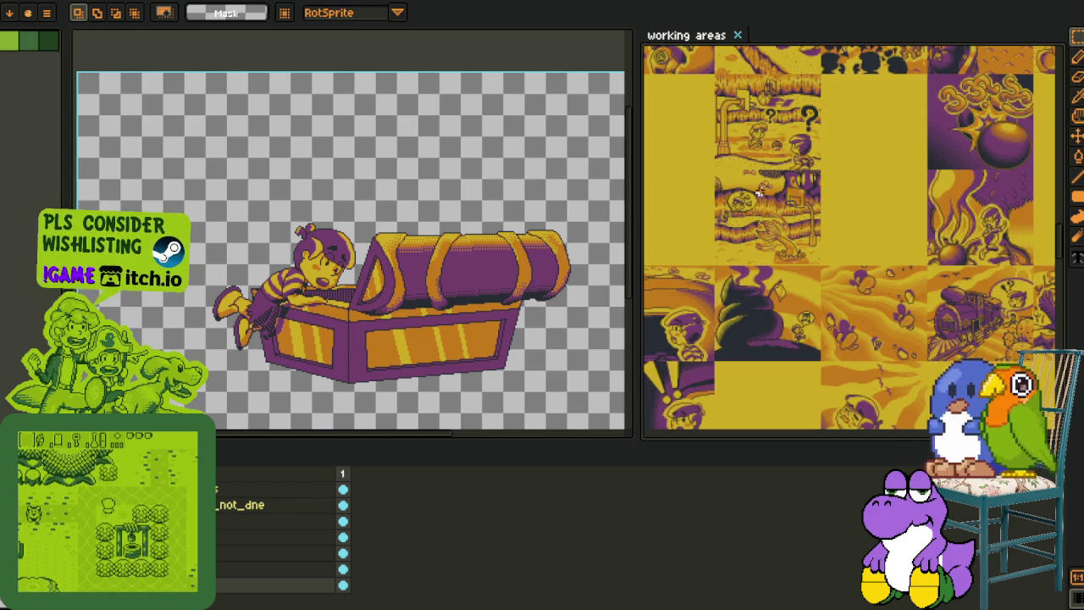
drag(760, 193, 789, 303)
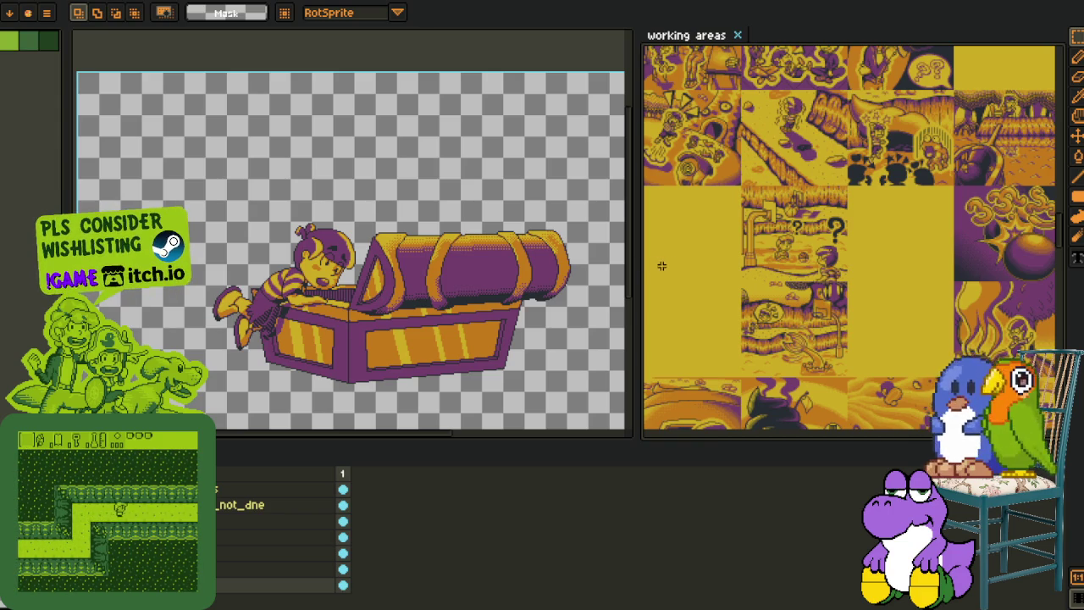
drag(638, 265, 364, 265)
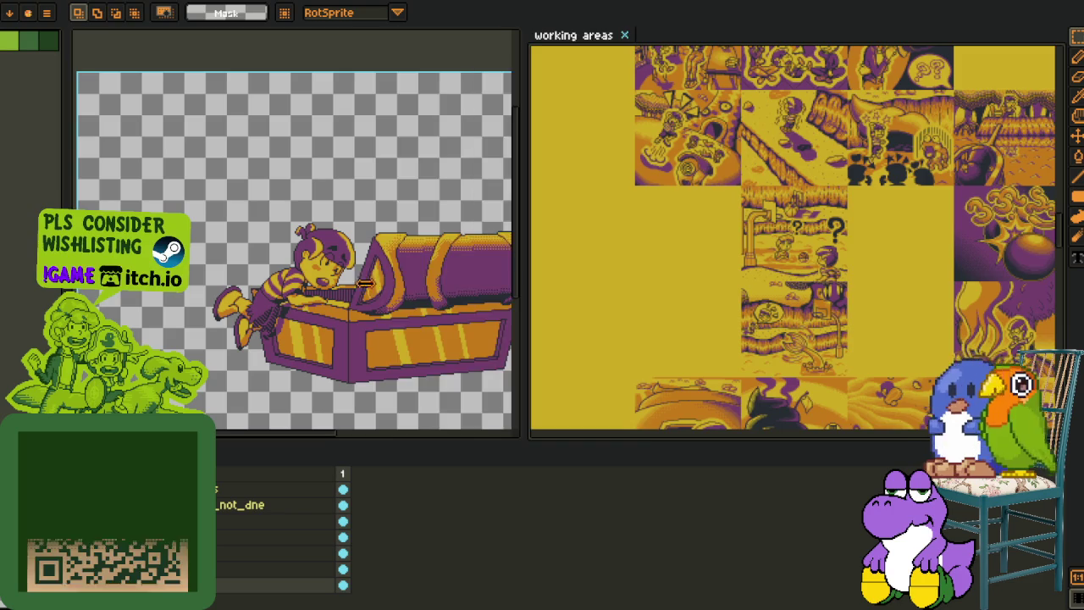
scroll(599, 234, up, 1)
scroll(600, 234, up, 1)
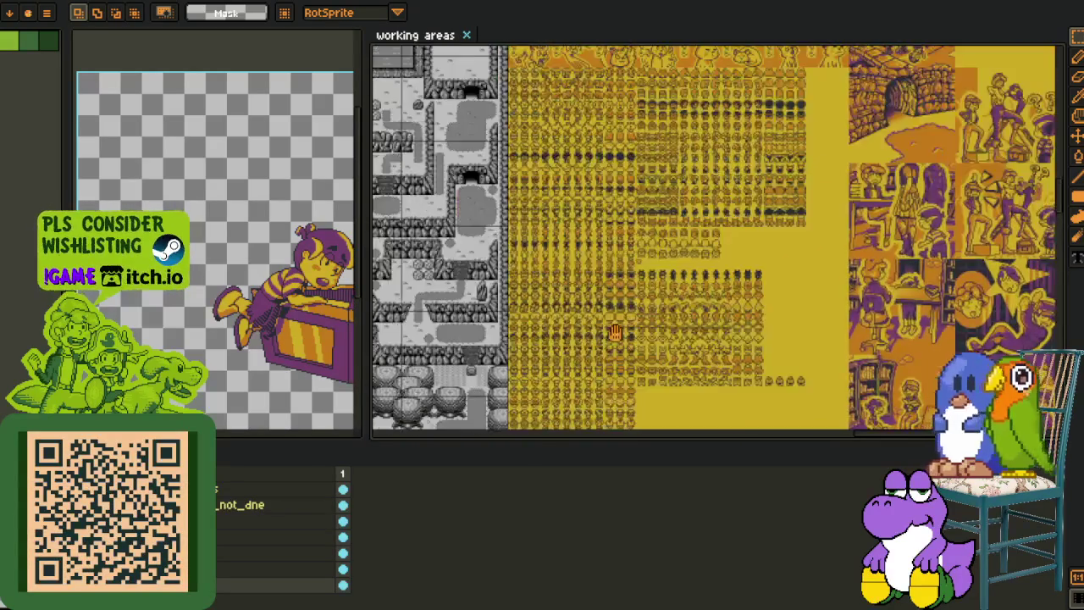
scroll(600, 234, up, 1)
scroll(600, 234, up, 2)
mouse_move(591, 199)
mouse_down()
mouse_move(480, 409)
mouse_move(623, 206)
mouse_up()
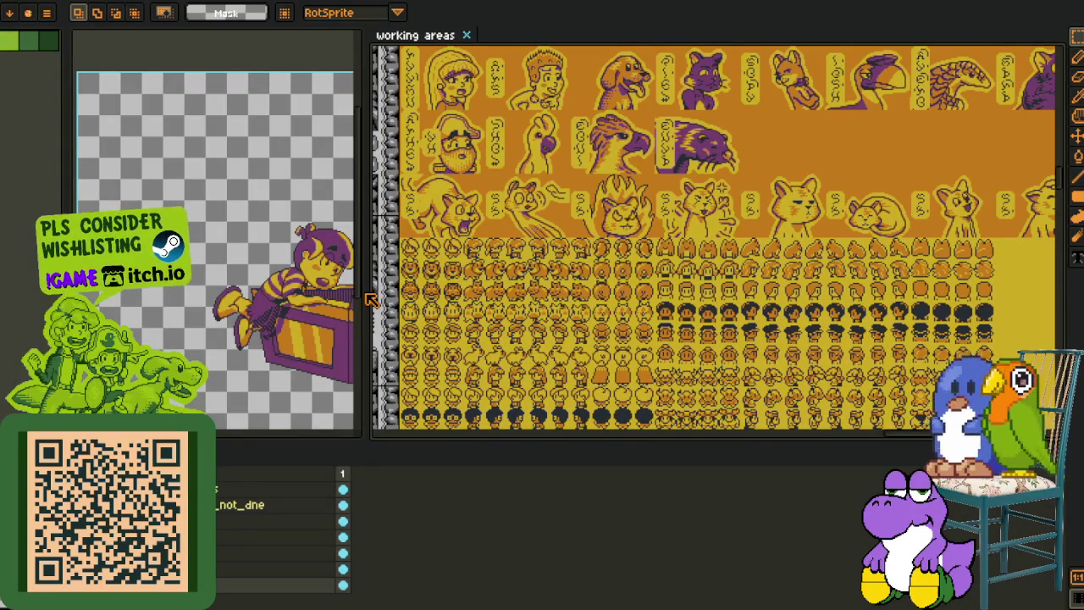
drag(364, 291, 593, 291)
drag(677, 185, 764, 381)
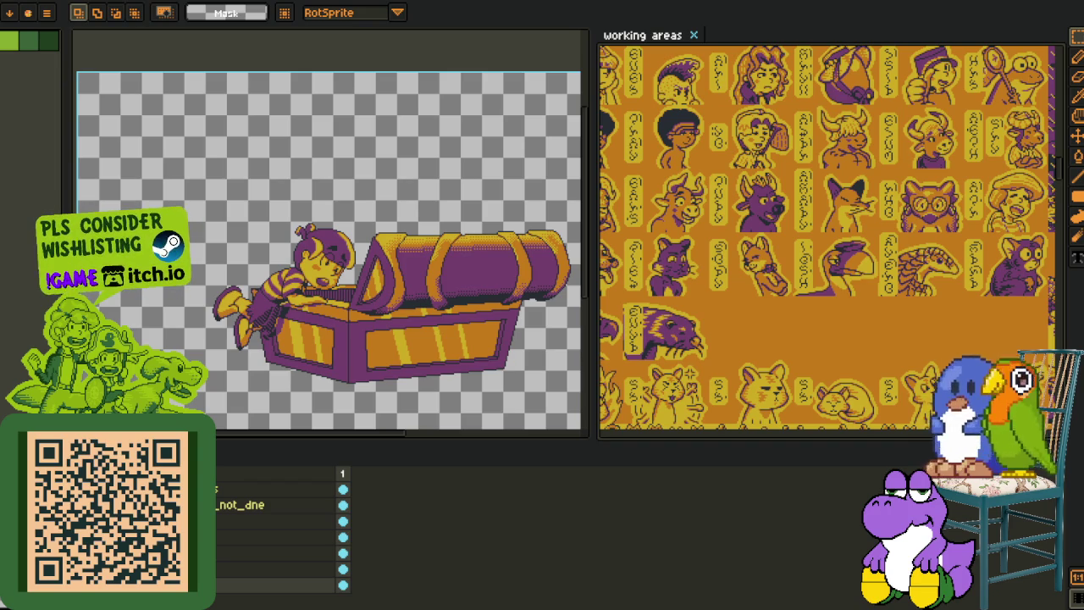
Widen the reference panel again and pan through the stage, tile-column and tunnel scenes
drag(593, 291, 379, 290)
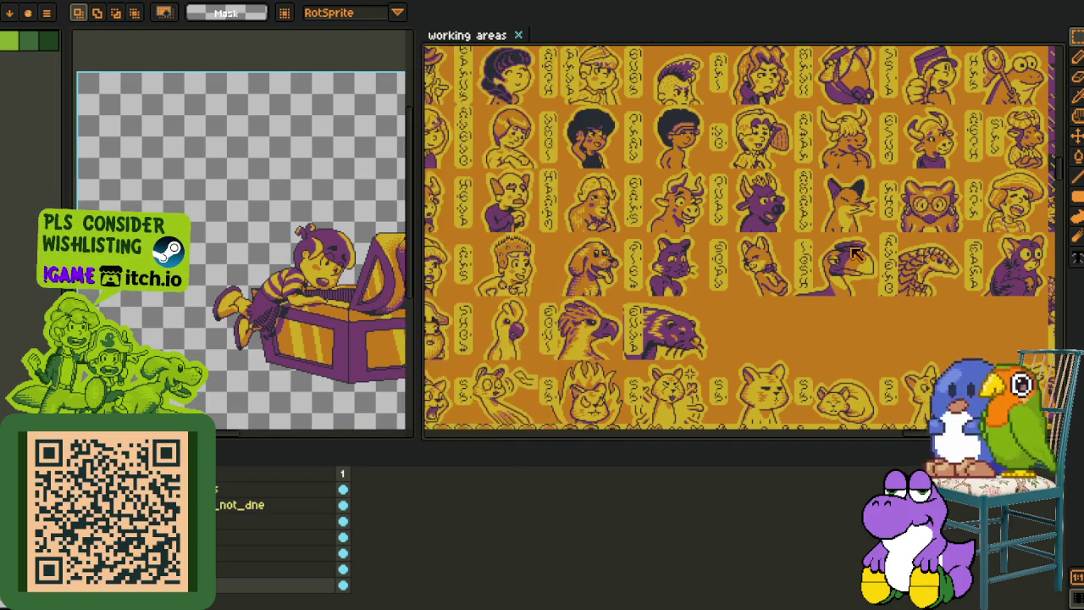
mouse_move(783, 300)
mouse_down()
mouse_move(716, 317)
mouse_move(563, 194)
mouse_up()
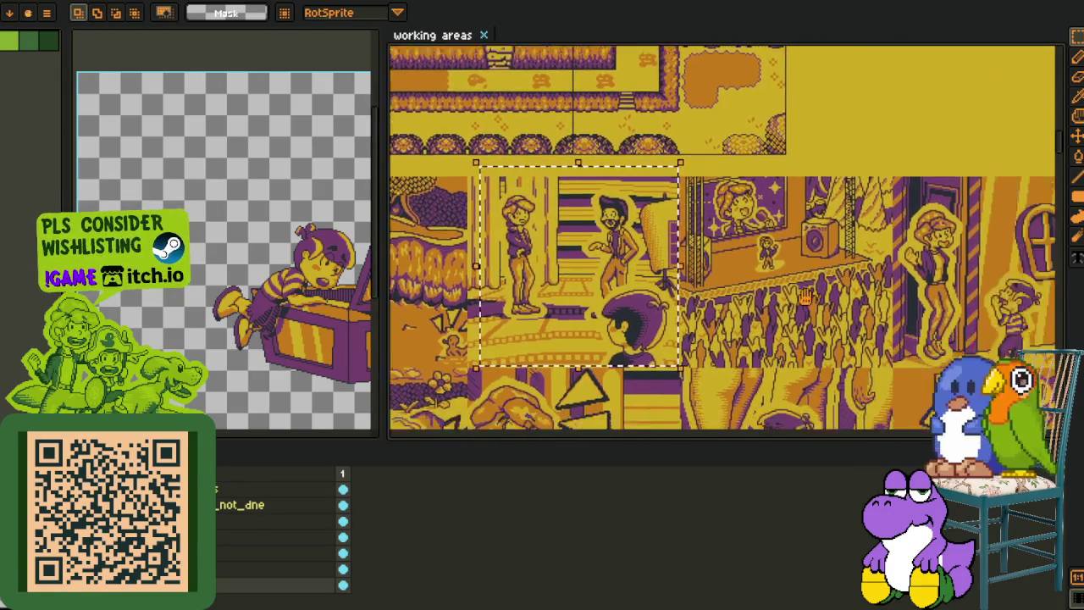
drag(805, 195, 597, 159)
drag(597, 309, 720, 169)
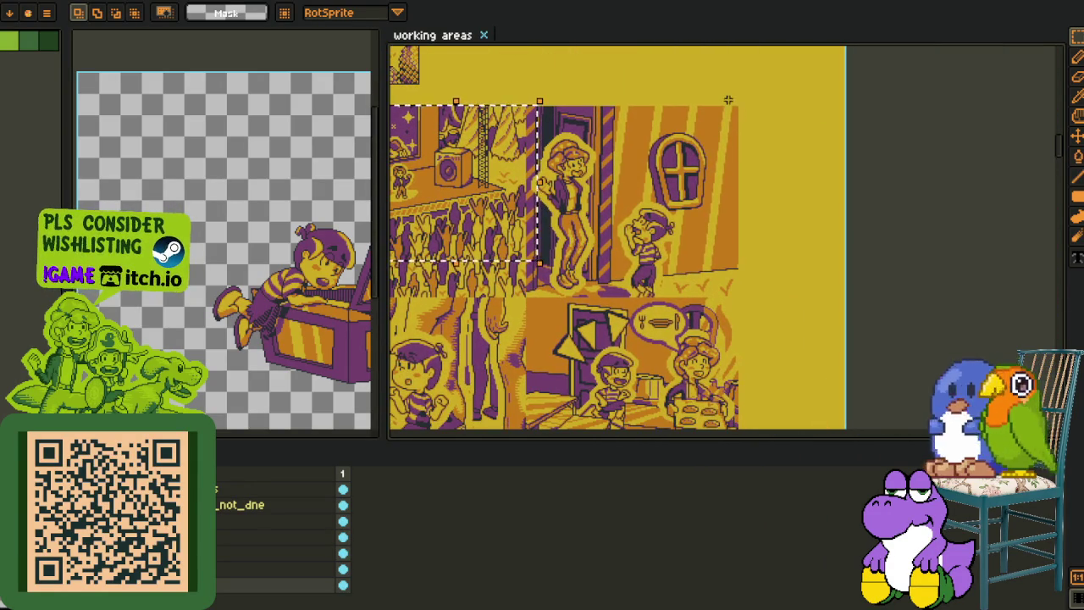
drag(720, 279, 811, 142)
scroll(811, 142, down, 3)
mouse_move(762, 195)
mouse_down()
mouse_move(719, 245)
mouse_move(502, 310)
mouse_up()
scroll(718, 245, up, 3)
scroll(718, 246, down, 3)
scroll(502, 309, up, 3)
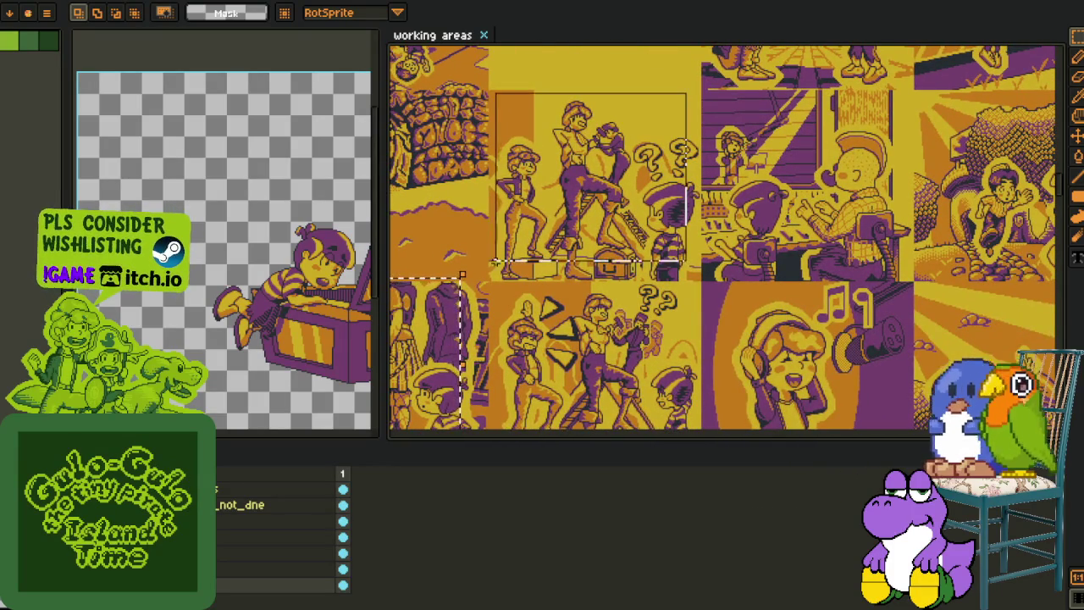
scroll(686, 93, down, 3)
scroll(675, 378, up, 3)
Browse the tea, bench, studio and horizontal-display scenes, then widen the sprite canvas
mouse_move(686, 93)
mouse_down()
mouse_move(675, 377)
mouse_move(686, 276)
mouse_up()
scroll(675, 377, down, 3)
scroll(686, 276, up, 3)
drag(599, 132, 759, 301)
drag(819, 328, 720, 172)
scroll(720, 171, down, 3)
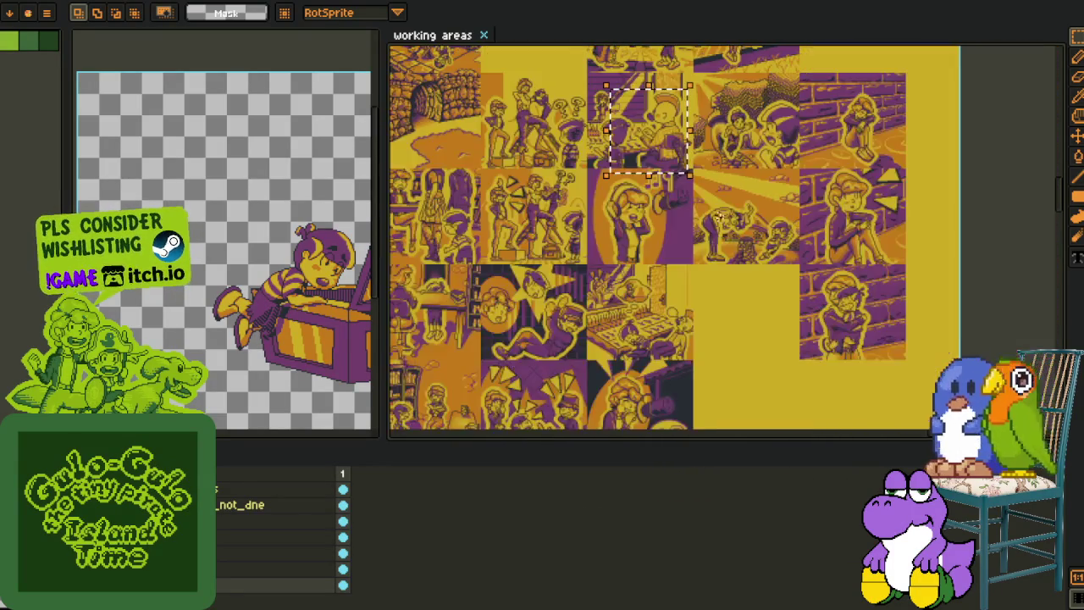
mouse_move(669, 383)
mouse_down()
mouse_move(703, 296)
mouse_move(814, 279)
mouse_up()
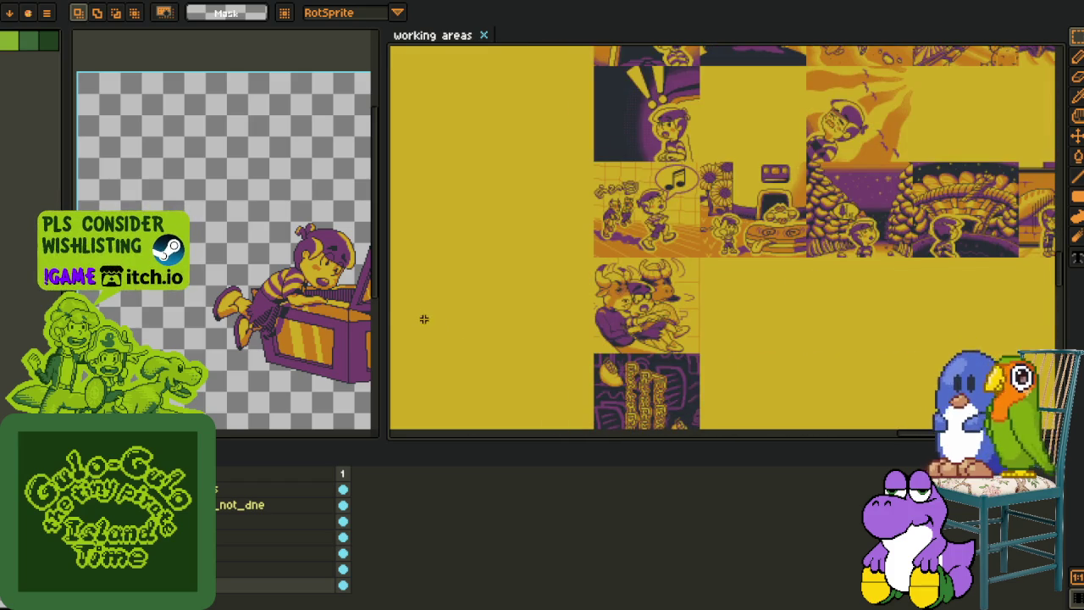
drag(692, 290, 794, 139)
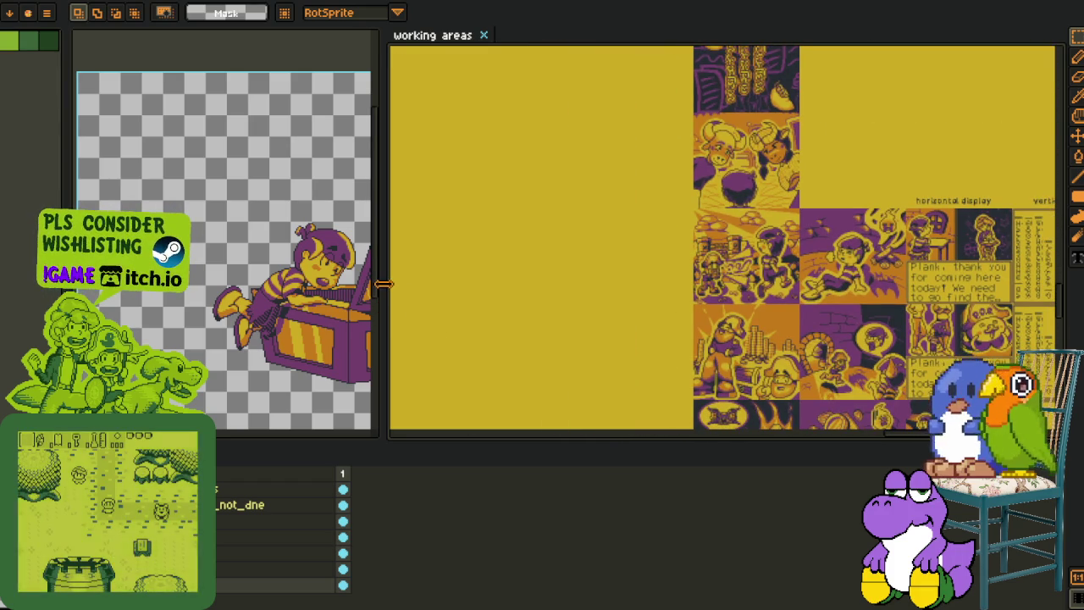
drag(392, 289, 761, 294)
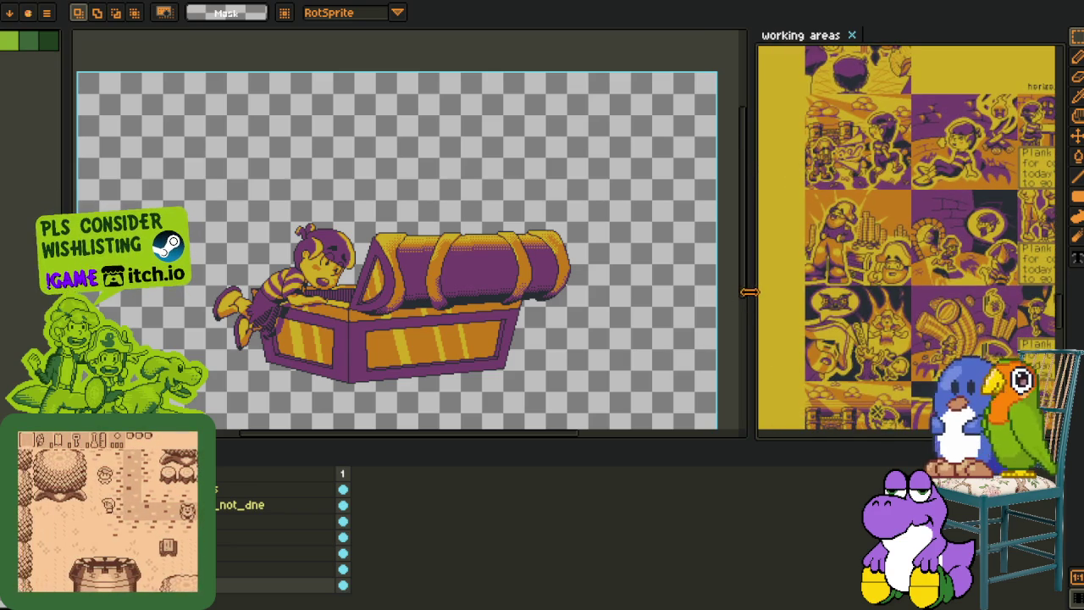
Narrow the reference panel further and zoom in to frame the chest sprite and treasure-chest panel
drag(761, 294, 810, 304)
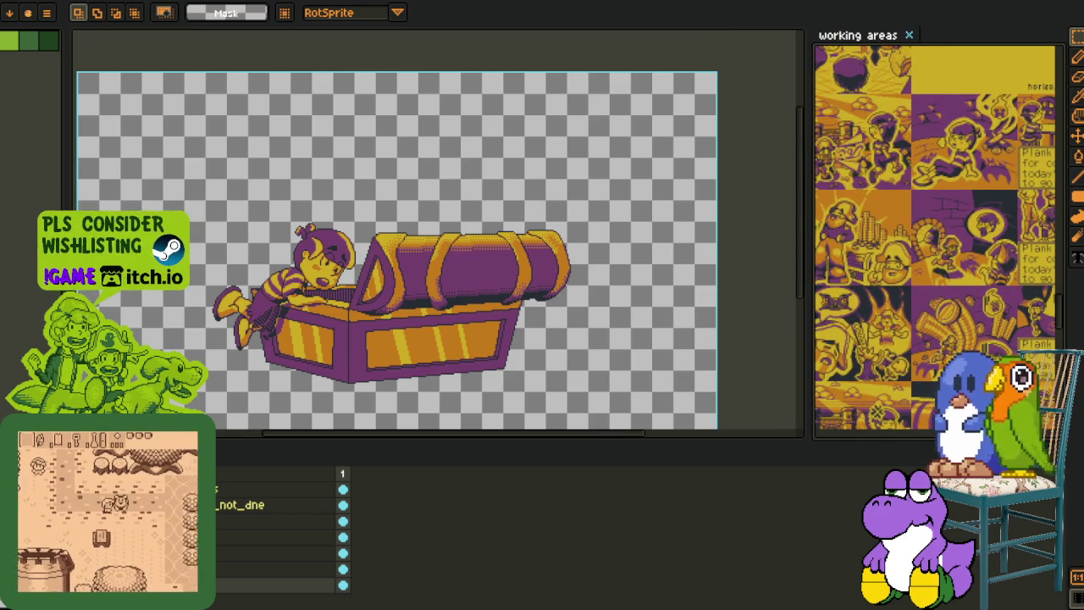
scroll(264, 310, up, 1)
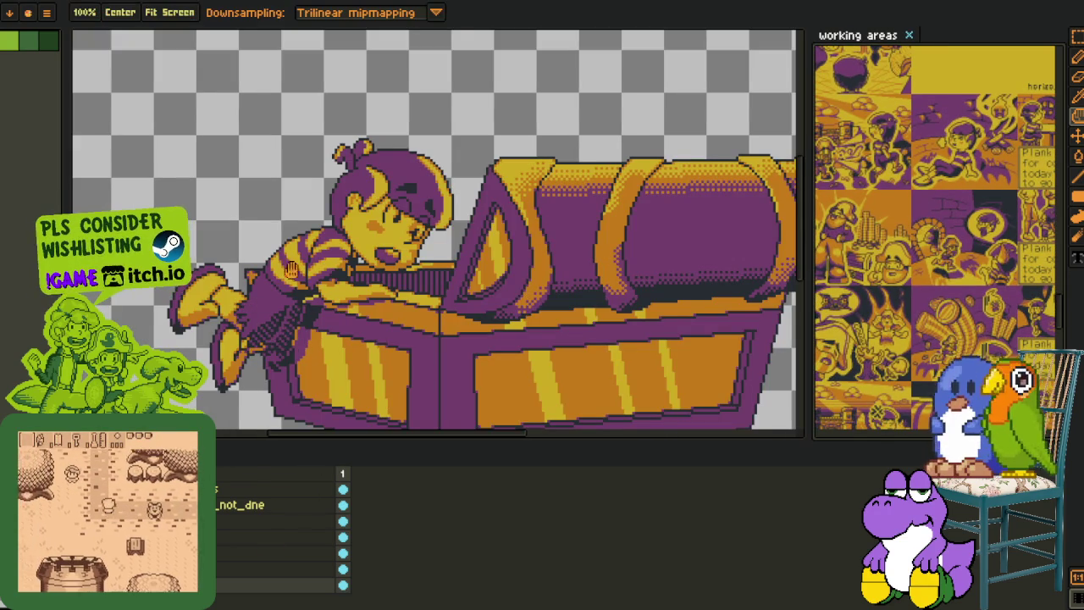
scroll(263, 310, up, 1)
key(h)
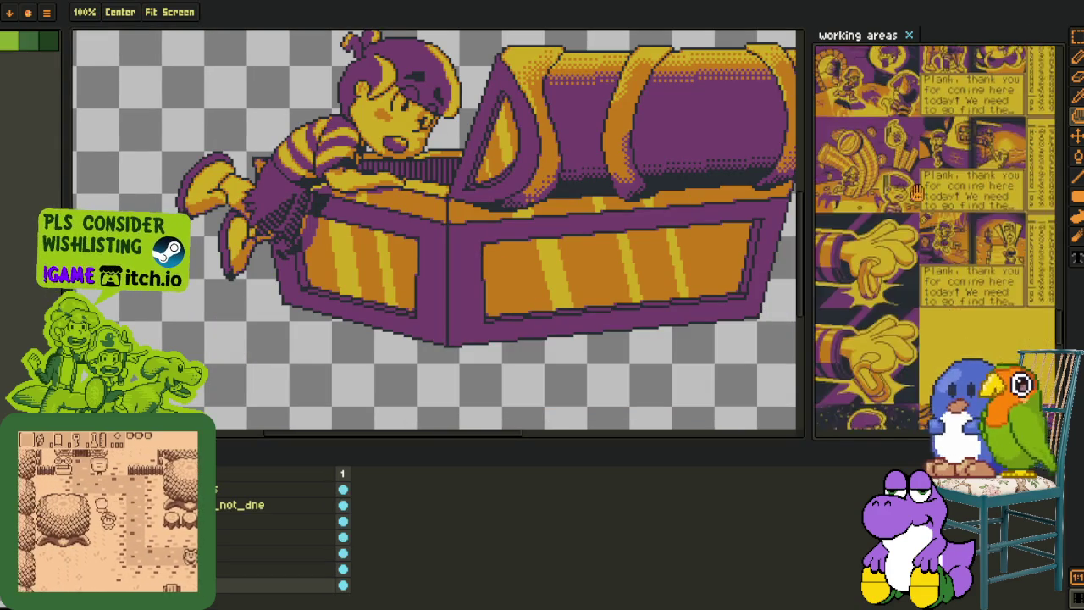
scroll(897, 262, up, 3)
scroll(926, 300, up, 2)
scroll(925, 254, up, 2)
scroll(925, 203, down, 2)
scroll(926, 203, up, 2)
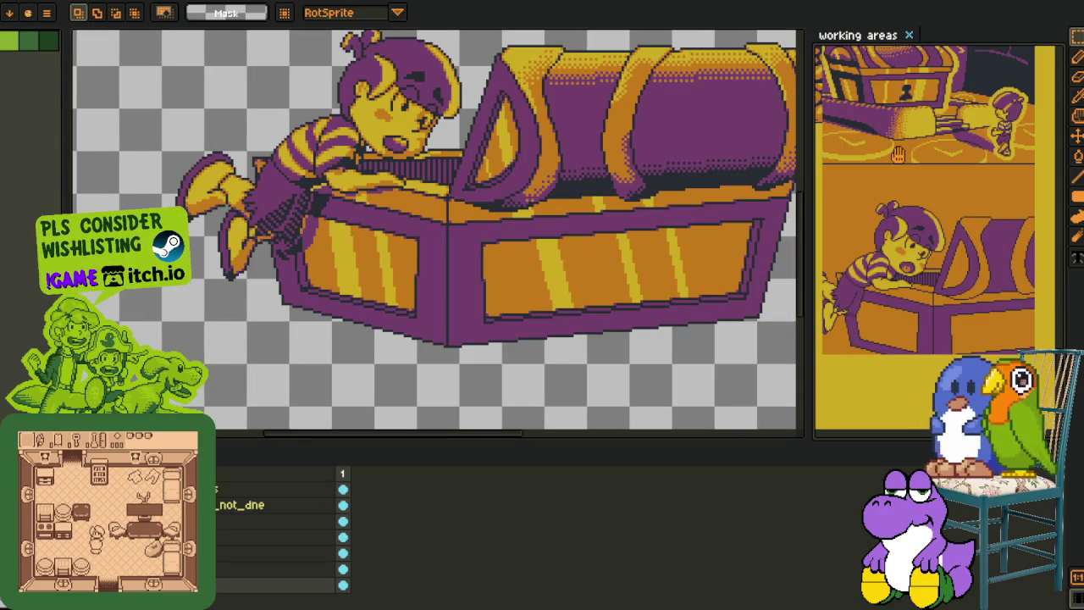
Delete the yellow outline layer and hide the kid and chest lid layers
key(h)
key(m)
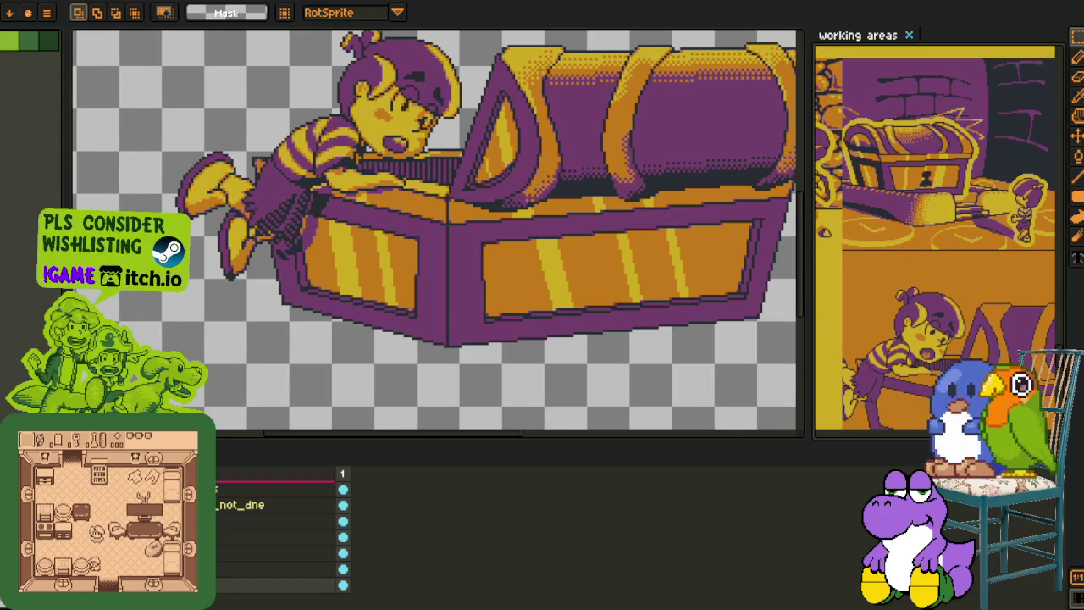
click(280, 537)
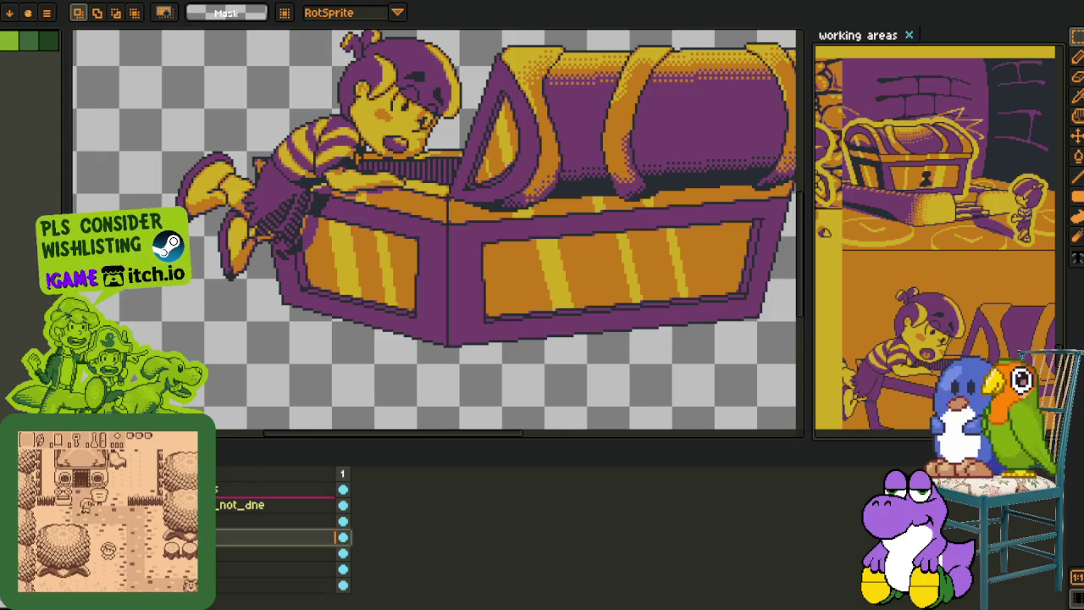
click(271, 504)
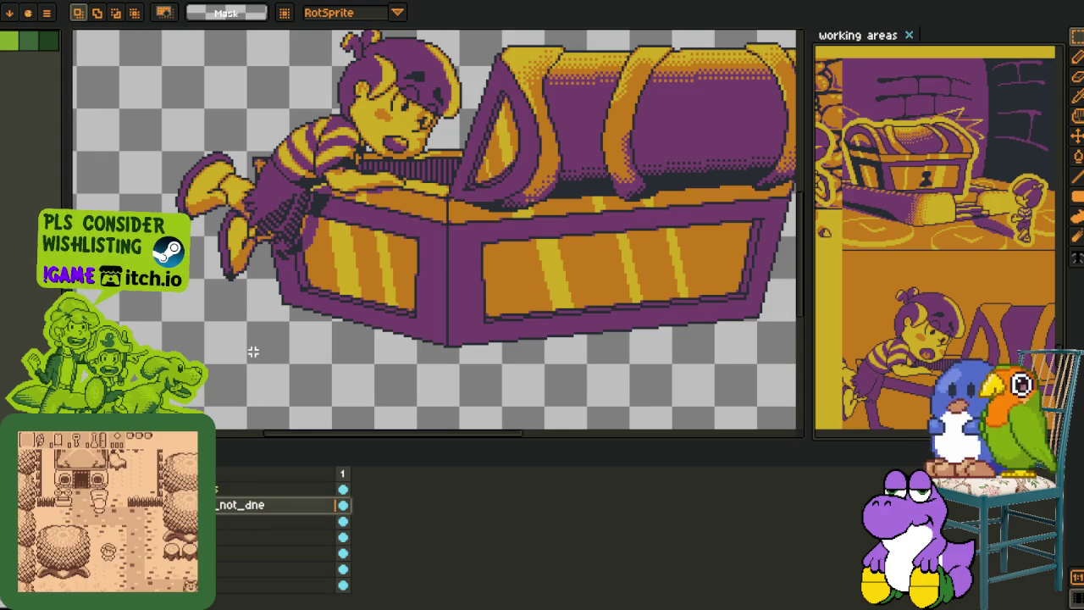
click(271, 553)
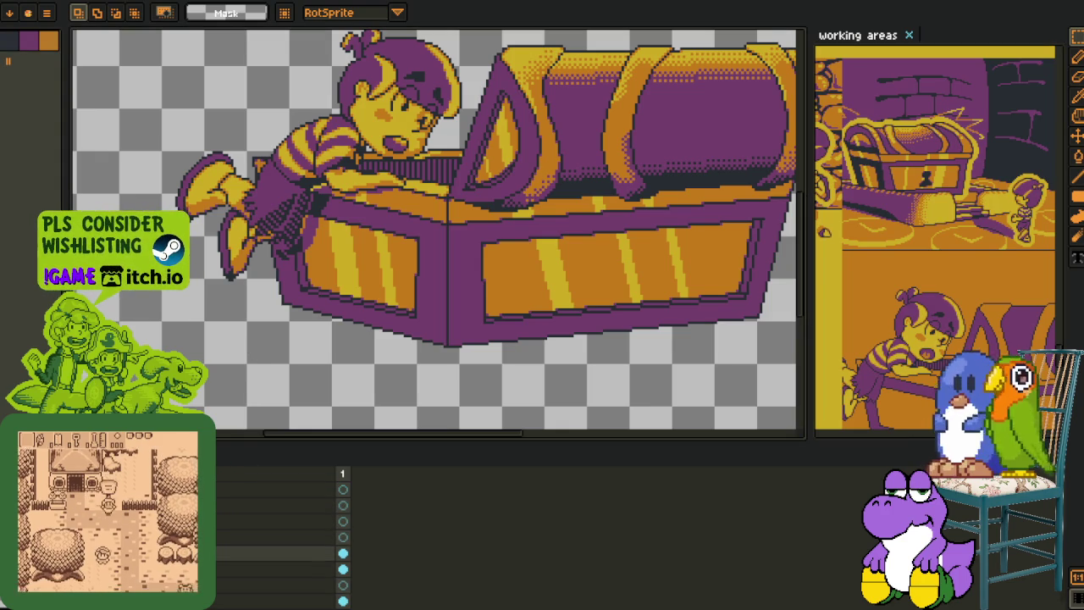
click(271, 505)
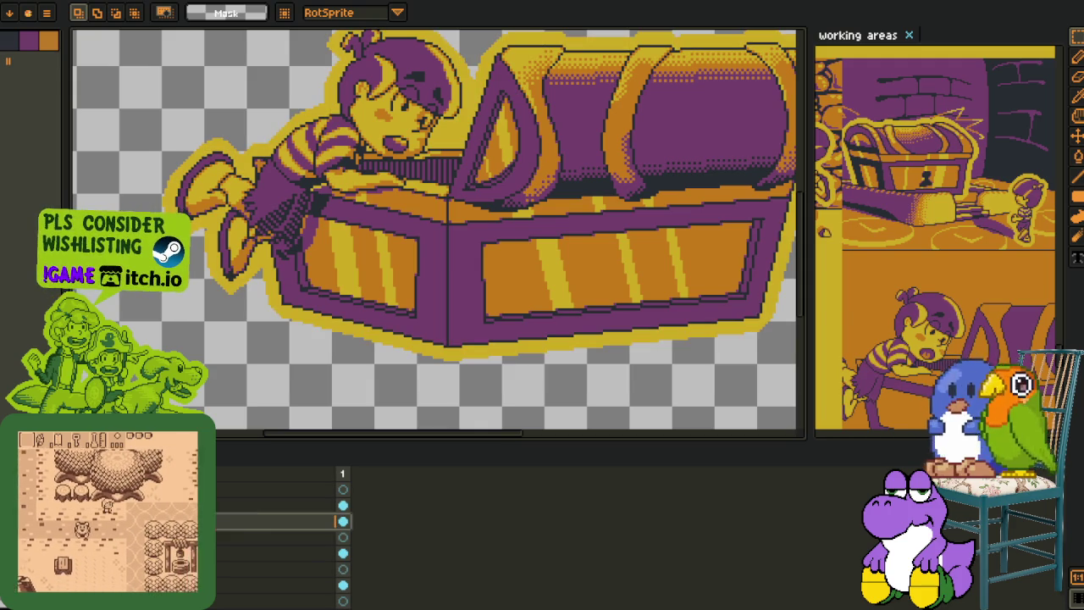
right_click(127, 502)
click(195, 540)
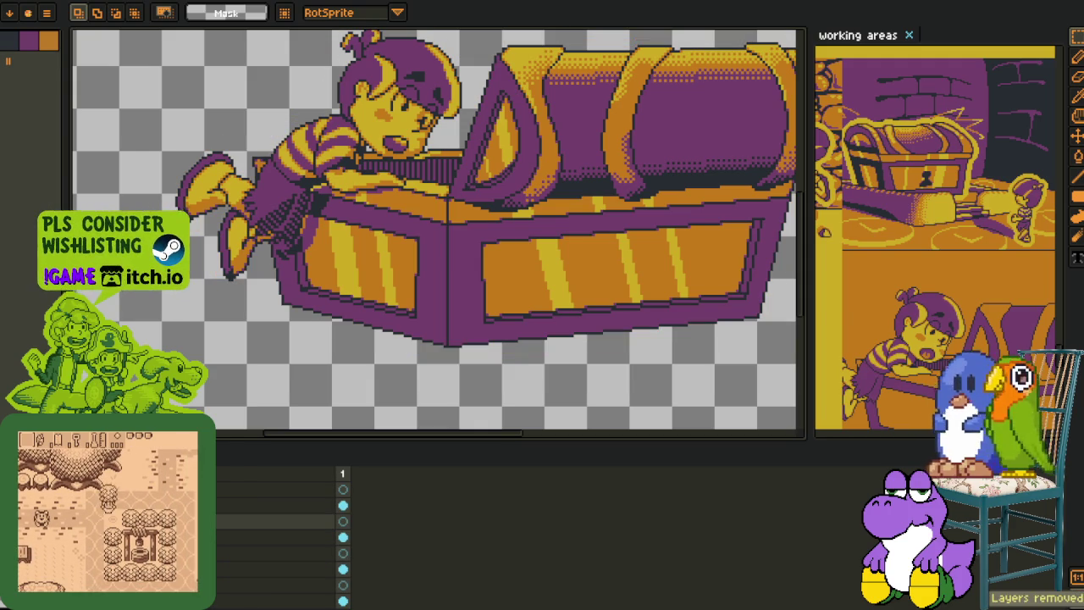
key(Delete)
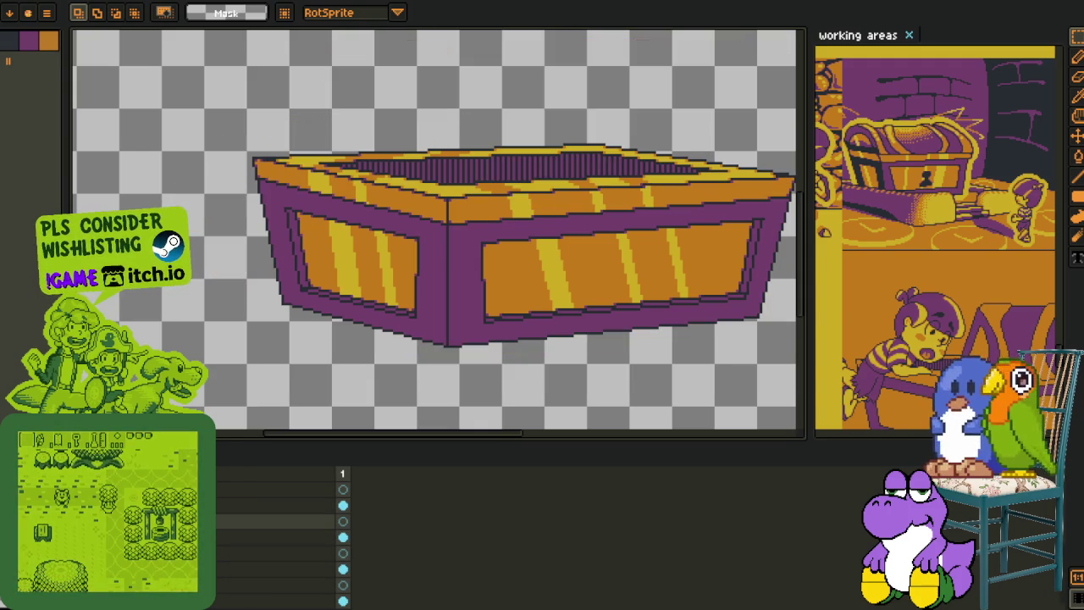
Delete the remaining outline layer and add a new empty layer
right_click(212, 500)
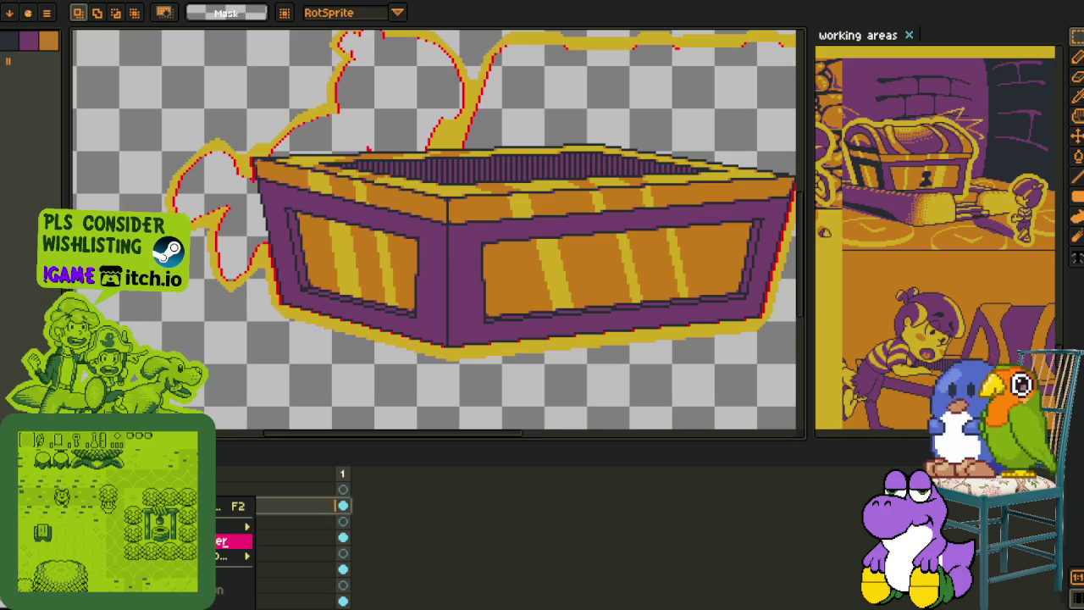
click(233, 541)
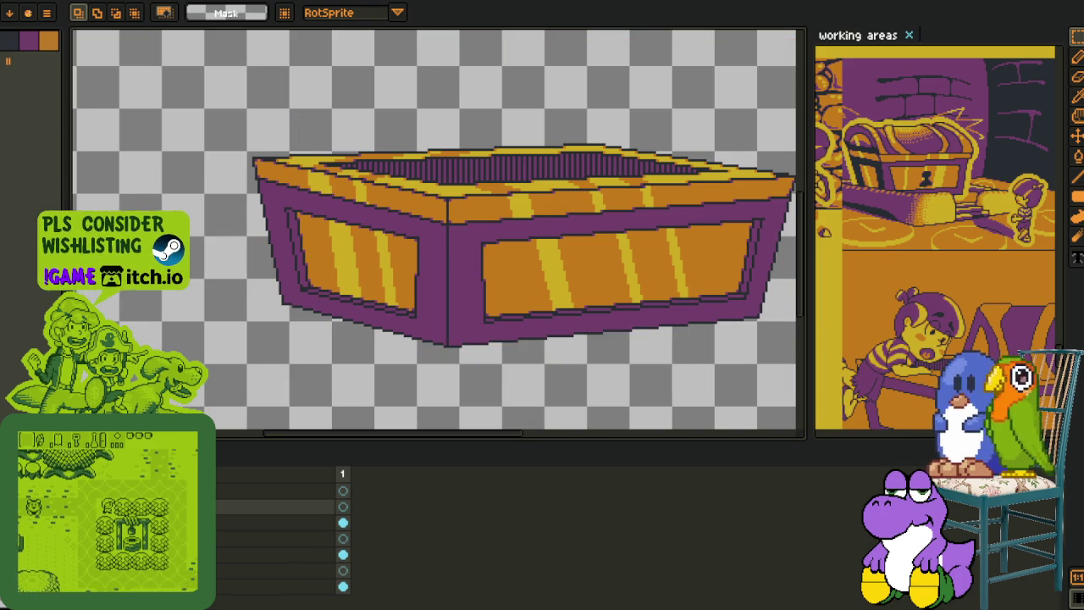
click(230, 518)
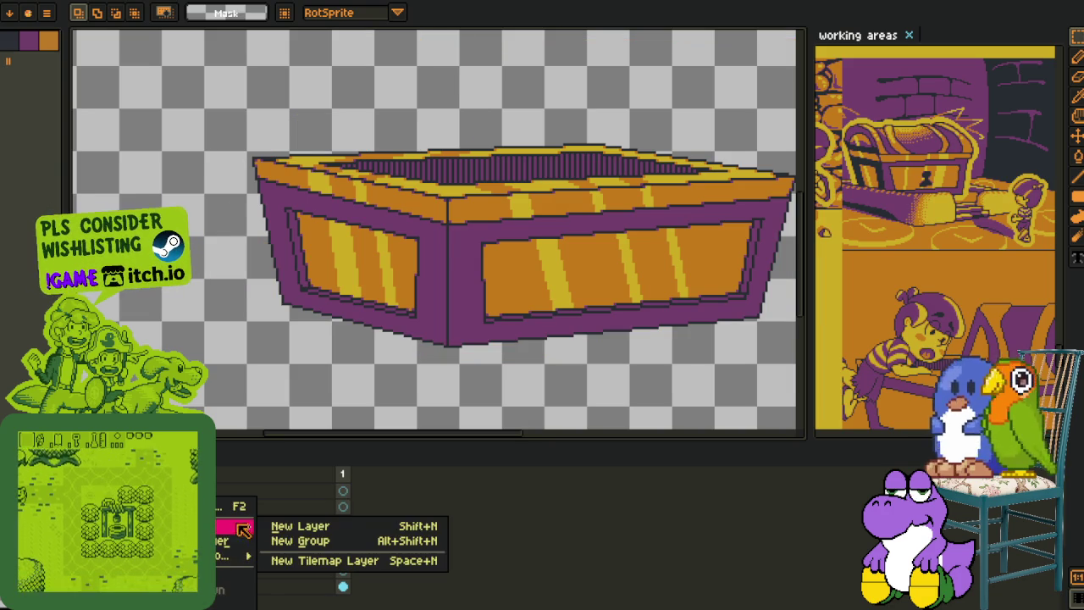
click(288, 523)
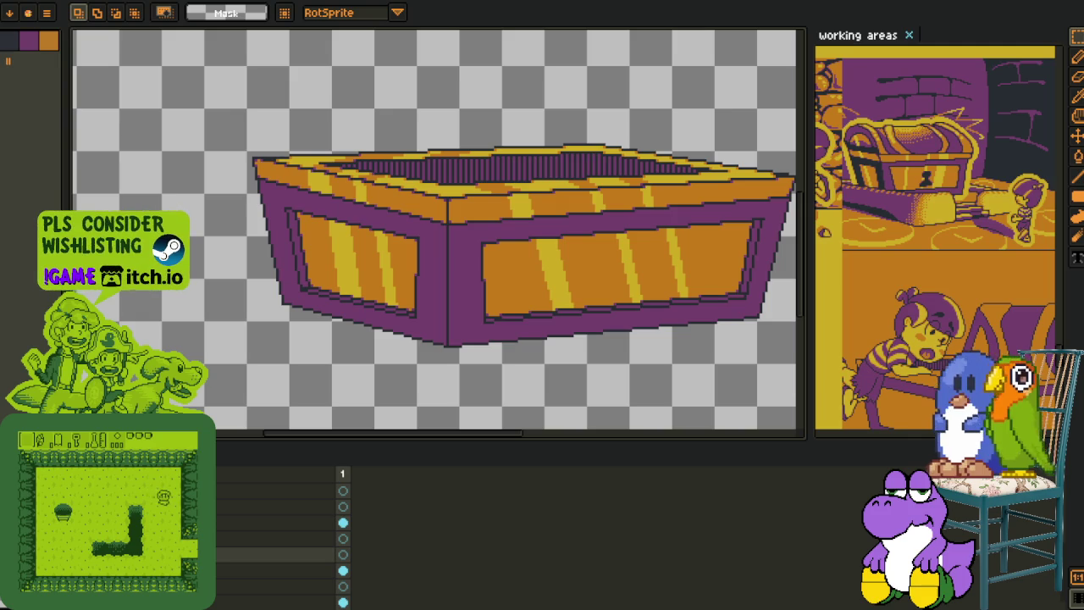
Draw a red vertical guide line down from the chest's front corner
scroll(288, 332, up, 1)
drag(278, 331, 232, 390)
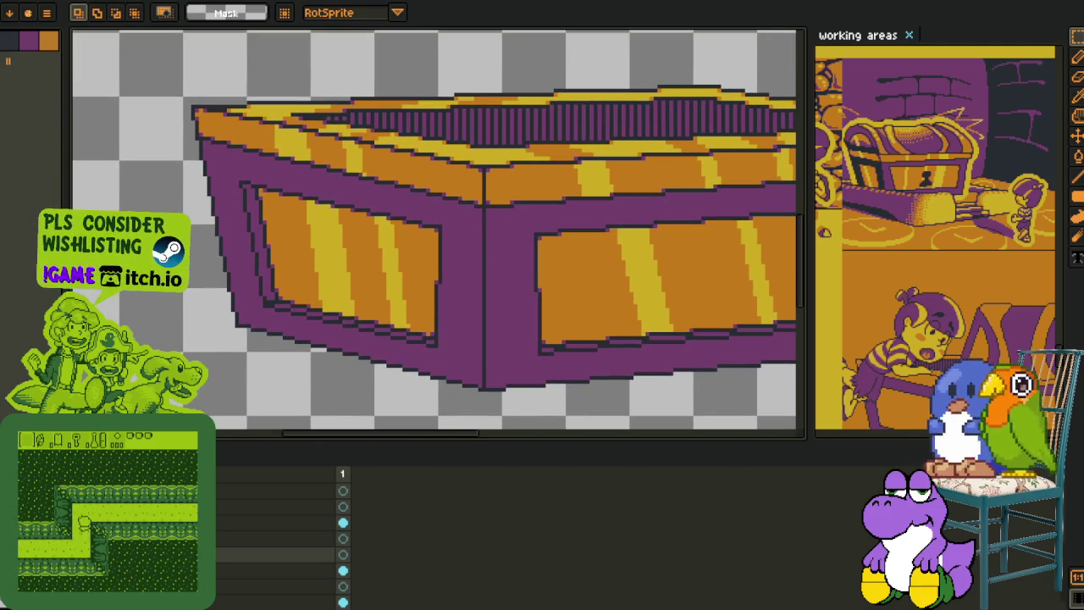
key(Tab)
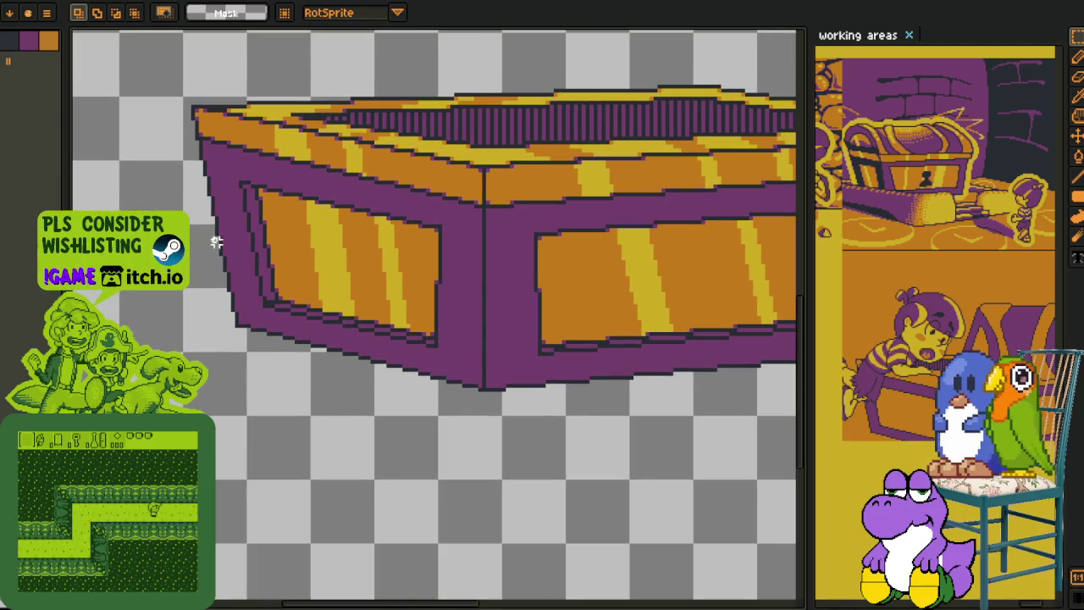
key(l)
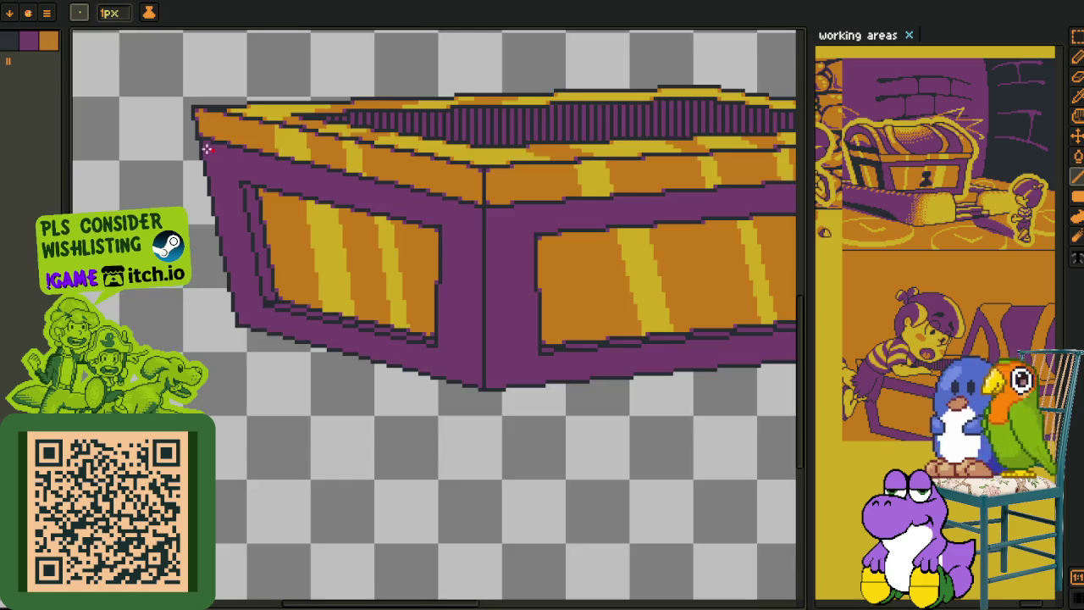
scroll(188, 124, up, 1)
drag(180, 144, 168, 158)
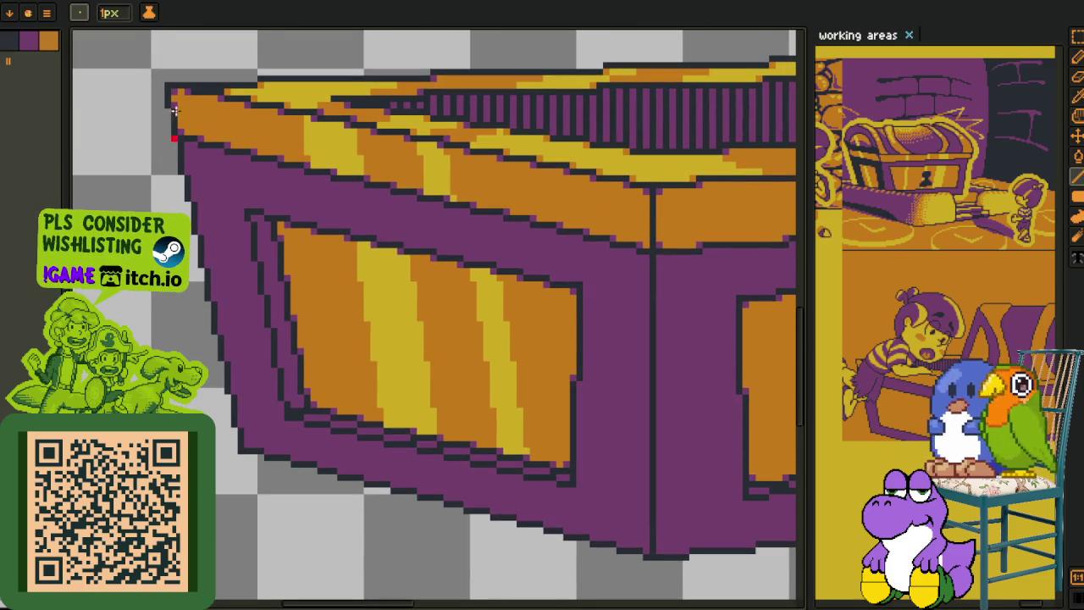
drag(168, 87, 273, 575)
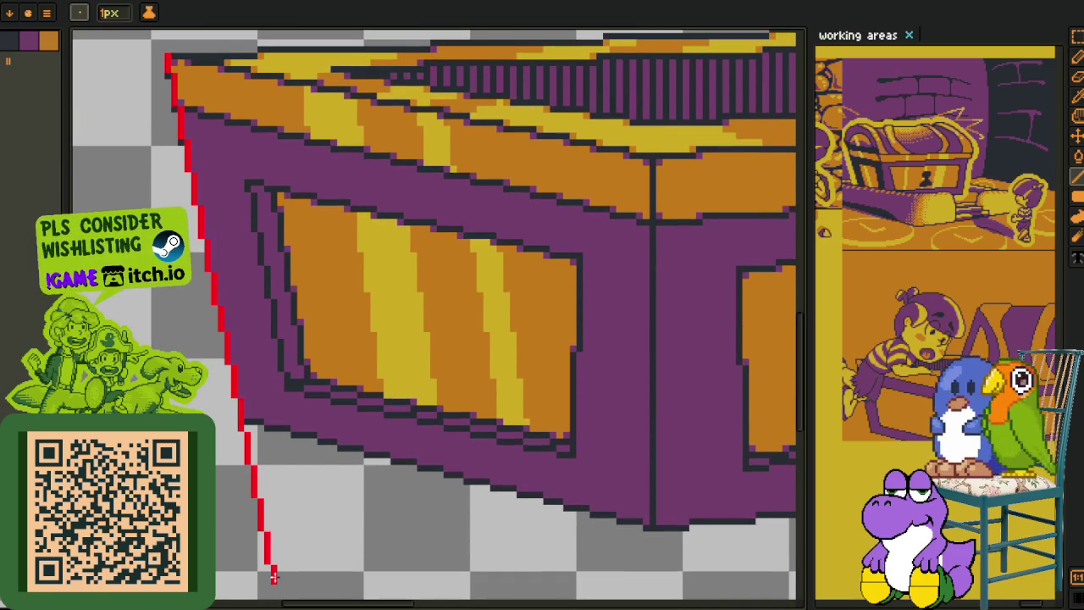
scroll(273, 576, down, 2)
drag(443, 486, 327, 342)
scroll(468, 97, up, 2)
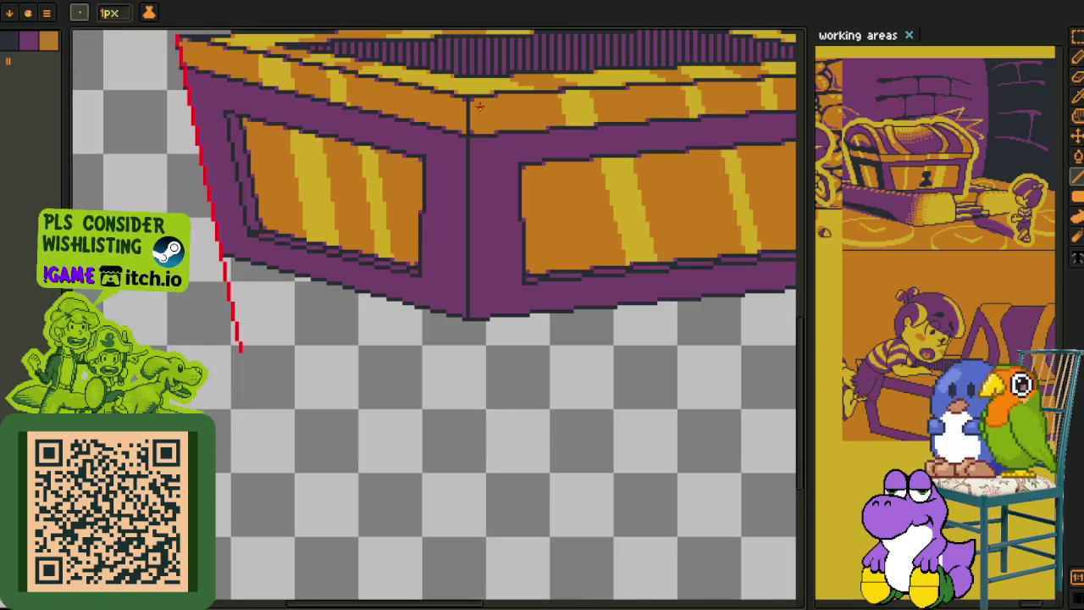
drag(386, 255, 367, 334)
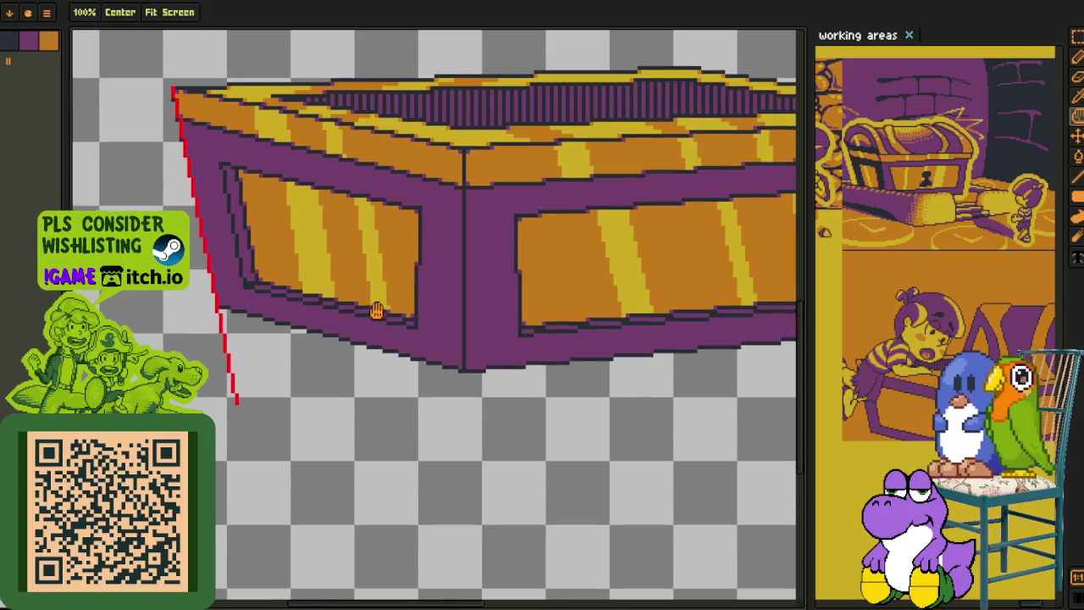
scroll(367, 334, down, 1)
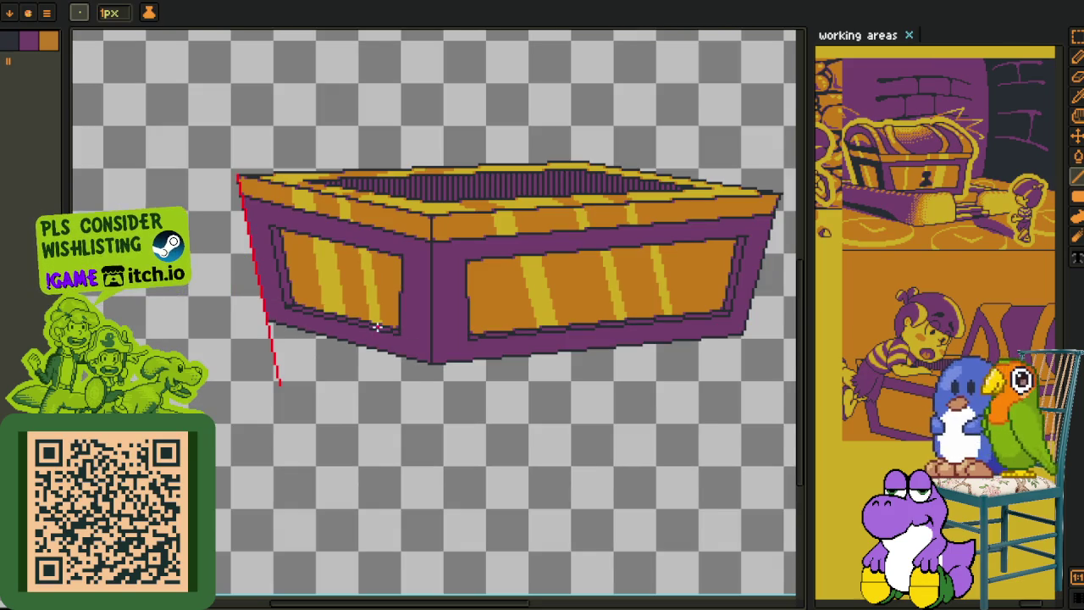
scroll(398, 302, up, 1)
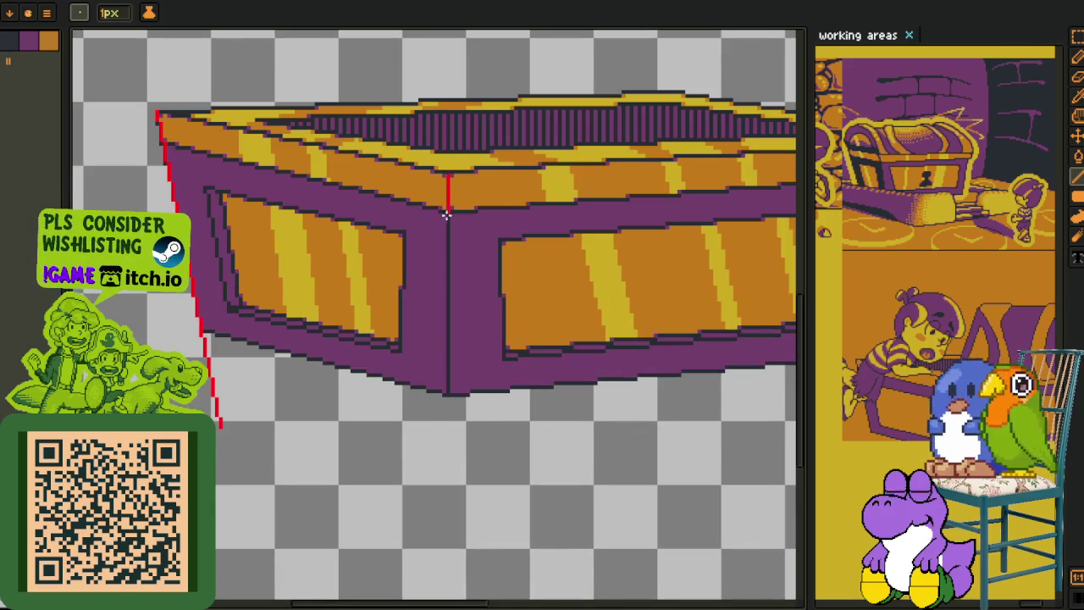
drag(448, 187, 448, 464)
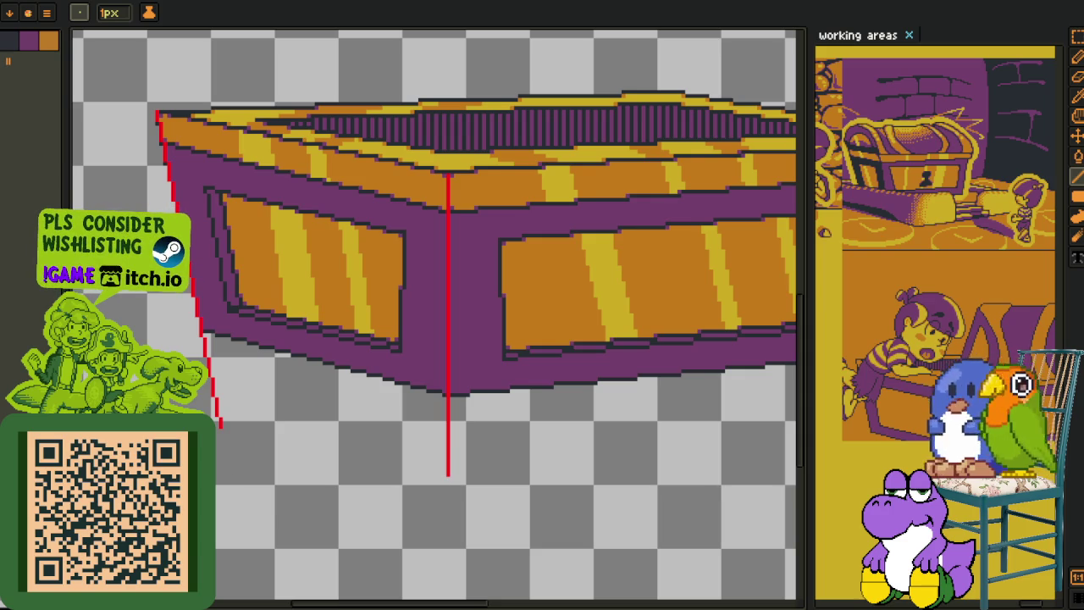
Add a red guide down the chest's right edge and join the guides along the bottom
drag(524, 326, 232, 363)
key(l)
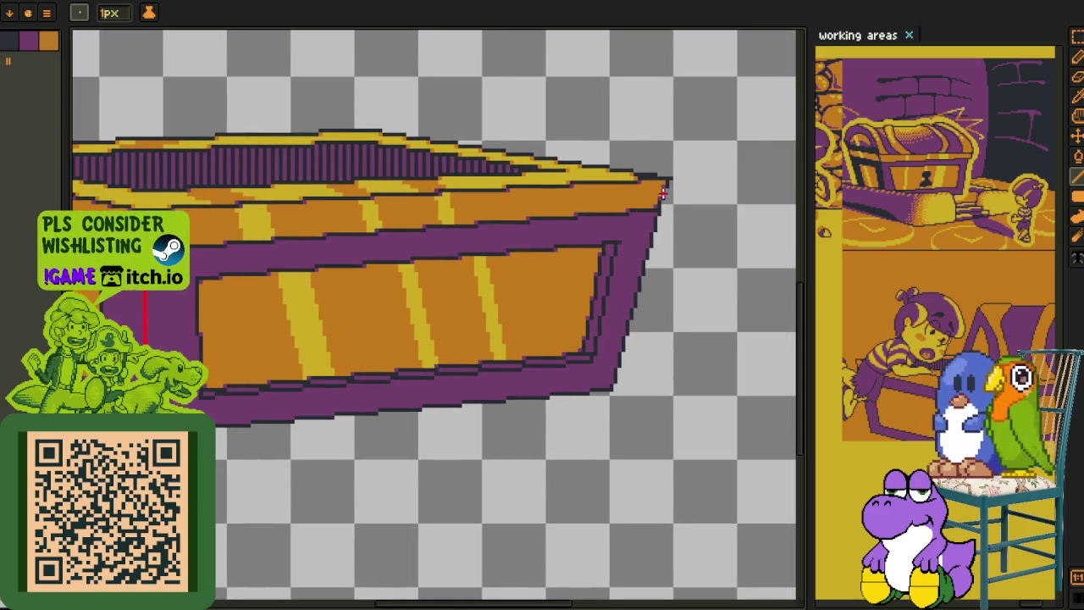
scroll(666, 181, up, 1)
mouse_move(666, 180)
mouse_down()
mouse_move(561, 547)
mouse_move(570, 536)
mouse_up()
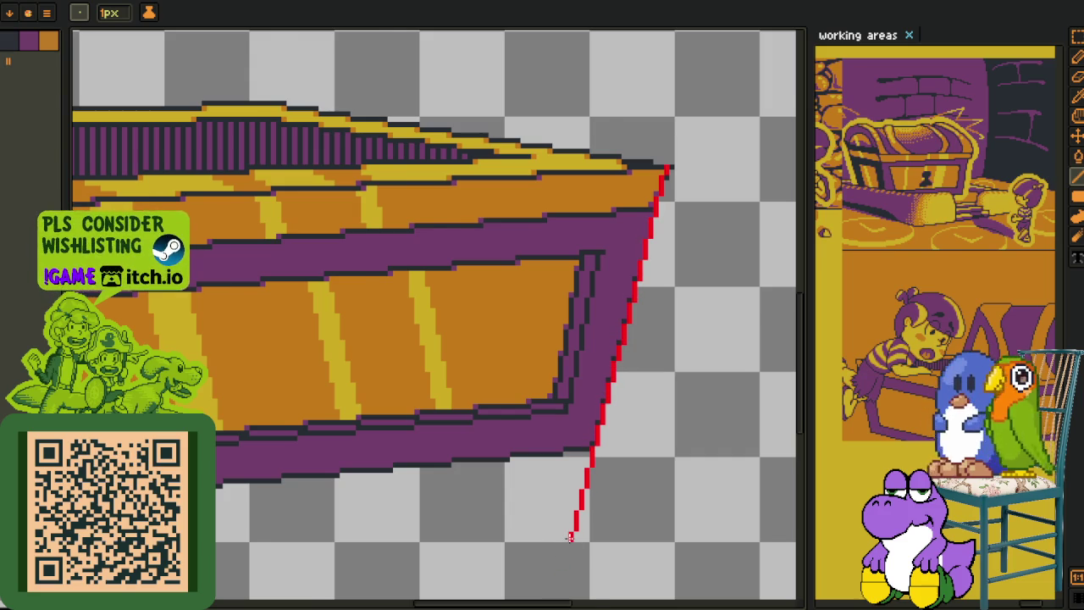
scroll(570, 536, down, 2)
scroll(525, 542, down, 1)
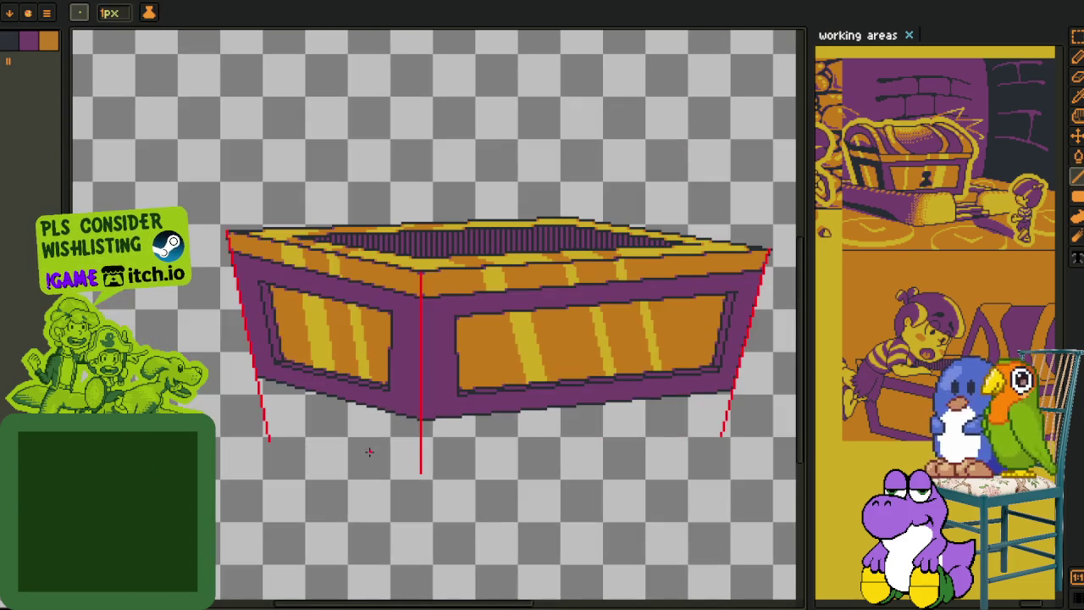
drag(268, 438, 420, 472)
Draw a red line joining the center vertical guide's bottom to the right guide
mouse_move(509, 466)
mouse_down()
mouse_move(720, 434)
mouse_move(716, 446)
mouse_up()
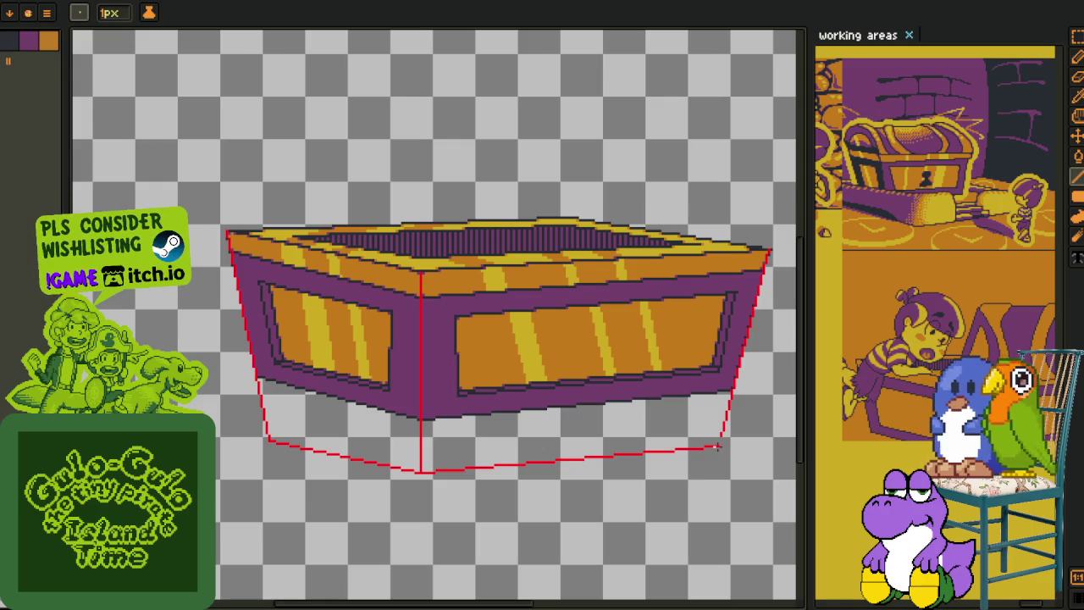
scroll(717, 446, up, 2)
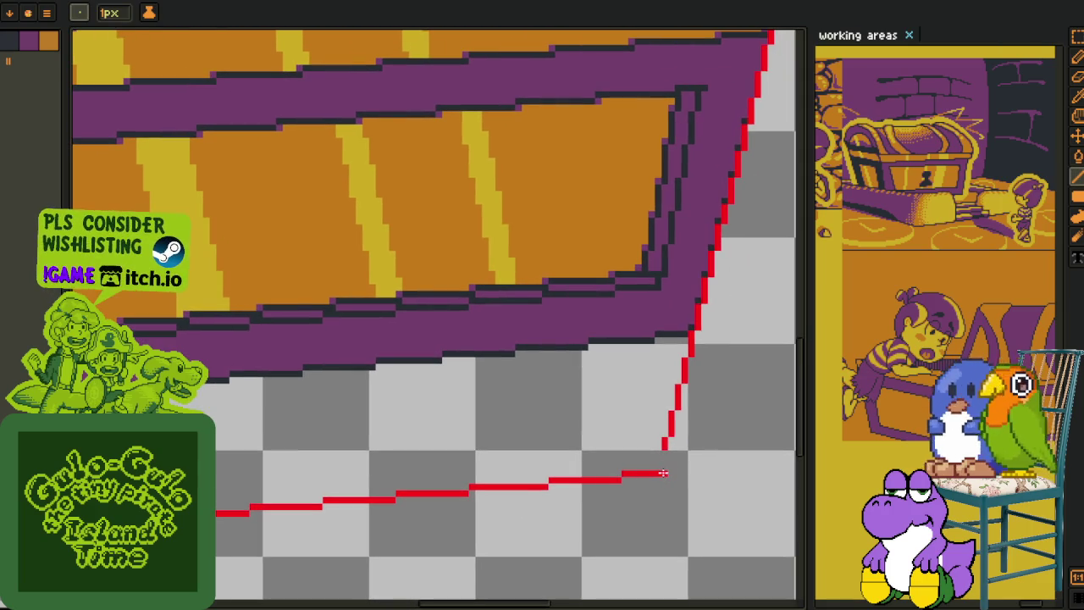
scroll(671, 415, down, 1)
scroll(660, 423, down, 1)
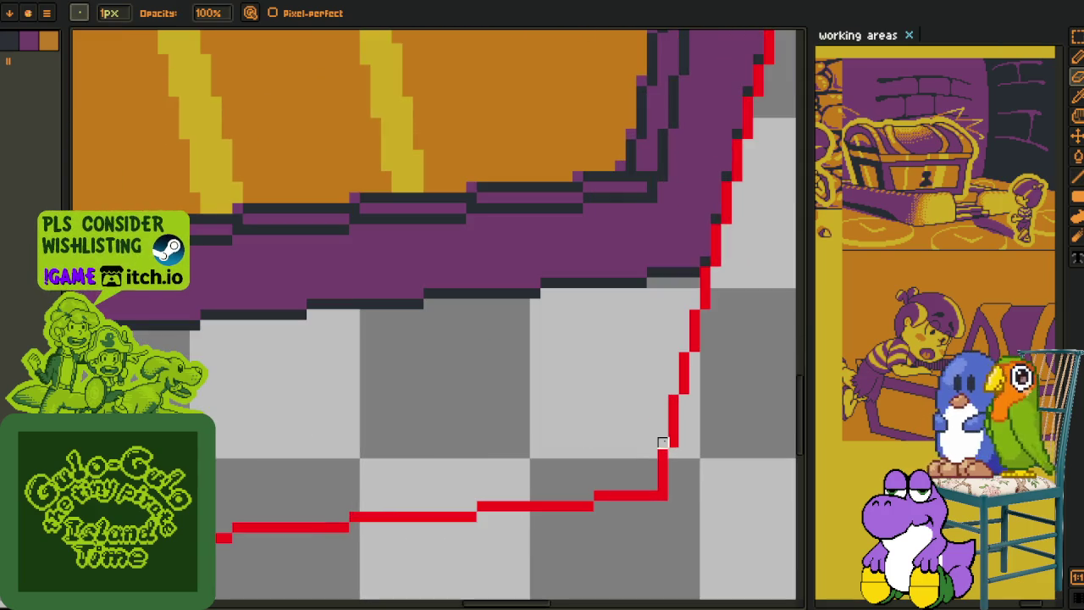
scroll(635, 441, down, 2)
scroll(604, 458, down, 1)
scroll(605, 458, down, 1)
scroll(604, 459, up, 1)
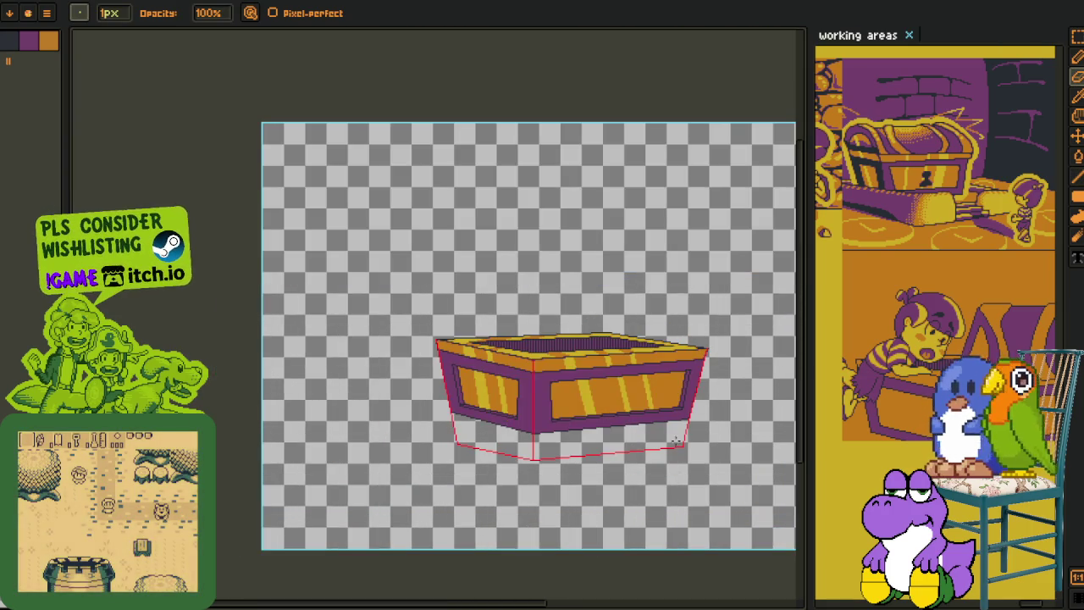
scroll(669, 449, up, 4)
scroll(657, 458, up, 1)
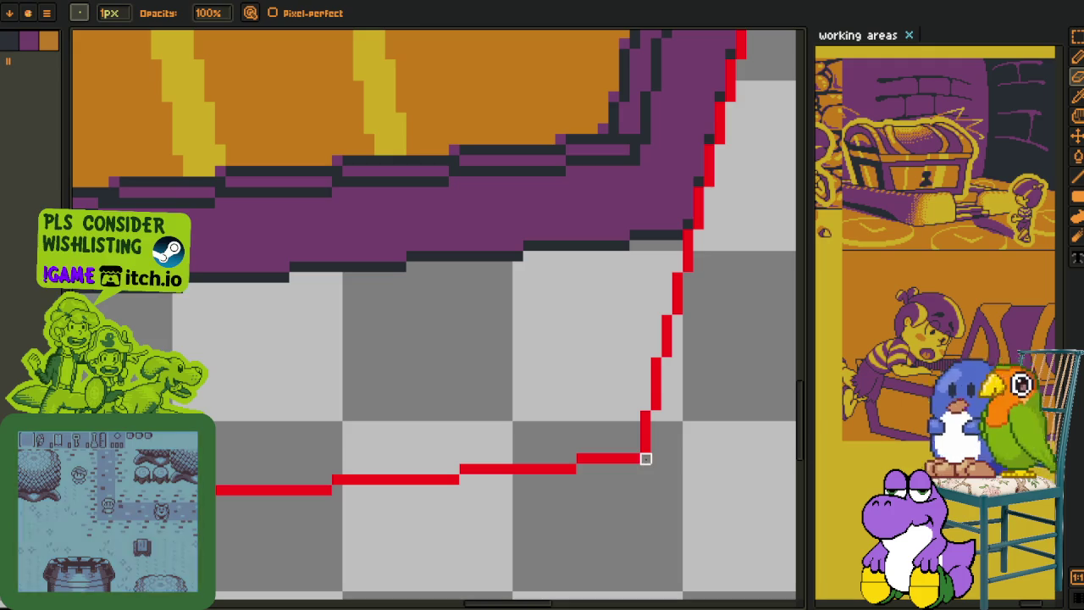
key(i)
scroll(655, 424, down, 2)
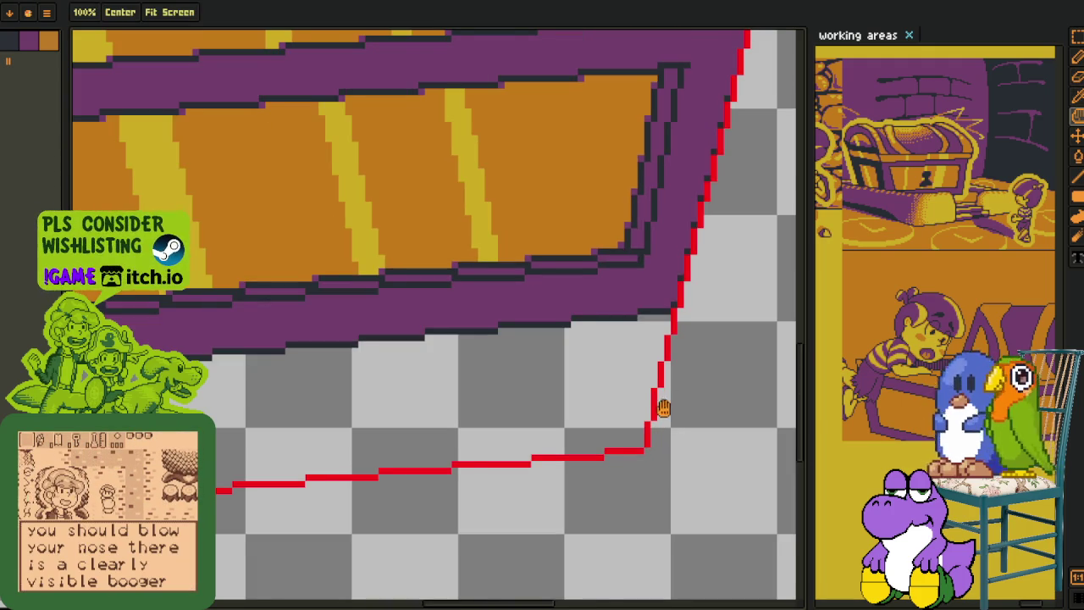
scroll(669, 423, down, 1)
scroll(681, 439, down, 1)
scroll(682, 439, down, 2)
scroll(686, 389, up, 2)
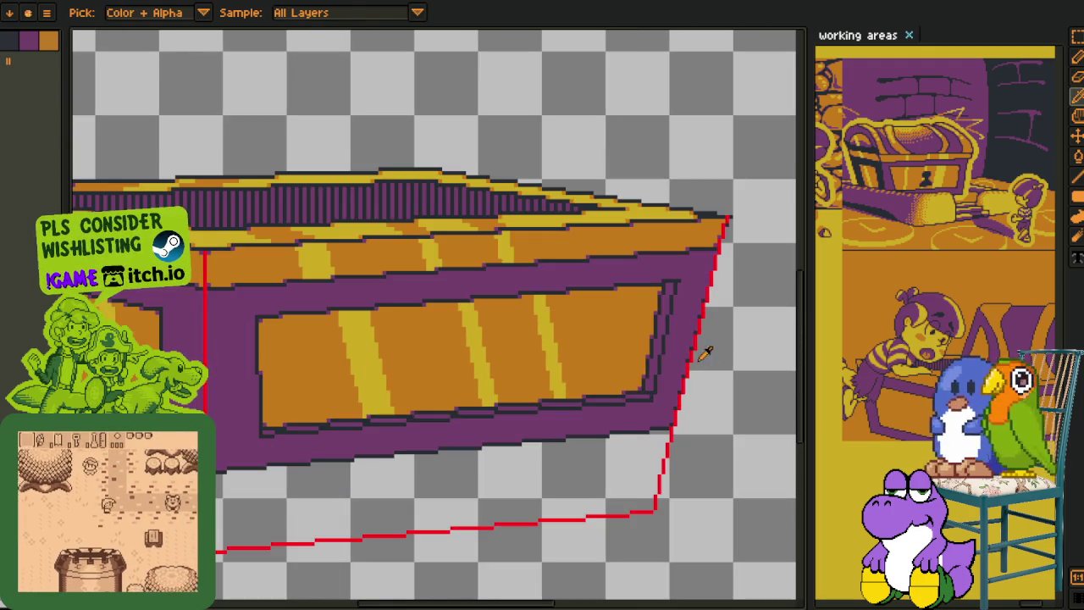
Select the misdrawn right-edge guide with the rectangular marquee and delete it
key(m)
mouse_move(655, 506)
mouse_down()
mouse_move(763, 212)
mouse_move(546, 597)
mouse_move(597, 433)
mouse_up()
key(Delete)
key(ctrl+d)
Pan the view onto the chest's left panel with the Line tool ready
scroll(728, 219, up, 1)
key(l)
scroll(728, 218, up, 1)
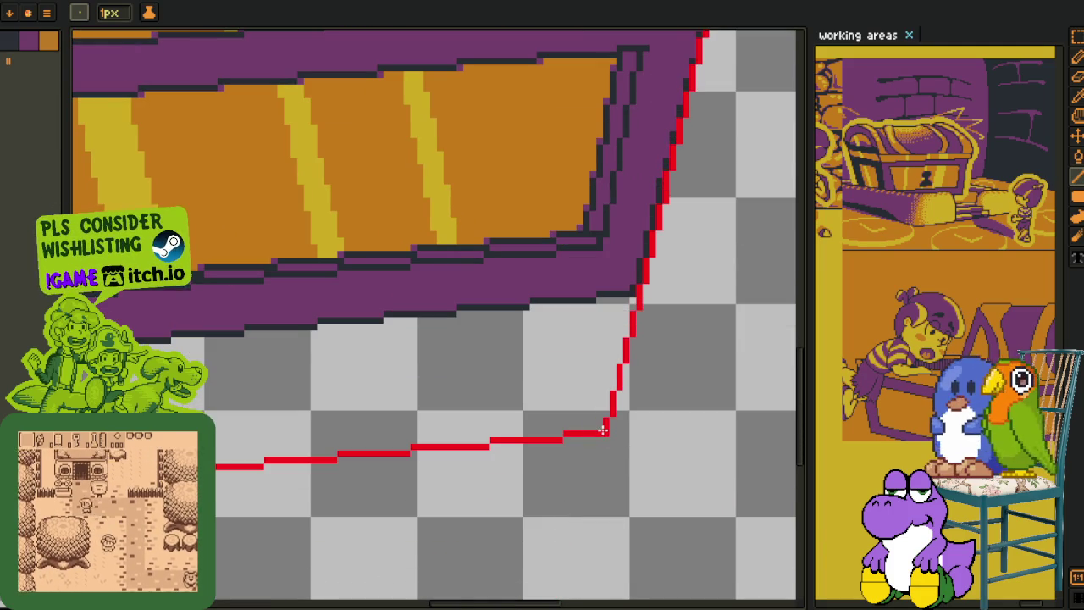
scroll(598, 433, down, 2)
key(h)
drag(542, 399, 623, 459)
key(l)
scroll(226, 346, up, 2)
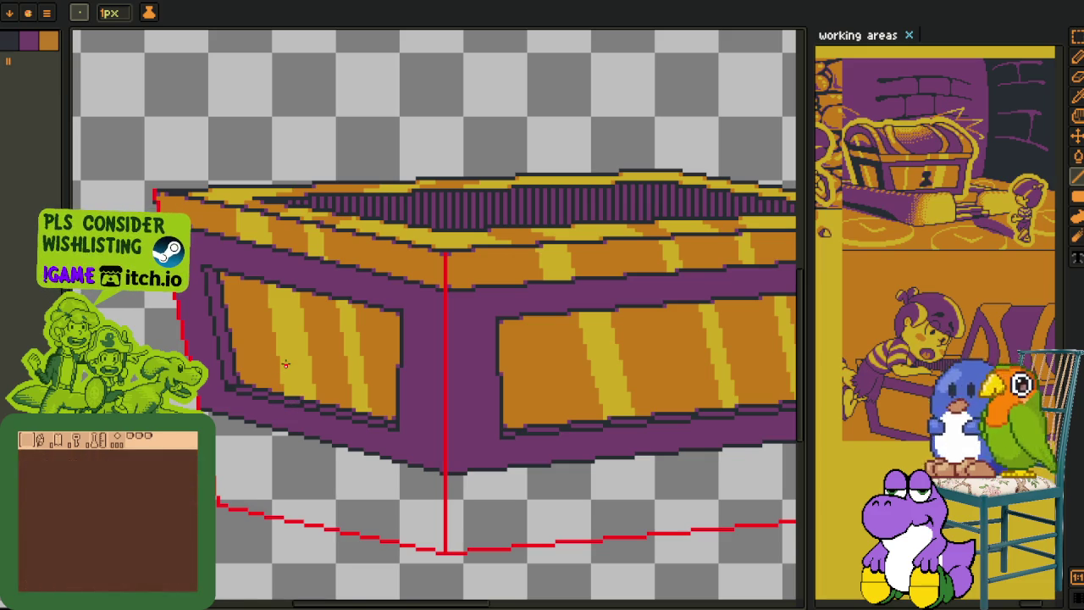
scroll(300, 410, down, 1)
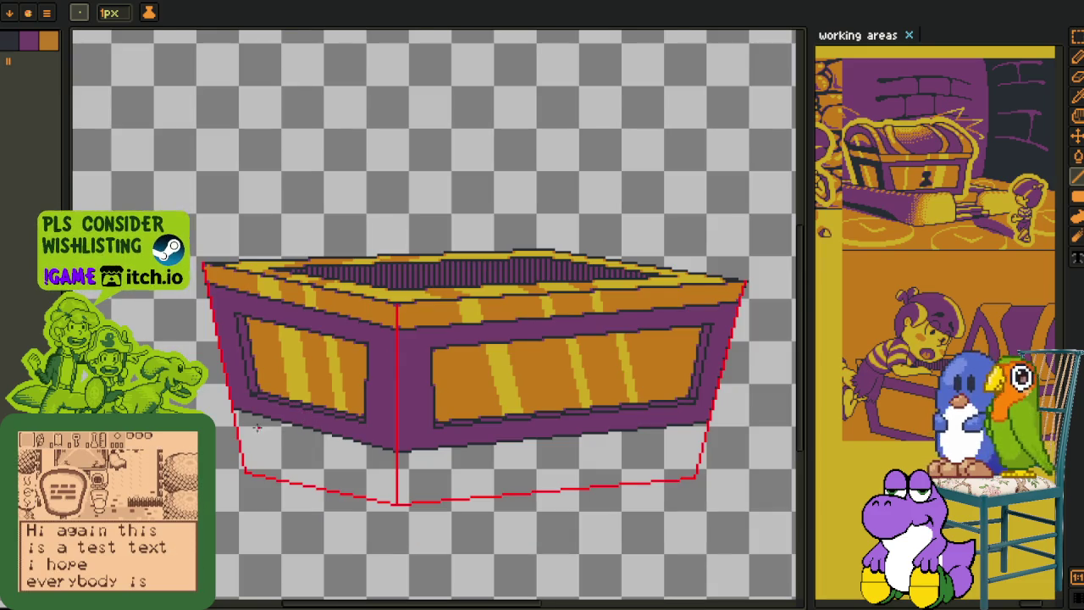
scroll(254, 415, up, 2)
key(h)
drag(265, 334, 220, 288)
key(l)
scroll(191, 178, up, 1)
key(h)
mouse_move(195, 180)
mouse_down()
mouse_move(180, 132)
mouse_move(242, 462)
mouse_up()
key(l)
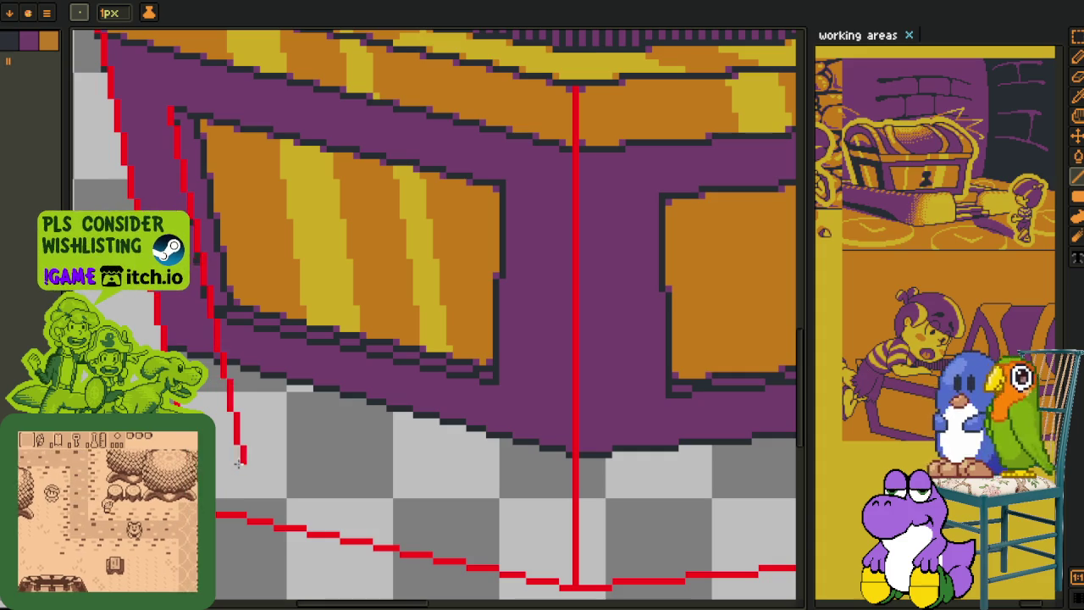
Enlarge the reference image area and center the chest drawer in it
key(h)
scroll(942, 163, up, 3)
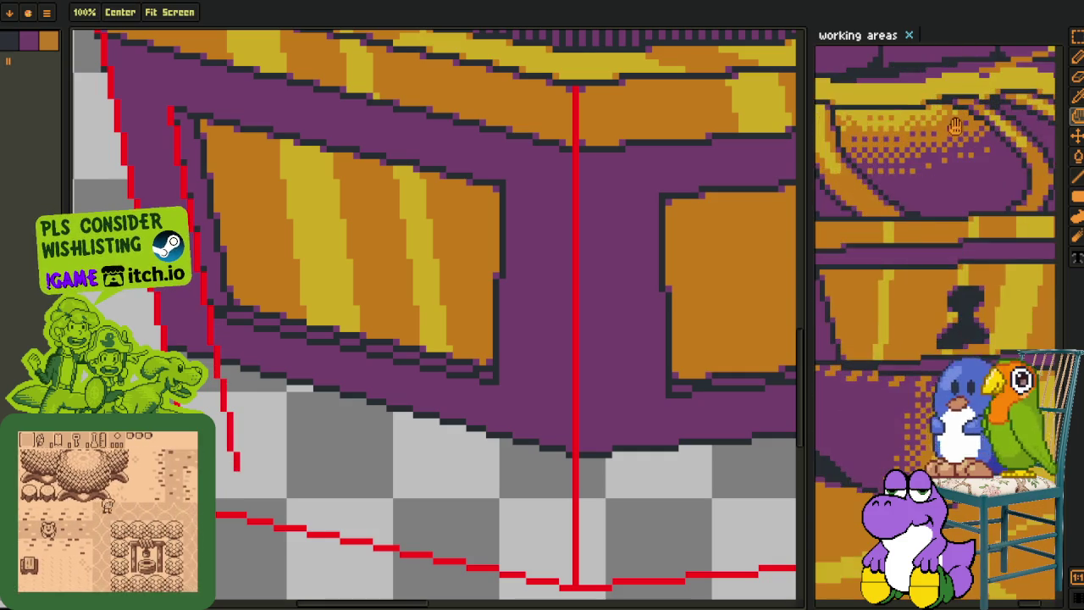
drag(942, 162, 989, 53)
key(l)
drag(802, 265, 690, 254)
key(h)
drag(908, 232, 794, 240)
scroll(800, 244, down, 2)
scroll(313, 267, up, 2)
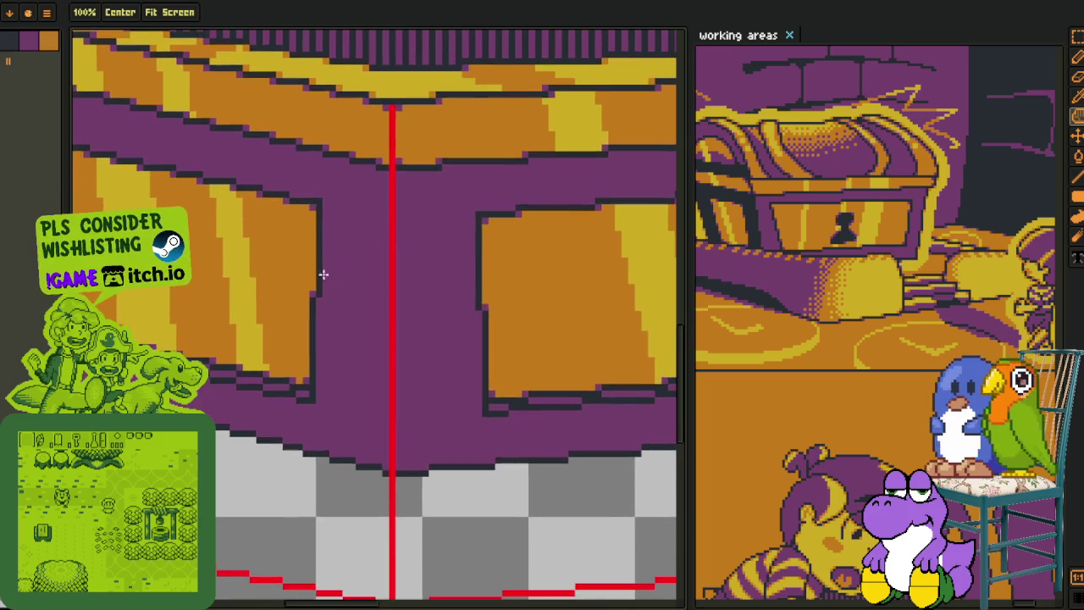
scroll(313, 284, down, 2)
scroll(305, 300, down, 1)
scroll(339, 326, up, 1)
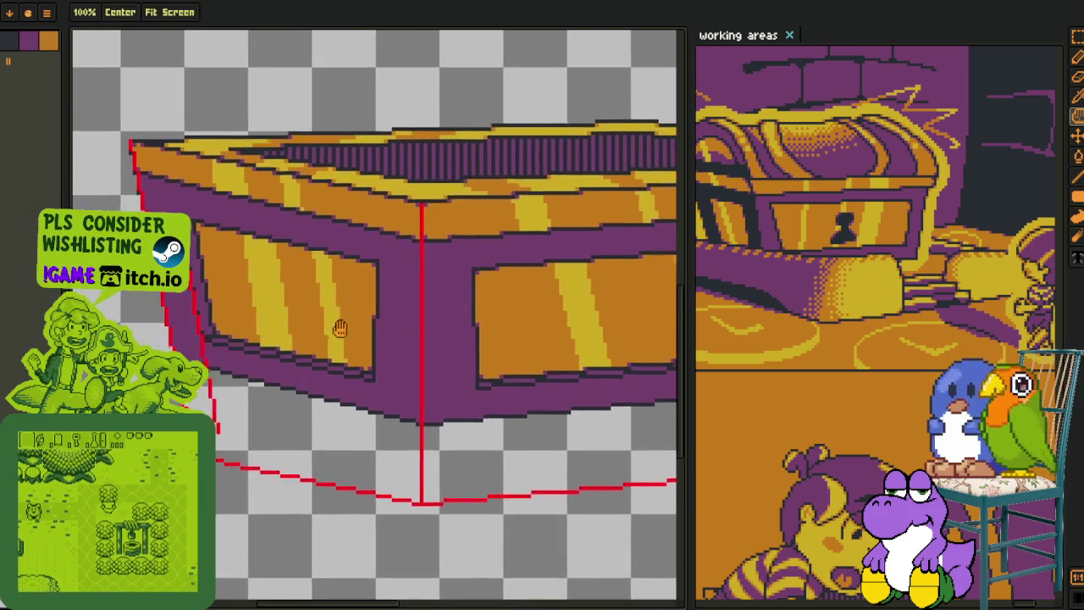
scroll(338, 326, down, 1)
Draw a red vertical guide down from the front panel's corner
key(l)
scroll(263, 288, up, 2)
scroll(261, 287, down, 1)
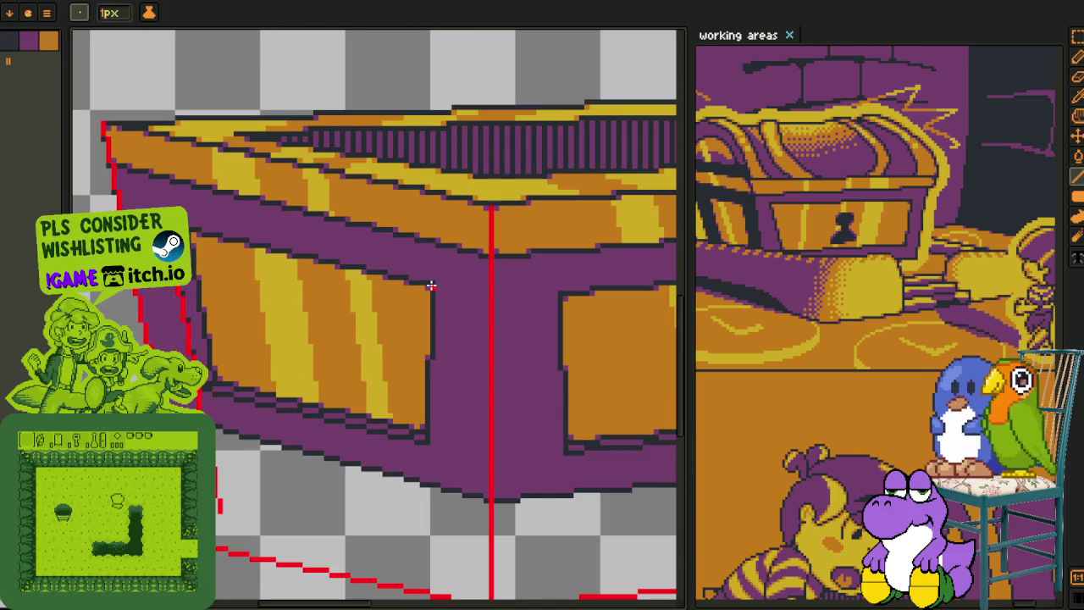
drag(431, 286, 421, 546)
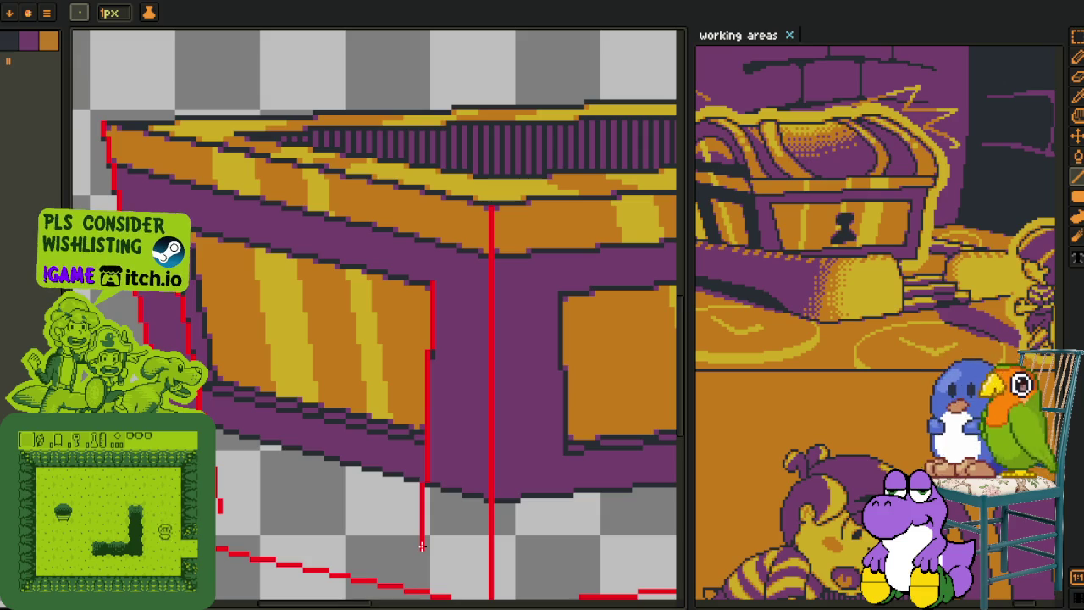
Draw a second red base guide beneath the chest's left side
key(h)
mouse_move(415, 546)
mouse_down()
mouse_move(389, 430)
mouse_move(397, 437)
mouse_move(196, 399)
mouse_up()
key(l)
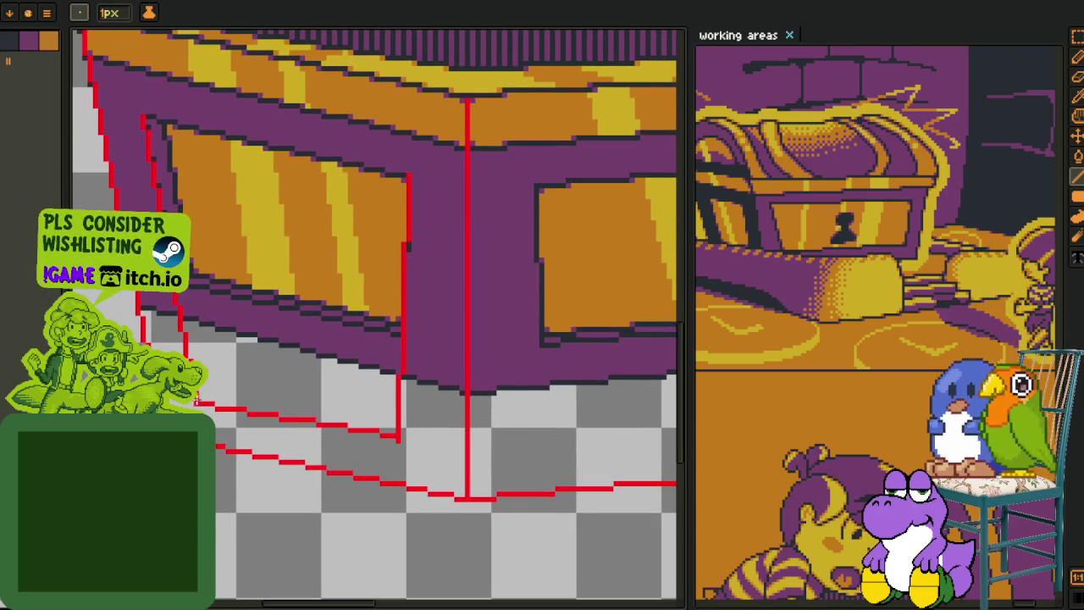
scroll(195, 399, down, 2)
key(e)
key(l)
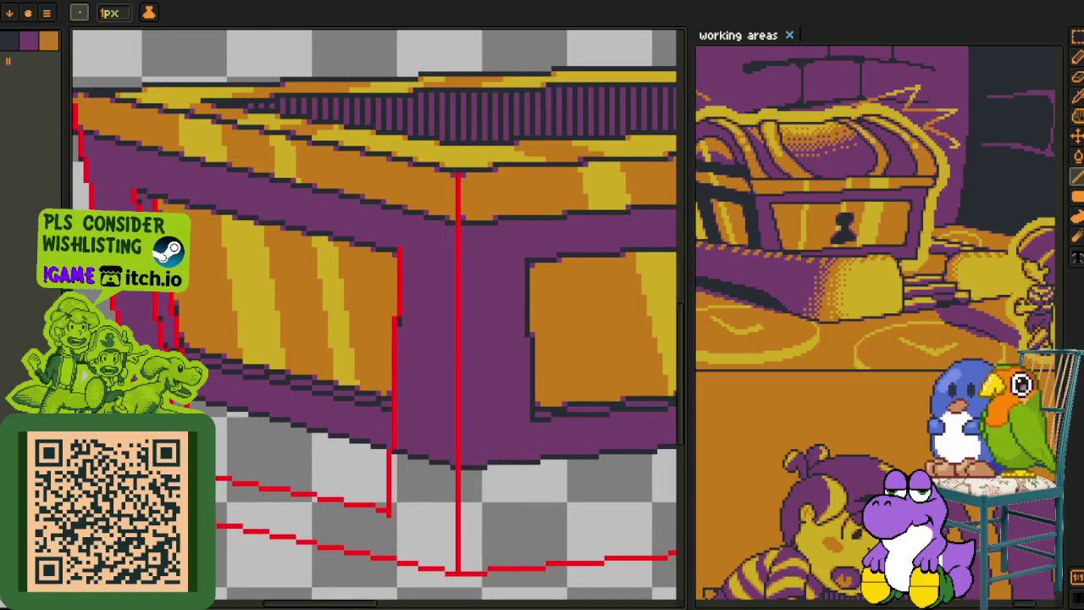
drag(215, 466, 378, 495)
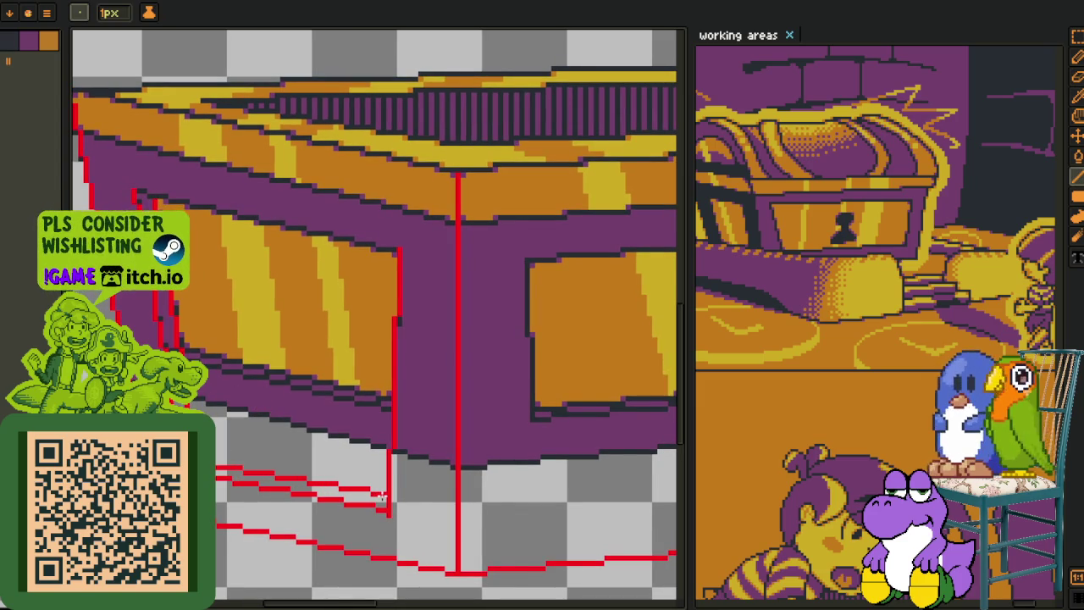
Draw a red vertical guide at the long panel's corner
scroll(381, 496, down, 3)
scroll(407, 483, up, 2)
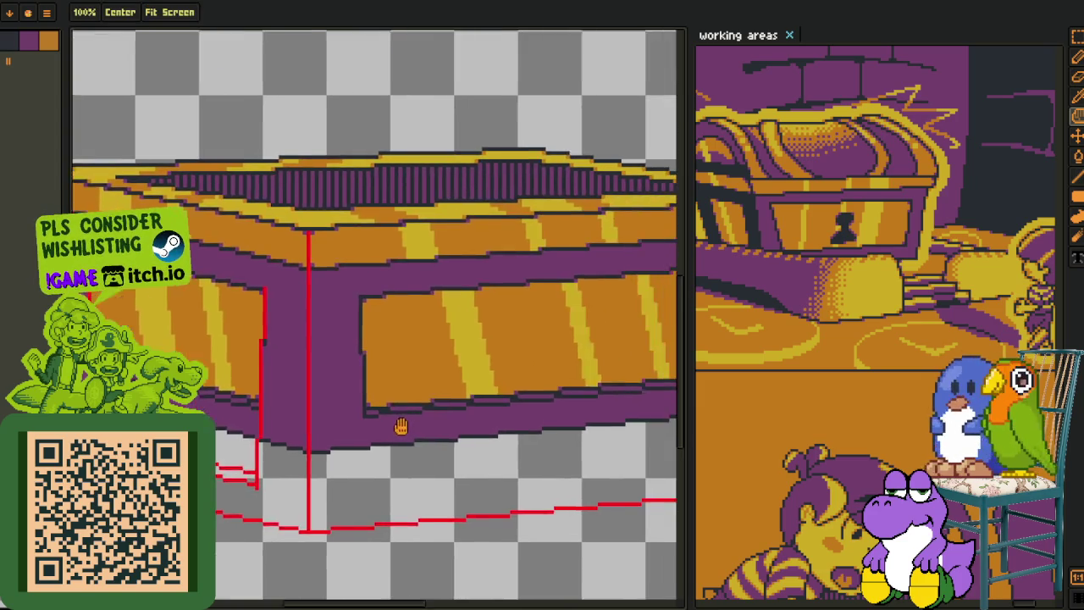
scroll(414, 426, up, 1)
scroll(314, 358, up, 1)
scroll(233, 242, up, 2)
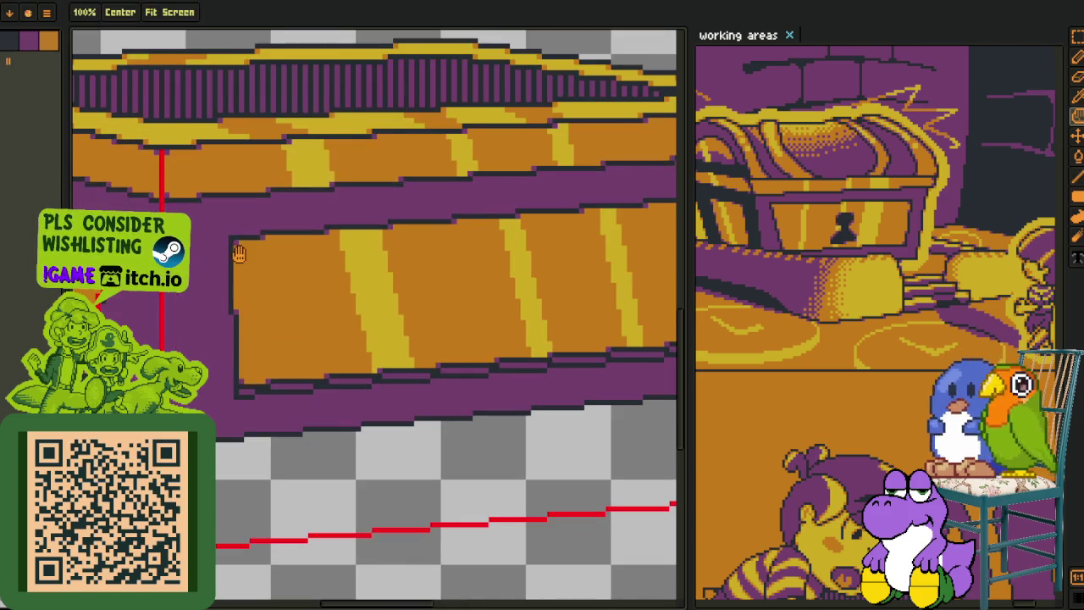
mouse_move(227, 216)
mouse_down()
mouse_move(237, 481)
mouse_move(174, 462)
mouse_up()
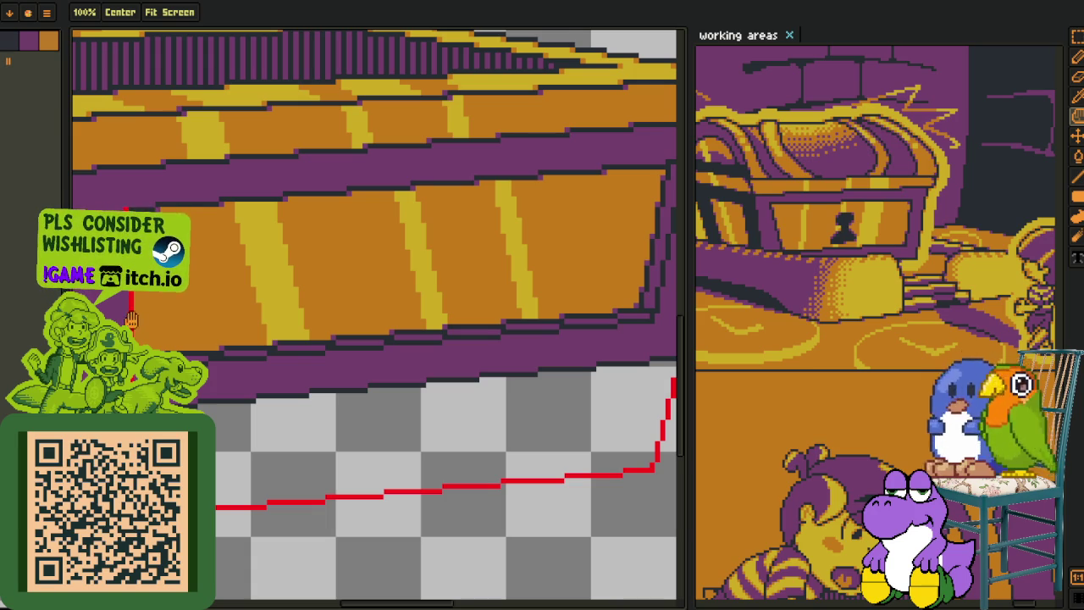
drag(303, 276, 192, 276)
Try a red guide down from the right panel's inner corner, then undo it
scroll(582, 161, down, 5)
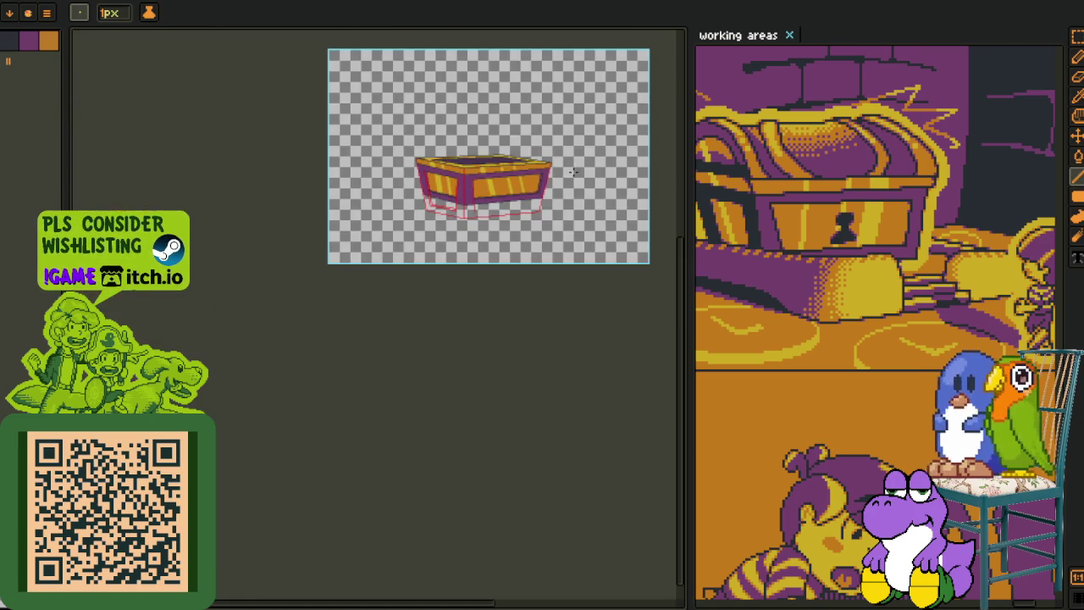
scroll(547, 170, up, 5)
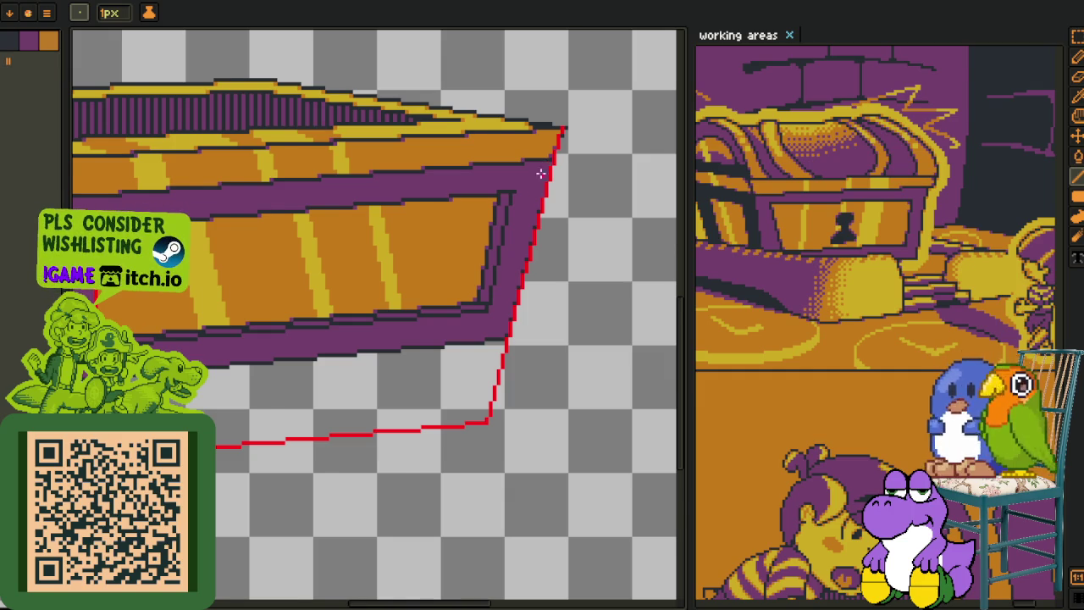
scroll(545, 164, up, 1)
scroll(537, 206, up, 1)
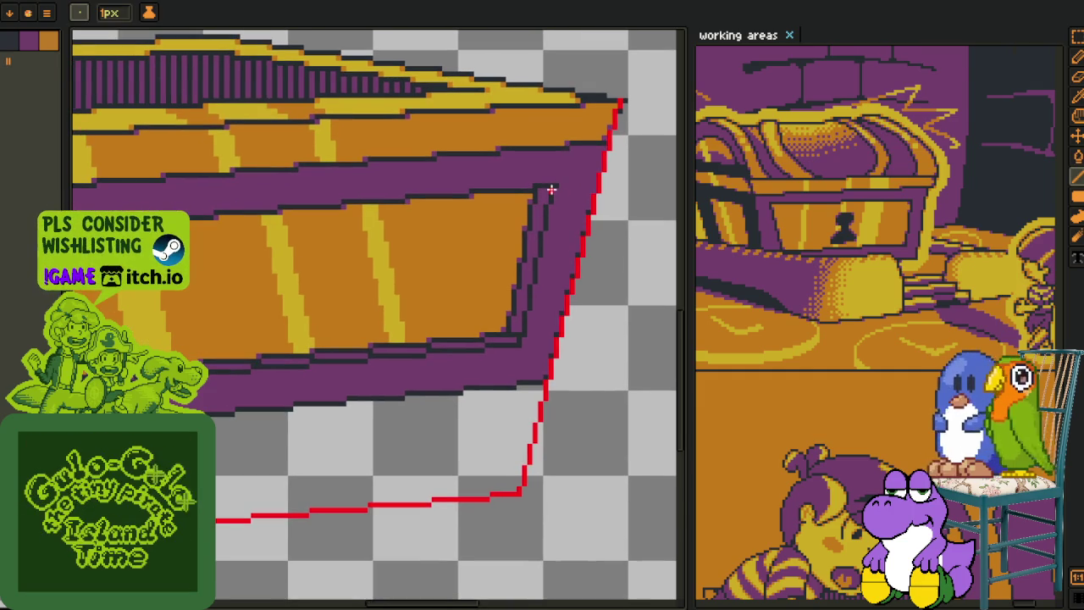
drag(550, 186, 491, 459)
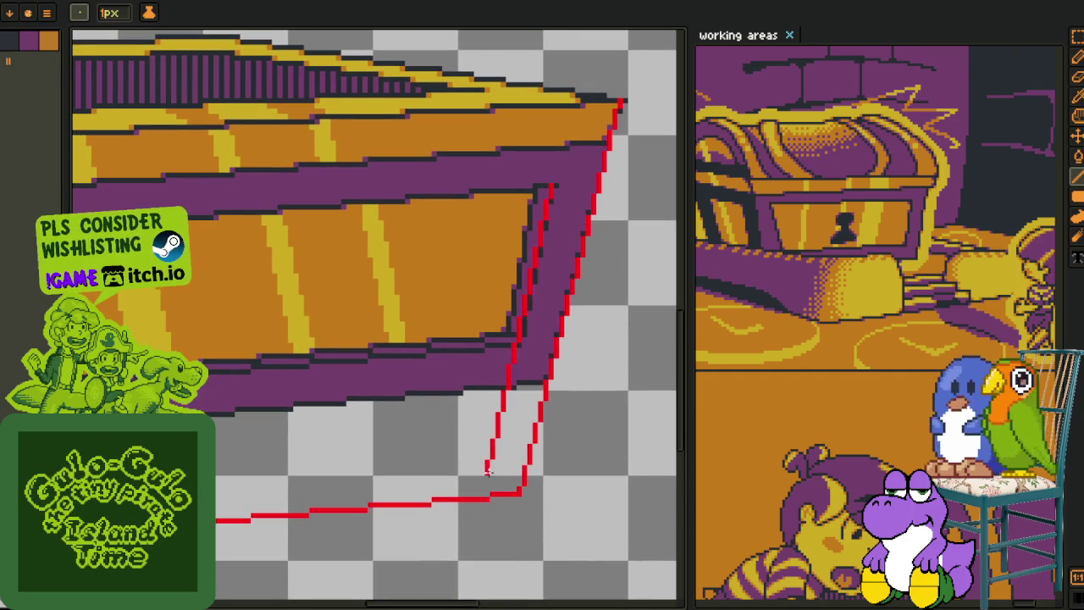
mouse_move(490, 458)
mouse_down()
mouse_move(624, 431)
mouse_move(212, 480)
mouse_up()
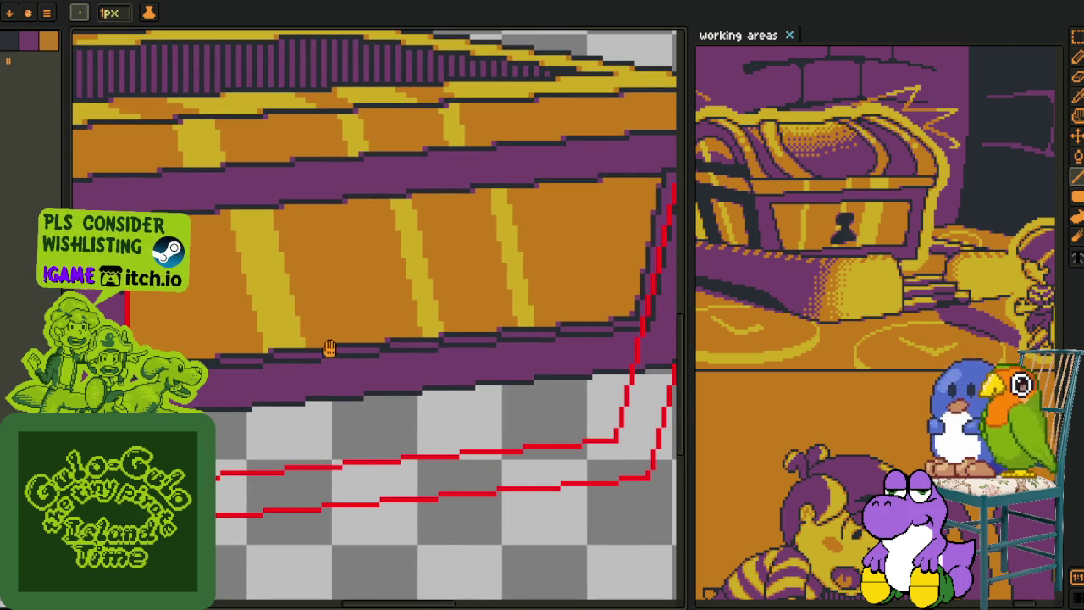
drag(329, 349, 327, 370)
key(ctrl+z)
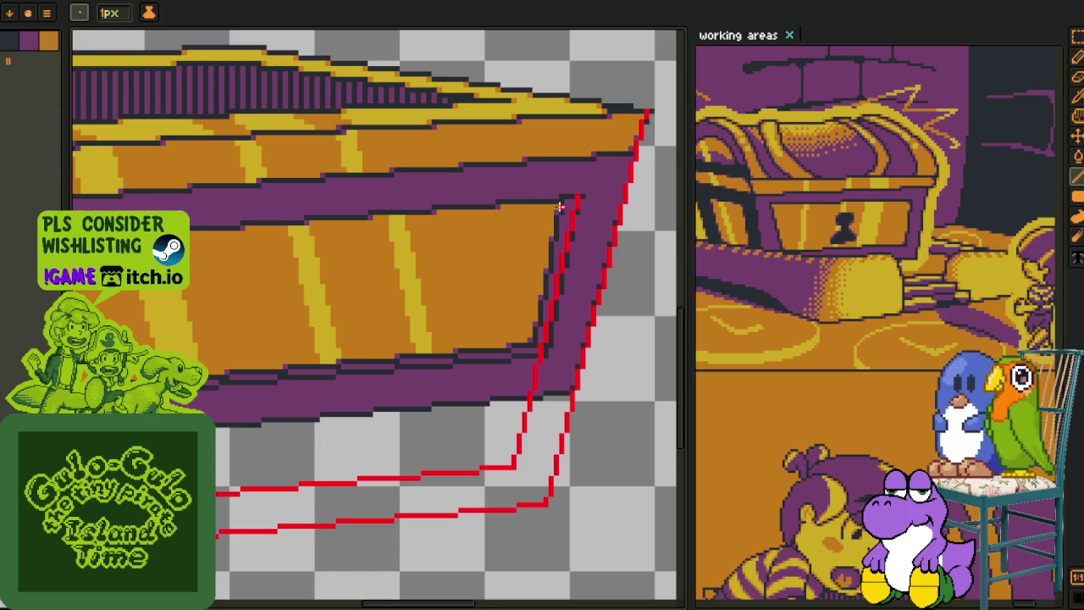
Draw another red guide down from the inner corner and view the base's lower-right corner
drag(556, 205, 497, 441)
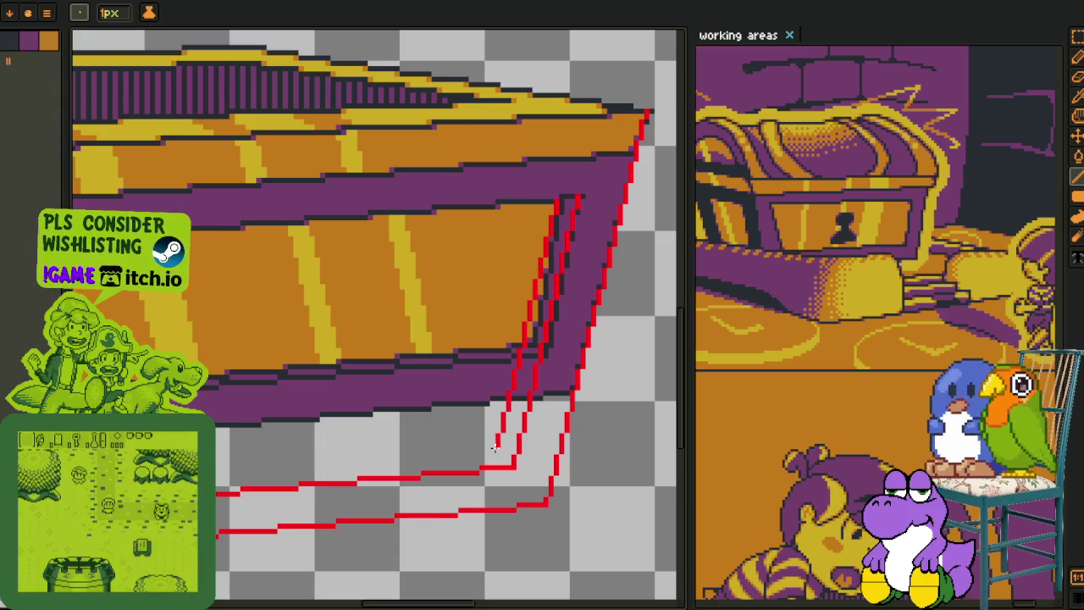
mouse_move(493, 447)
mouse_down()
mouse_move(559, 387)
mouse_move(605, 391)
mouse_move(216, 433)
mouse_up()
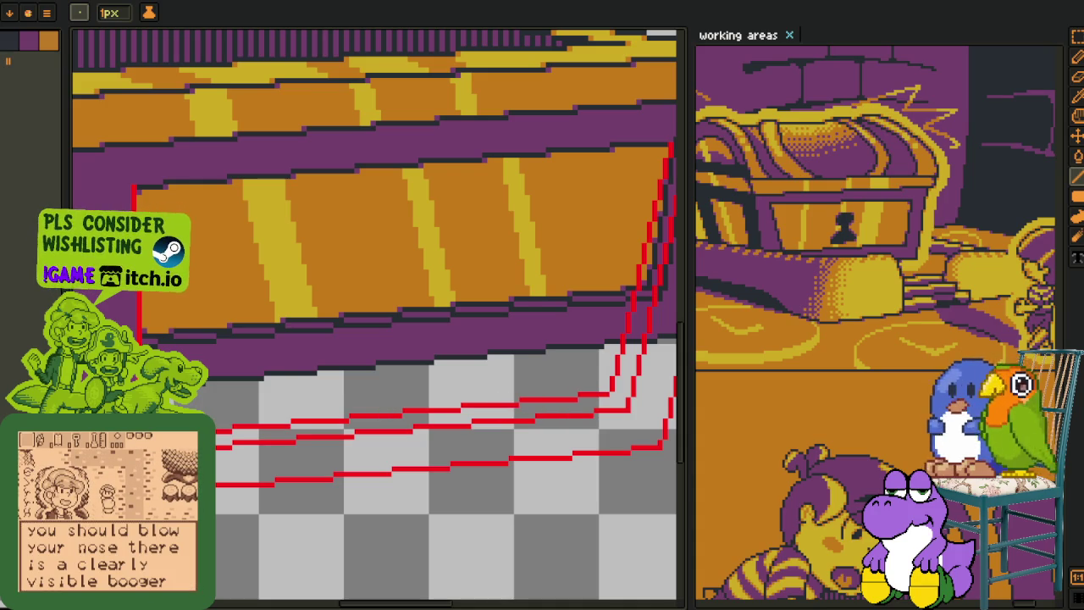
drag(562, 375, 392, 379)
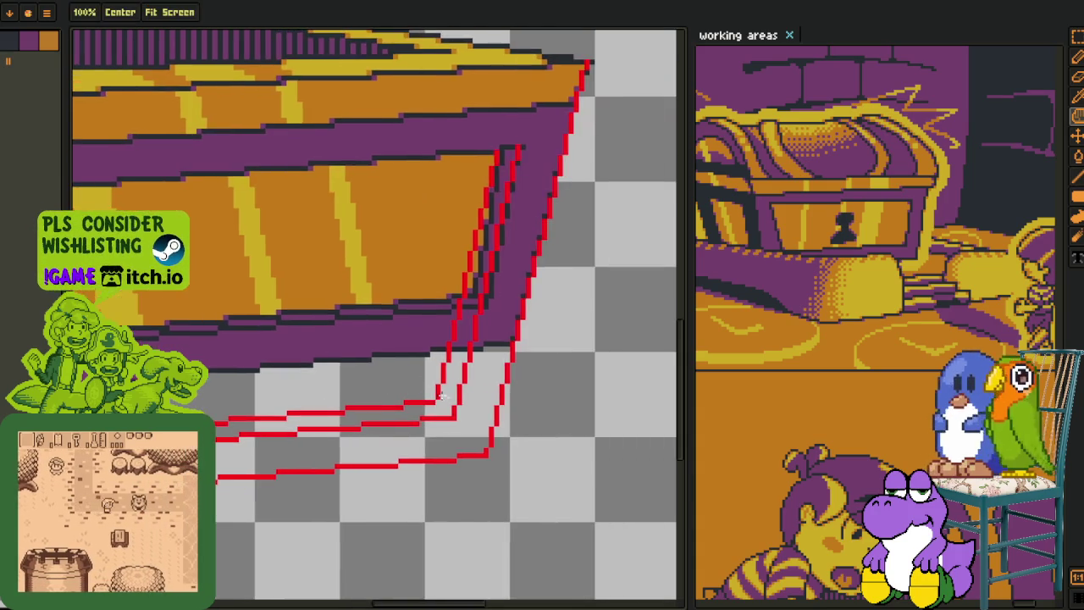
key(l)
scroll(438, 394, up, 2)
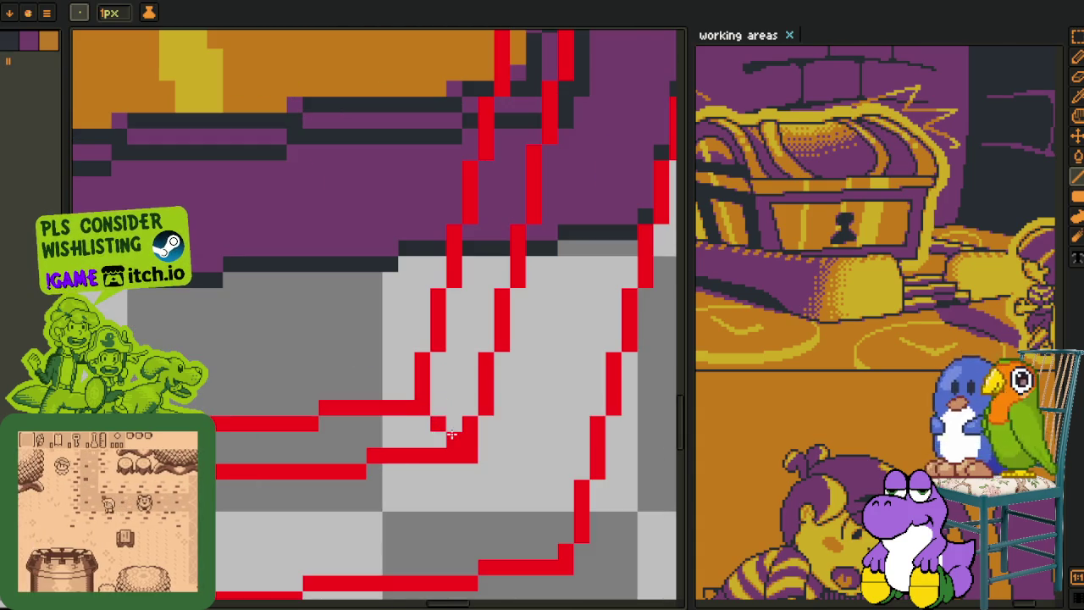
scroll(436, 422, down, 4)
key(h)
scroll(509, 419, up, 1)
drag(561, 415, 365, 398)
scroll(460, 380, up, 3)
Undo the misplaced guide and redraw it along the purple edge
key(v)
key(ctrl+z)
key(l)
scroll(374, 389, down, 1)
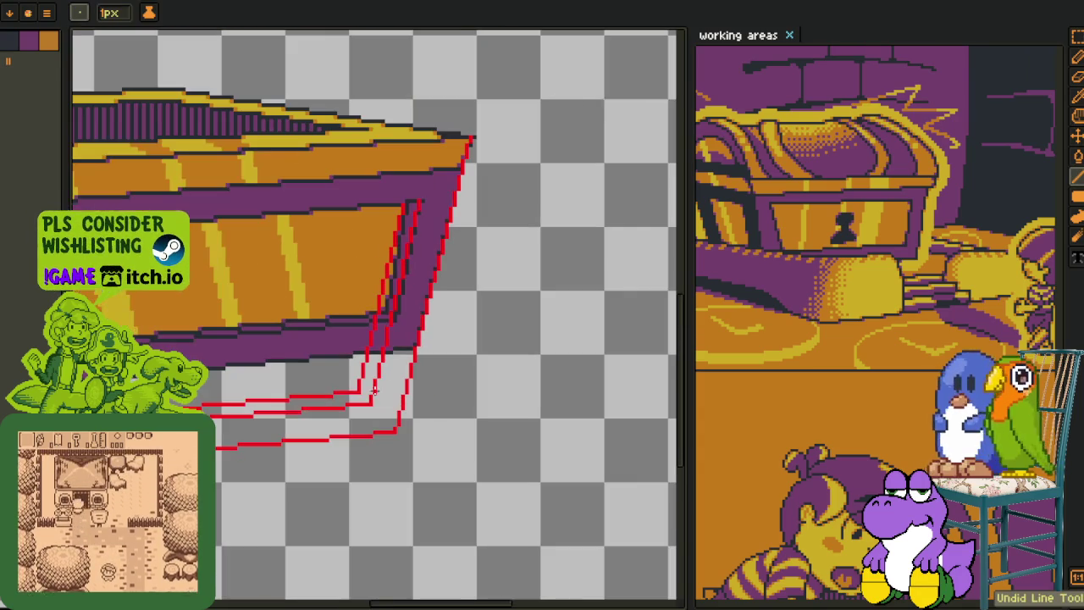
drag(370, 391, 457, 423)
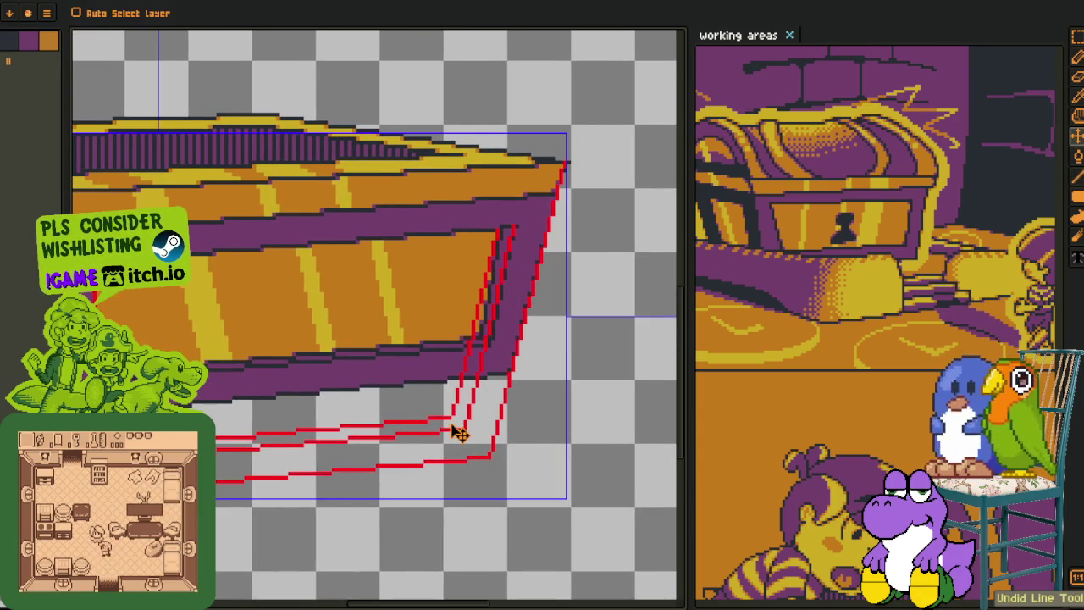
key(ctrl+z)
mouse_move(498, 230)
mouse_down()
mouse_move(454, 381)
mouse_move(456, 421)
mouse_move(246, 439)
mouse_up()
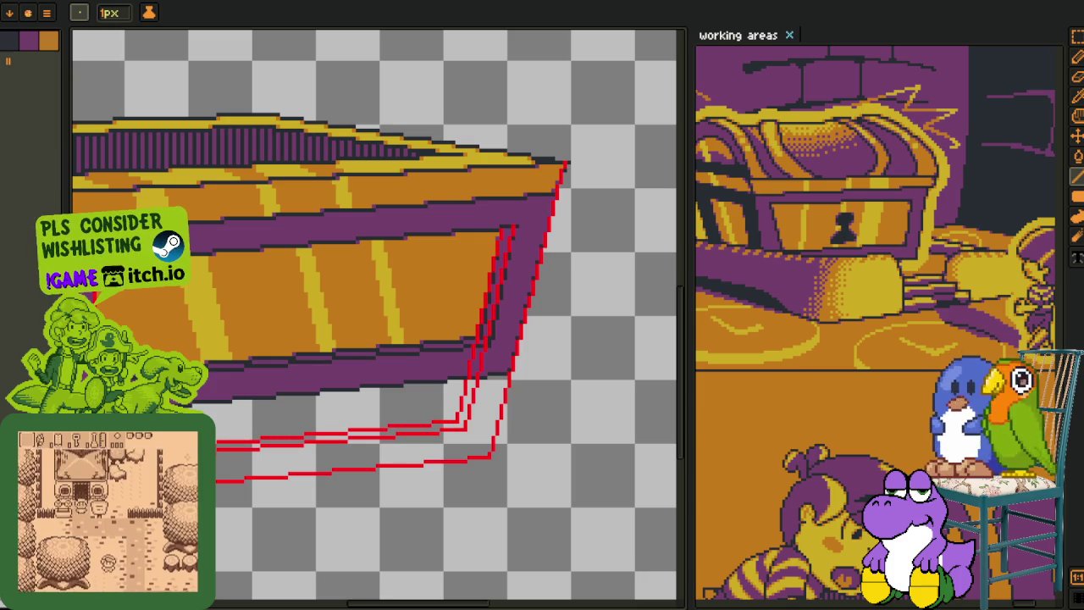
Lasso and delete the stray pixels below the red guide lines
scroll(424, 427, up, 1)
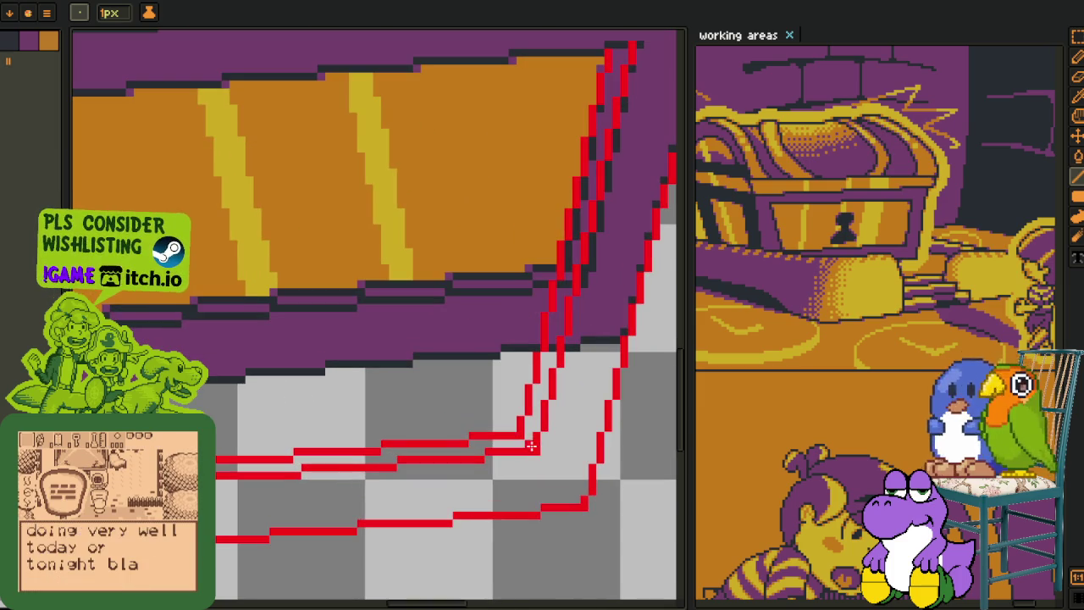
scroll(529, 444, down, 2)
scroll(381, 453, up, 1)
scroll(378, 444, up, 2)
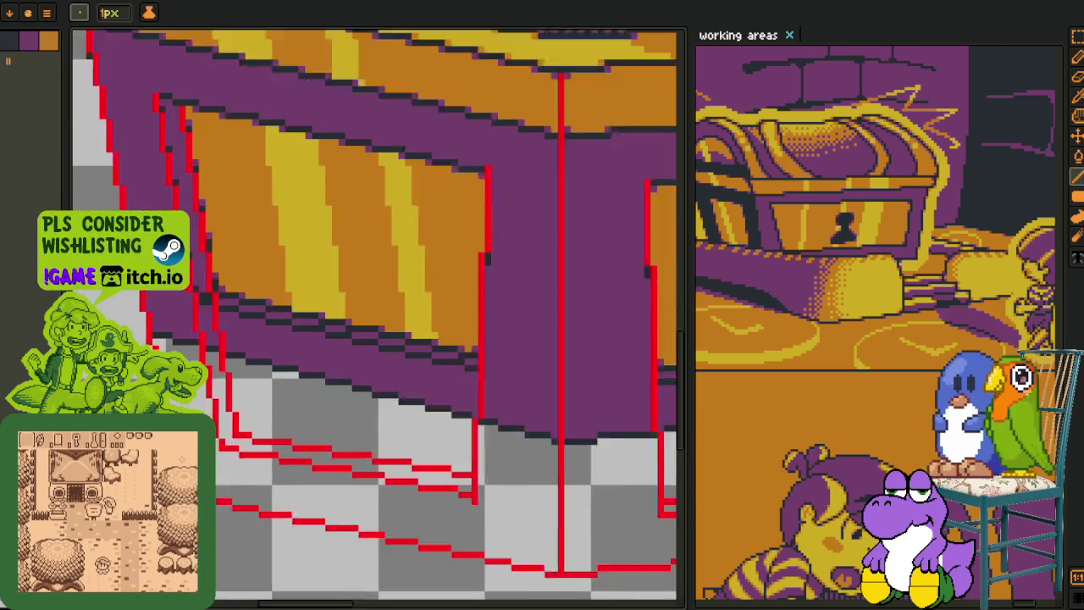
scroll(379, 441, up, 1)
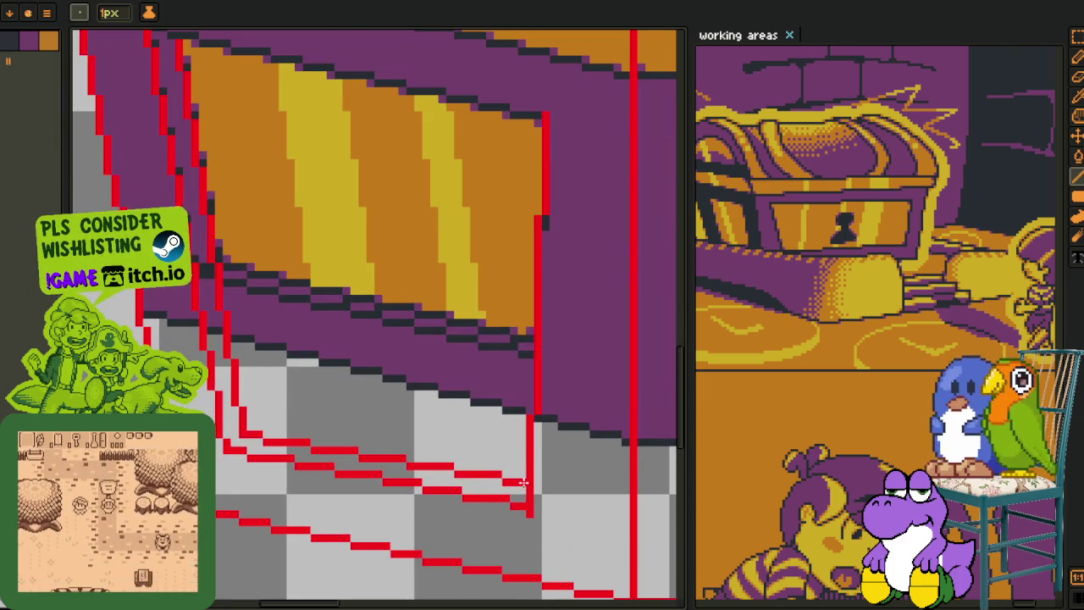
scroll(524, 482, up, 1)
drag(504, 464, 449, 481)
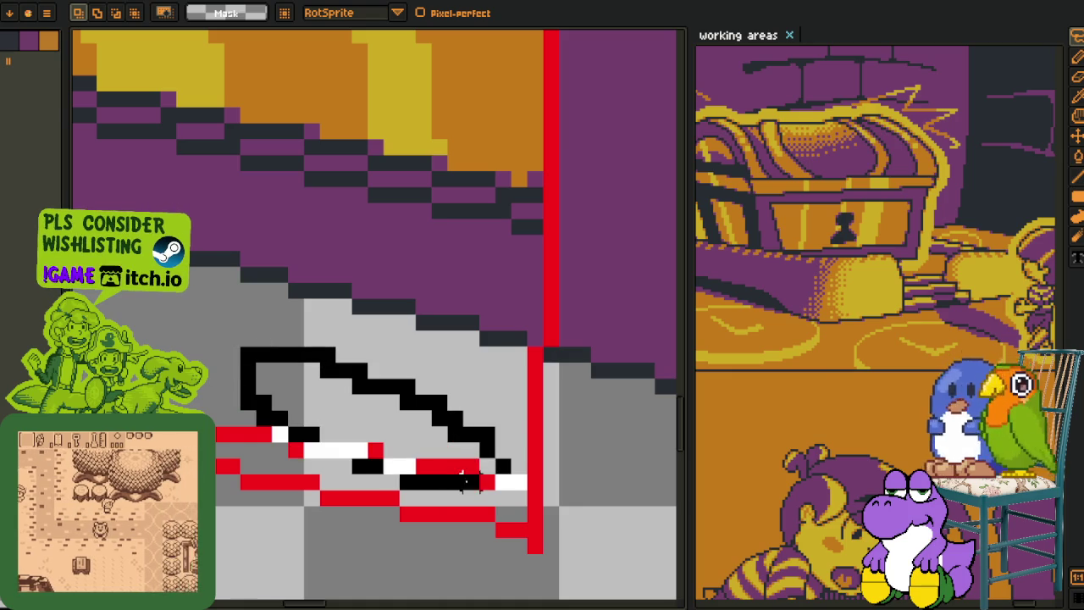
key(Delete)
drag(327, 416, 597, 452)
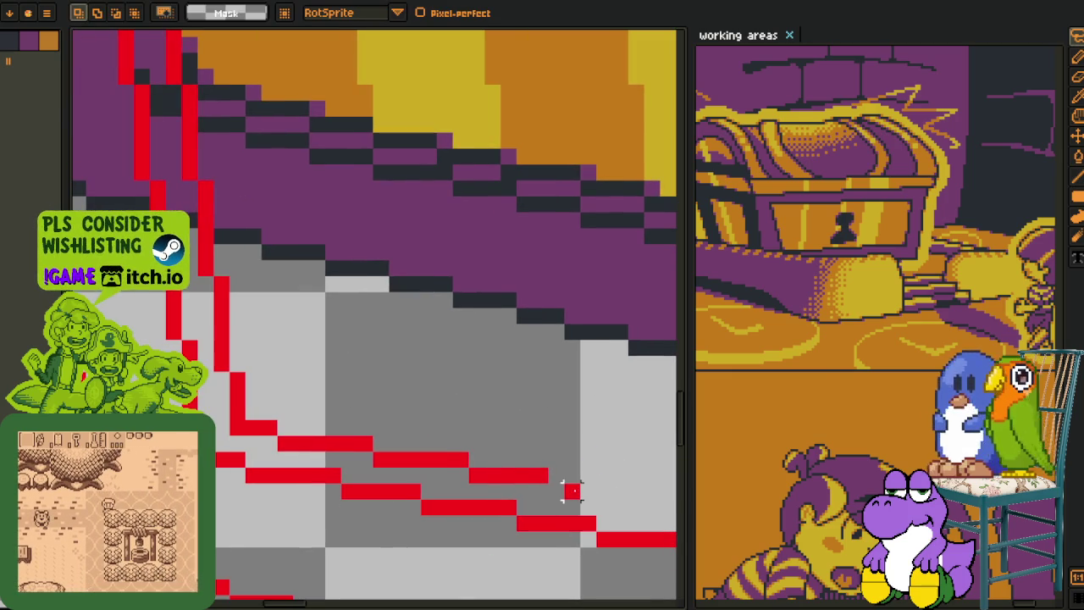
drag(572, 491, 572, 498)
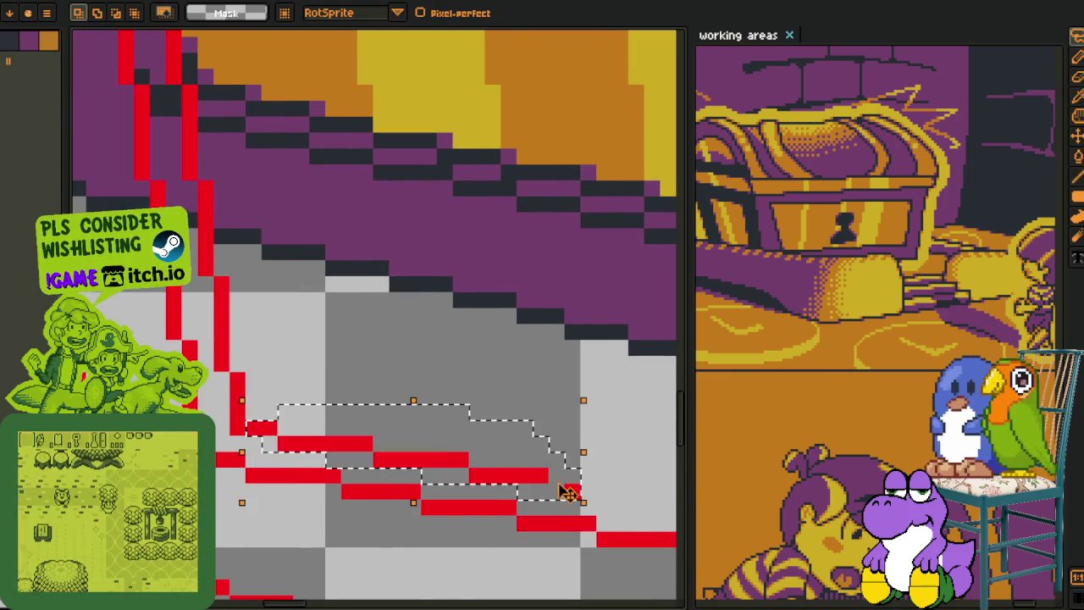
scroll(572, 498, down, 2)
drag(472, 414, 228, 364)
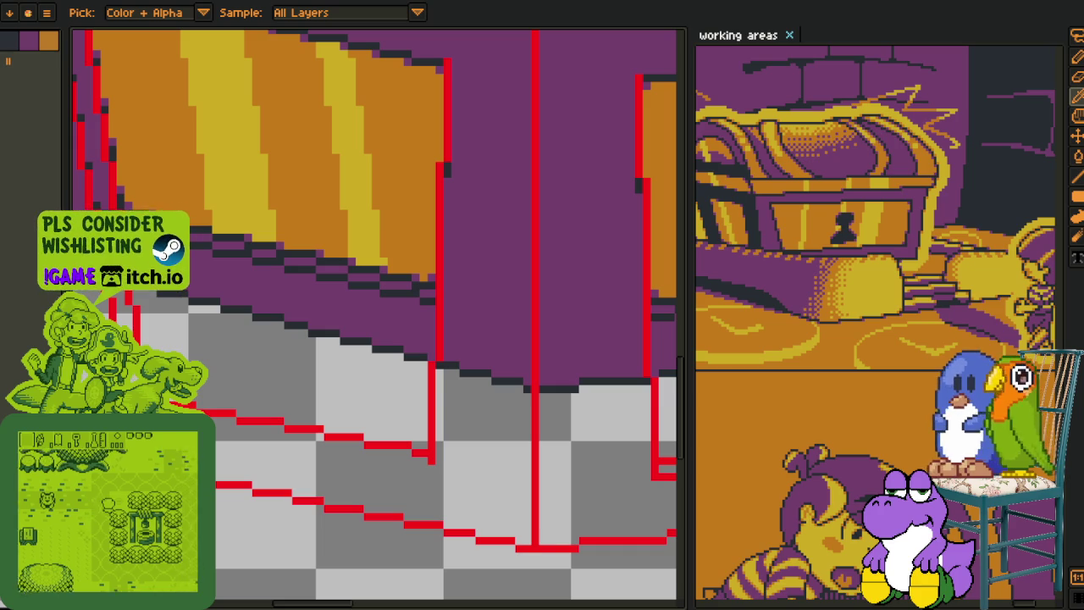
Draw two more parallel red guides under the left front panel, flattening the last one's slope
key(b)
scroll(416, 421, down, 4)
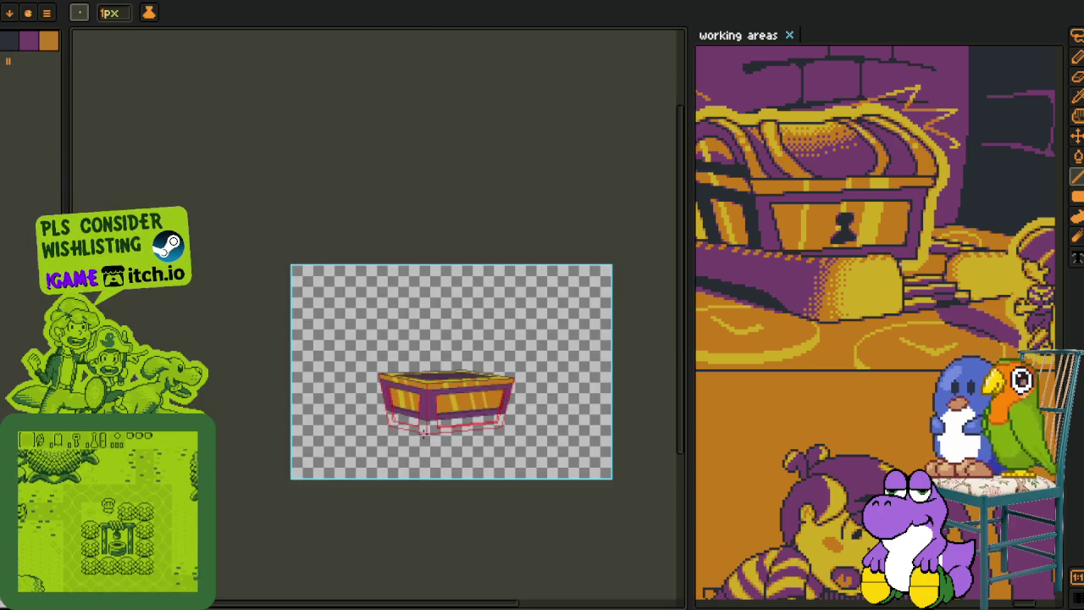
scroll(413, 415, up, 3)
scroll(448, 406, up, 1)
scroll(449, 407, up, 1)
scroll(439, 431, up, 1)
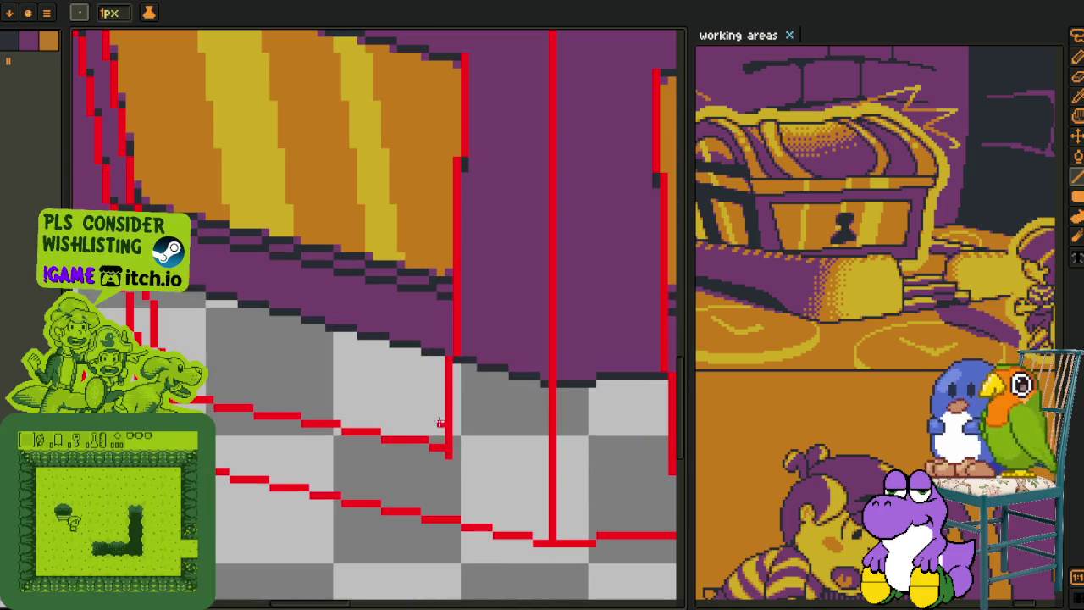
drag(440, 432, 205, 388)
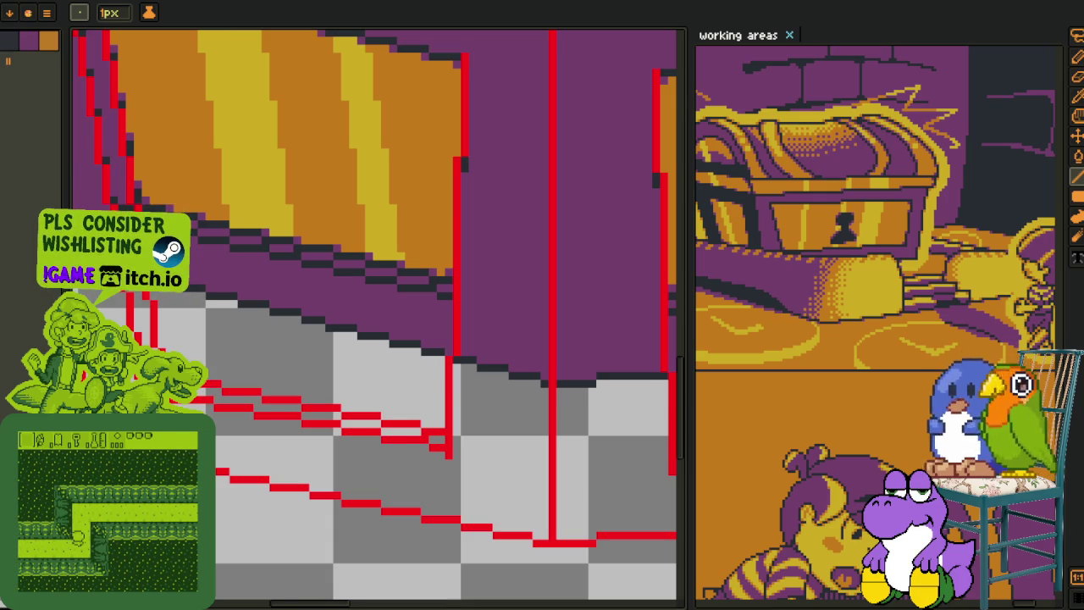
scroll(268, 420, down, 1)
scroll(268, 420, down, 1)
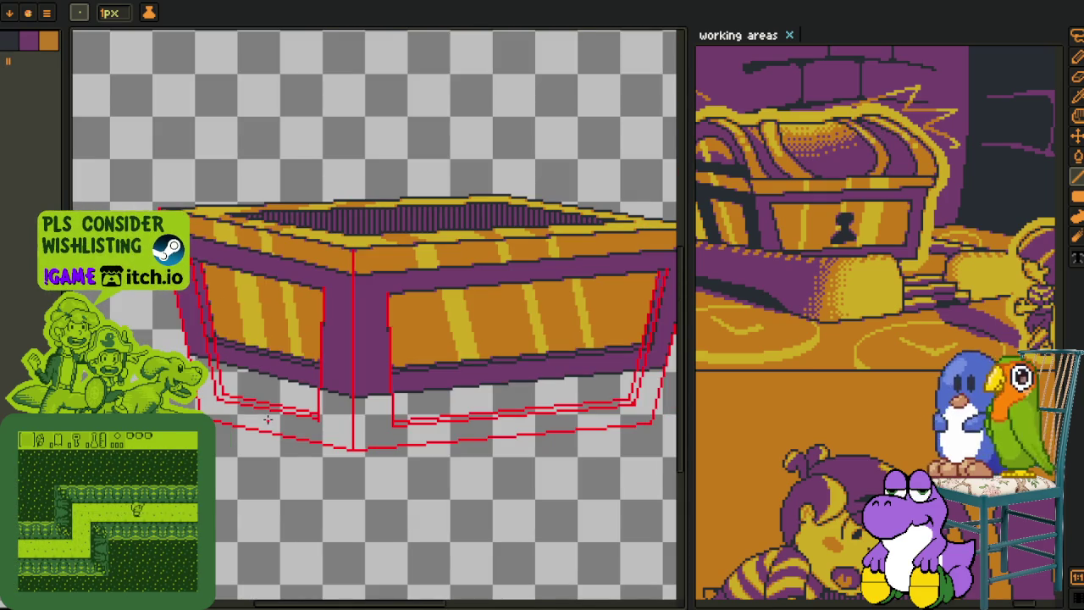
scroll(267, 421, up, 2)
drag(206, 383, 371, 410)
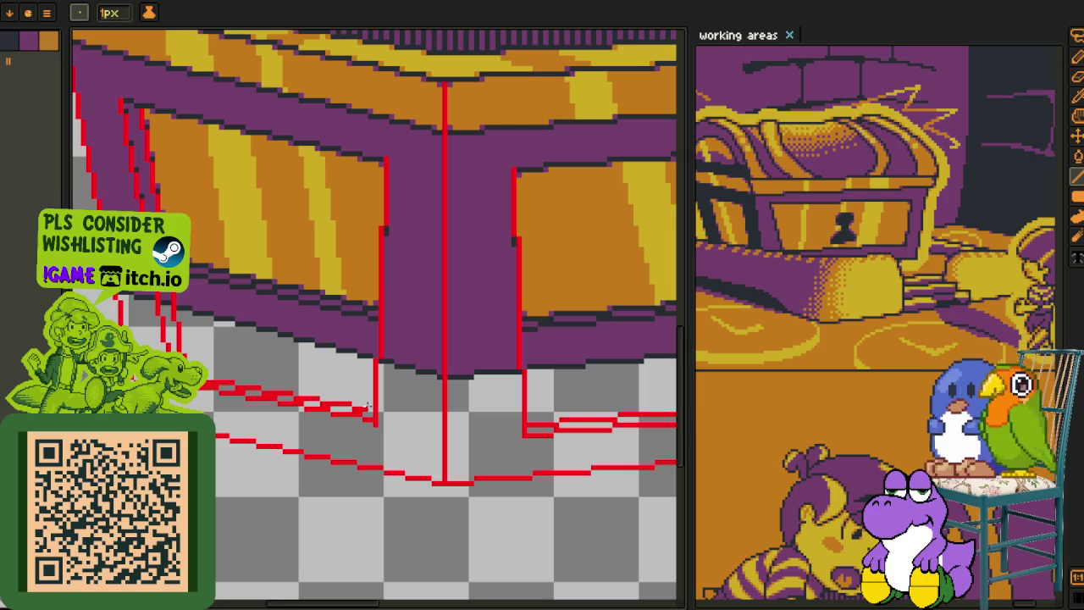
drag(367, 410, 367, 401)
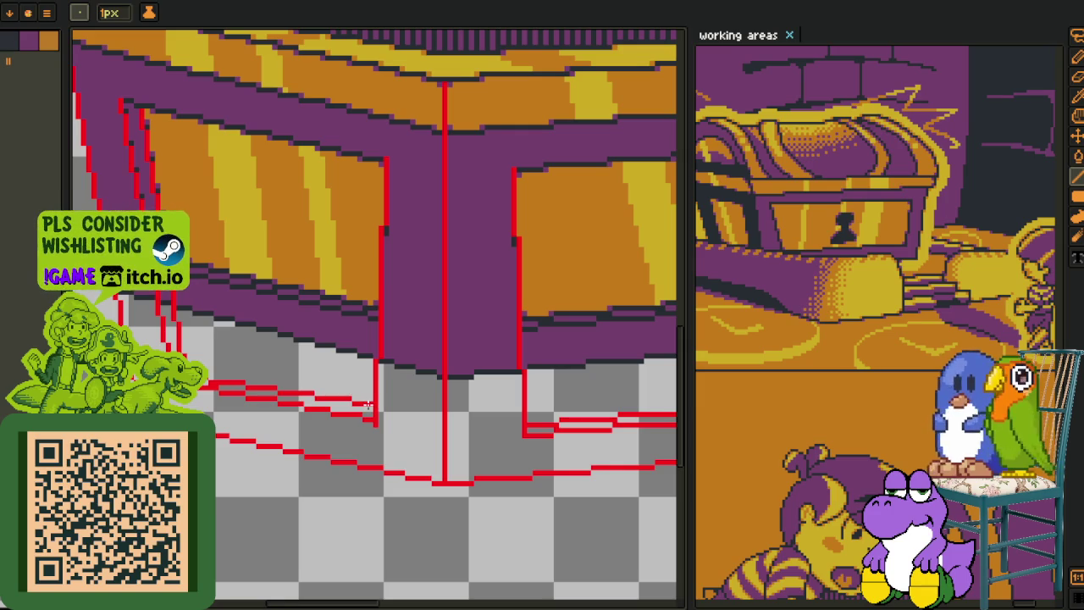
scroll(360, 391, down, 2)
key(i)
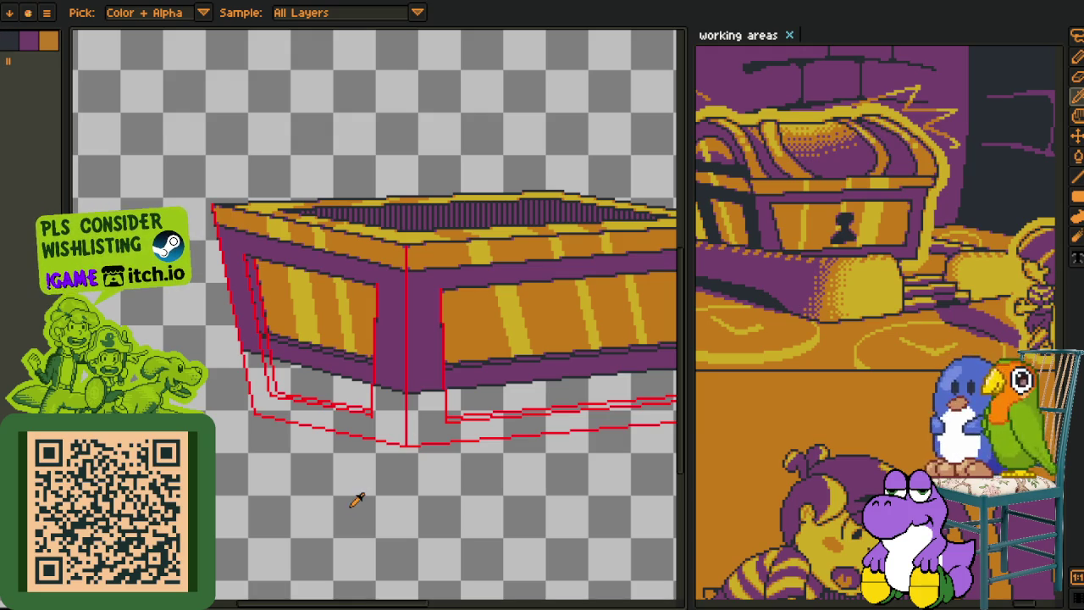
Fill the empty area under the box with the dark colour
scroll(374, 354, up, 3)
click(385, 392)
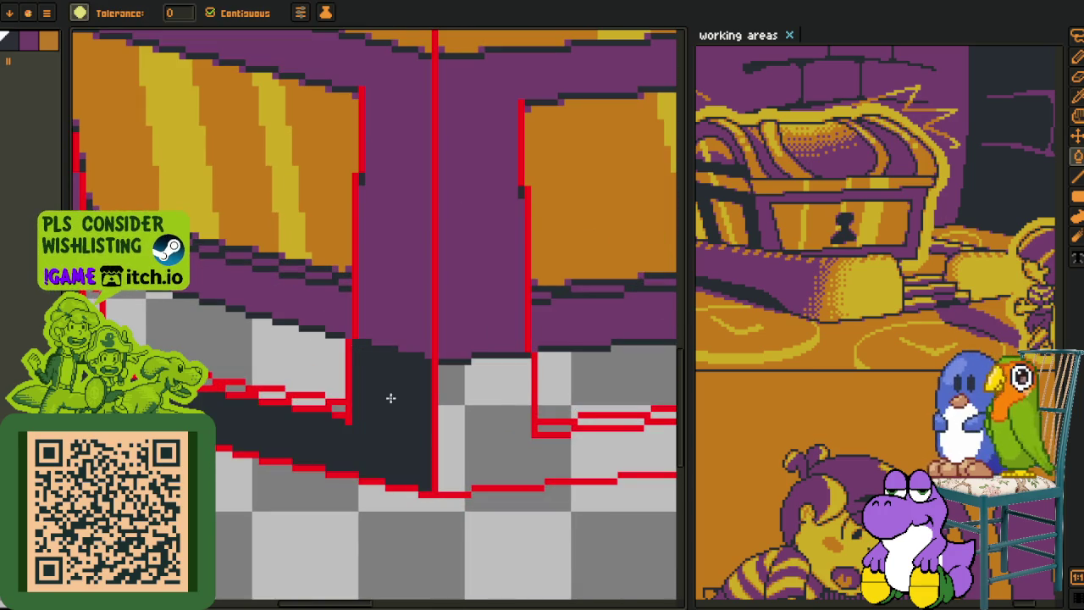
scroll(479, 406, down, 1)
scroll(457, 373, down, 2)
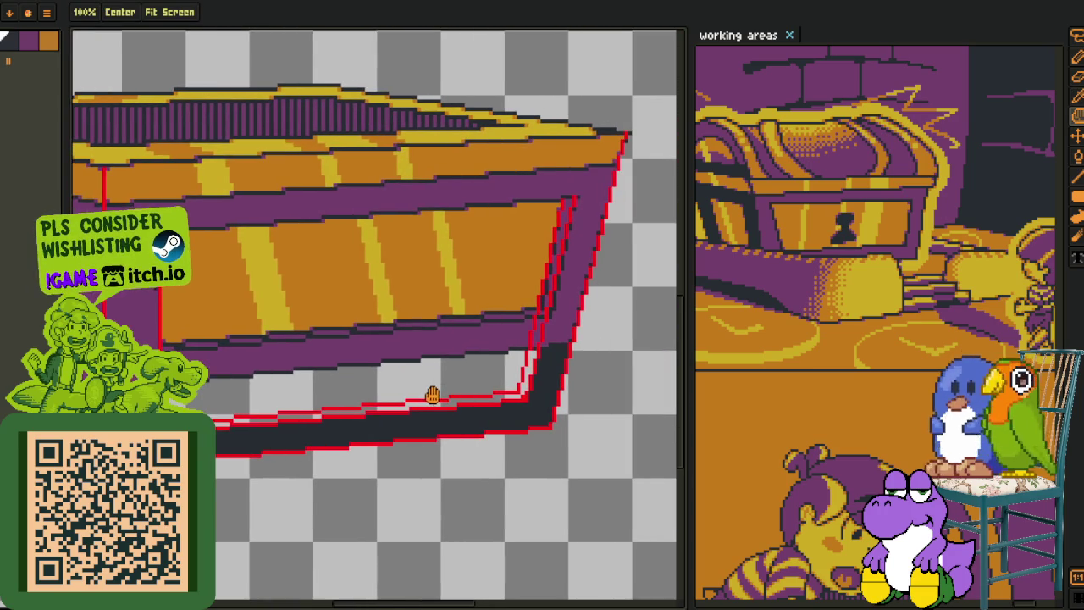
scroll(257, 279, up, 2)
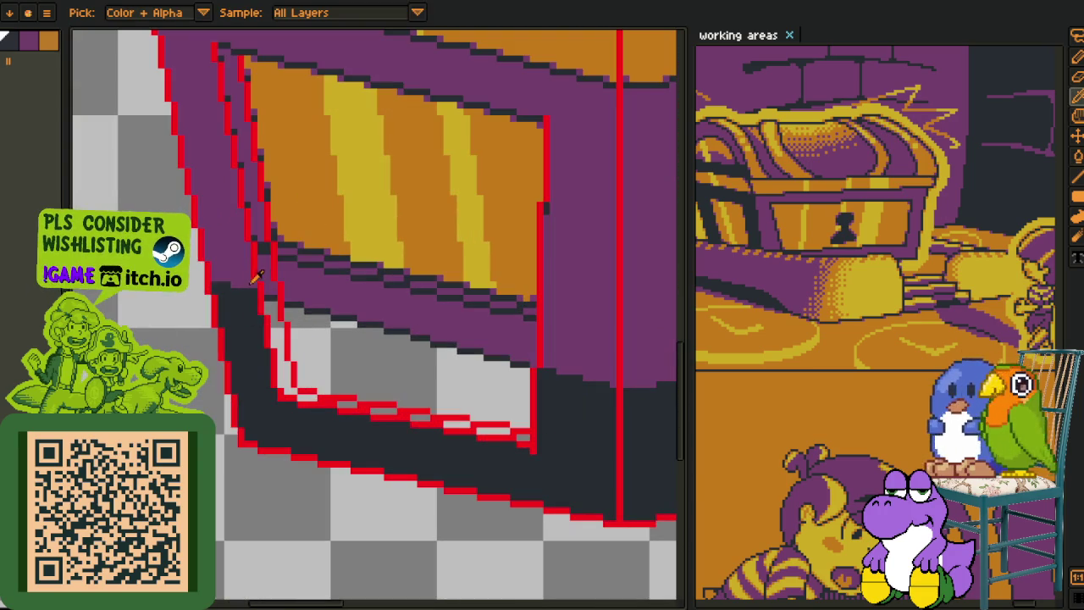
Sample the chest's purple and fill the dark strip under the panel with it
key(g)
click(260, 331)
scroll(466, 477, up, 2)
click(208, 319)
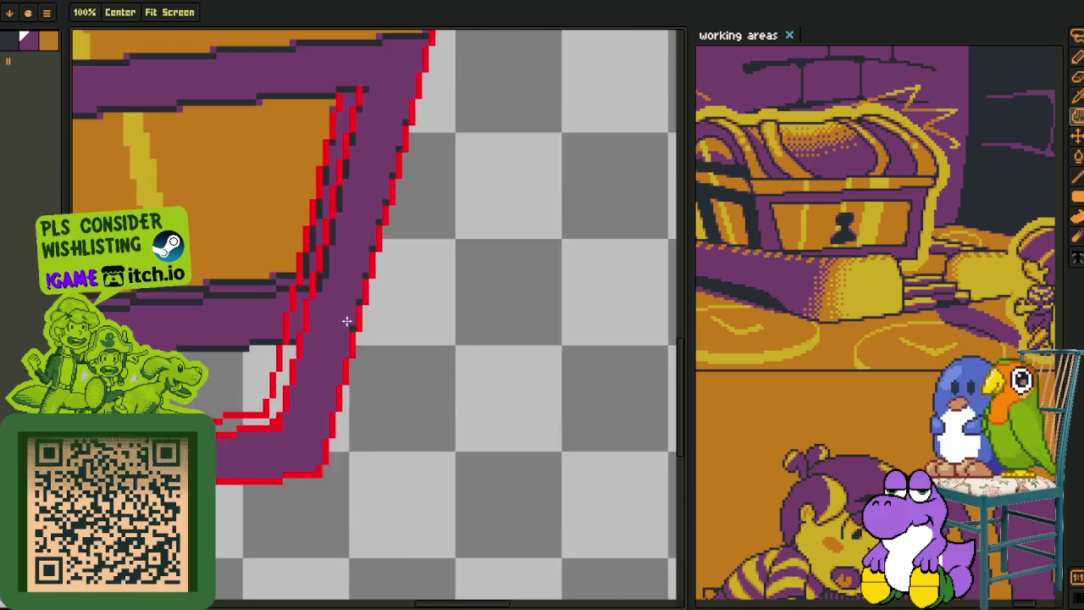
scroll(351, 316, up, 2)
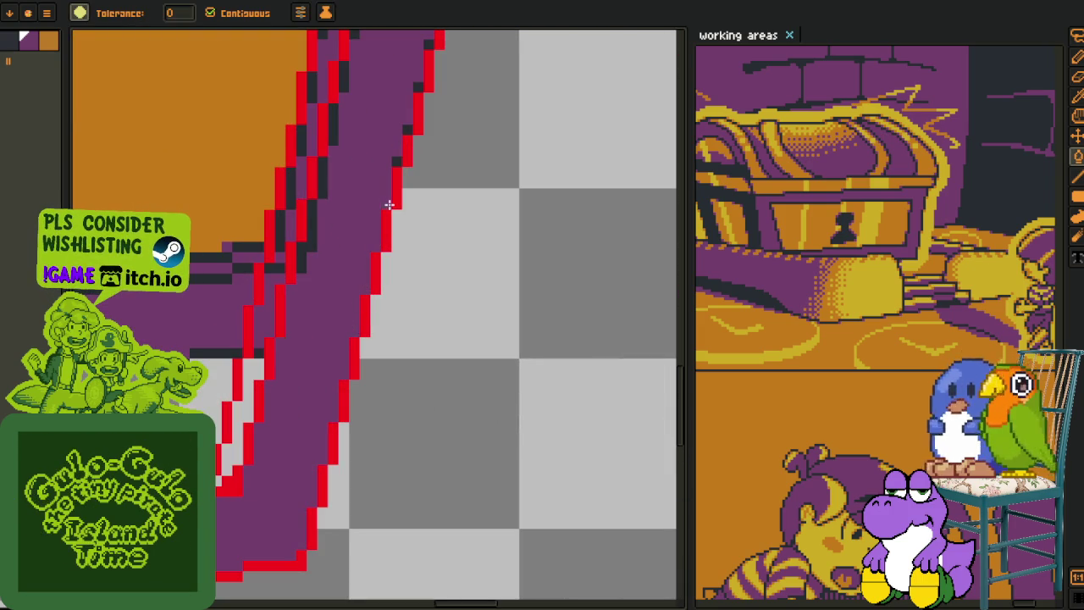
drag(408, 124, 376, 387)
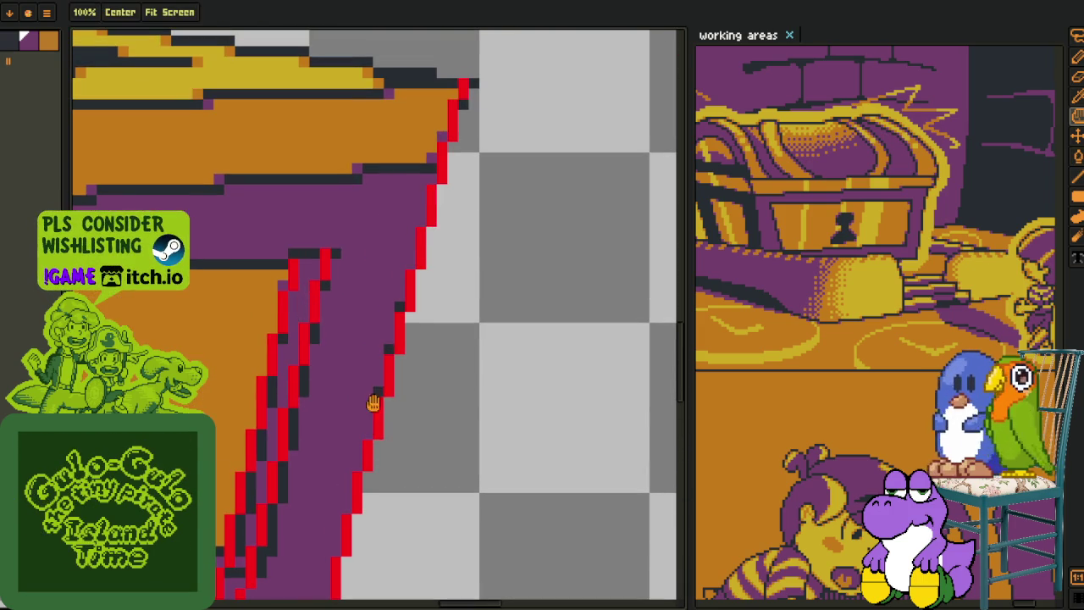
scroll(397, 311, down, 3)
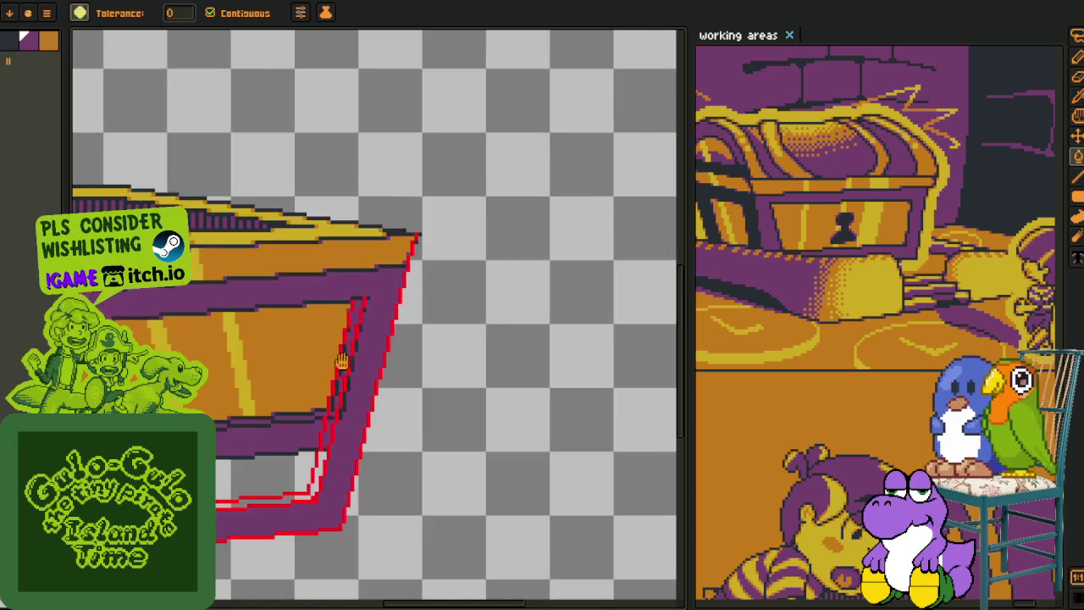
scroll(358, 351, up, 1)
scroll(551, 258, up, 1)
scroll(436, 339, up, 1)
scroll(311, 326, up, 1)
Fill the grey band and stepped pixels under the panel with the dark shadow colour
key(i)
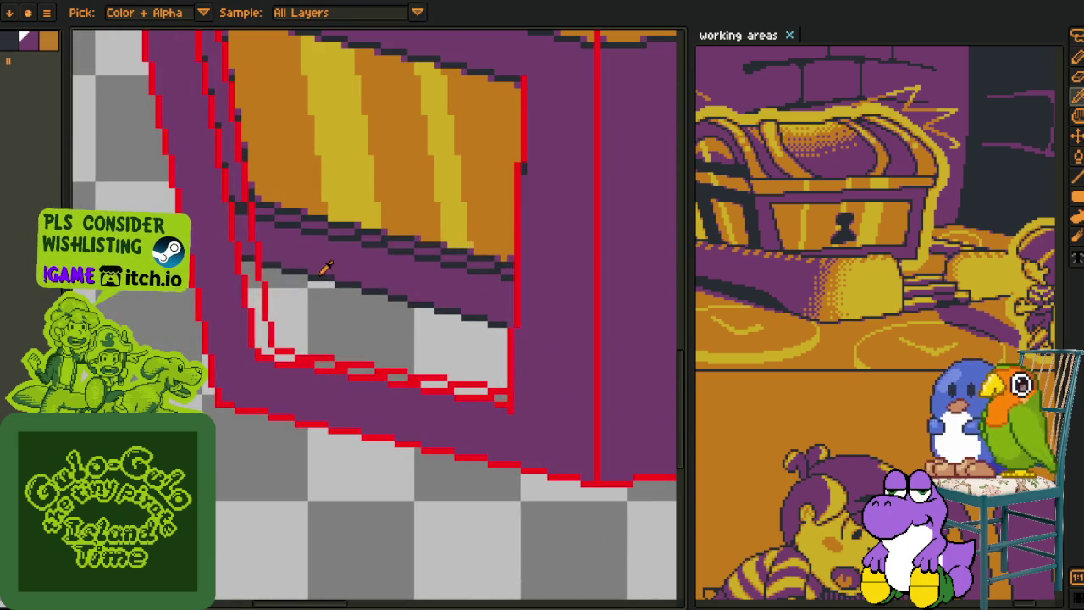
scroll(337, 253, up, 1)
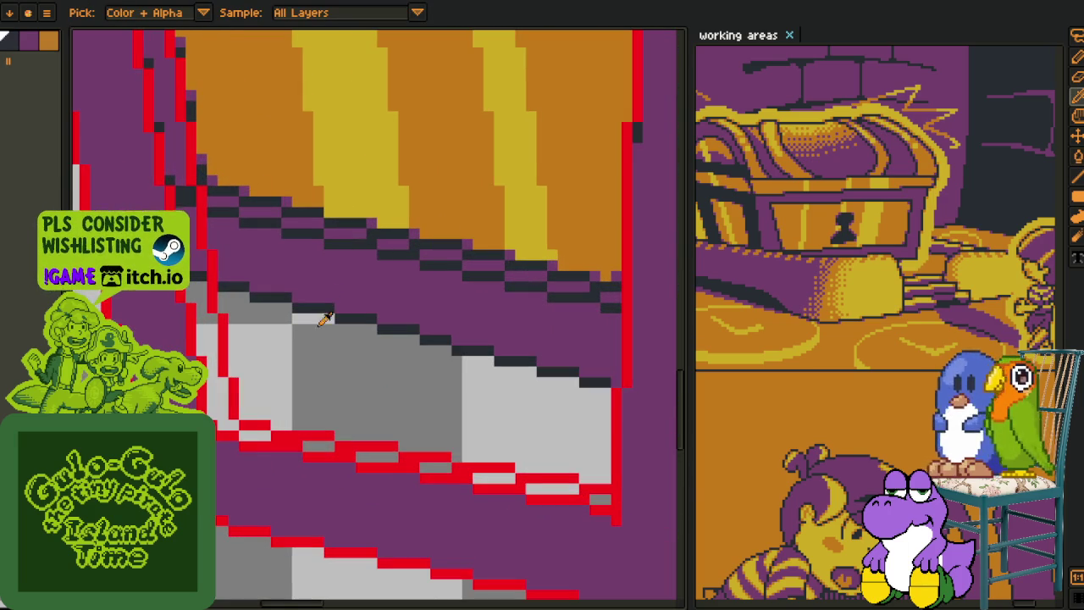
key(b)
click(315, 326)
click(329, 282)
alt+click(353, 227)
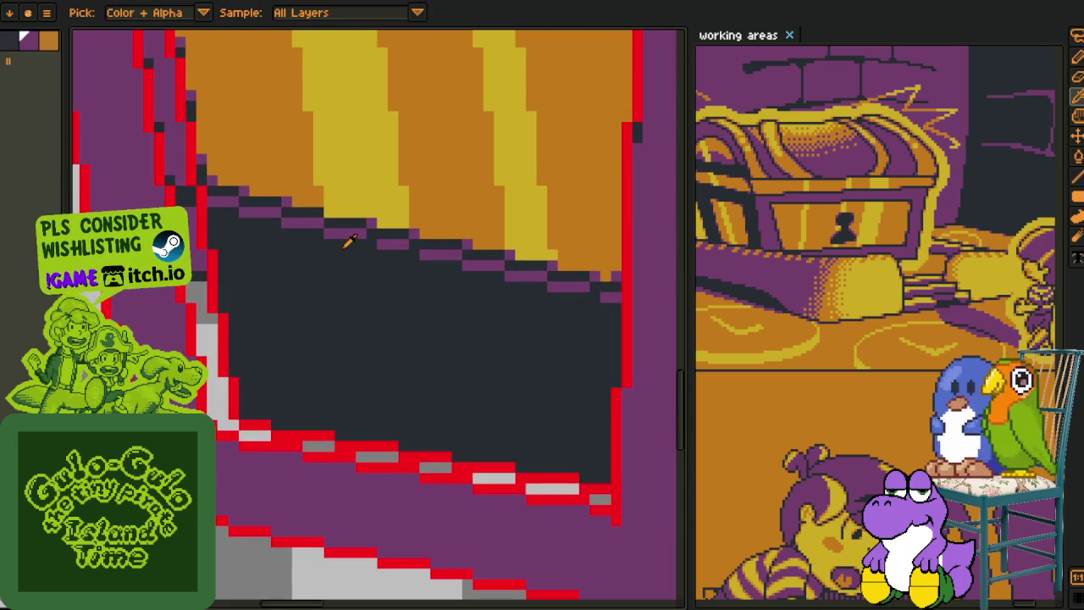
click(355, 233)
alt+click(358, 218)
click(341, 244)
Refill the dark region and the grey block under the front panel with purple
key(alt)
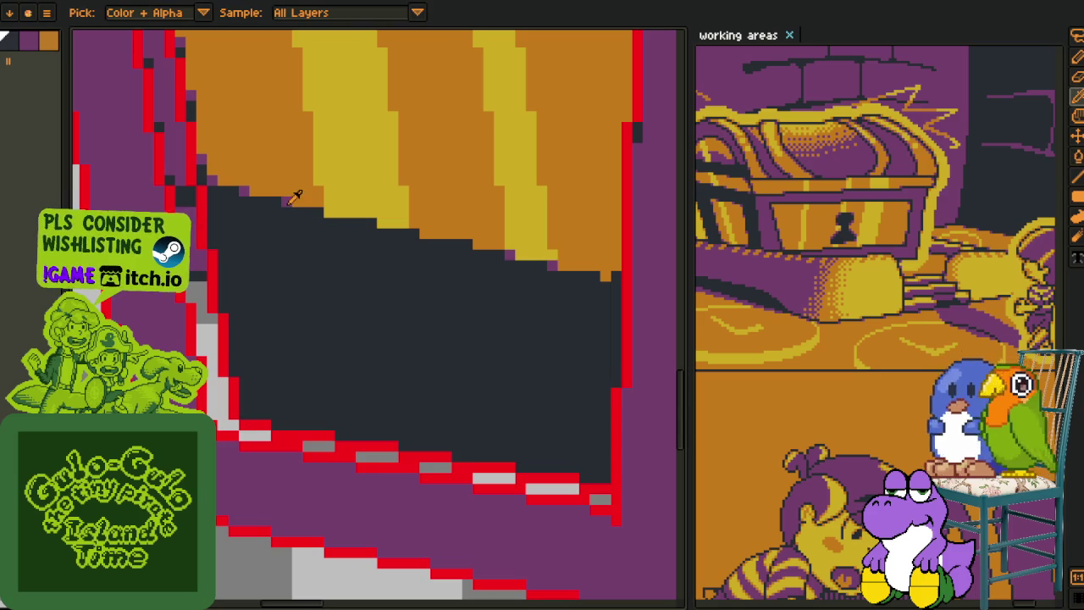
click(293, 245)
drag(496, 288, 240, 364)
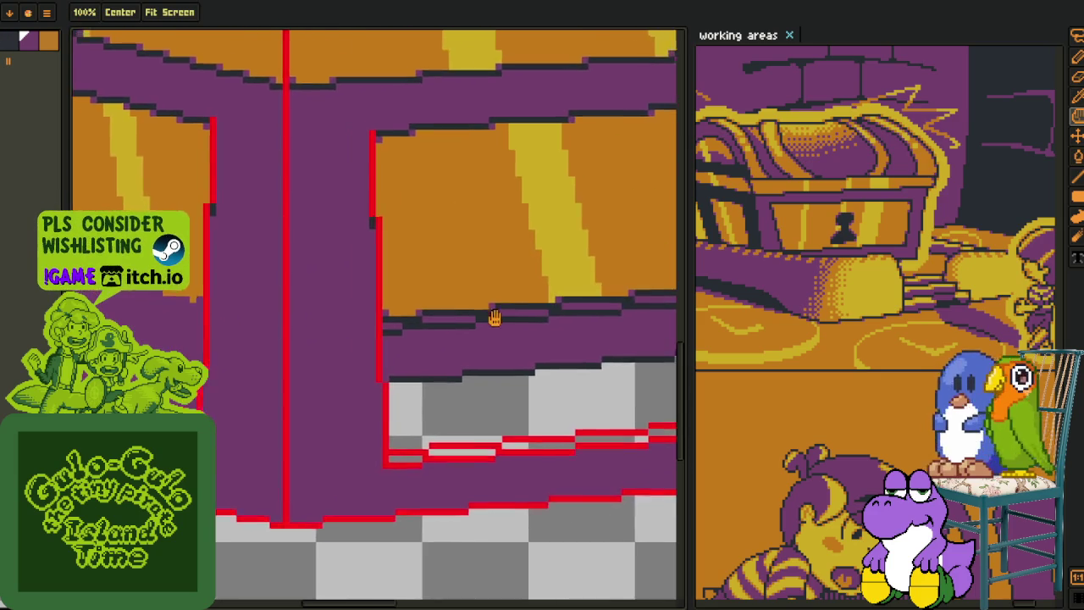
key(alt)
scroll(240, 363, up, 1)
click(252, 419)
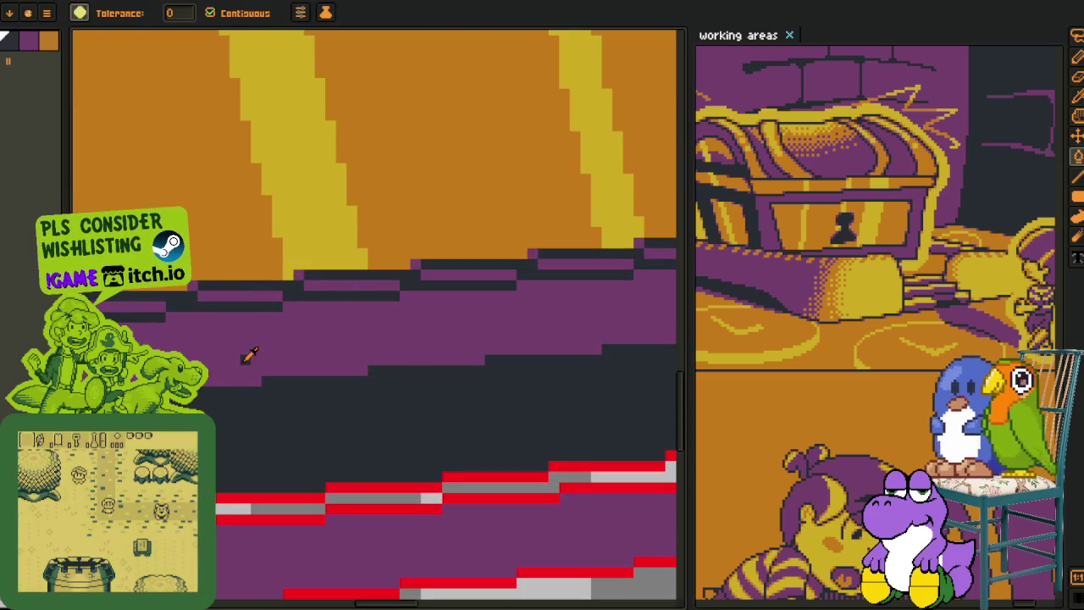
key(ctrl+z)
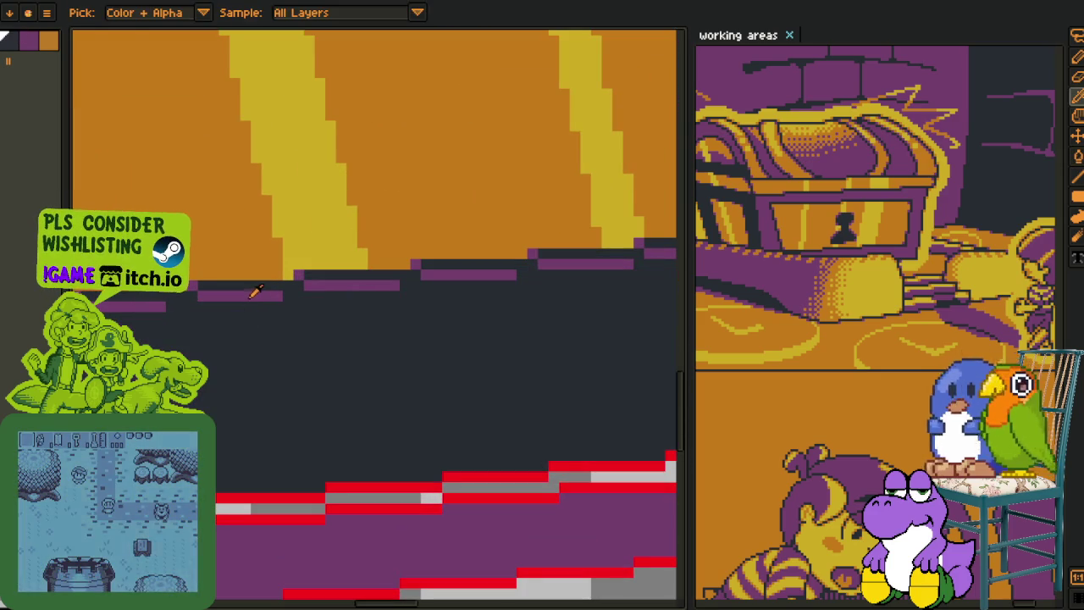
key(ctrl+y)
scroll(227, 307, down, 2)
scroll(433, 295, down, 1)
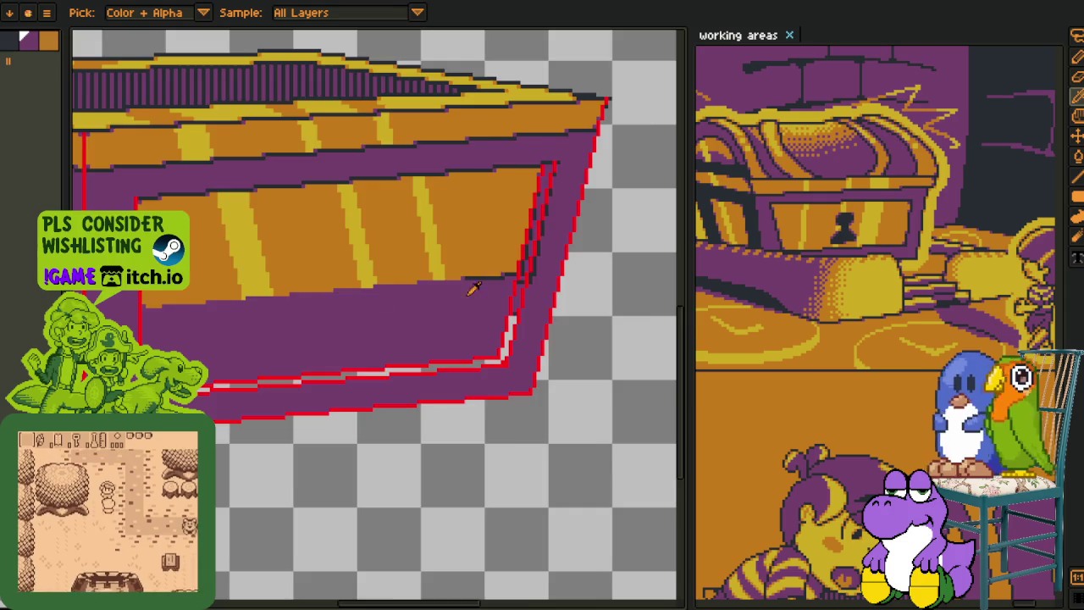
Try a dark fill on the purple area under the panel, then undo it
scroll(503, 276, up, 2)
scroll(484, 260, up, 1)
click(494, 311)
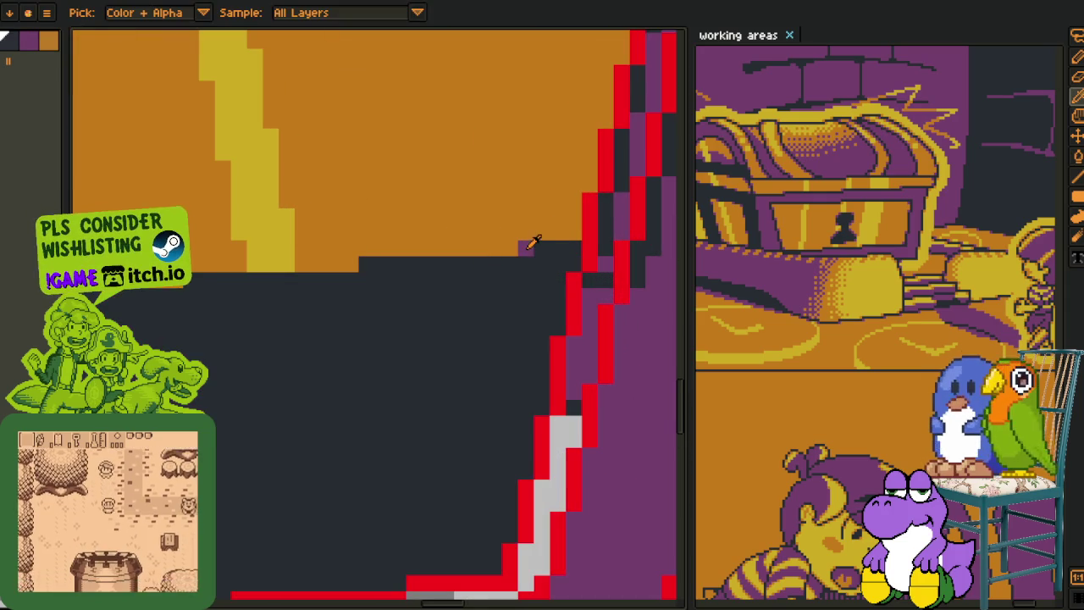
key(ctrl+z)
scroll(515, 308, down, 2)
scroll(475, 356, up, 1)
scroll(523, 375, down, 2)
scroll(295, 346, up, 1)
scroll(295, 347, up, 1)
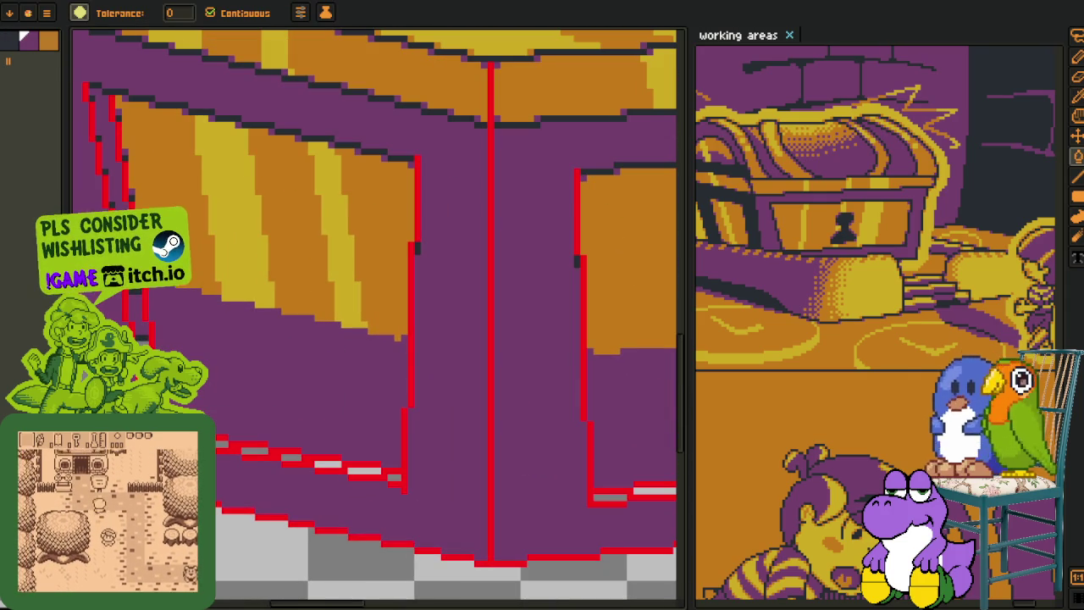
scroll(521, 313, down, 2)
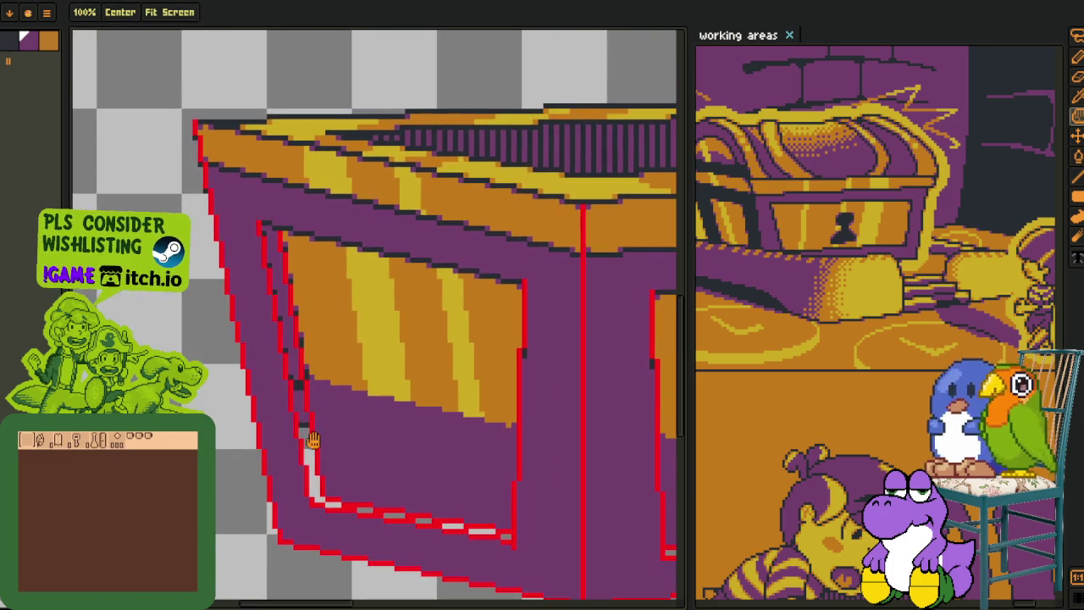
Fill the grey strip along the lower outline with purple
key(o)
scroll(265, 224, up, 2)
scroll(266, 224, up, 1)
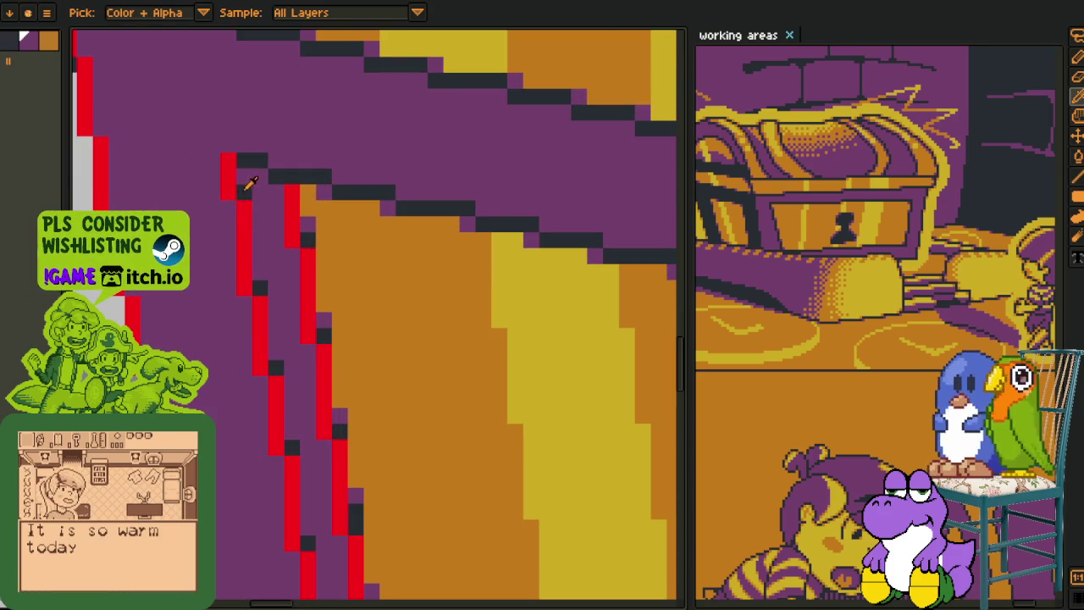
key(b)
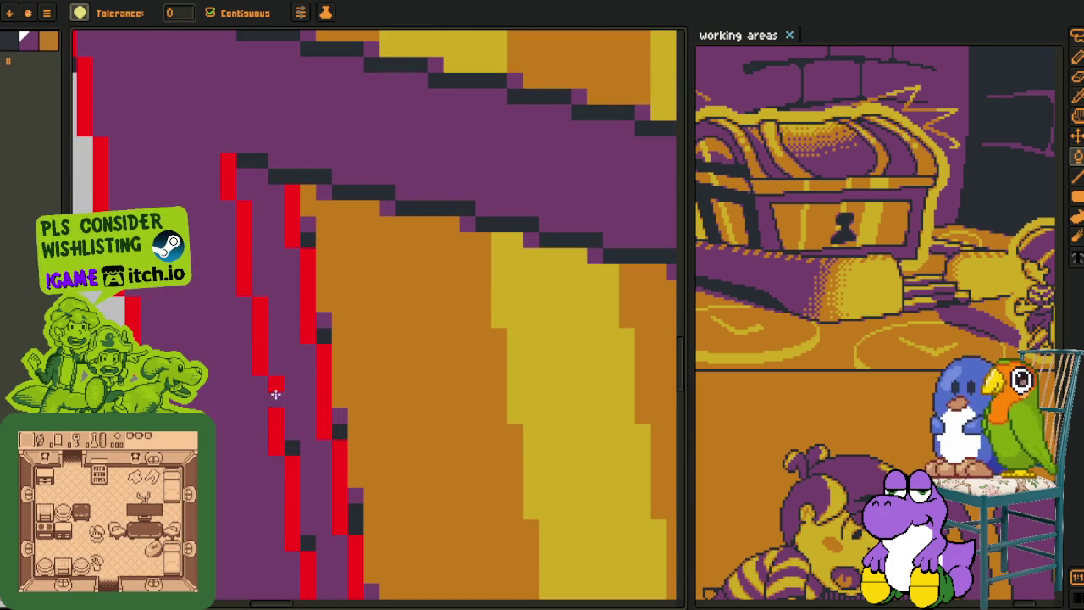
drag(285, 382, 233, 242)
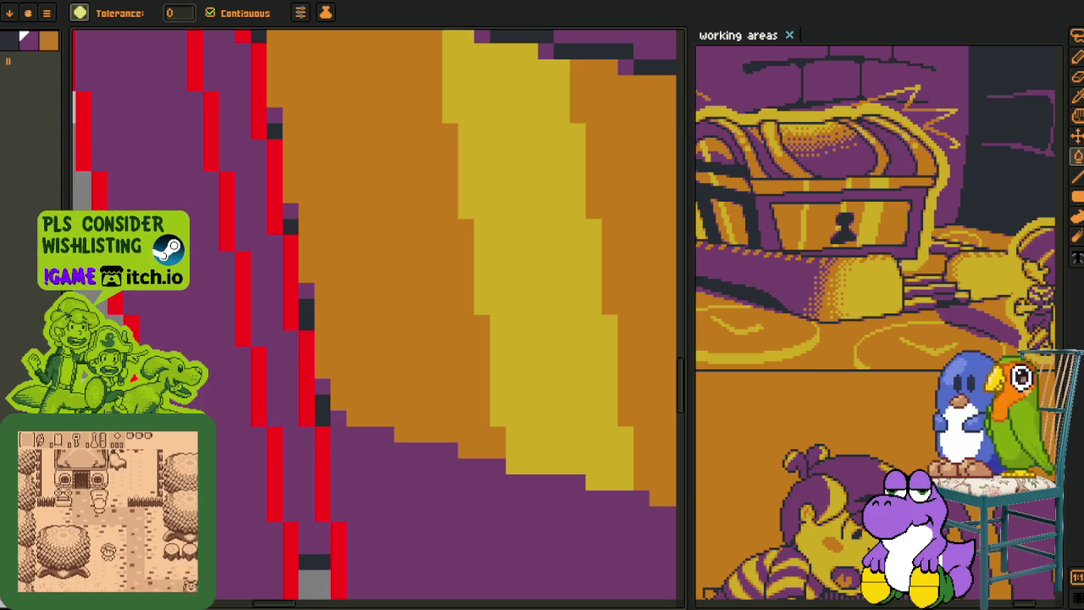
drag(302, 454, 223, 317)
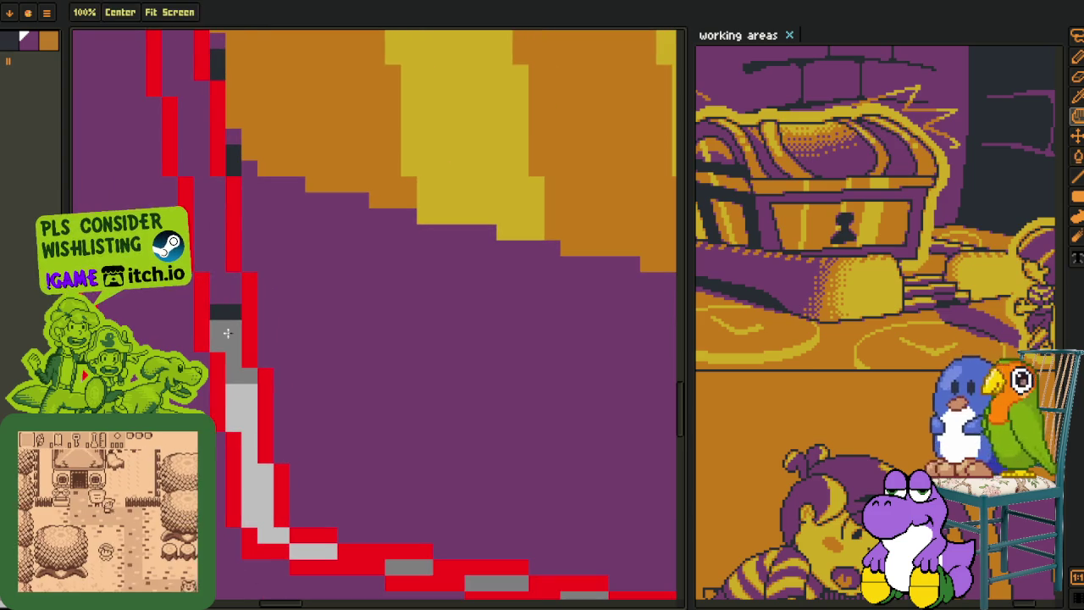
click(242, 381)
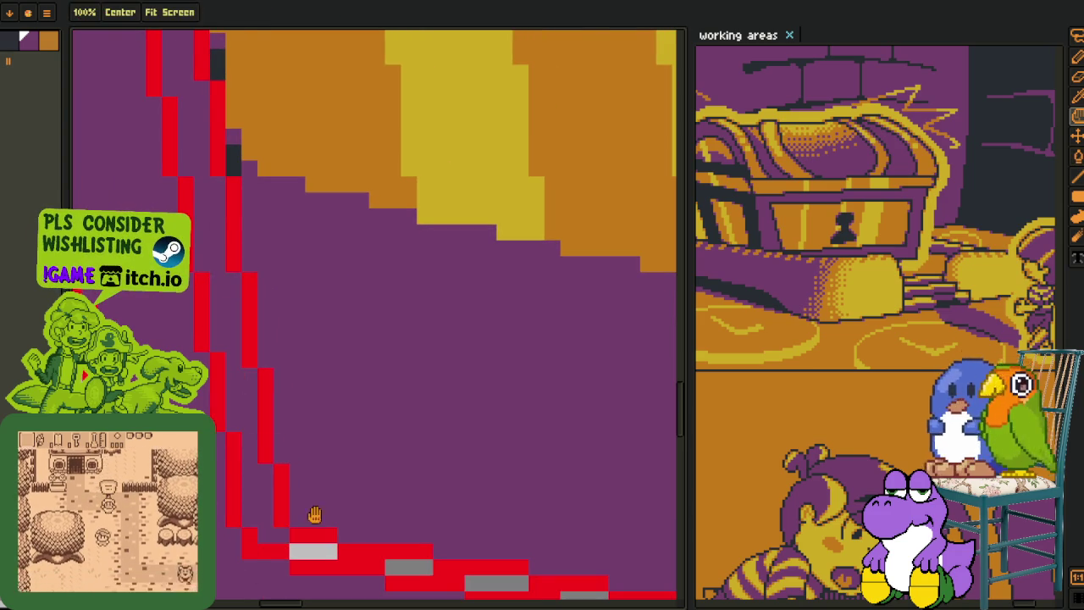
drag(324, 532, 192, 351)
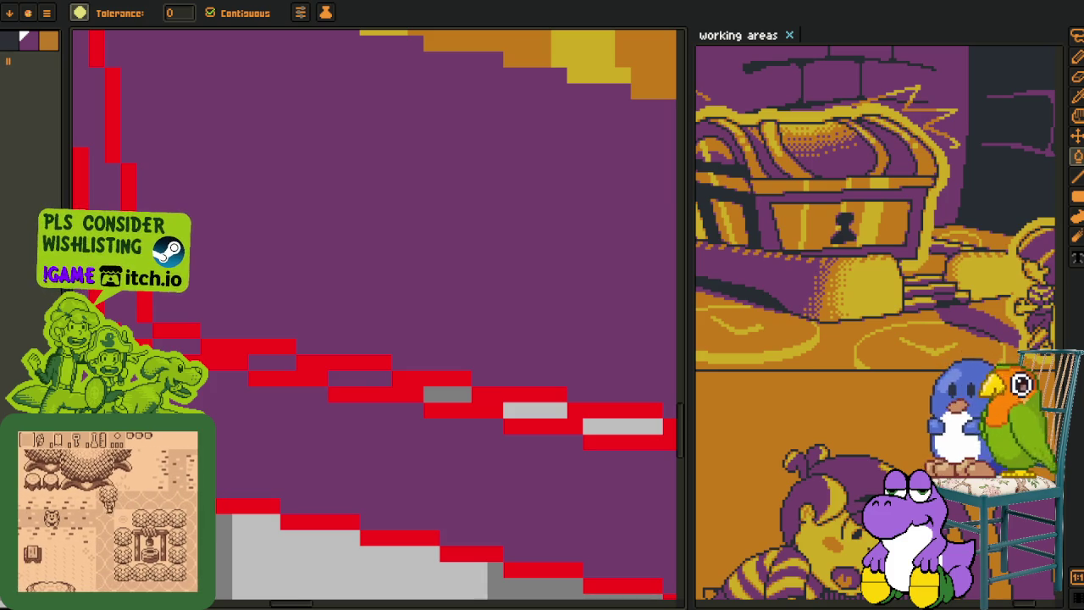
Fill the grey block and grey pixel at the base's bottom corner with purple
key(h)
drag(491, 379, 145, 301)
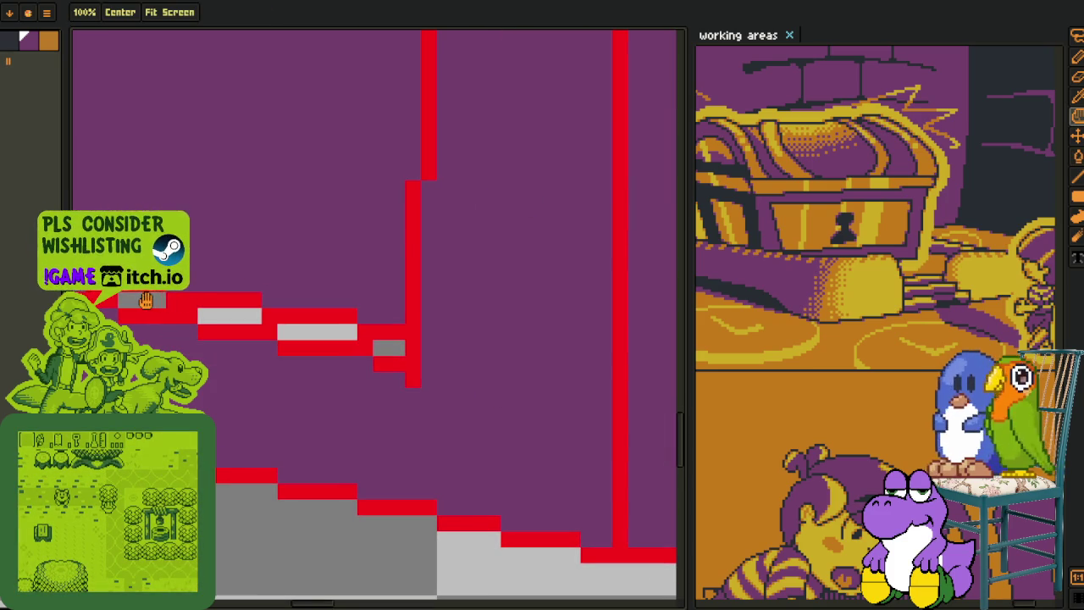
key(g)
click(153, 303)
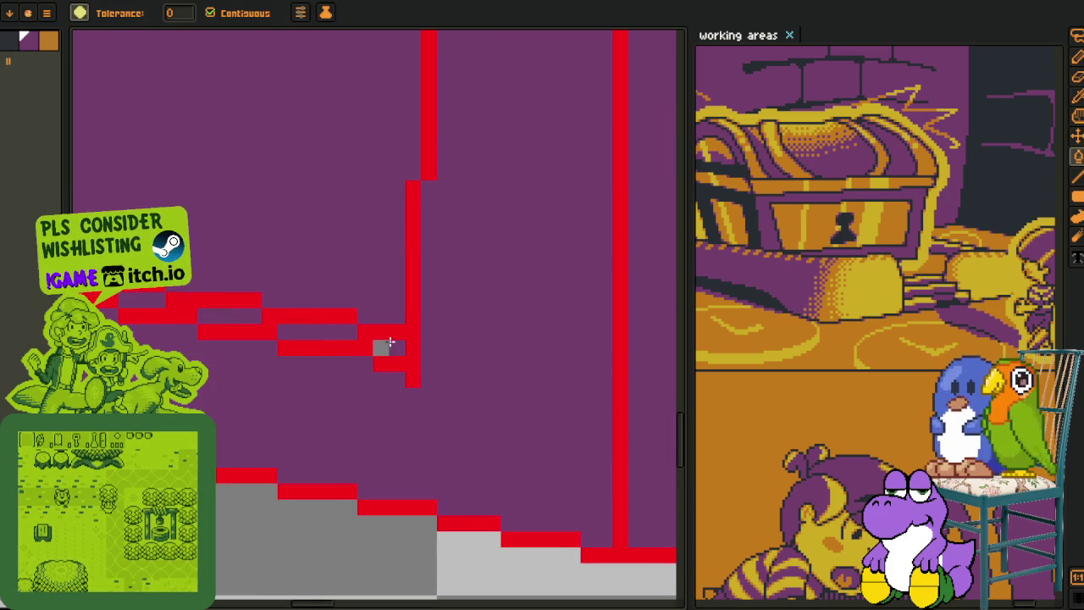
click(383, 345)
Fill the six grey strips between the guide lines with purple
scroll(387, 341, right, 10)
click(245, 378)
click(398, 369)
click(338, 368)
click(477, 358)
click(542, 358)
mouse_move(503, 358)
mouse_down()
mouse_move(503, 319)
mouse_move(186, 344)
mouse_up()
click(458, 329)
scroll(185, 345, right, 5)
Fill the dark pixel column beside the guide line and the lower strip purple
scroll(258, 385, up, 2)
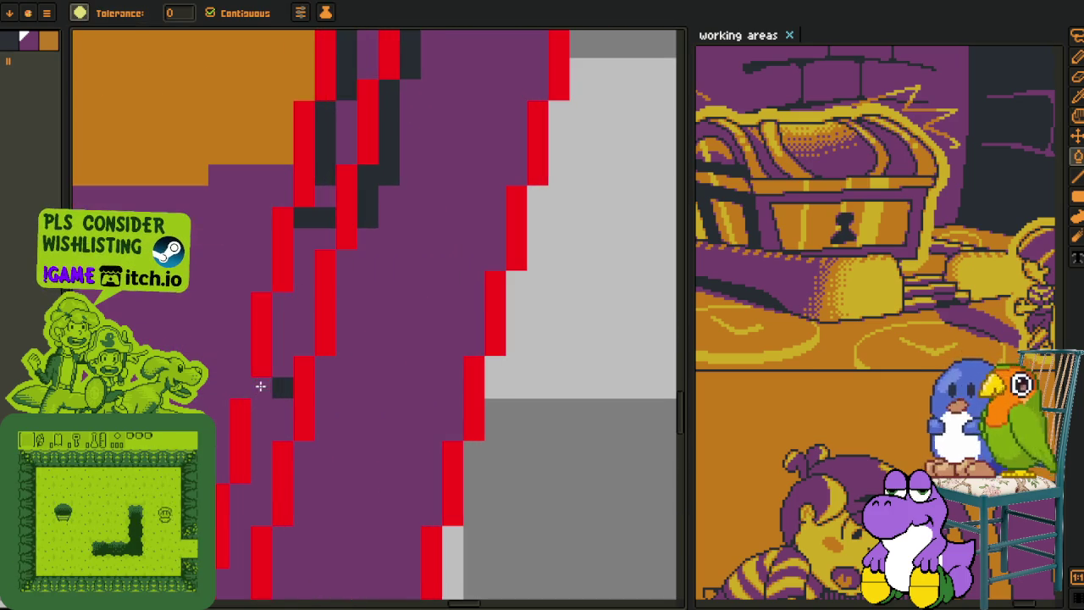
click(326, 170)
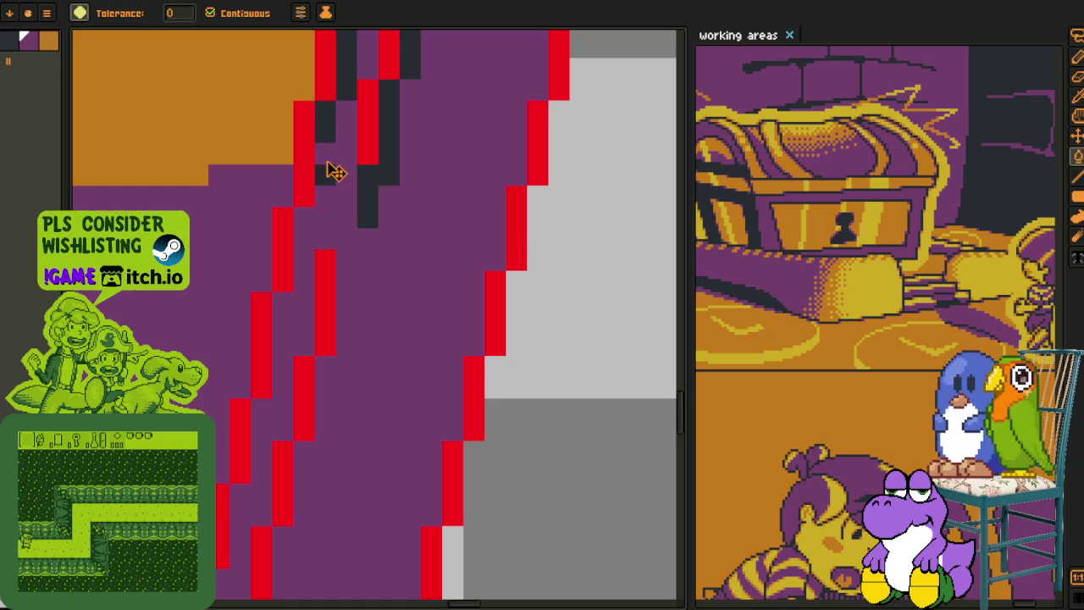
click(327, 127)
mouse_move(341, 140)
mouse_down()
mouse_move(371, 134)
mouse_move(243, 186)
mouse_up()
key(g)
click(293, 384)
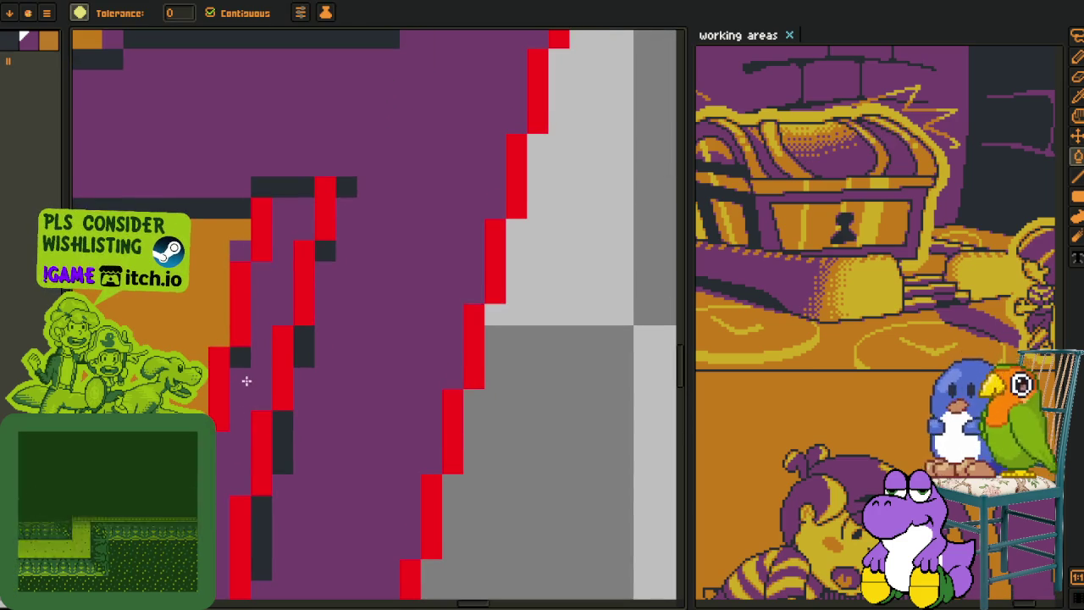
Sample the panel purple and fill the stray dark pixels along the edge with it
key(o)
click(227, 264)
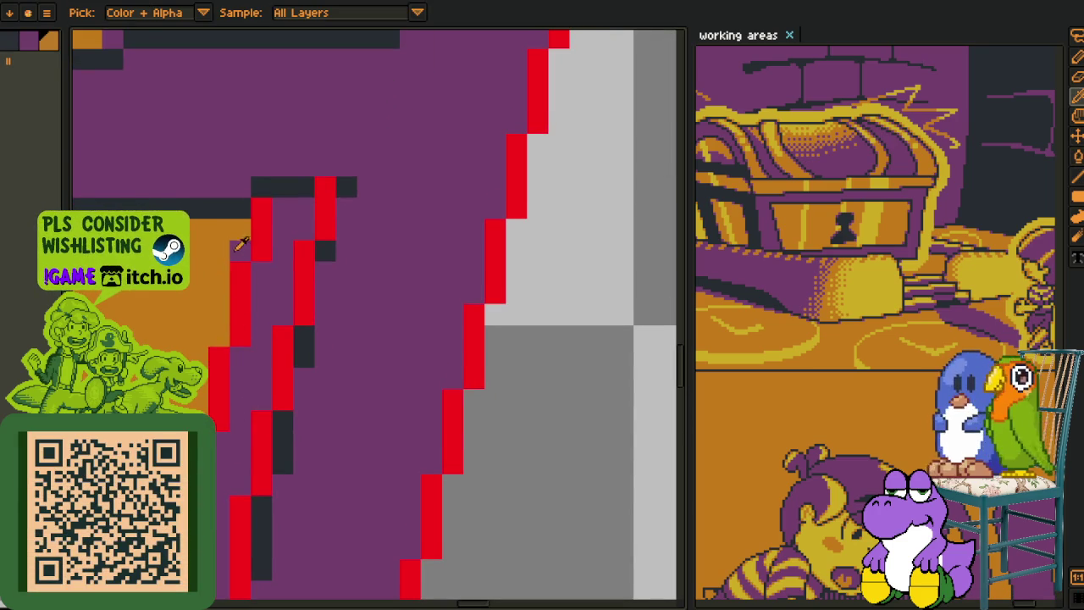
scroll(373, 370, down, 1)
scroll(373, 371, down, 1)
scroll(220, 414, up, 2)
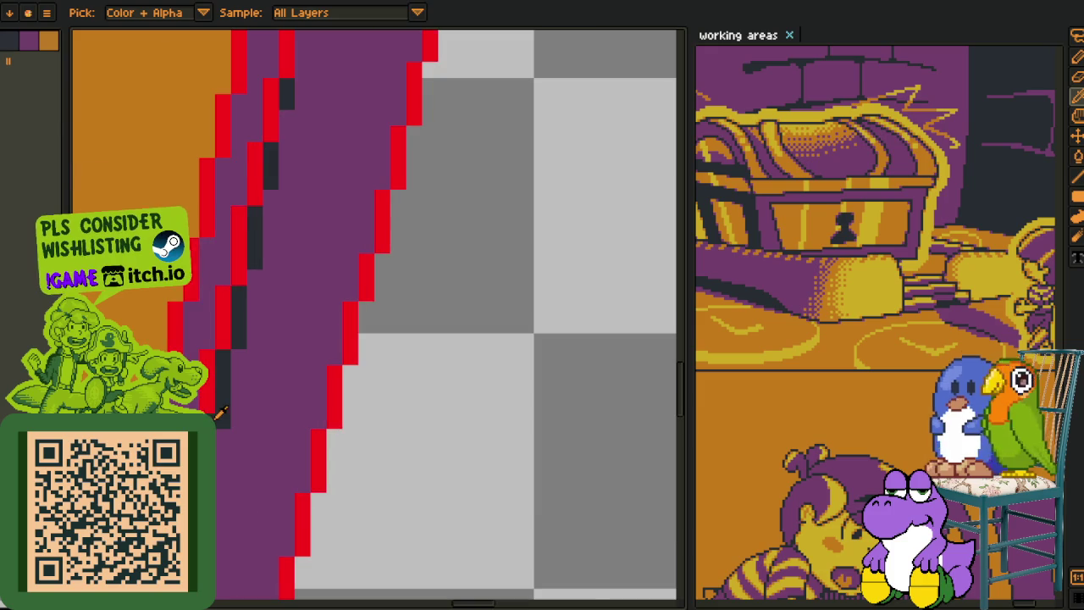
key(g)
click(229, 325)
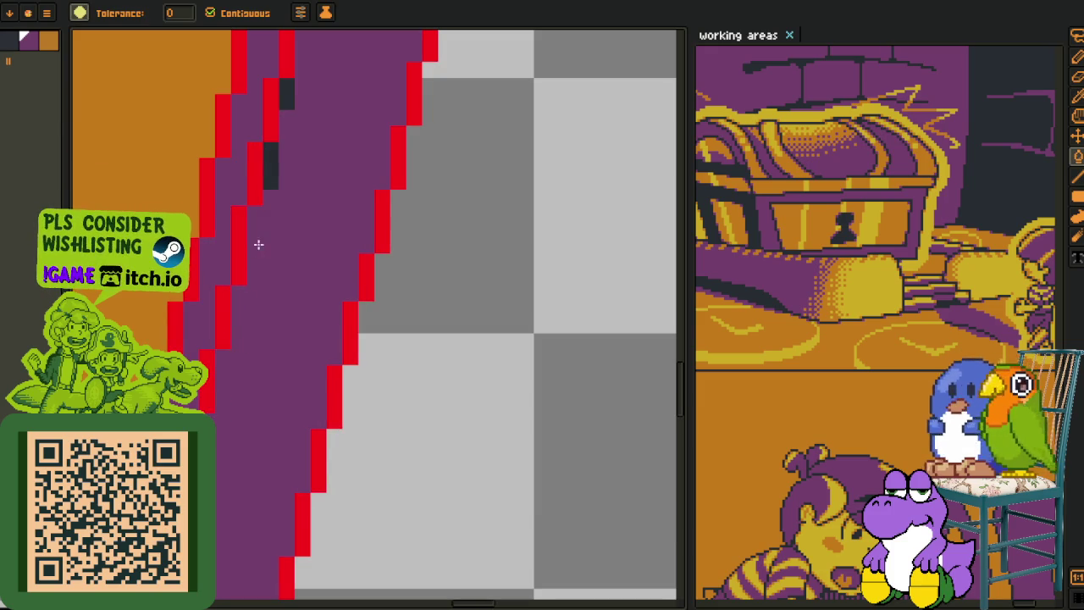
scroll(272, 177, up, 3)
click(286, 278)
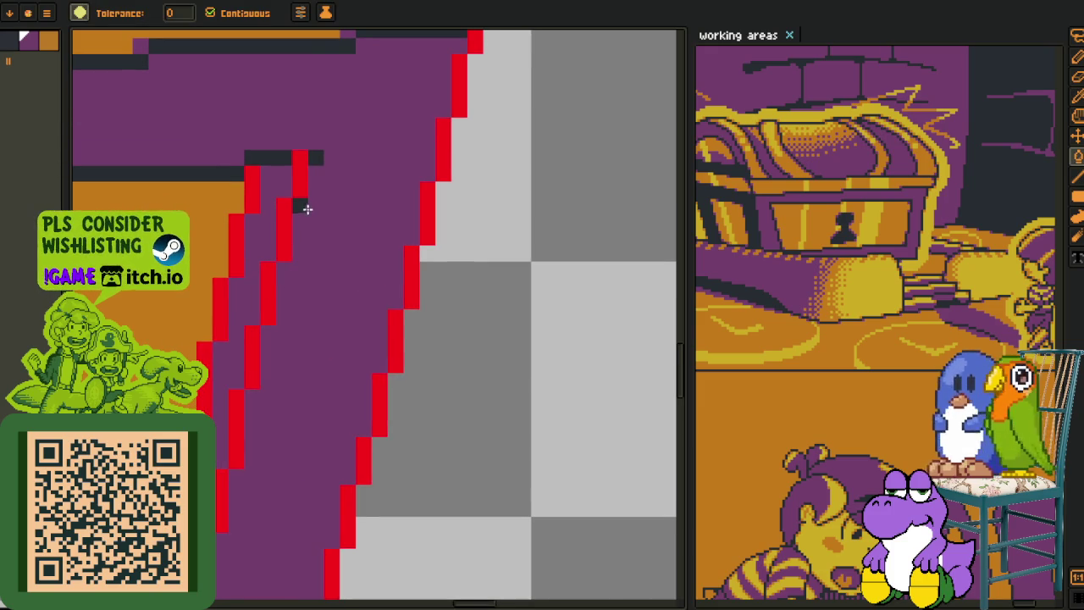
click(309, 210)
scroll(308, 254, down, 3)
Fill the last dark pixel beside the edge purple and show the layers timeline
key(h)
scroll(394, 276, down, 2)
drag(242, 431, 429, 431)
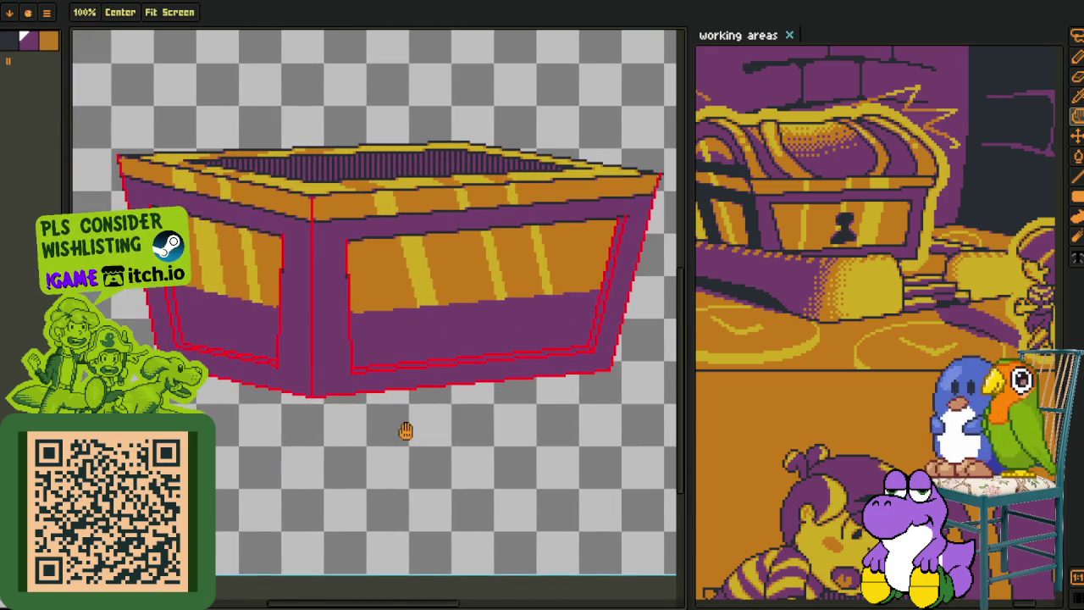
key(i)
scroll(288, 258, up, 3)
key(f)
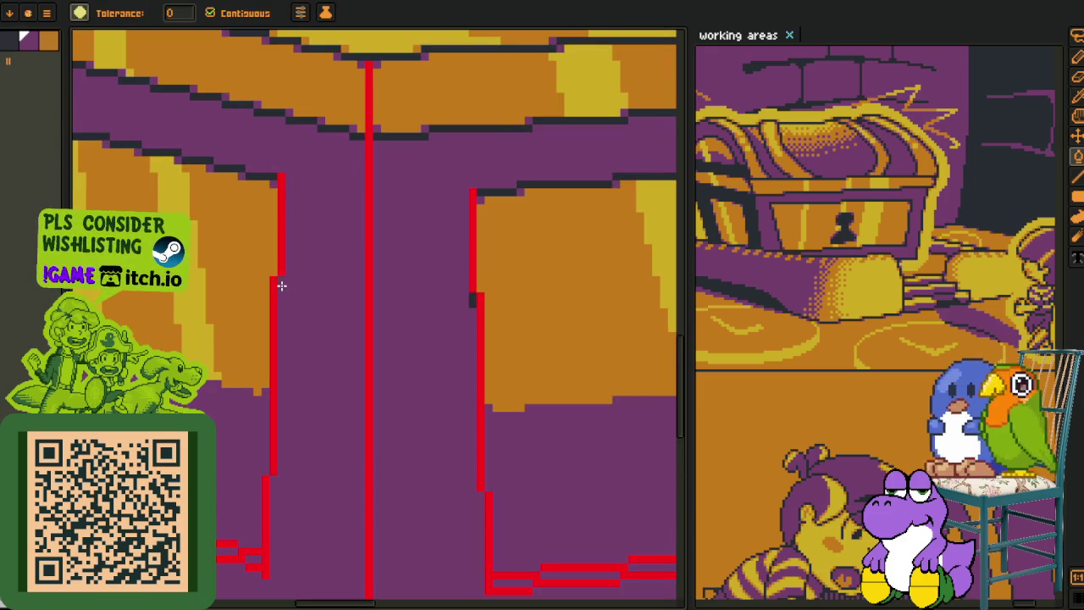
click(467, 302)
scroll(461, 309, down, 2)
scroll(452, 314, down, 1)
key(i)
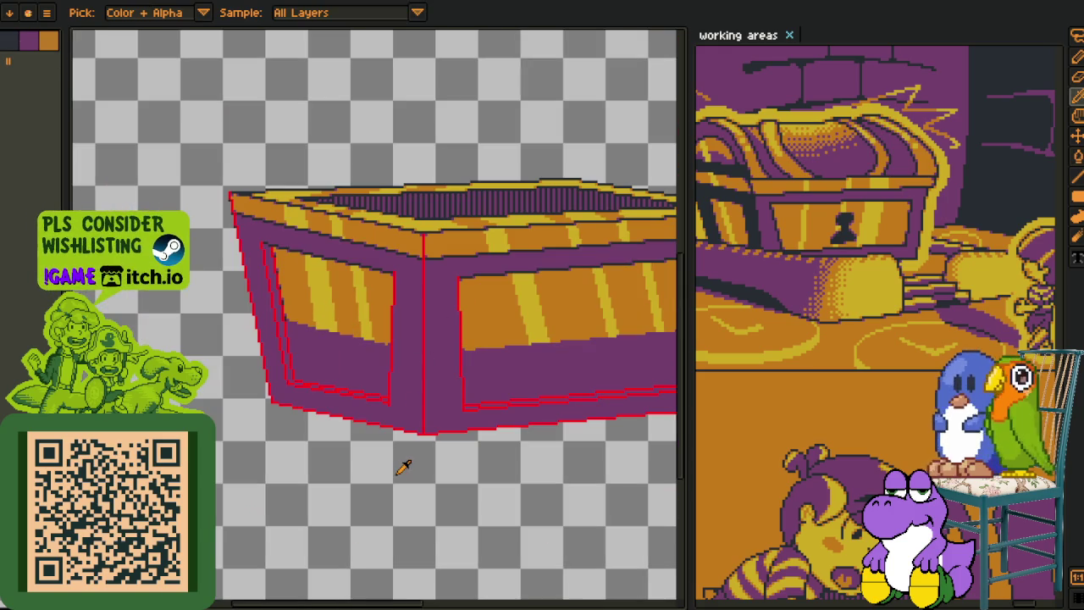
key(Tab)
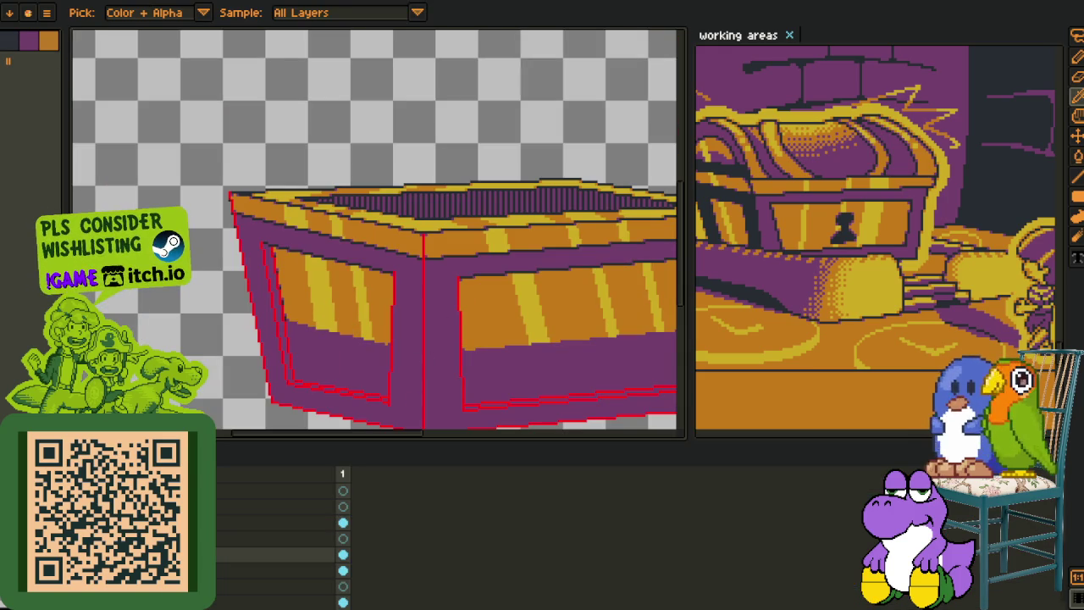
Add a new layer from the timeline's layer menu
right_click(221, 547)
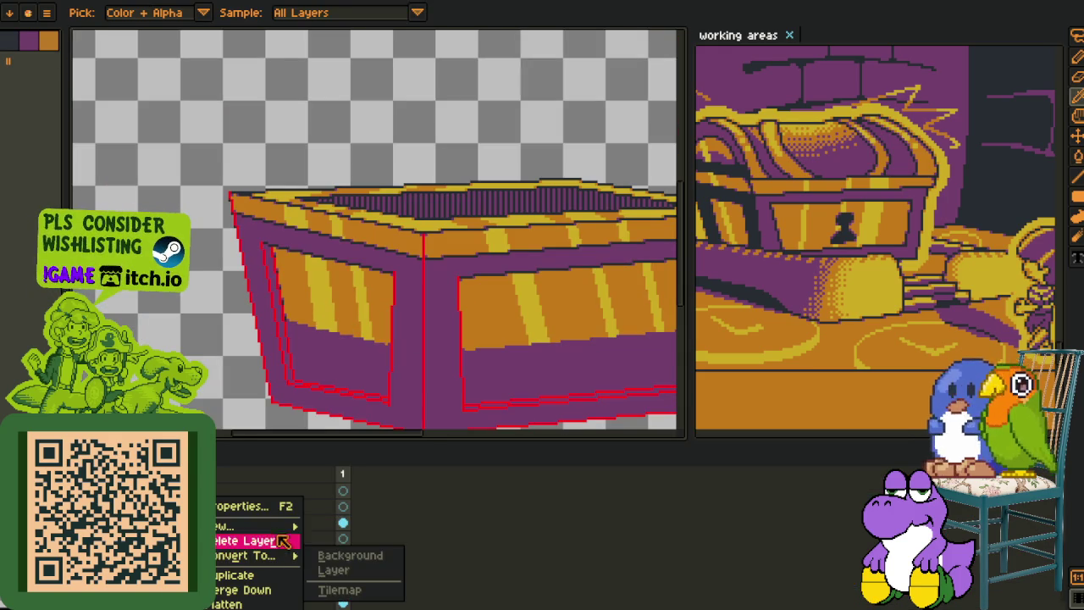
click(347, 524)
key(Tab)
scroll(314, 290, up, 1)
scroll(268, 266, up, 1)
drag(268, 266, 259, 264)
key(i)
key(Tab)
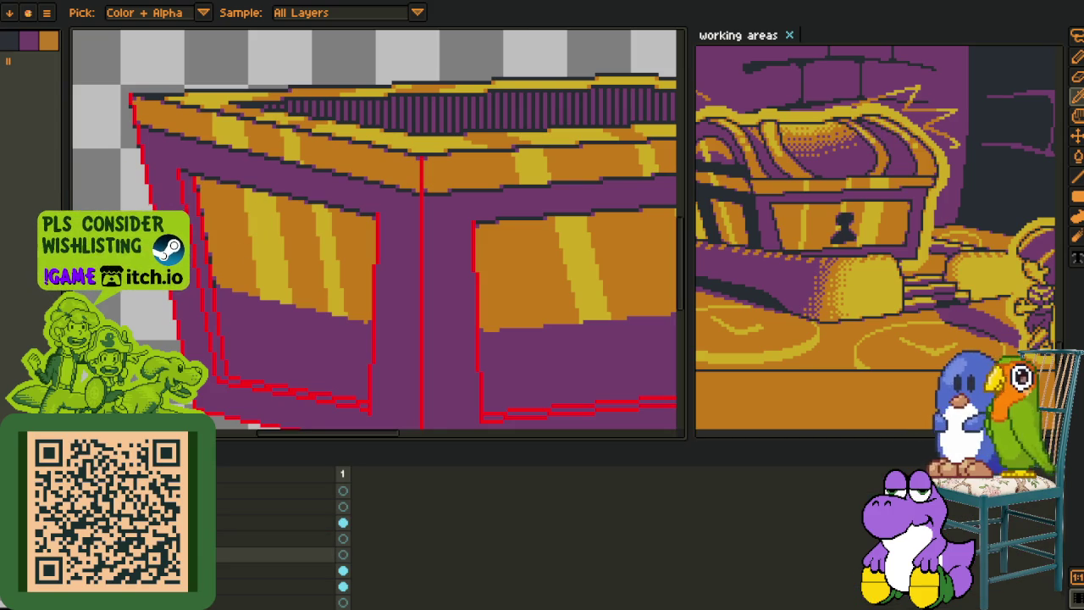
key(Tab)
scroll(251, 237, up, 1)
scroll(235, 273, up, 1)
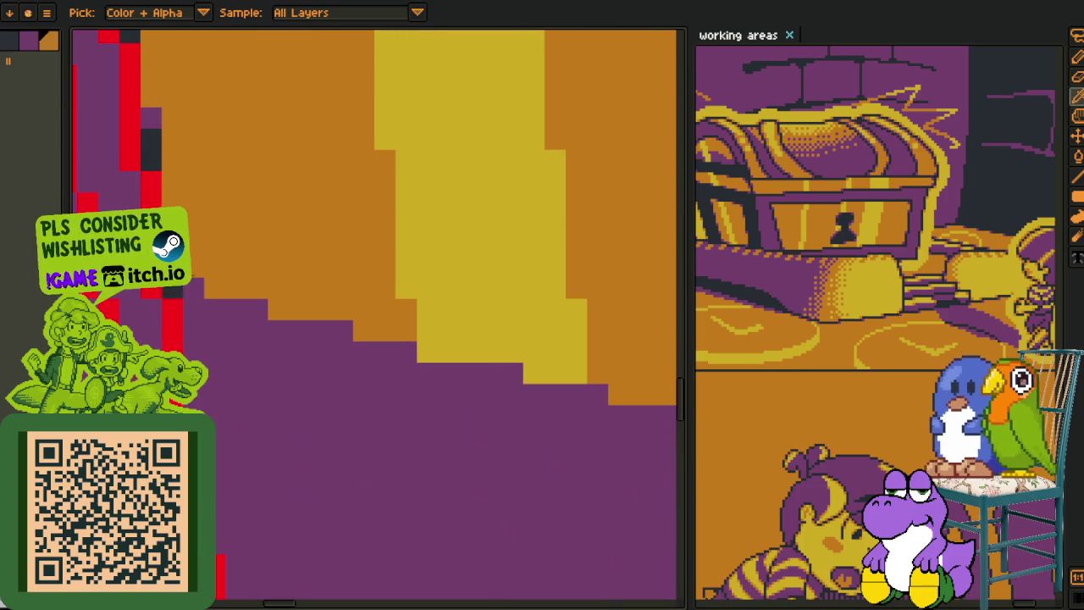
Merge the new layer back down into the layer below
key(g)
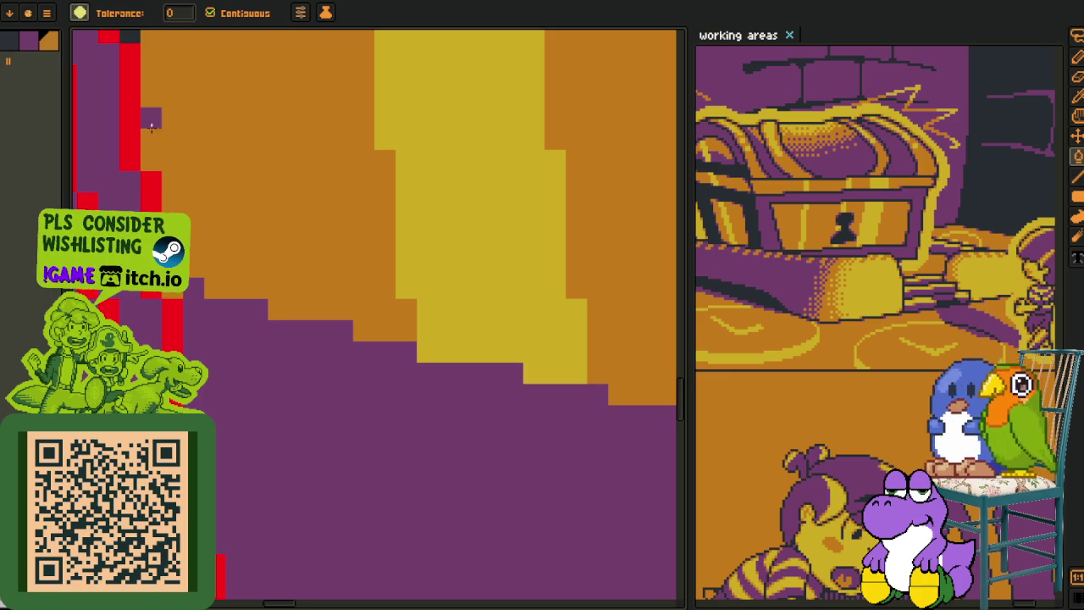
key(period)
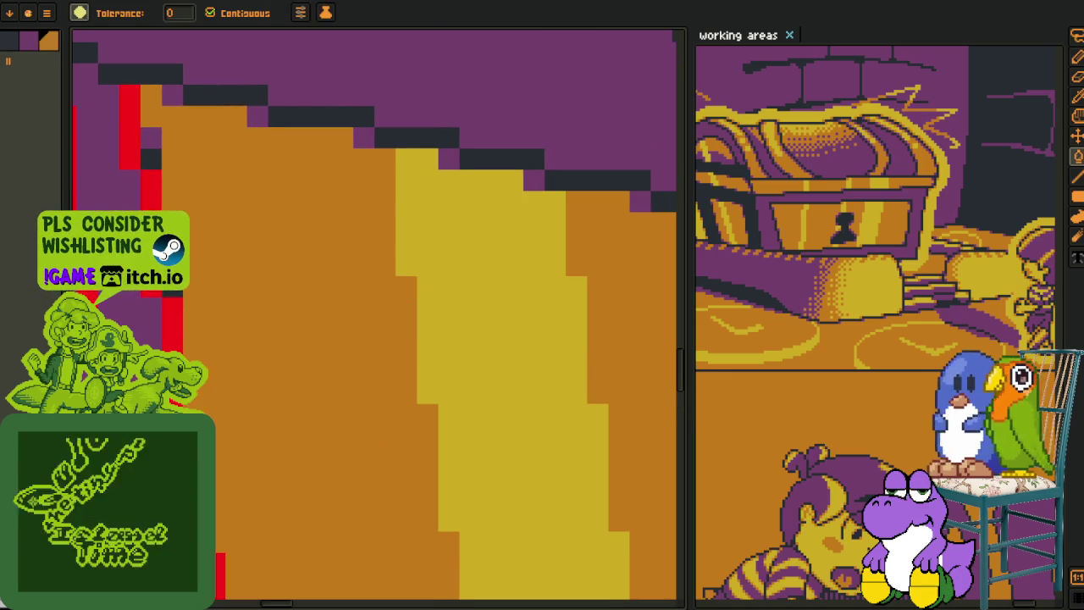
scroll(157, 151, down, 1)
mouse_move(542, 293)
mouse_down()
mouse_move(409, 316)
mouse_move(254, 310)
mouse_move(244, 324)
mouse_move(398, 297)
mouse_move(310, 317)
mouse_move(329, 299)
mouse_up()
key(i)
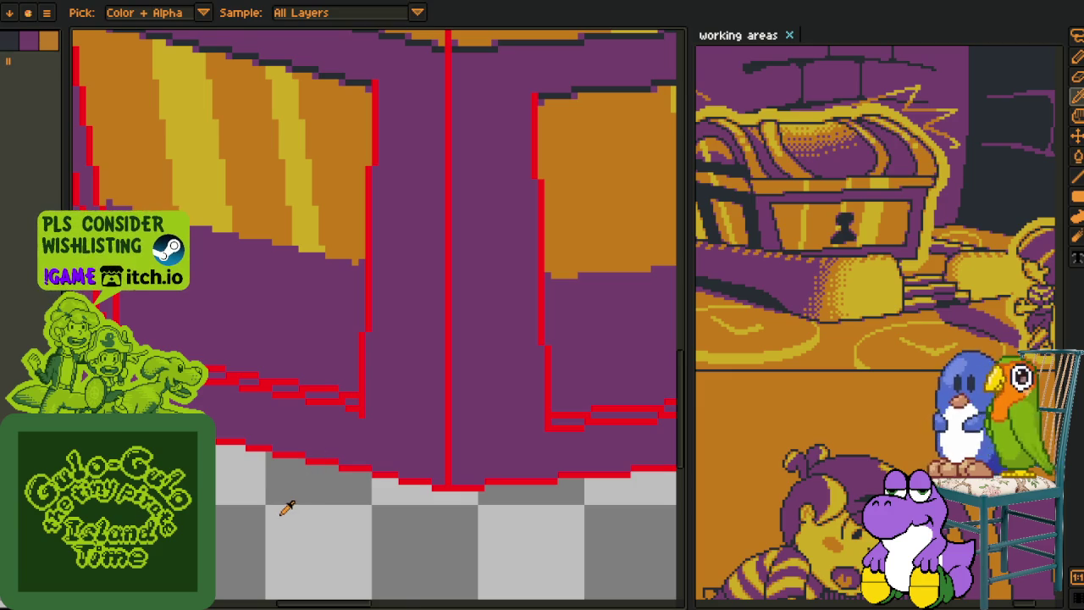
scroll(287, 507, down, 1)
key(Tab)
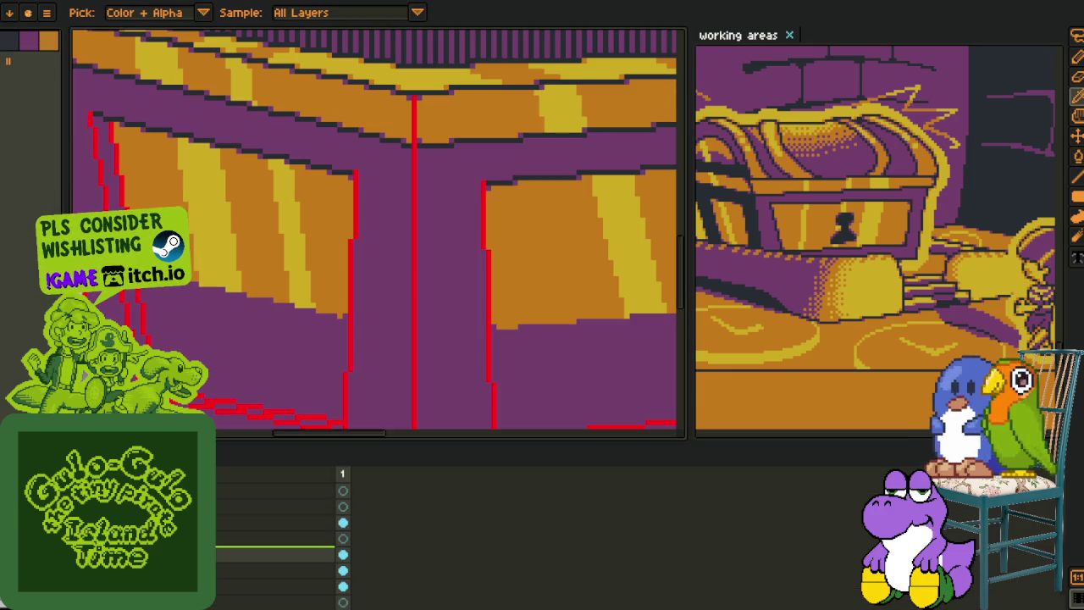
right_click(186, 555)
click(231, 590)
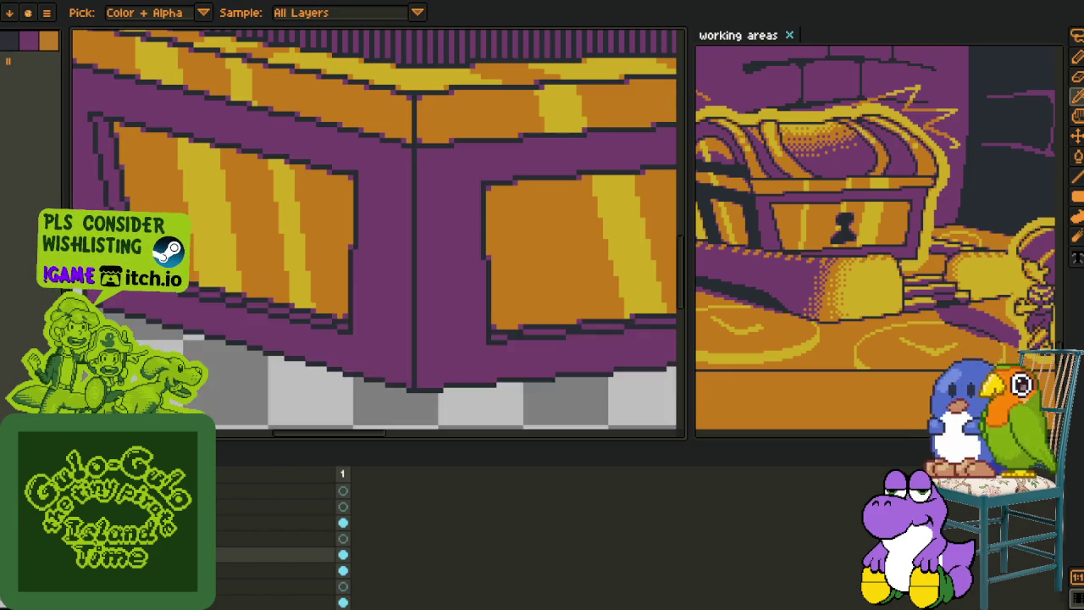
Create Layer 2 again with New Layer and hide the timeline
right_click(187, 555)
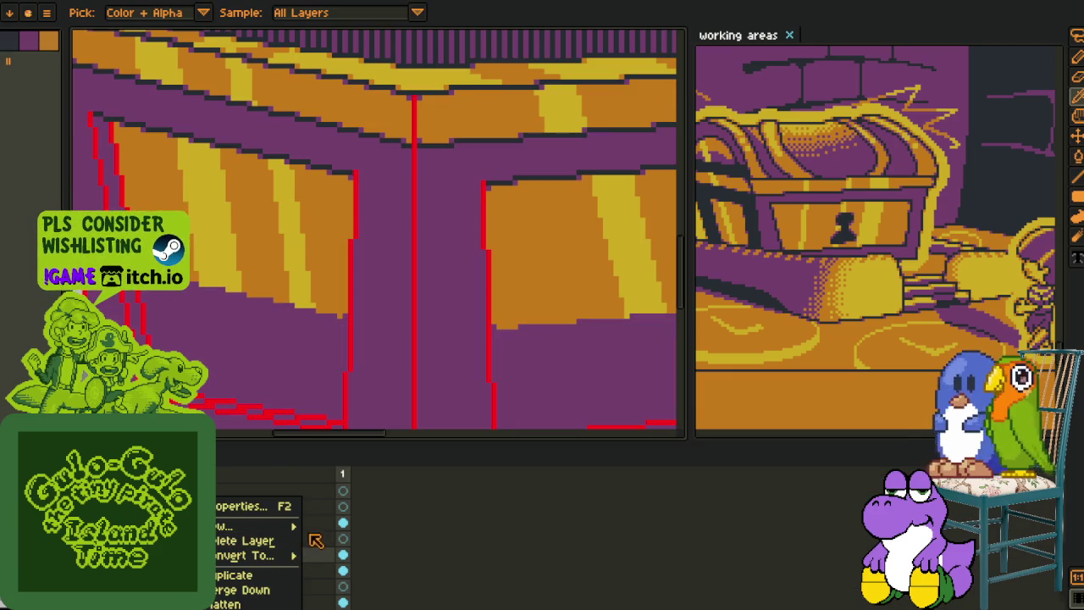
mouse_move(254, 525)
click(326, 525)
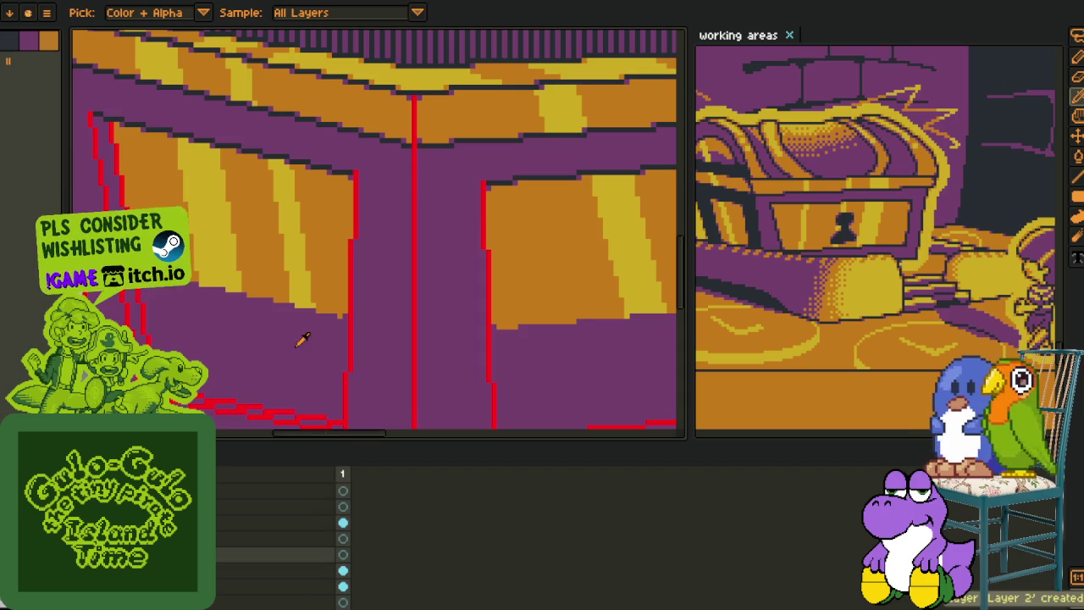
scroll(287, 373, down, 2)
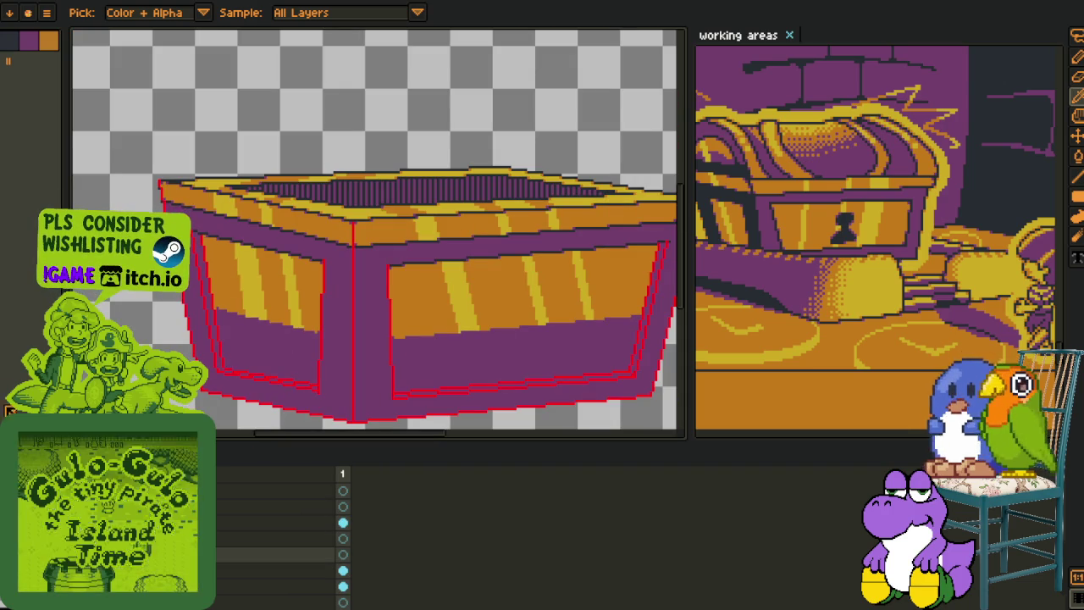
key(Tab)
scroll(245, 252, up, 3)
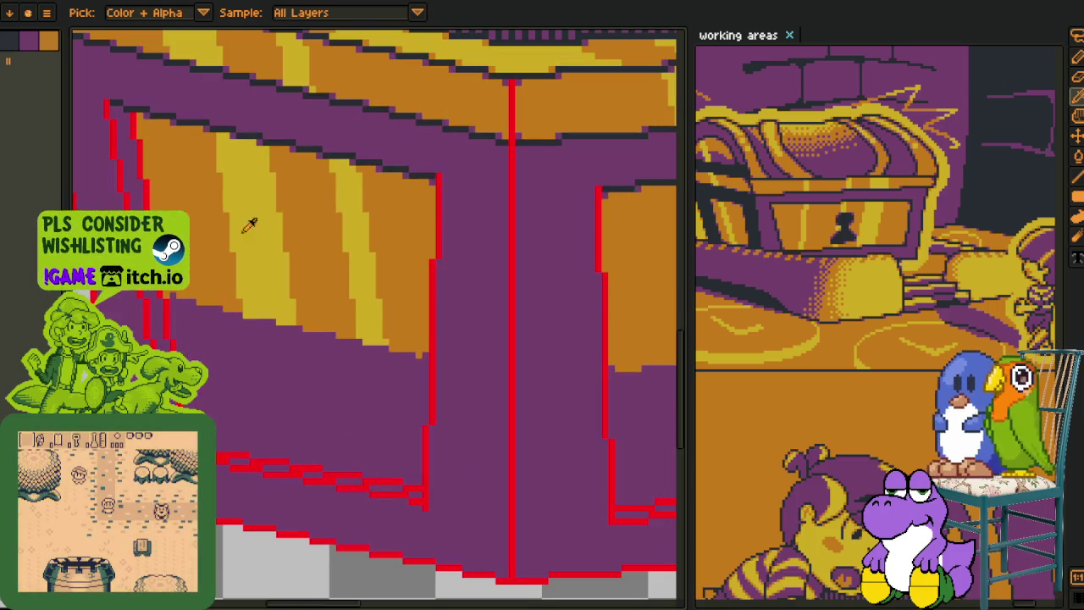
Draw a pale pink diagonal glint across the left panel and shift it one pixel right
key(b)
drag(220, 134, 265, 464)
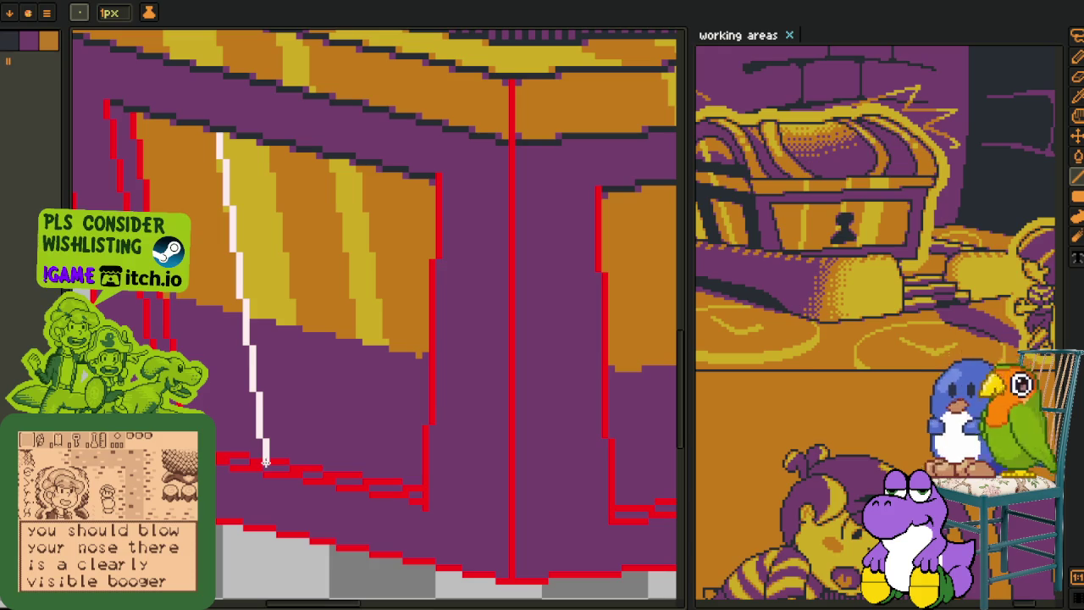
key(m)
key(b)
key(r)
scroll(233, 149, down, 2)
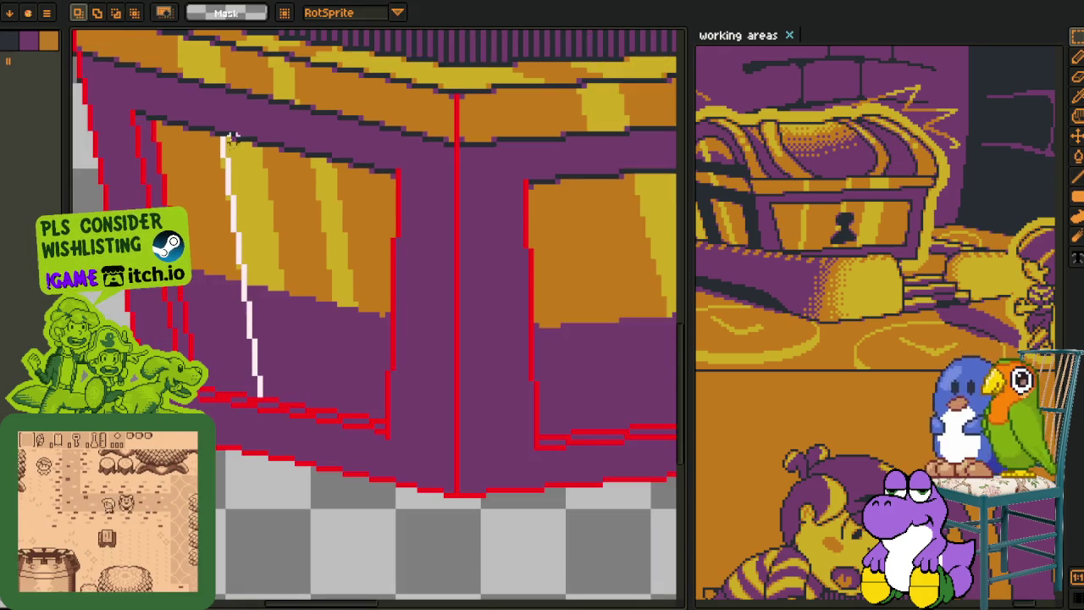
scroll(254, 254, up, 1)
mouse_move(225, 166)
mouse_down()
mouse_move(288, 401)
mouse_move(326, 470)
mouse_up()
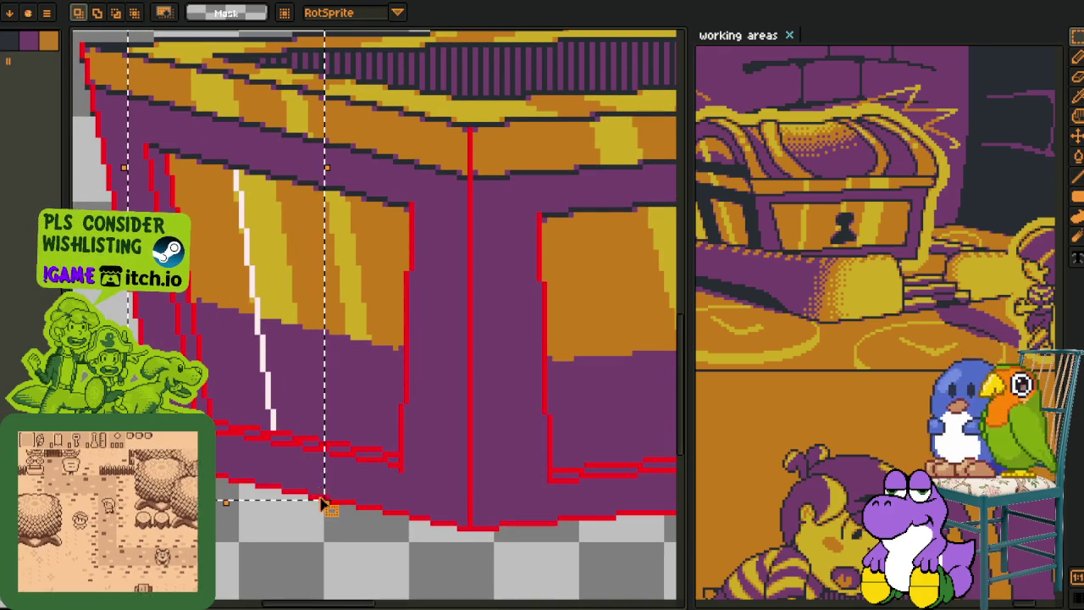
key(Right)
key(Right)
key(Right)
key(Right)
key(Right)
key(Right)
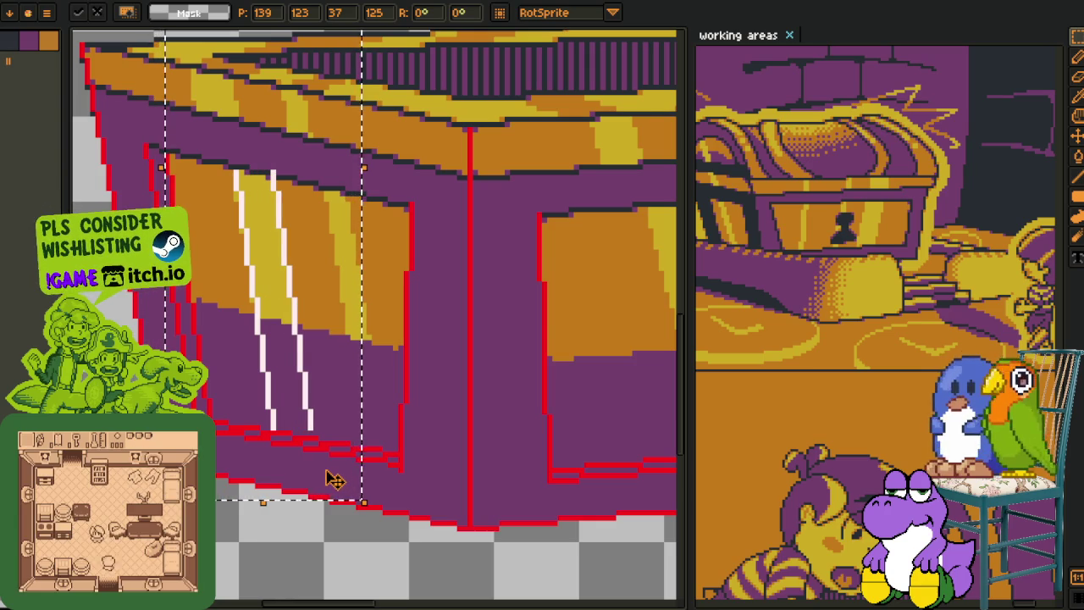
key(i)
Paste a copy of the glint streaks and place it further right on the panel
scroll(347, 457, up, 2)
key(b)
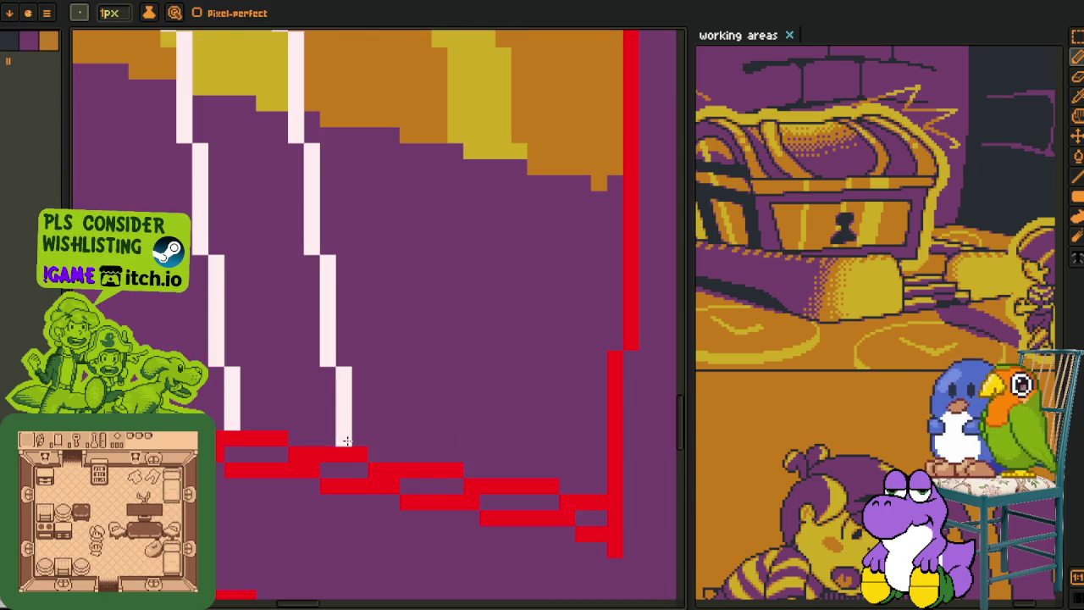
scroll(338, 381, down, 2)
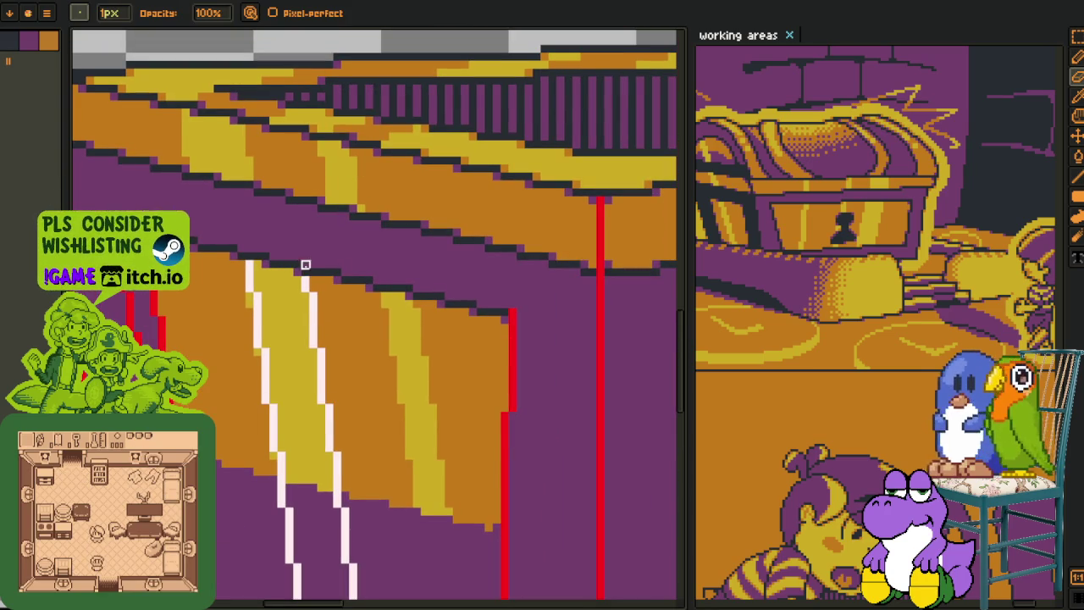
scroll(305, 275, down, 2)
scroll(305, 275, up, 2)
key(m)
key(ctrl+v)
drag(280, 241, 334, 240)
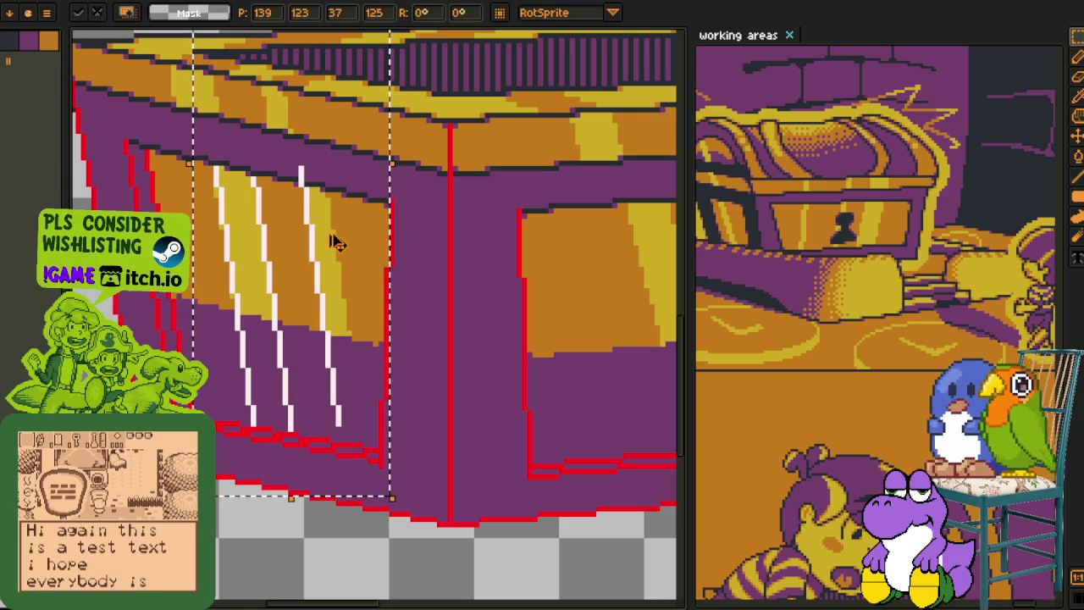
key(Return)
key(Right)
key(Right)
key(Right)
key(Right)
click(481, 232)
Move the lower ends of the glint streaks down one pixel and commit them
scroll(357, 322, up, 1)
drag(343, 329, 372, 335)
scroll(339, 432, up, 2)
drag(373, 495, 364, 507)
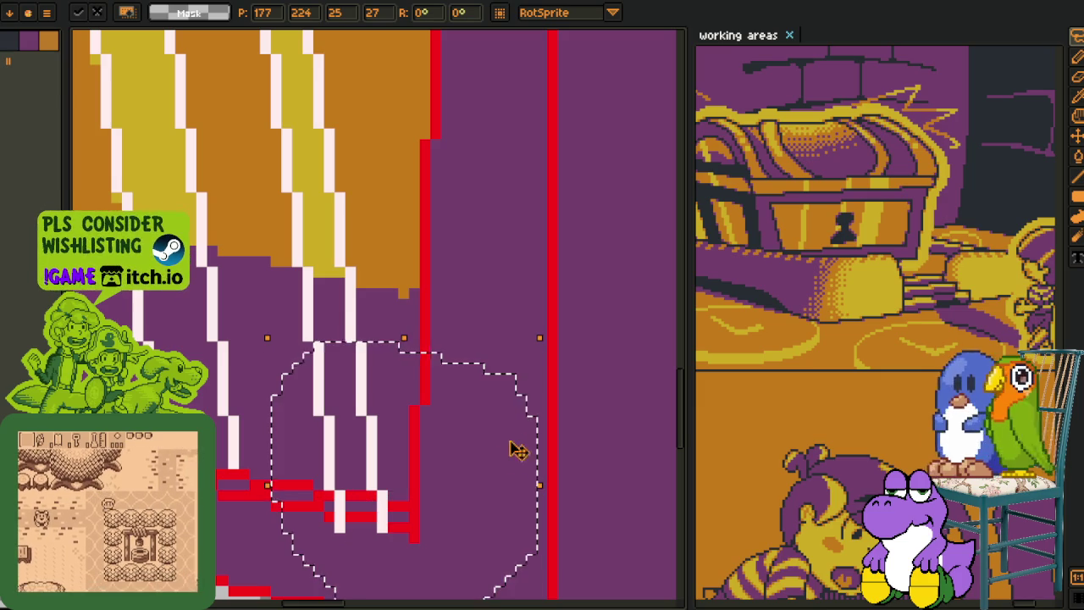
key(Return)
scroll(365, 475, up, 1)
key(b)
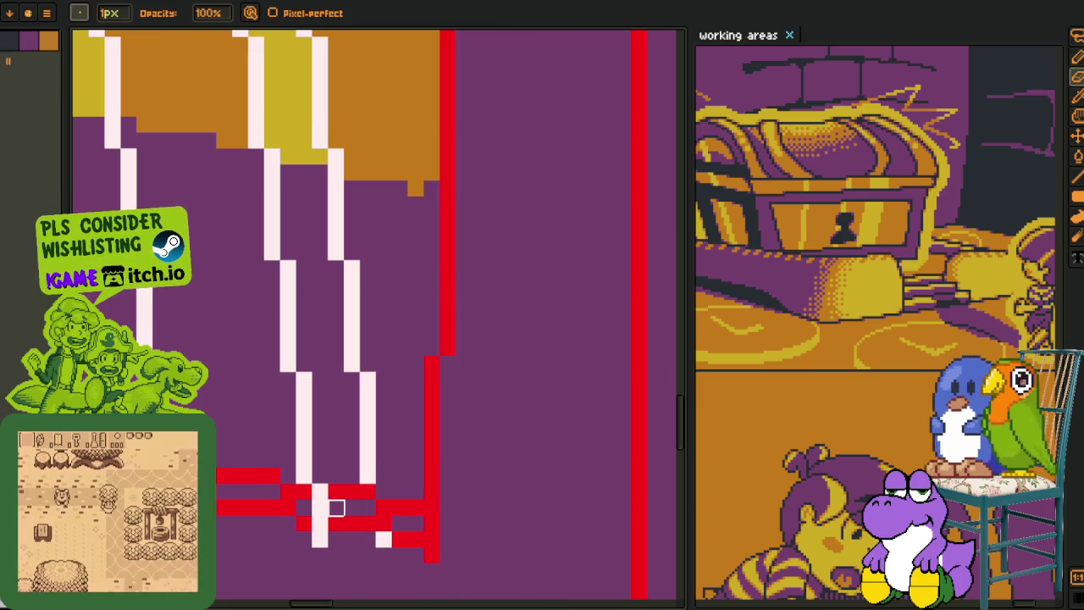
Zoom and pan the view over to the front panel's lower edge
scroll(381, 537, down, 2)
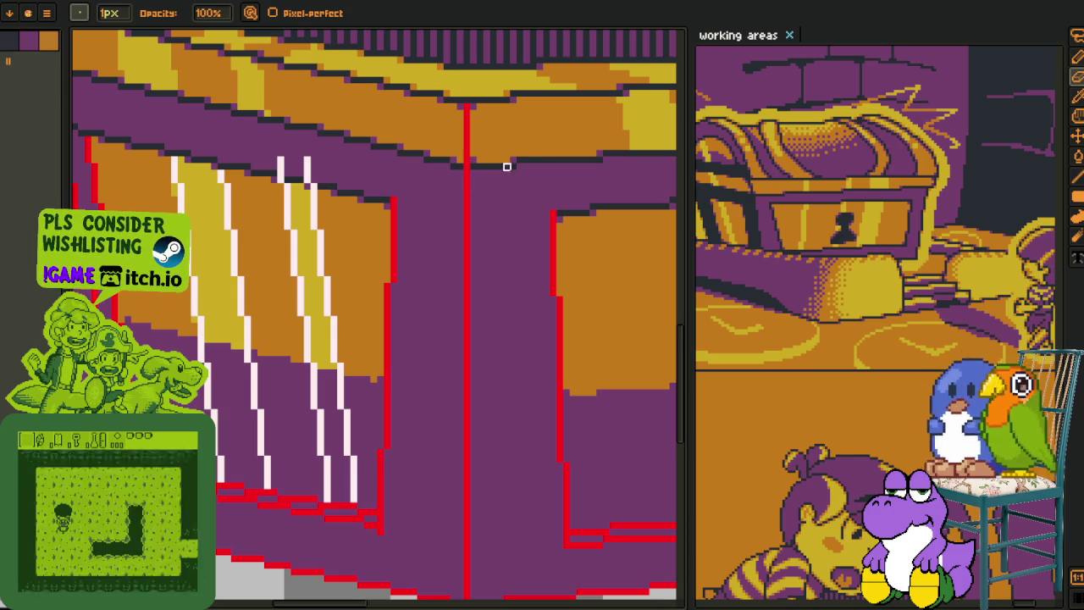
scroll(310, 153, up, 1)
scroll(339, 186, up, 1)
scroll(394, 343, up, 1)
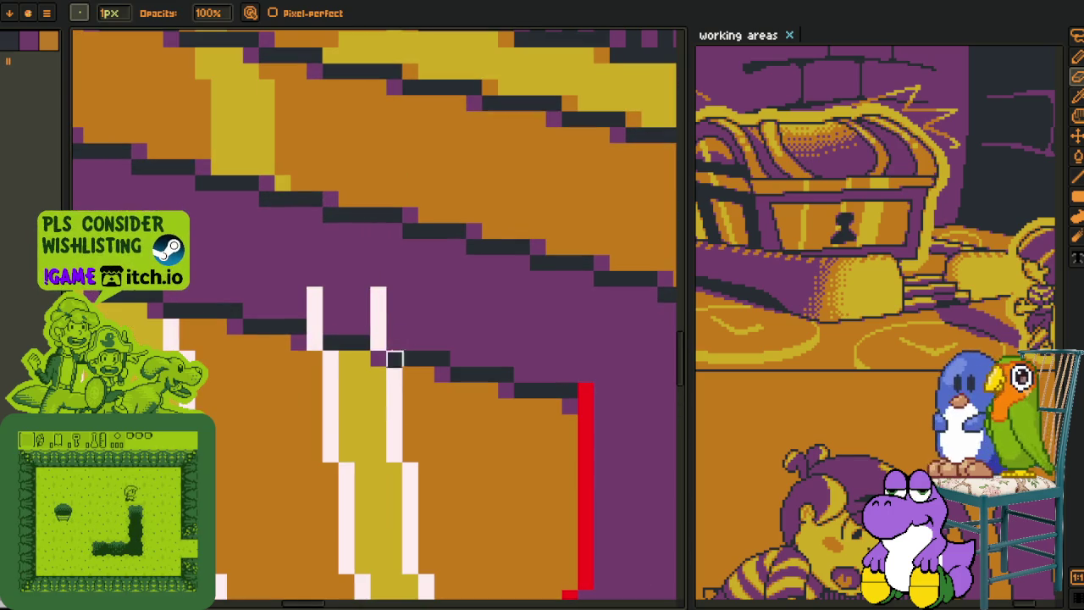
scroll(431, 245, down, 1)
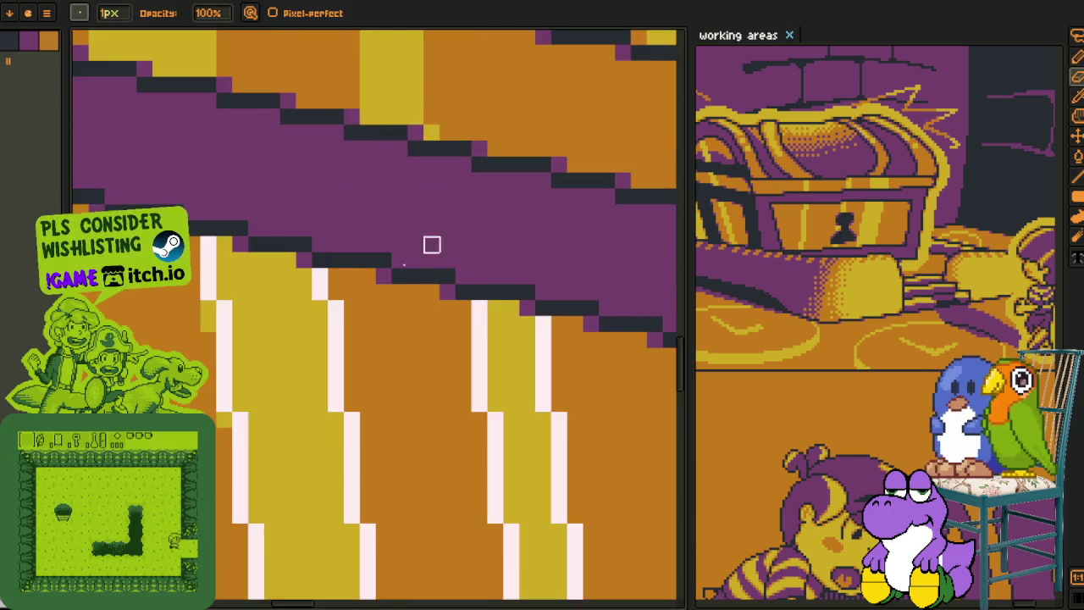
scroll(527, 327, down, 1)
key(z)
scroll(508, 305, up, 1)
scroll(487, 288, up, 1)
mouse_move(487, 287)
mouse_down()
mouse_move(395, 334)
mouse_move(226, 296)
mouse_up()
key(b)
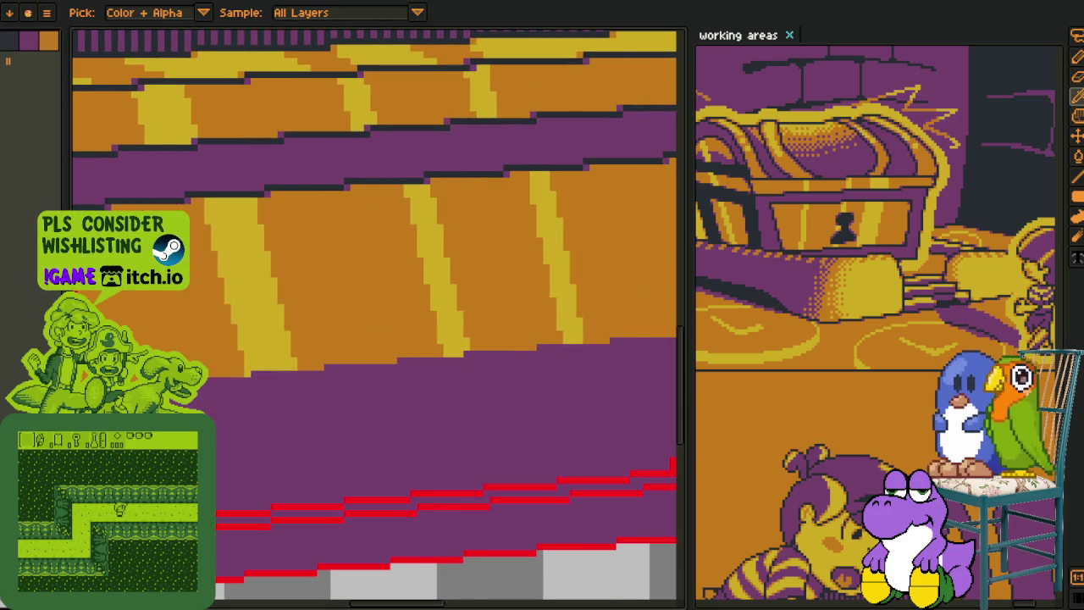
Draw a white diagonal glint line and copy it beside itself as a parallel pair
scroll(262, 358, down, 1)
scroll(254, 339, up, 1)
key(b)
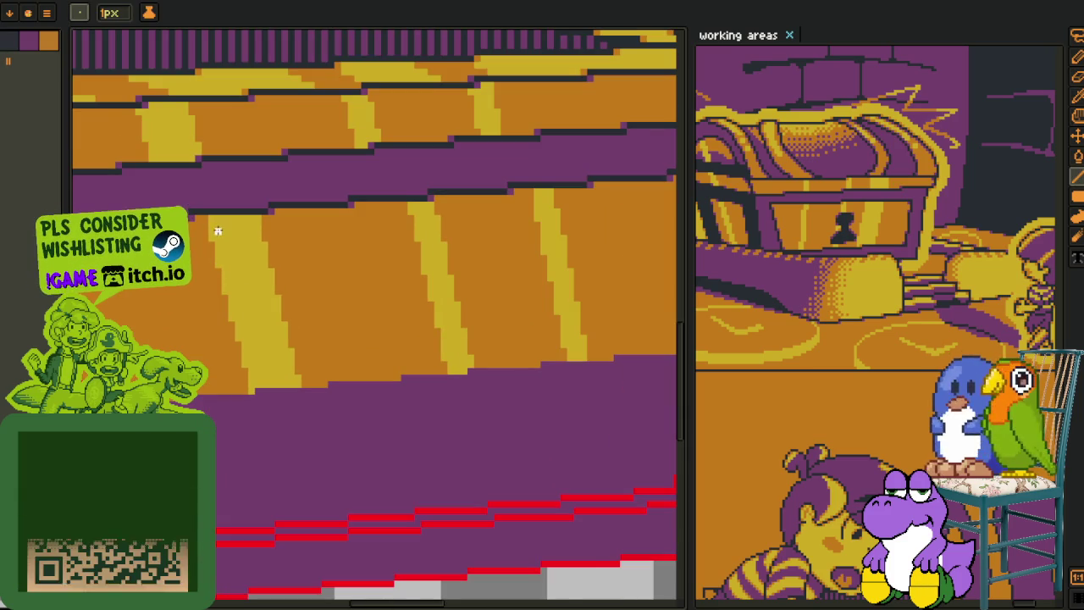
drag(212, 222, 278, 513)
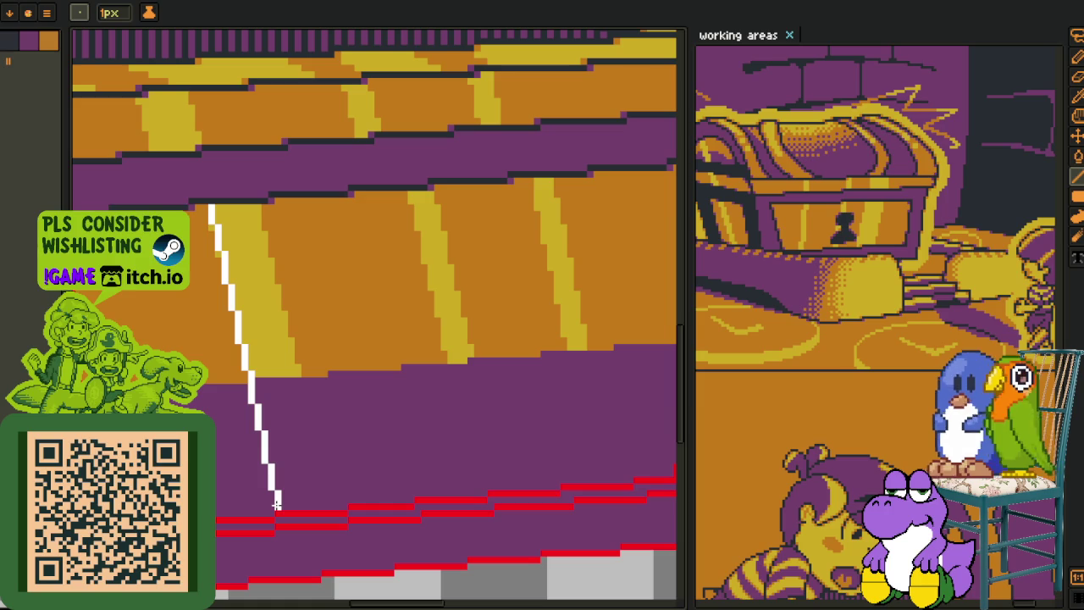
key(m)
drag(191, 164, 416, 597)
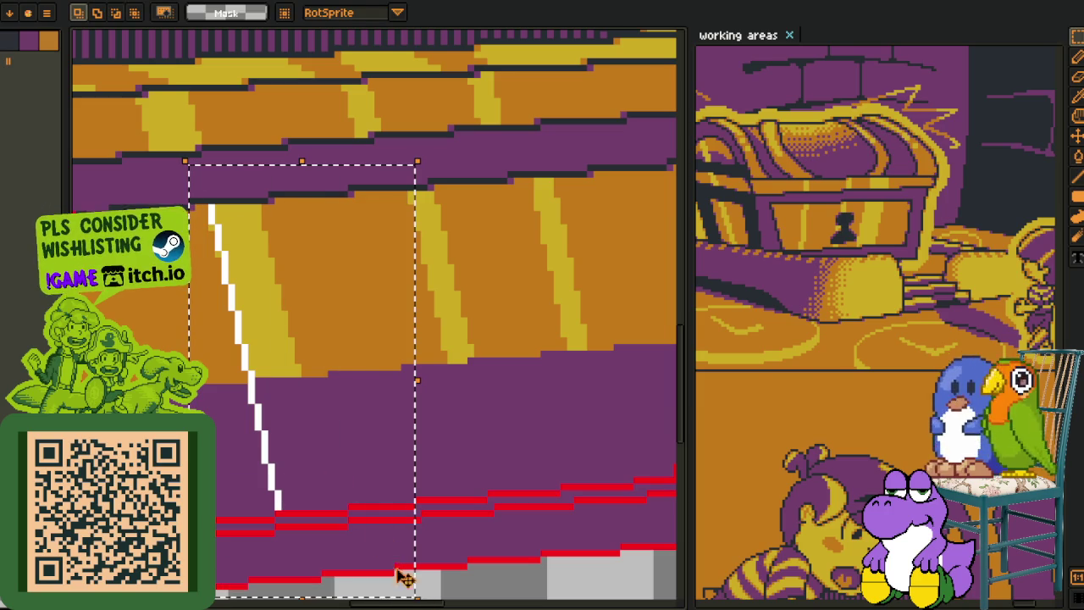
mouse_move(302, 447)
mouse_down()
mouse_move(350, 455)
mouse_move(353, 441)
mouse_up()
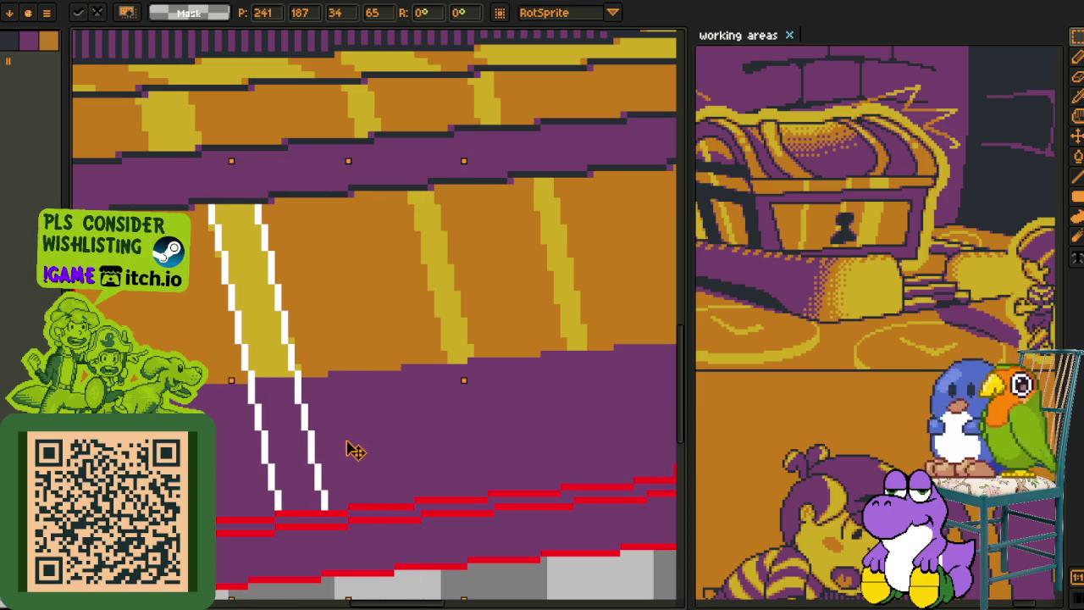
key(Return)
Stamp two more copies of the white line pair further right across the front panel
drag(316, 451, 497, 439)
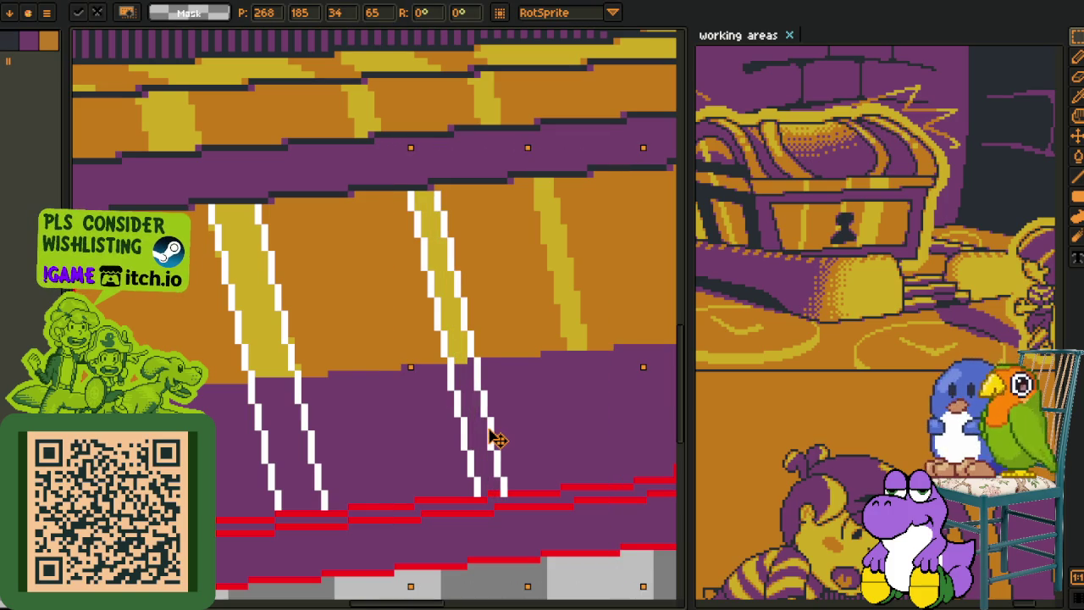
key(Return)
drag(496, 438, 606, 430)
key(Return)
scroll(330, 394, down, 2)
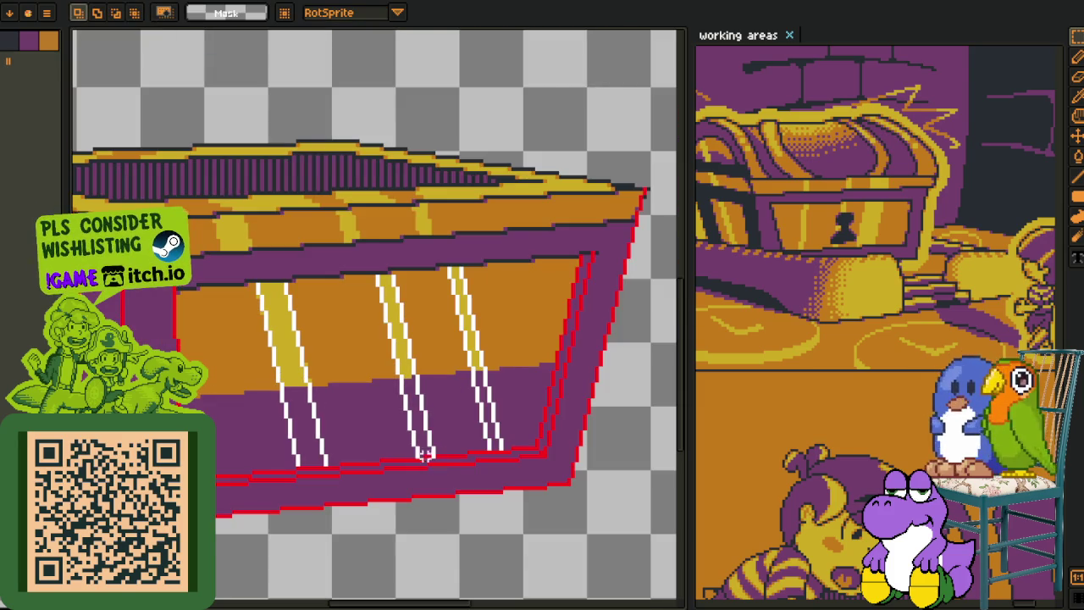
scroll(497, 456, up, 1)
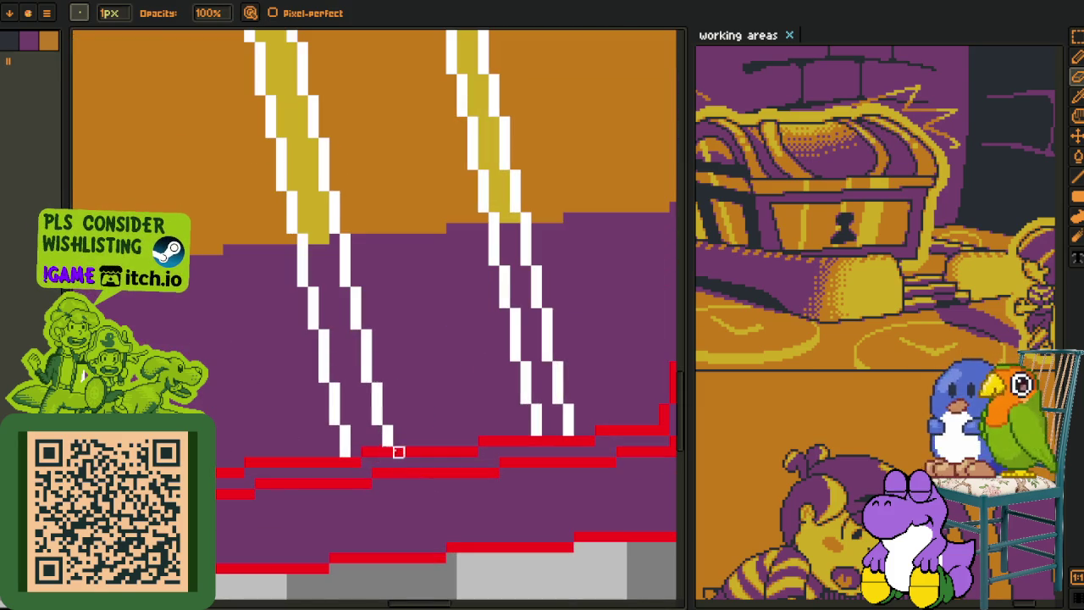
scroll(388, 451, down, 3)
scroll(339, 435, up, 1)
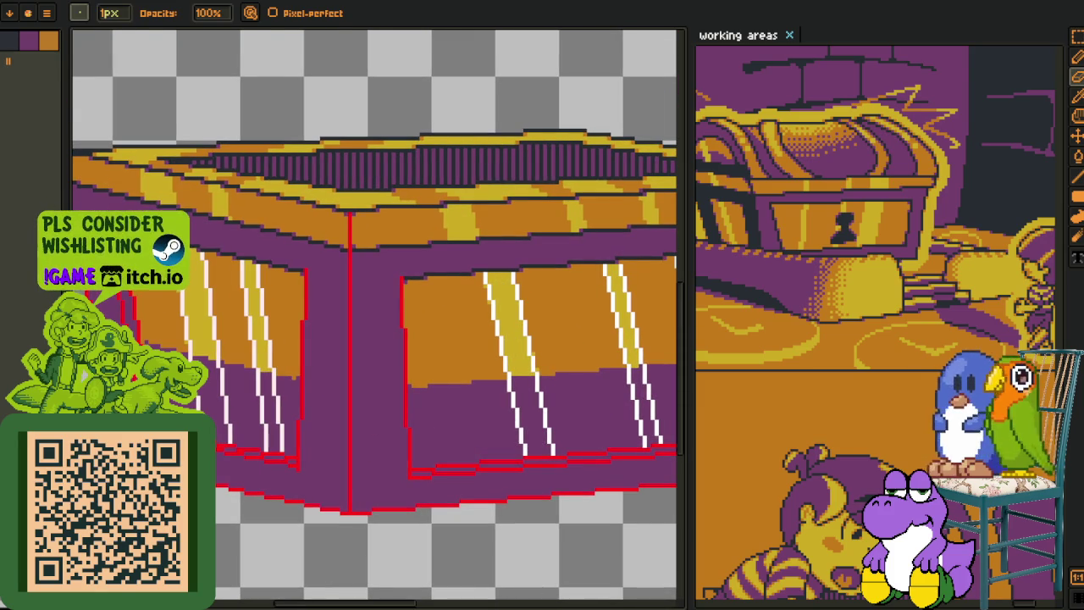
scroll(347, 373, down, 2)
scroll(310, 405, up, 4)
Bucket-fill the strips between the white glint lines on both panels yellow
key(g)
click(306, 407)
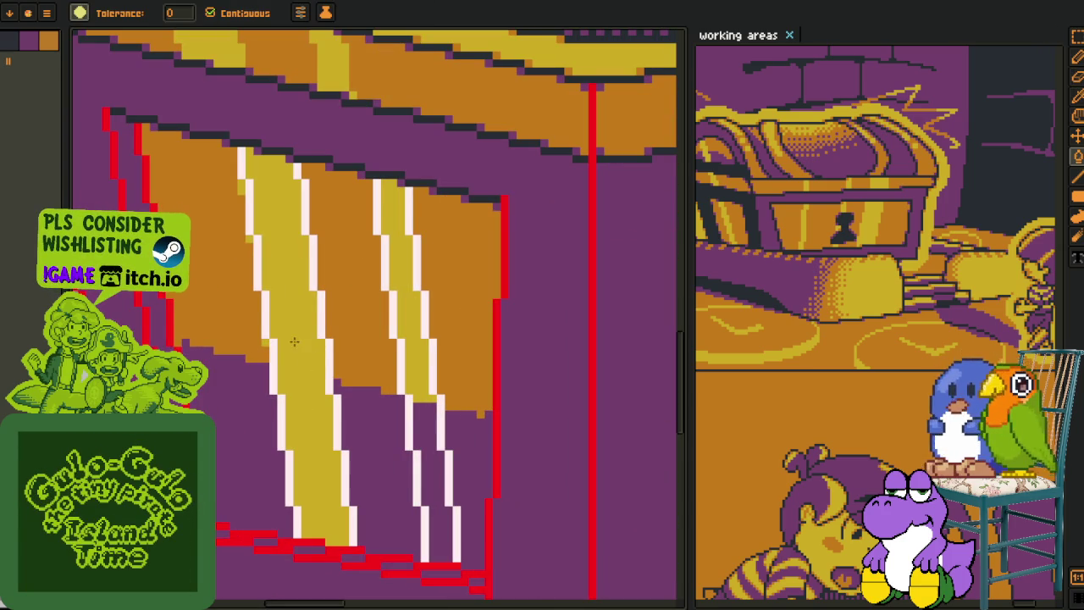
click(423, 407)
scroll(430, 427, down, 1)
scroll(266, 387, up, 1)
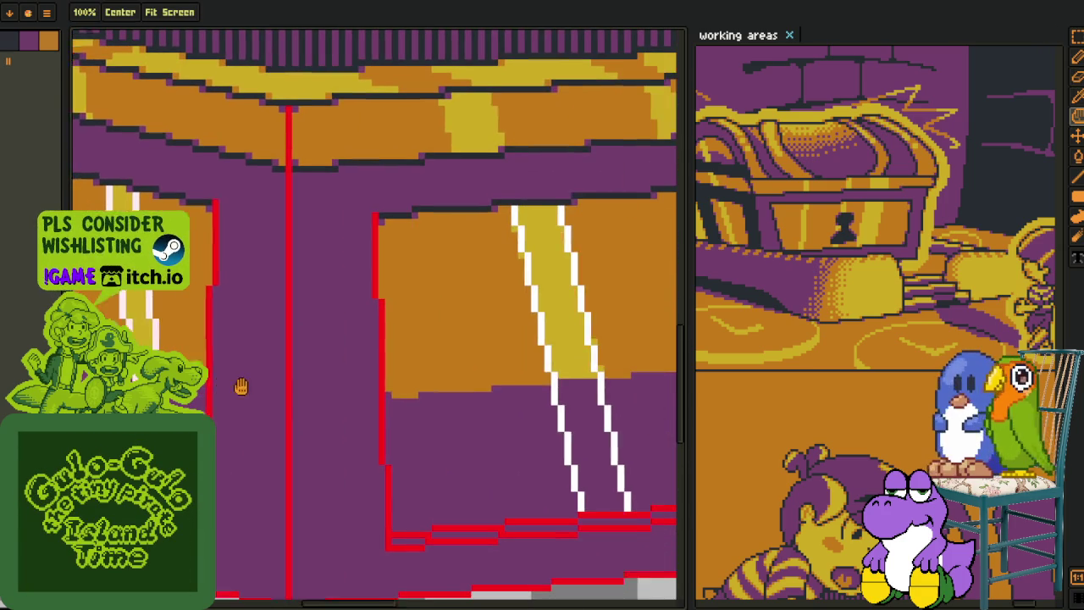
click(556, 400)
scroll(556, 400, down, 1)
scroll(355, 405, up, 1)
click(316, 403)
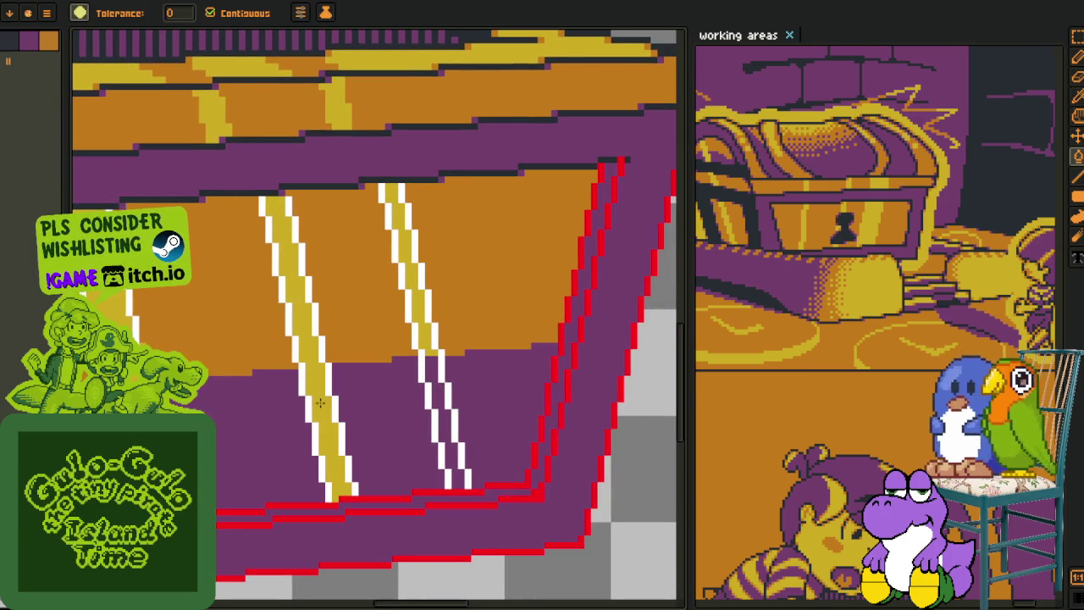
click(428, 391)
scroll(428, 391, down, 1)
Sample the pale pink from the streak outline and fill the left glint streak with it
key(i)
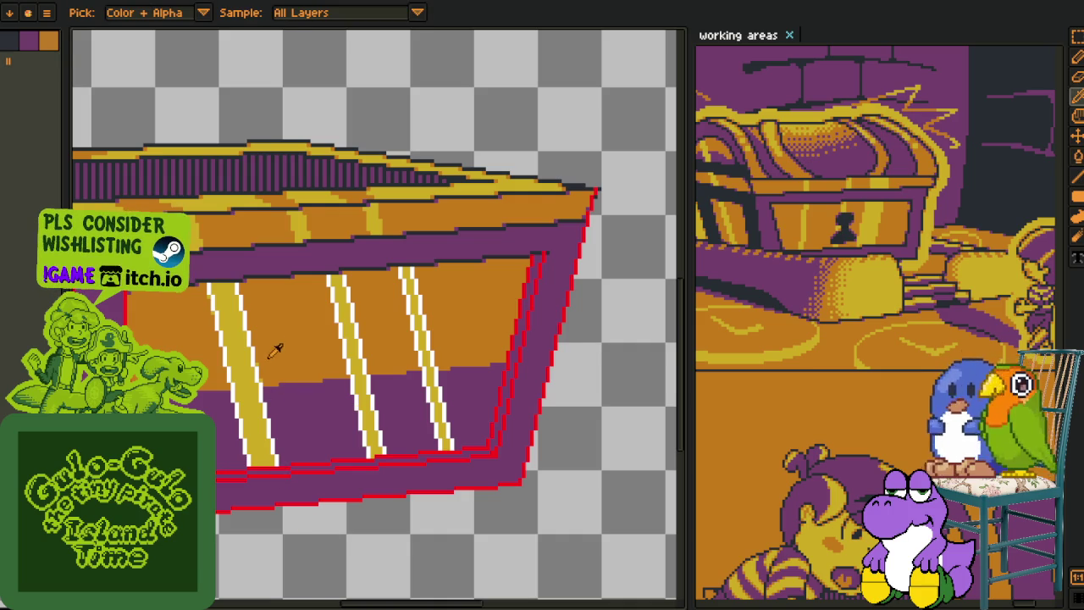
scroll(273, 363, up, 1)
scroll(256, 409, up, 2)
key(b)
scroll(235, 350, down, 3)
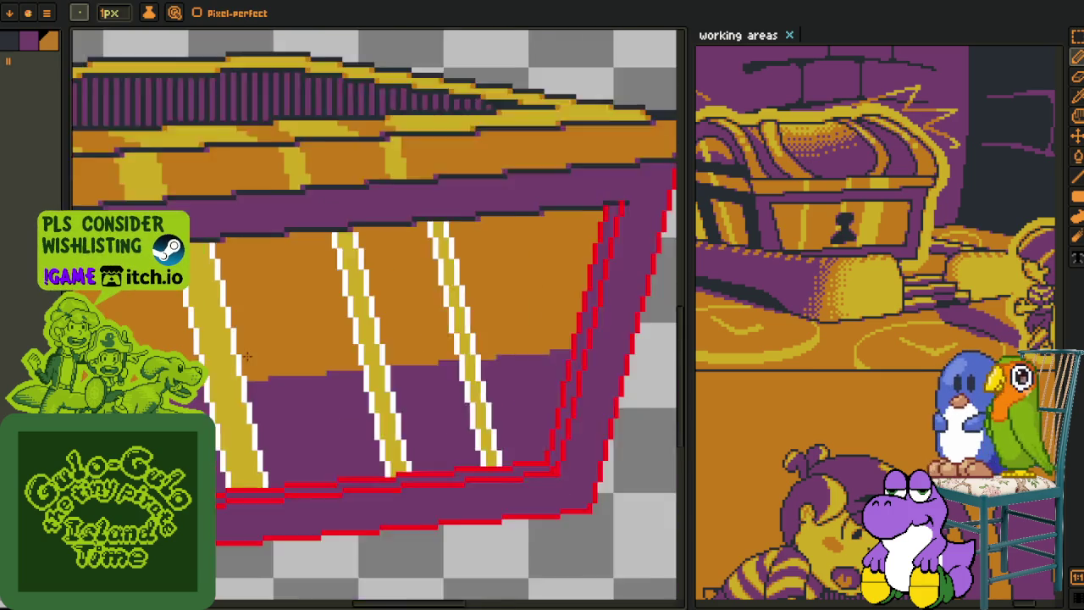
key(i)
scroll(178, 296, up, 1)
scroll(178, 295, up, 1)
scroll(176, 299, up, 2)
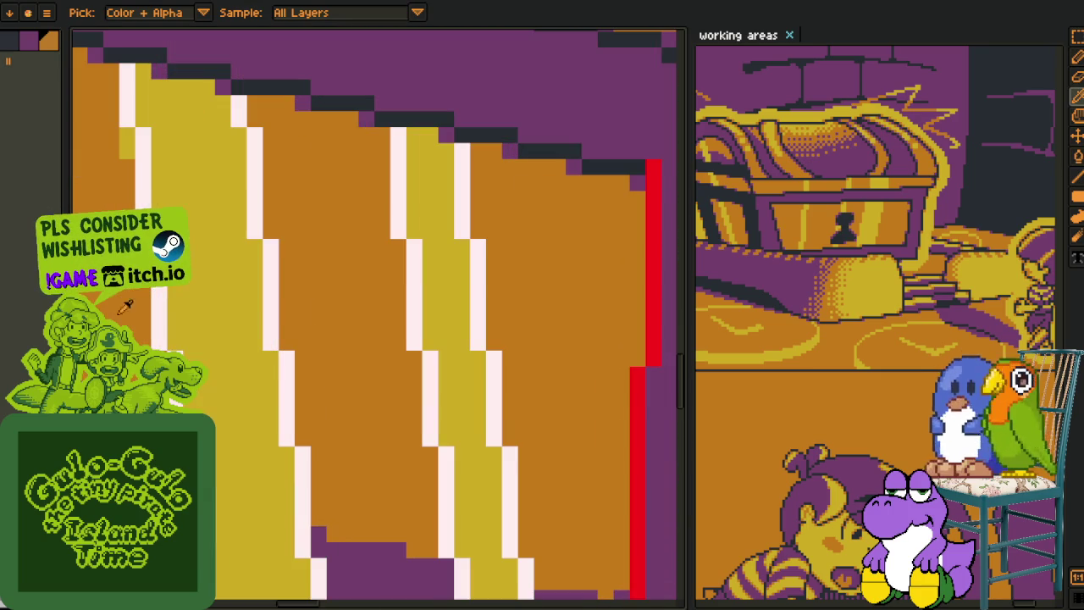
key(b)
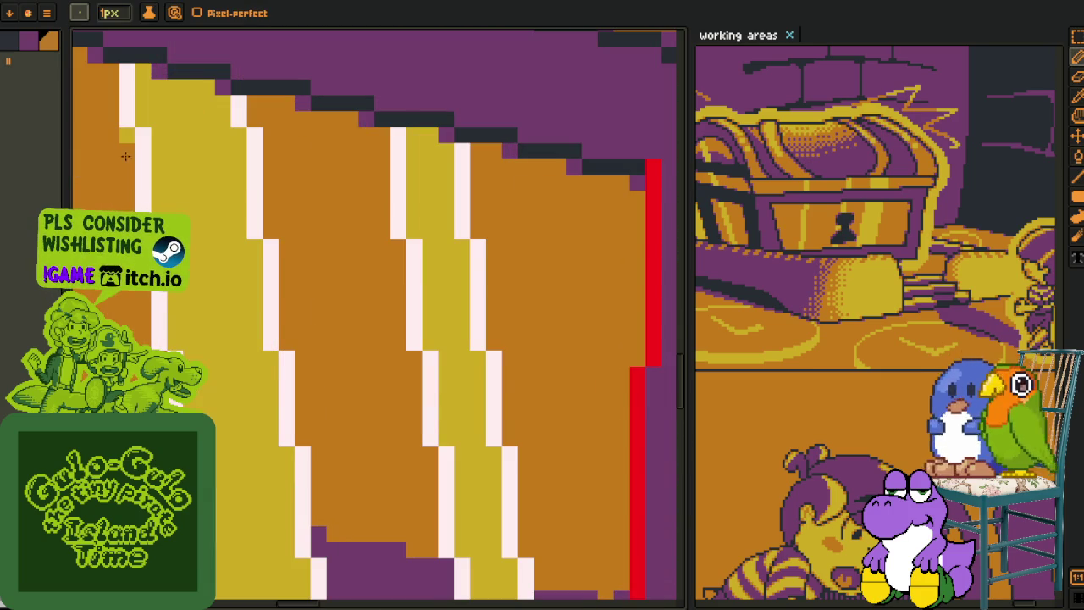
scroll(125, 136, down, 2)
key(i)
click(144, 153)
key(g)
click(145, 154)
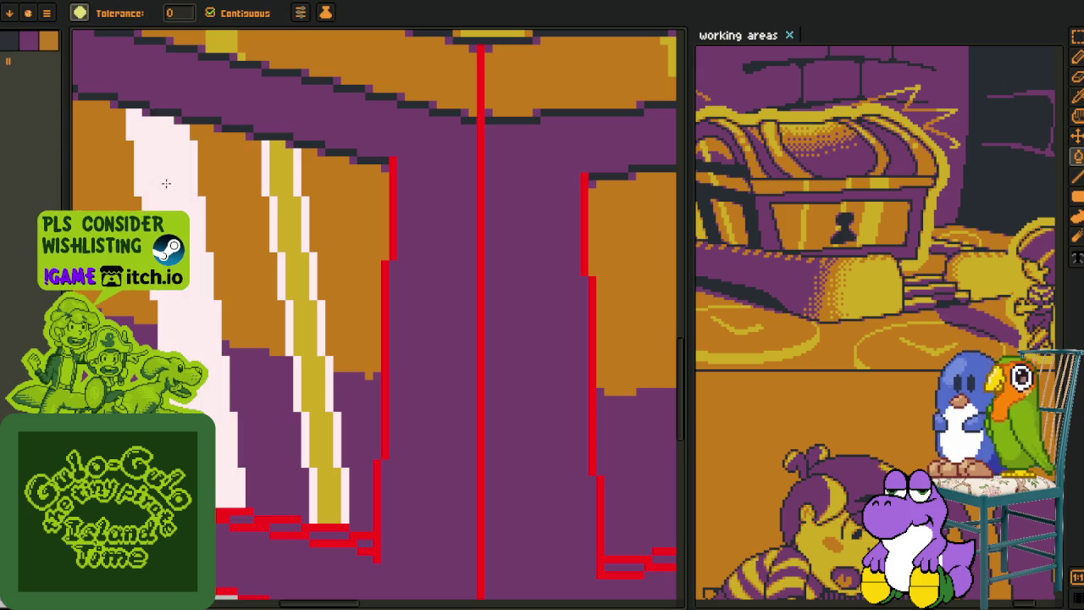
click(294, 227)
Fill the middle and right glint streaks on the front panel pale pink
drag(472, 285, 297, 279)
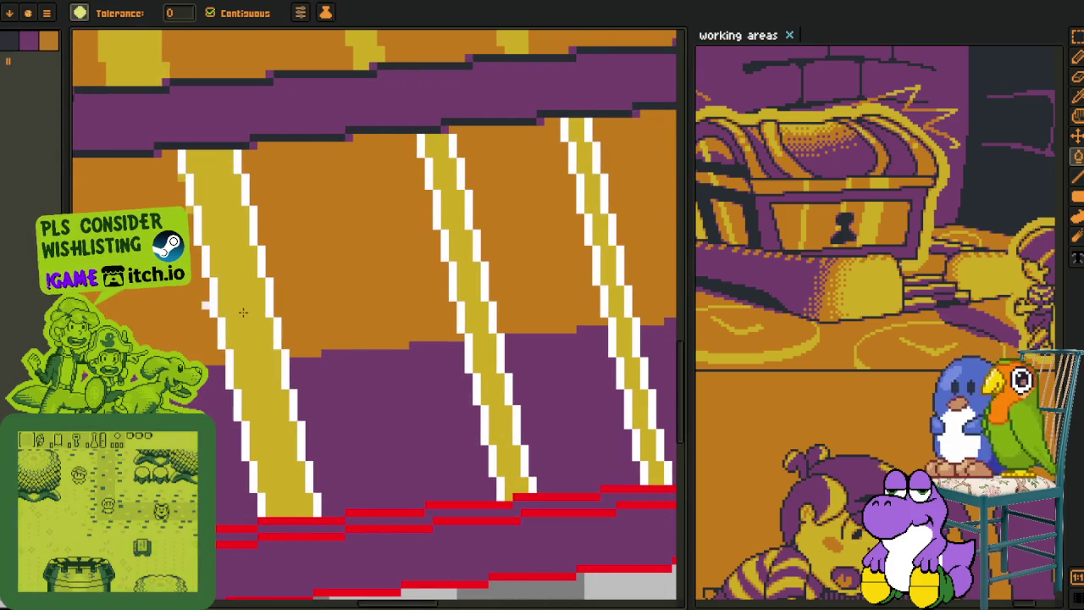
click(470, 273)
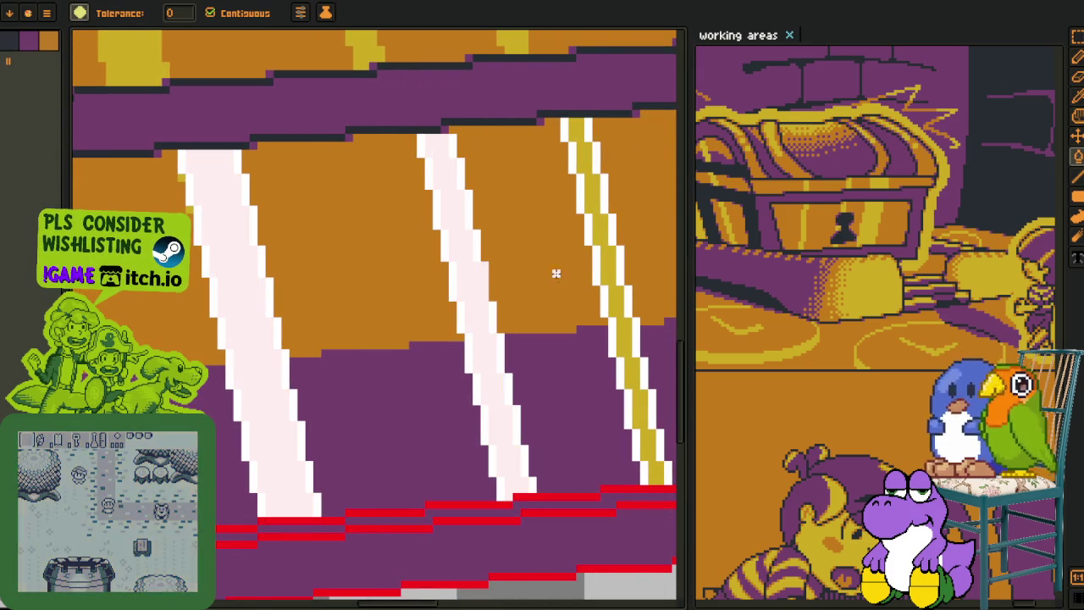
click(603, 256)
scroll(195, 222, up, 3)
key(i)
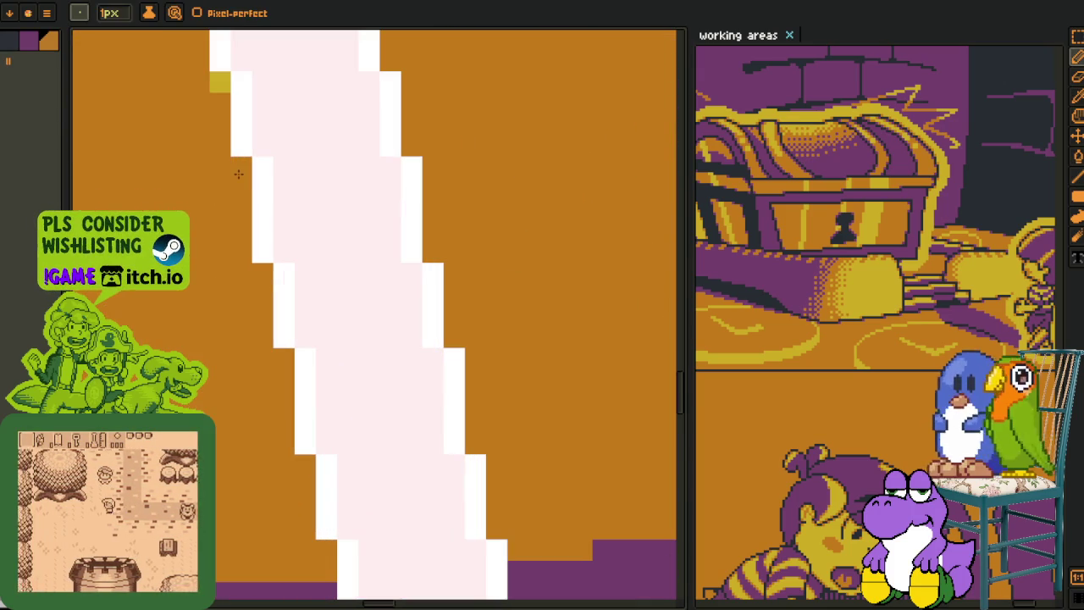
key(b)
scroll(208, 238, down, 2)
scroll(207, 238, up, 2)
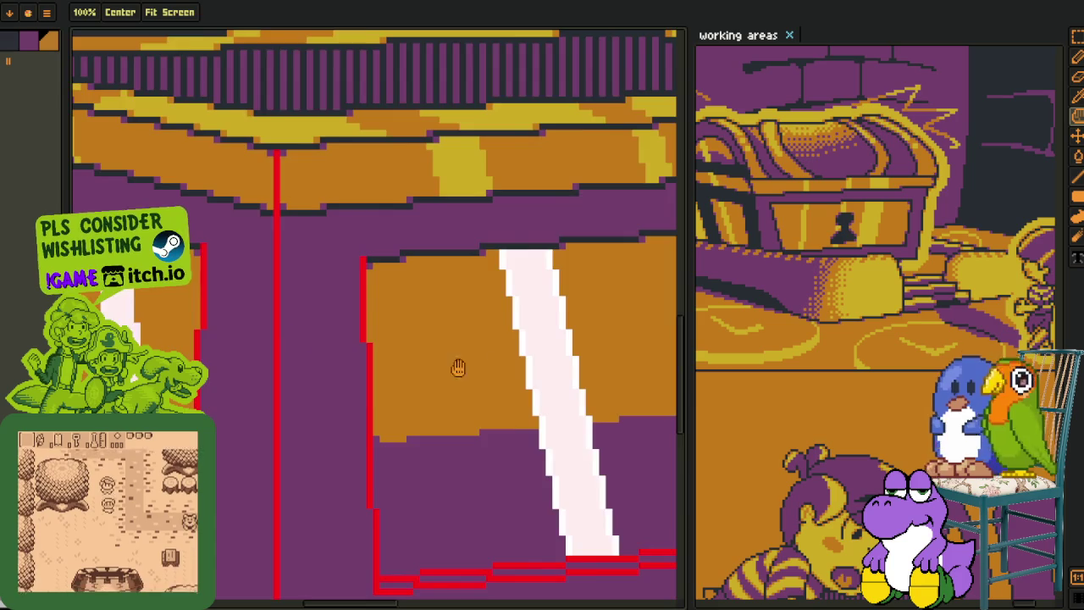
scroll(395, 346, up, 1)
key(i)
scroll(206, 252, up, 2)
scroll(206, 252, down, 1)
scroll(254, 254, down, 1)
scroll(276, 275, down, 2)
Fill the purple gap between the streaks with orange
key(h)
drag(363, 356, 389, 376)
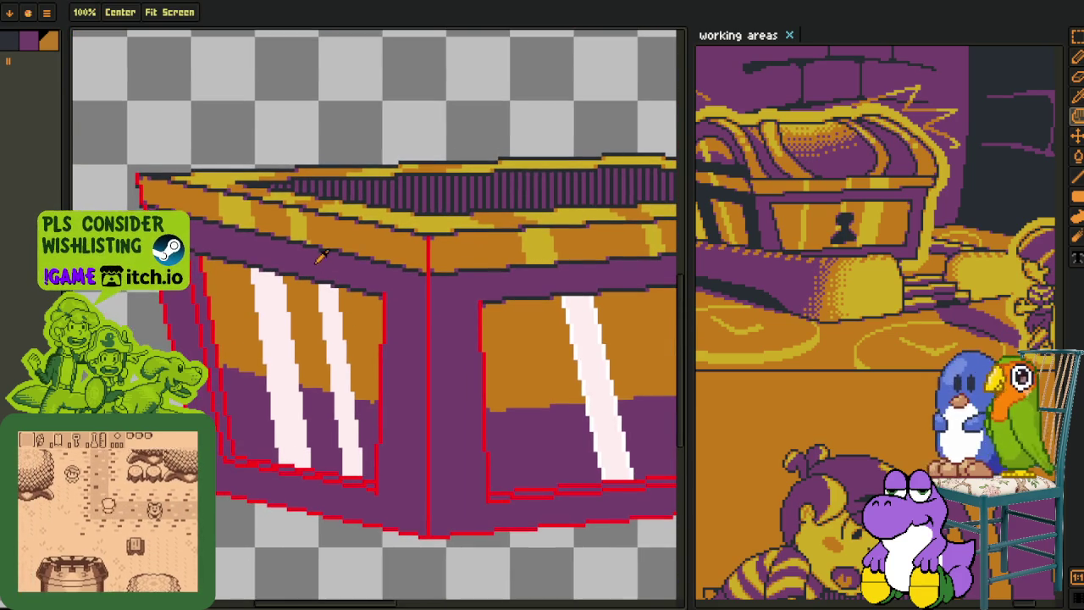
key(i)
scroll(311, 319, up, 1)
key(g)
click(320, 454)
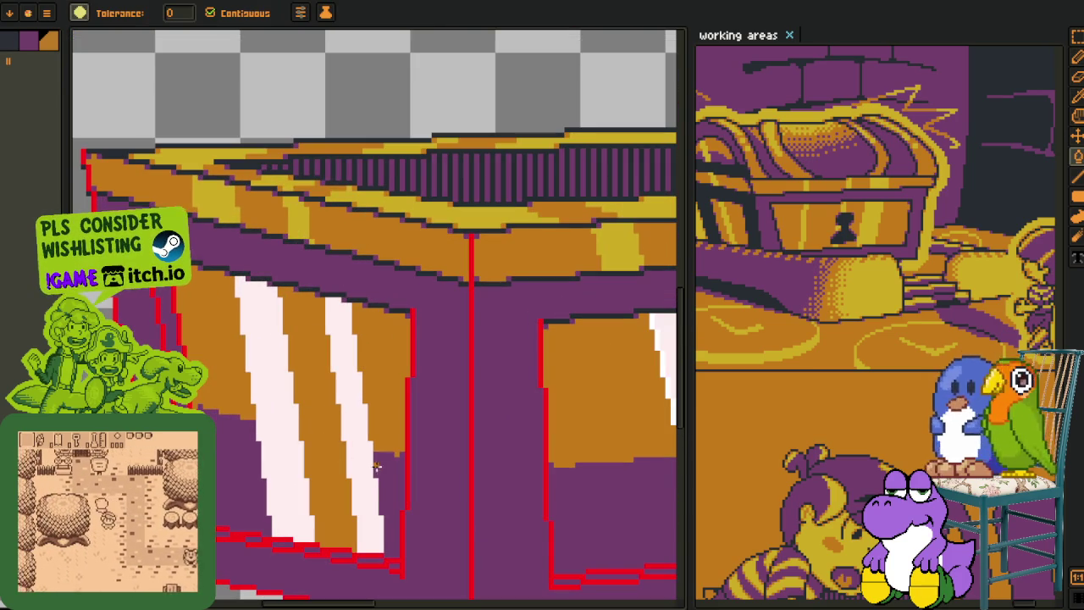
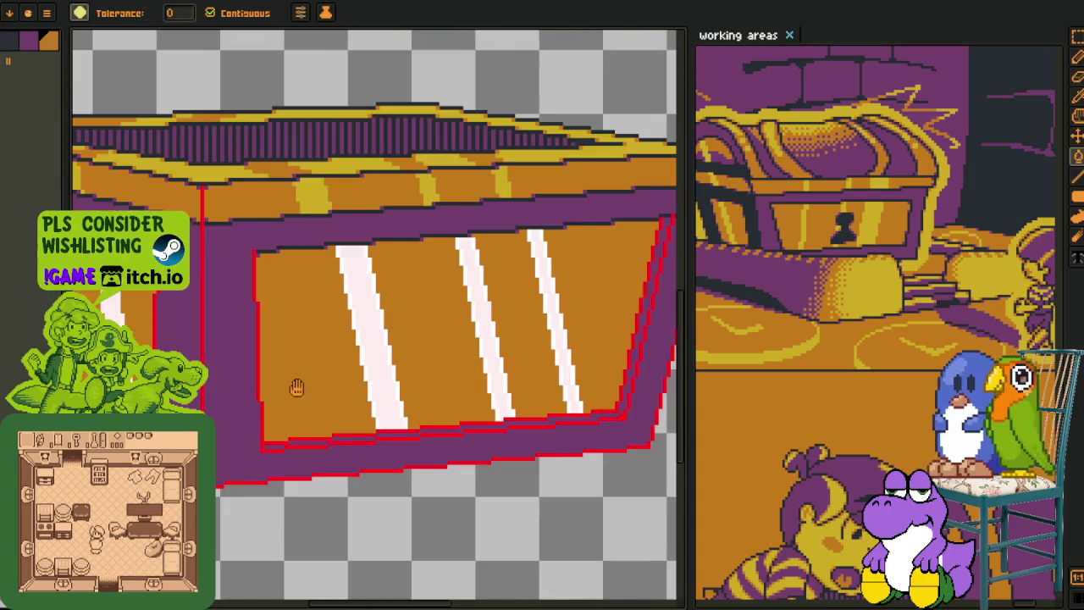
Sample the gold stripe colour and fill the two white stripes on the chest's left face
drag(298, 387, 477, 370)
key(i)
scroll(247, 290, up, 1)
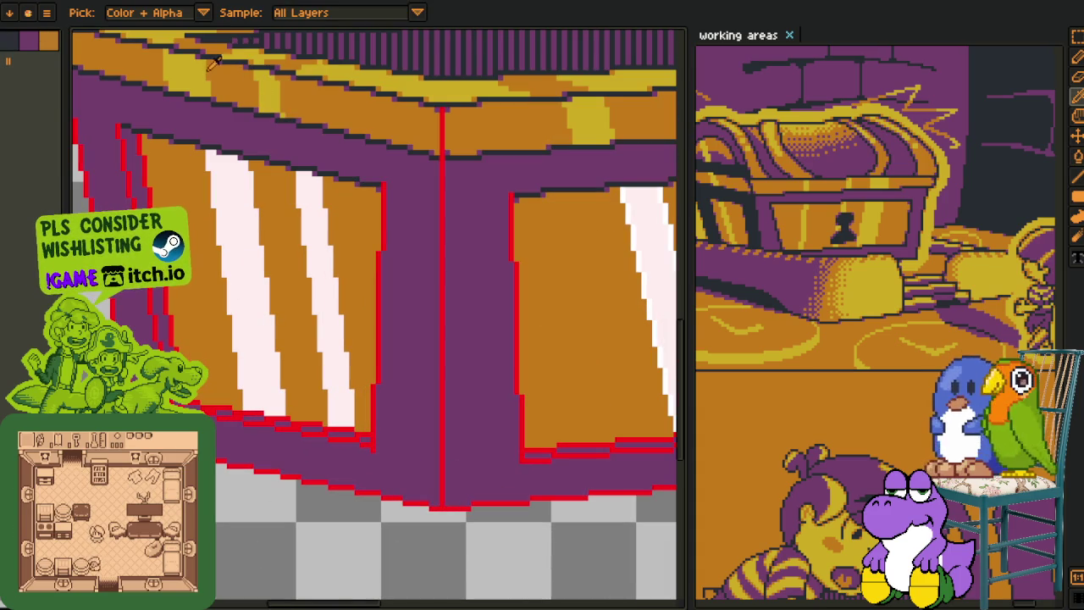
click(205, 82)
key(g)
click(241, 280)
click(326, 297)
Try gold fills on the front-face stripes, undoing the two fills that went wrong
drag(644, 321, 245, 305)
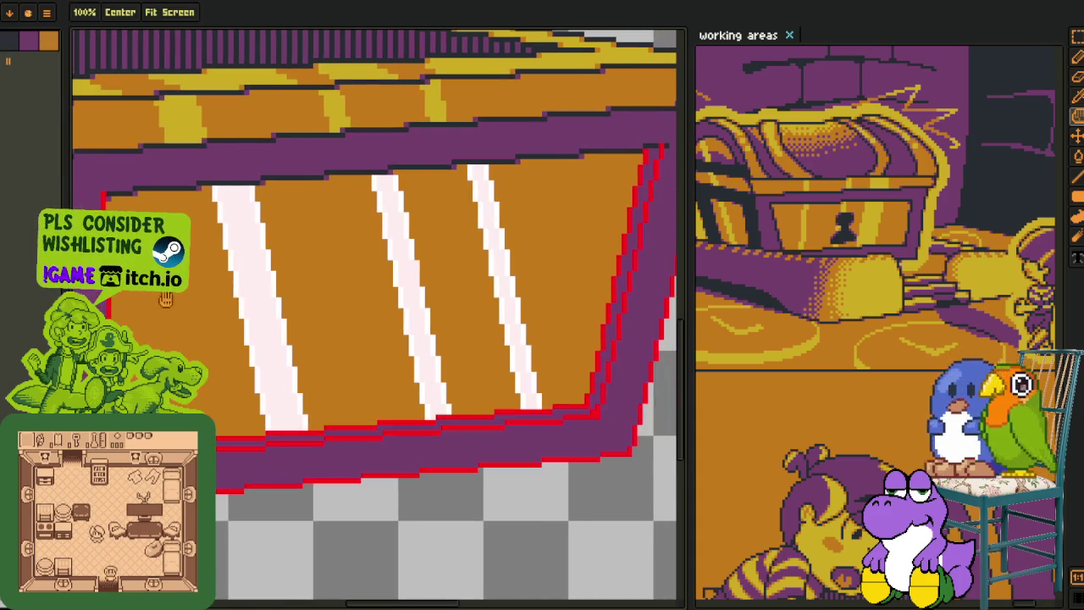
click(246, 306)
key(ctrl+z)
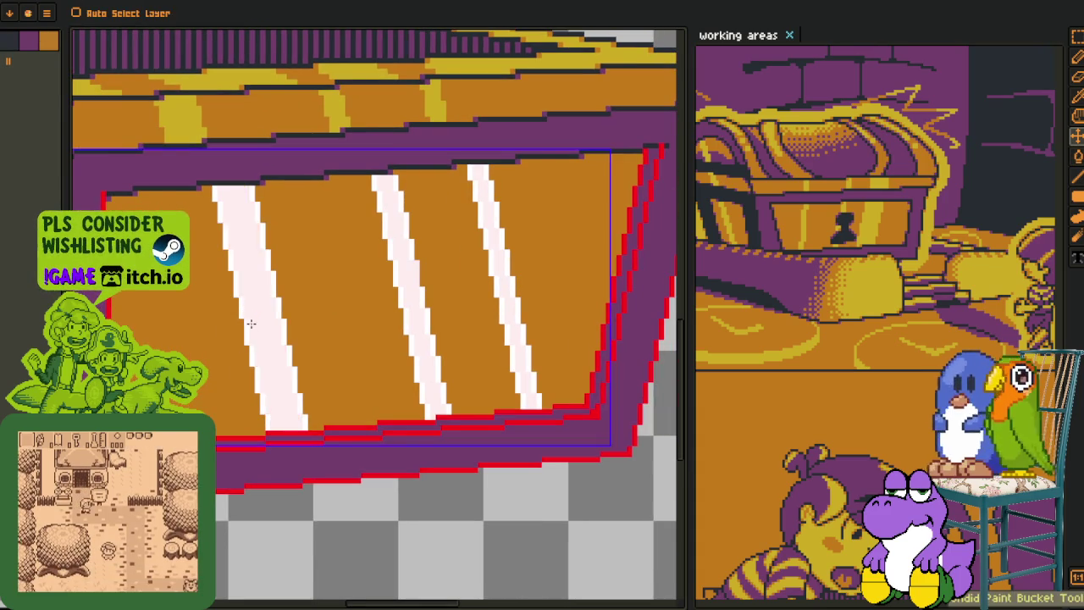
scroll(249, 321, up, 2)
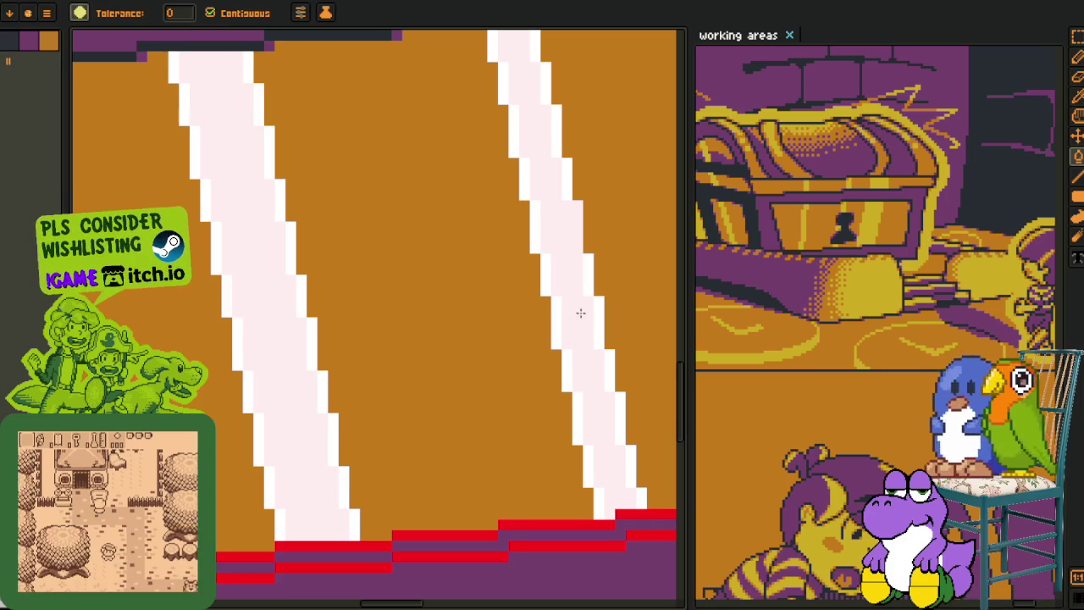
scroll(322, 305, down, 1)
scroll(322, 305, down, 1)
key(i)
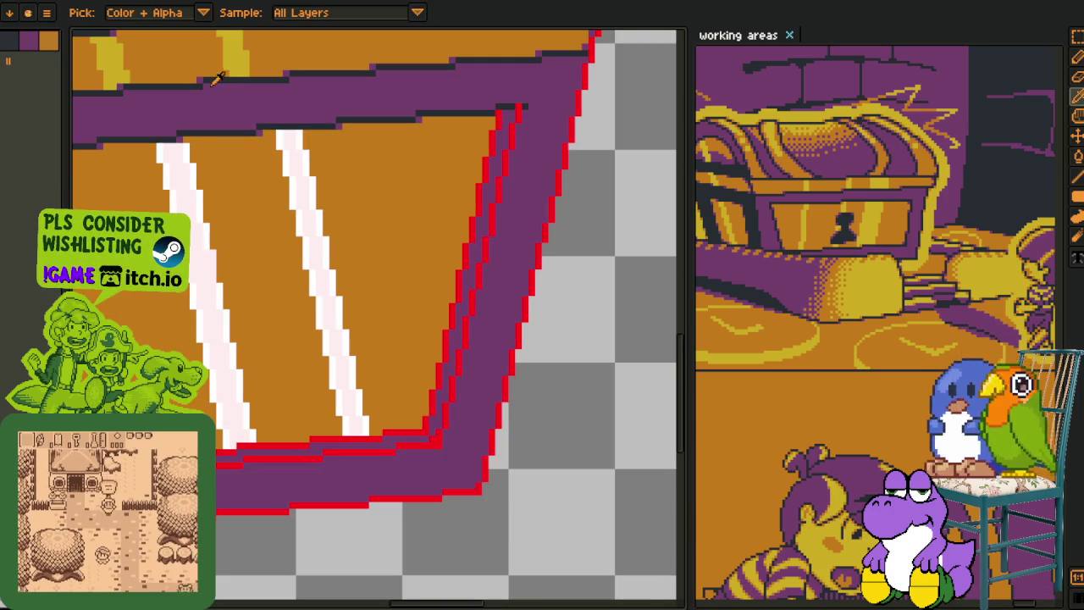
click(236, 54)
key(g)
click(284, 188)
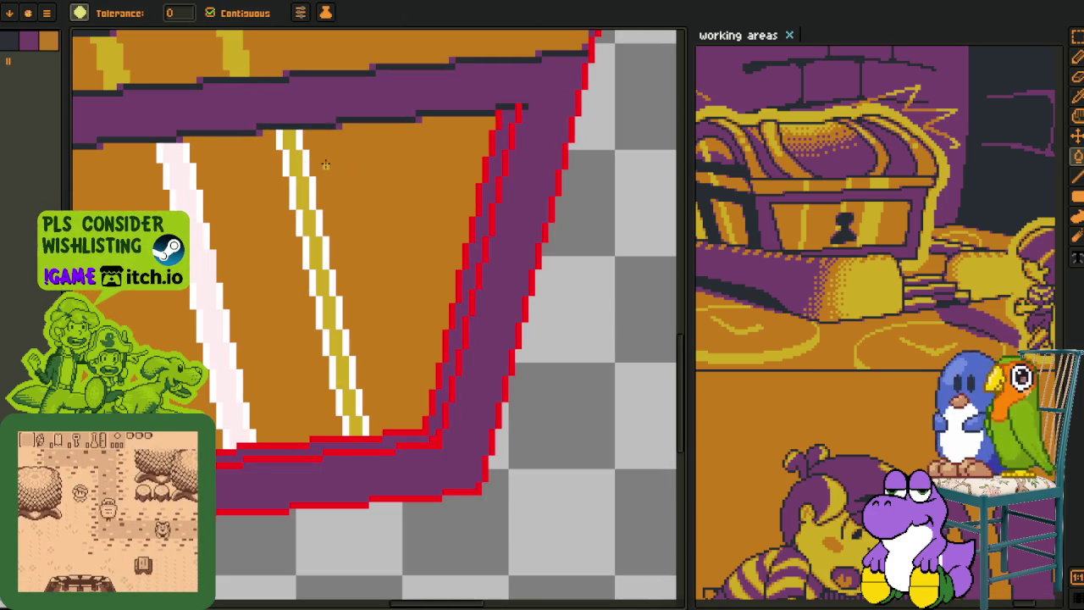
key(ctrl+z)
Resample the gold and fill the left and right white stripes on the front face
key(i)
key(g)
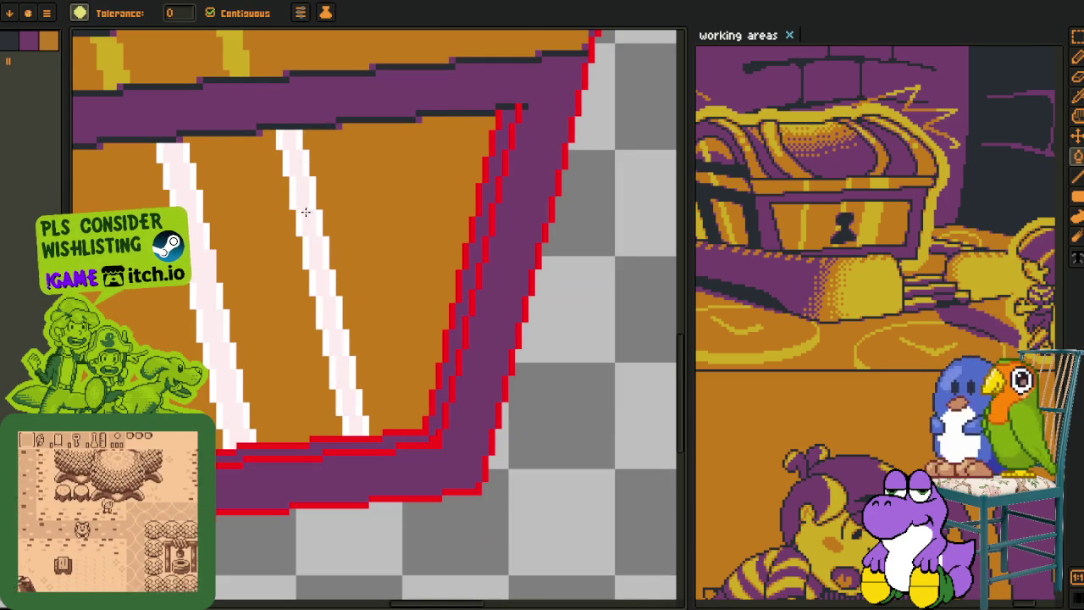
scroll(310, 219, up, 2)
key(i)
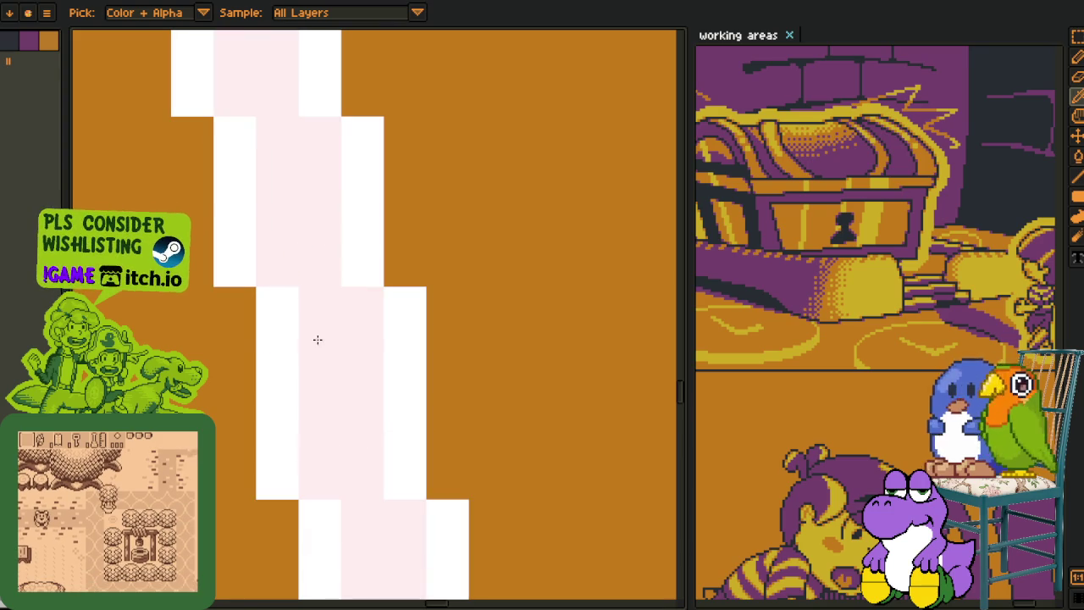
key(g)
scroll(310, 338, down, 3)
scroll(266, 319, up, 2)
scroll(282, 341, down, 2)
key(i)
click(146, 95)
key(g)
click(208, 262)
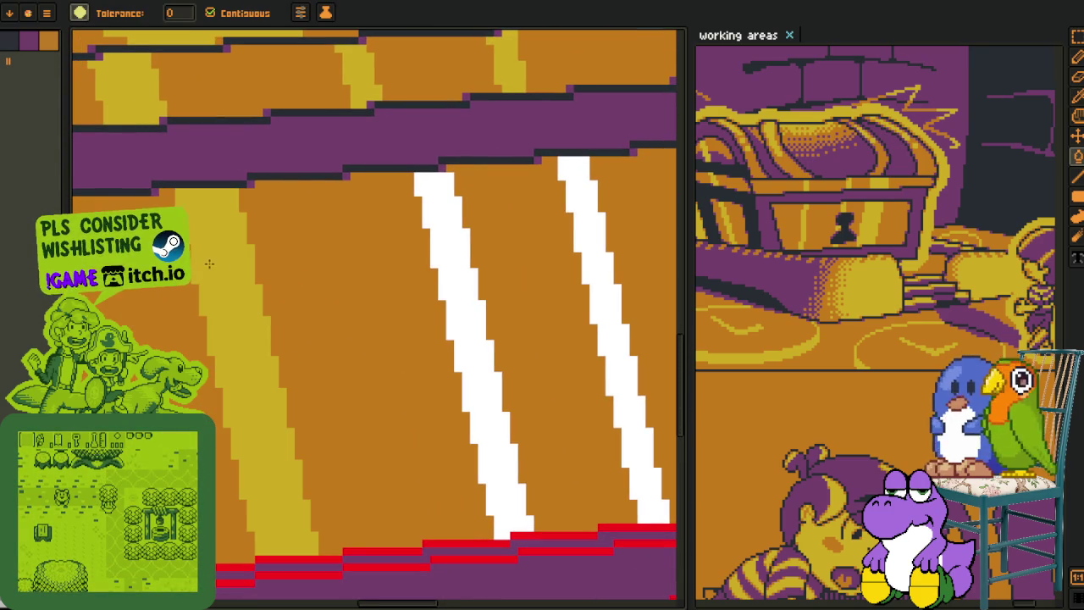
click(466, 294)
click(603, 348)
scroll(522, 443, down, 3)
key(i)
key(Tab)
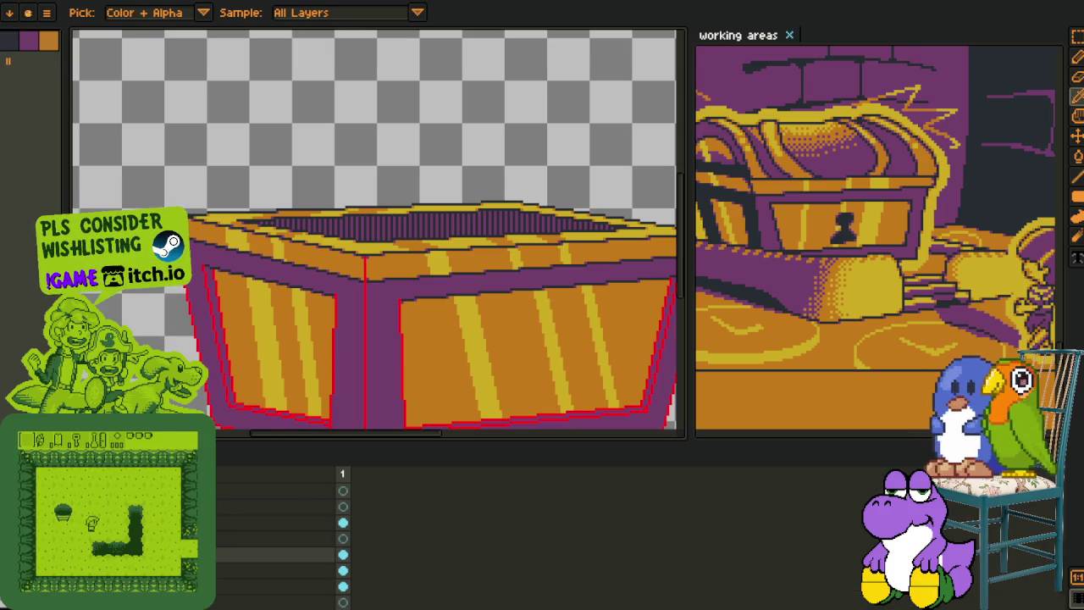
Paint two red outline pixels on the striped face's edge purple with the pencil
key(Tab)
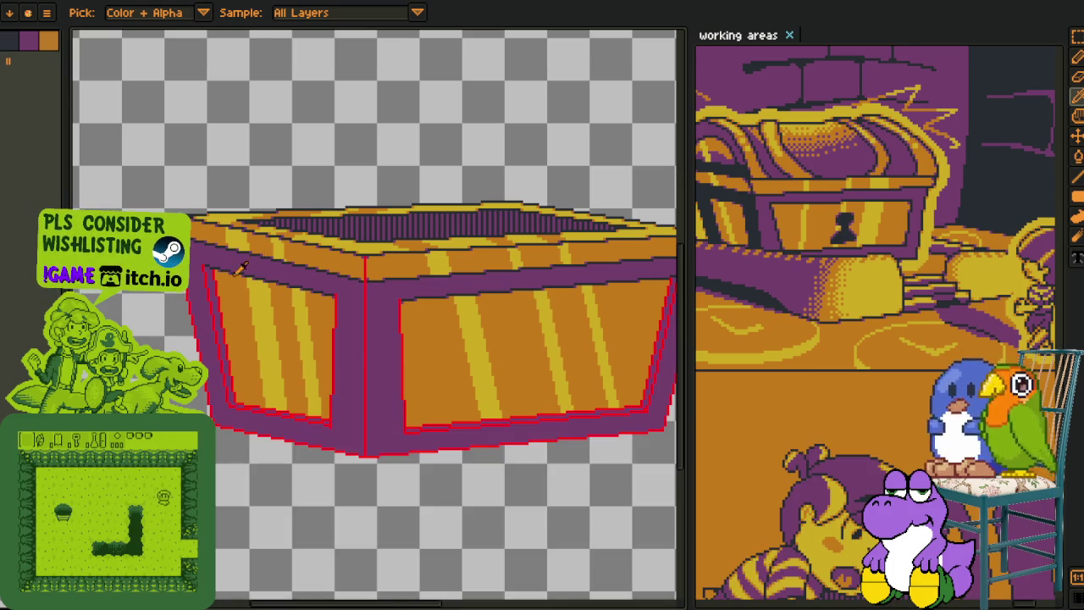
scroll(298, 253, up, 5)
key(h)
drag(448, 364, 287, 266)
scroll(292, 245, up, 2)
scroll(292, 246, up, 1)
key(b)
drag(303, 453, 354, 415)
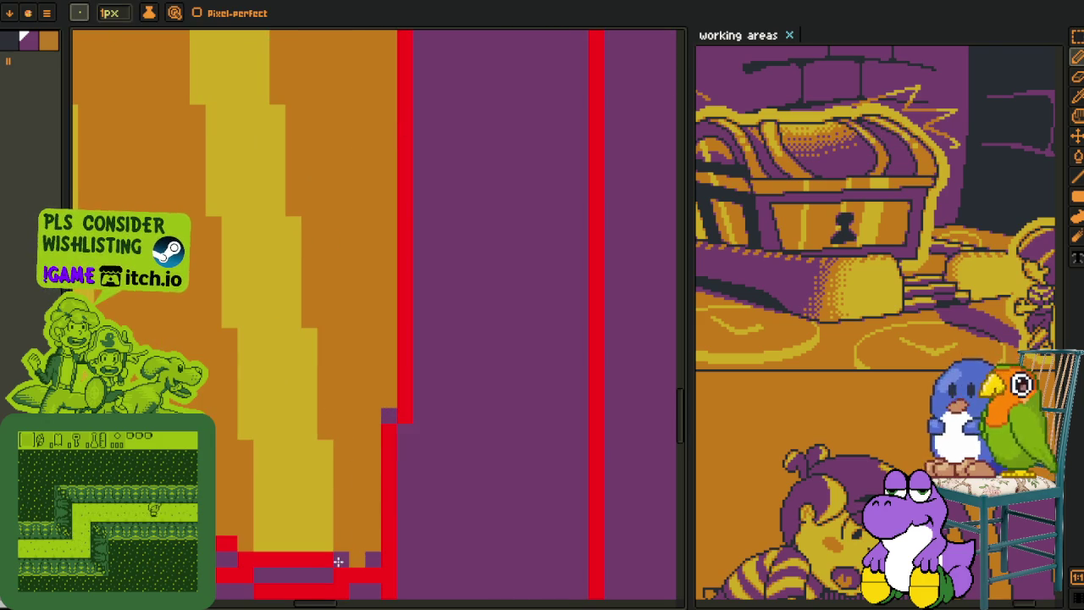
scroll(338, 561, down, 1)
scroll(364, 525, down, 1)
scroll(483, 505, up, 2)
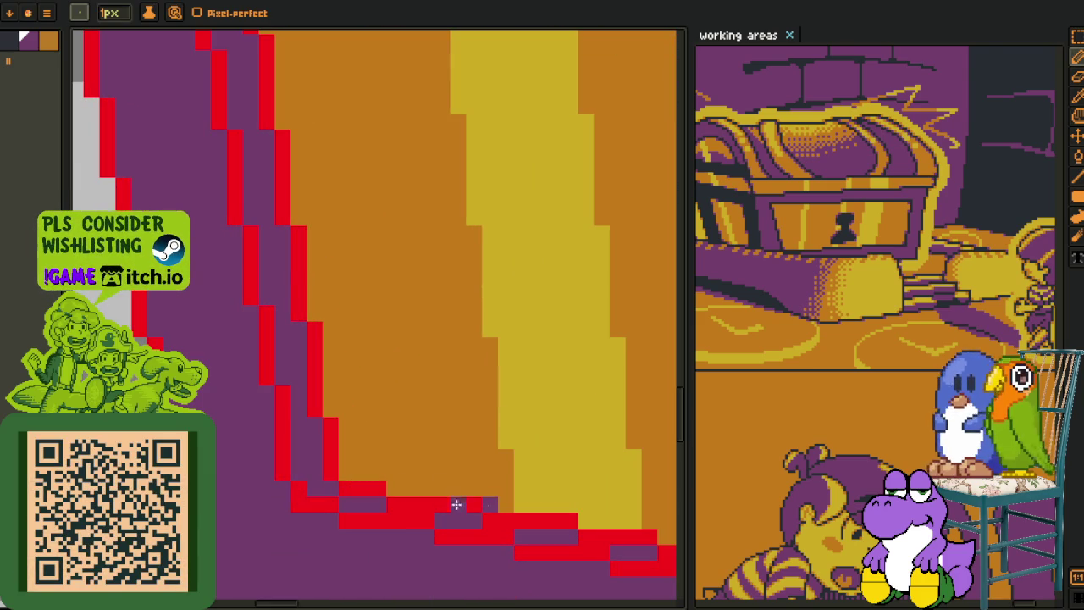
click(330, 409)
click(314, 312)
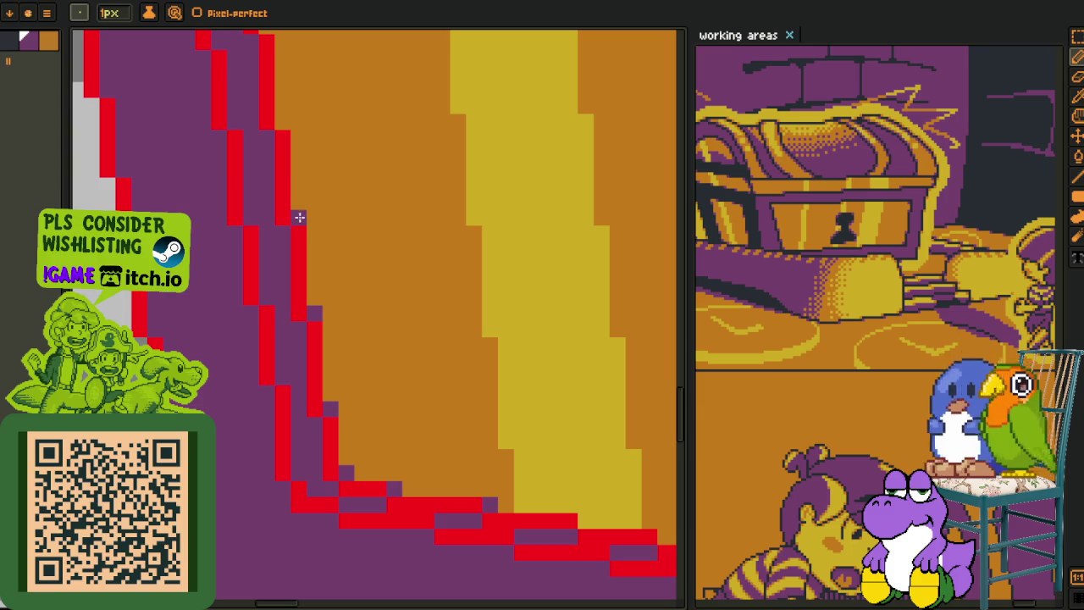
Add purple pixels stepping up the diagonal red edge to smooth the corner trim
drag(283, 107, 283, 335)
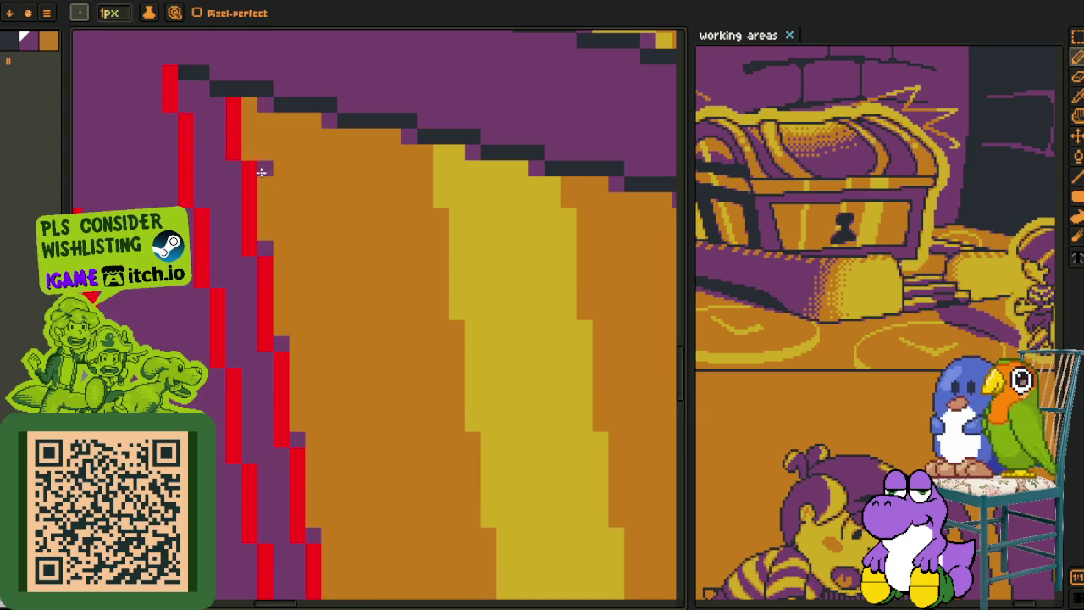
scroll(252, 153, down, 2)
scroll(310, 235, up, 2)
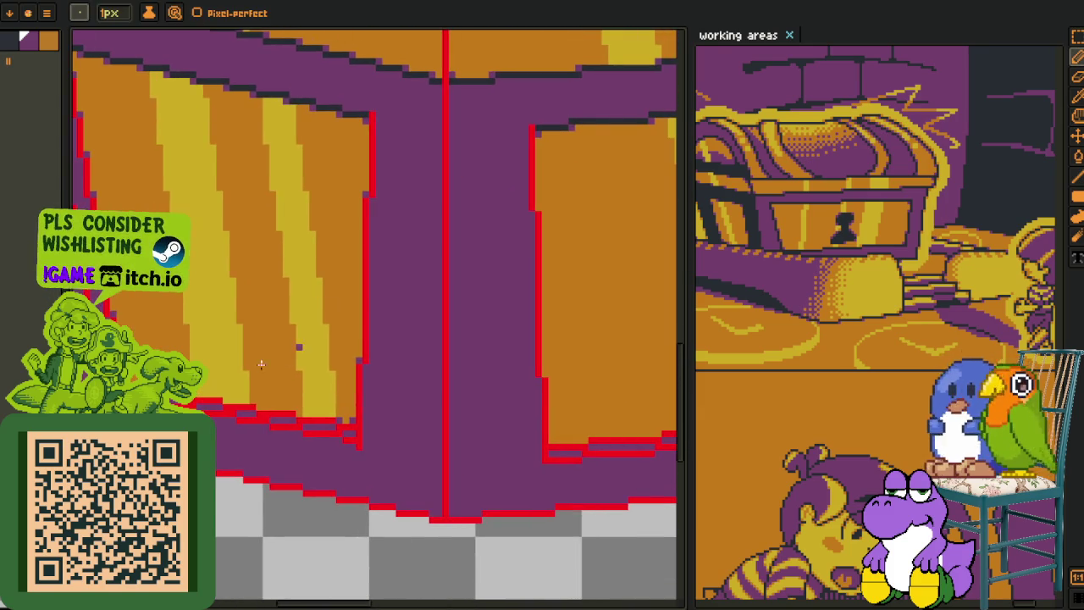
scroll(270, 356, up, 1)
scroll(287, 387, up, 1)
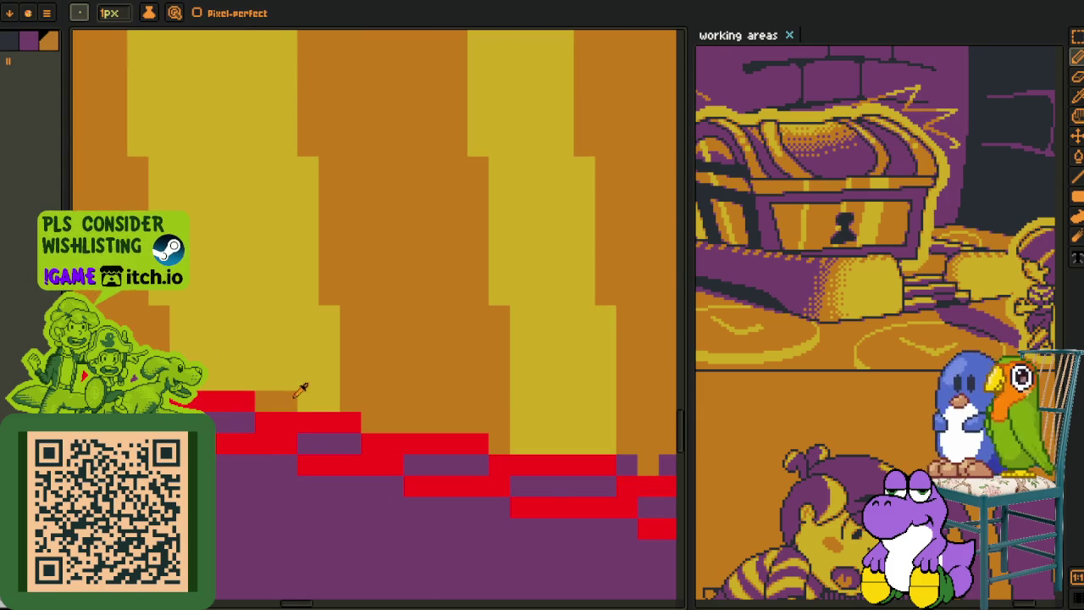
key(i)
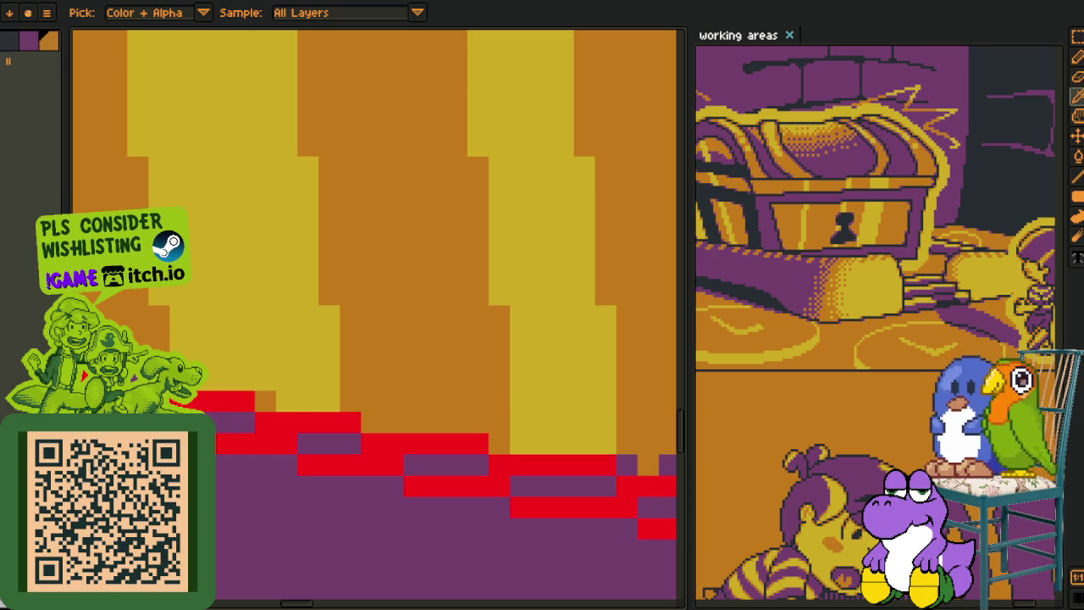
key(b)
scroll(500, 435, down, 2)
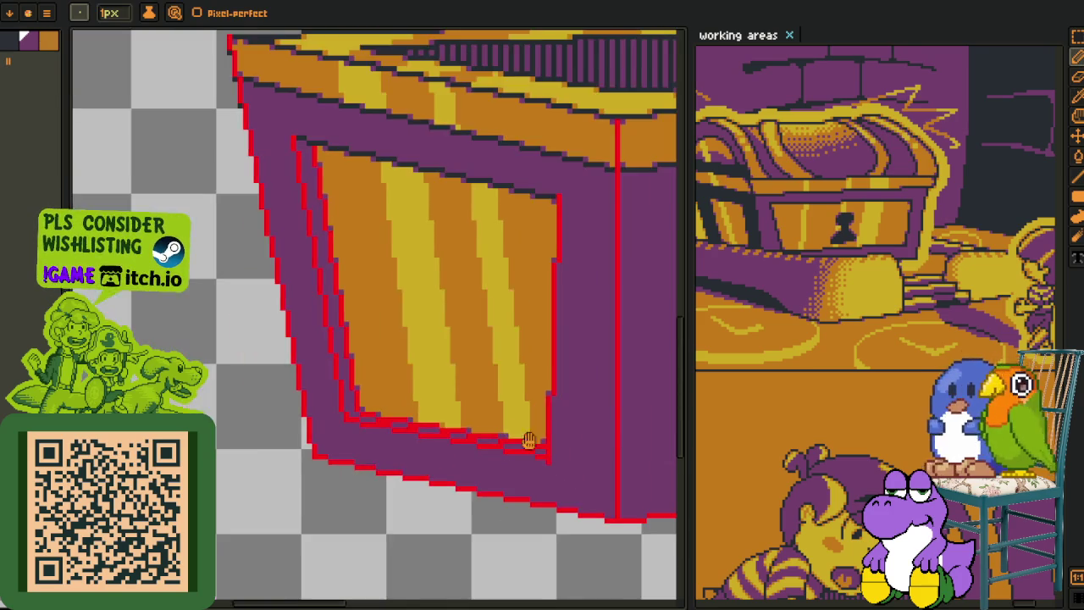
scroll(452, 424, up, 1)
scroll(346, 447, up, 1)
scroll(329, 445, up, 1)
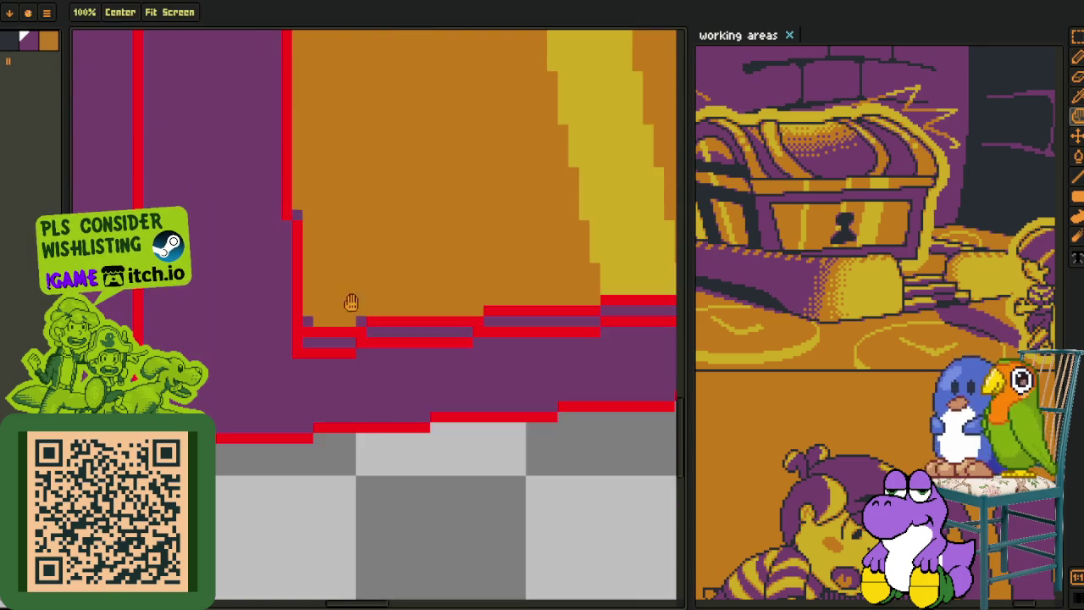
drag(293, 214, 285, 318)
scroll(285, 318, down, 2)
drag(375, 367, 303, 225)
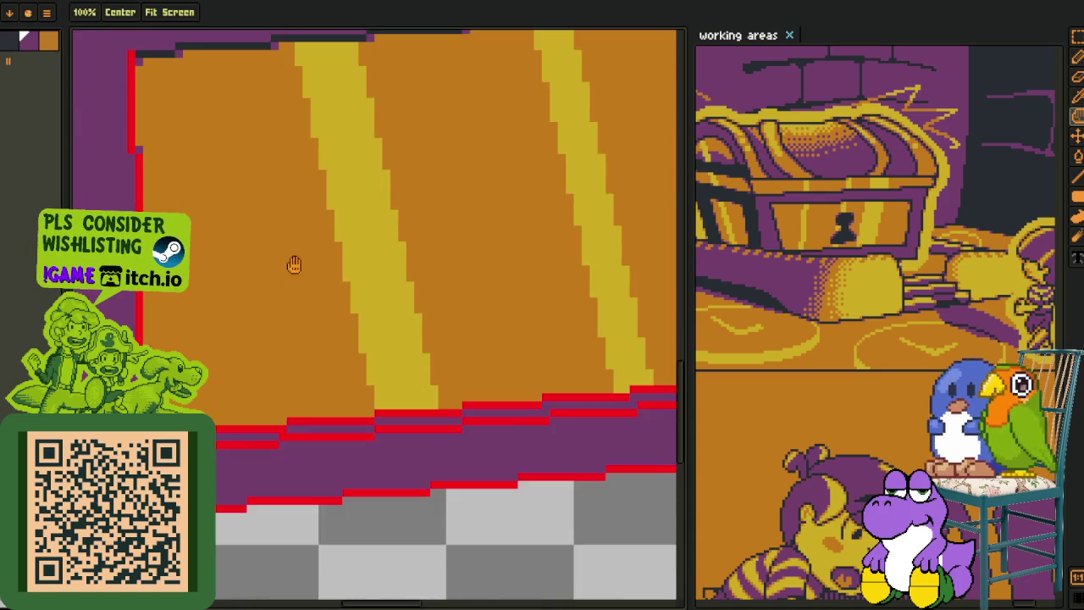
scroll(285, 414, up, 2)
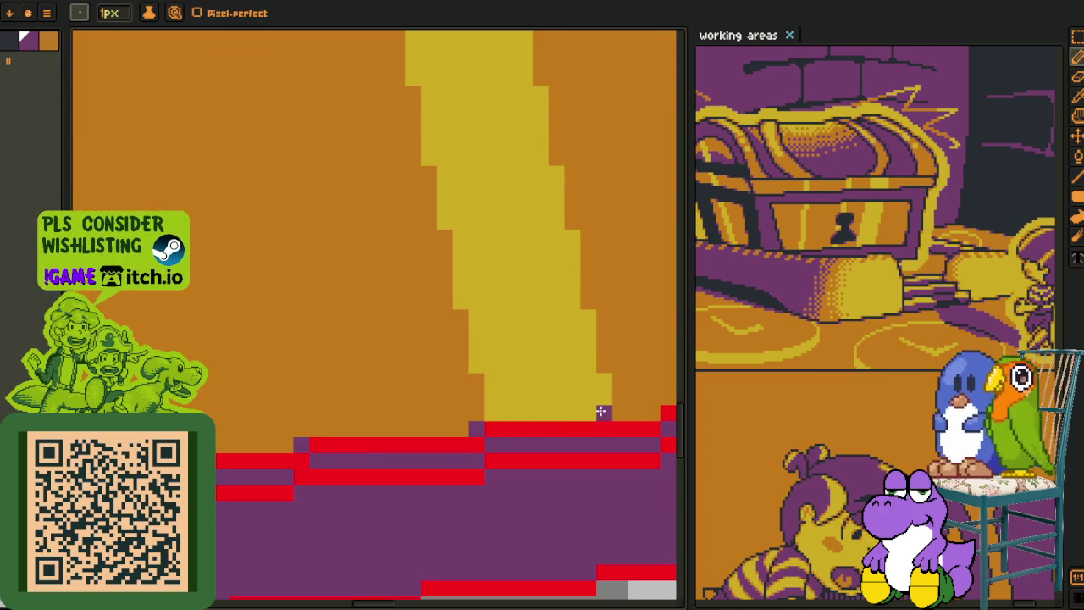
drag(144, 441, 249, 412)
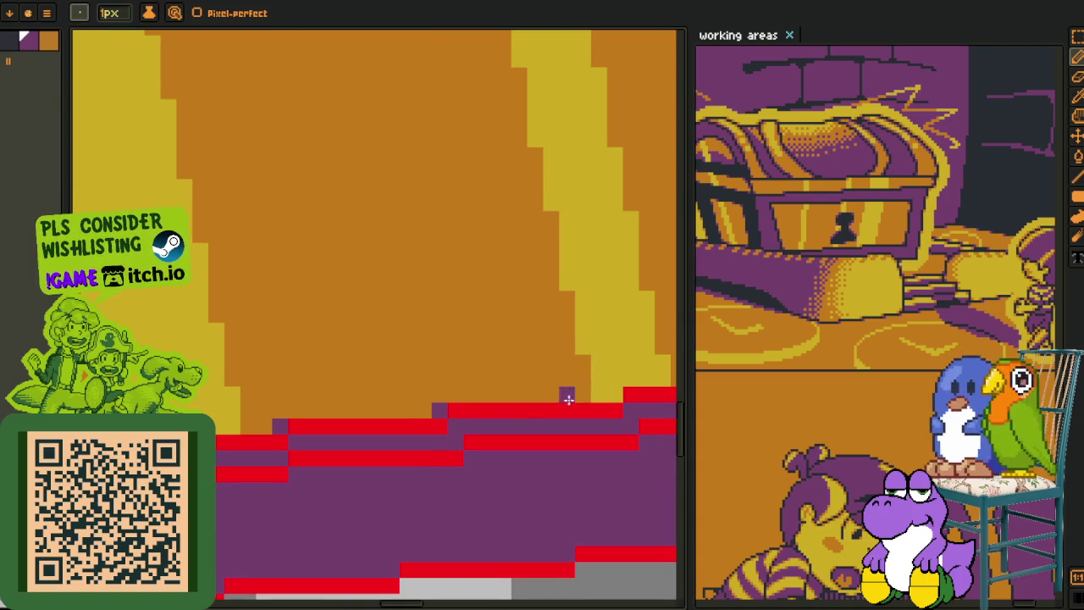
drag(515, 407, 413, 413)
drag(584, 386, 287, 442)
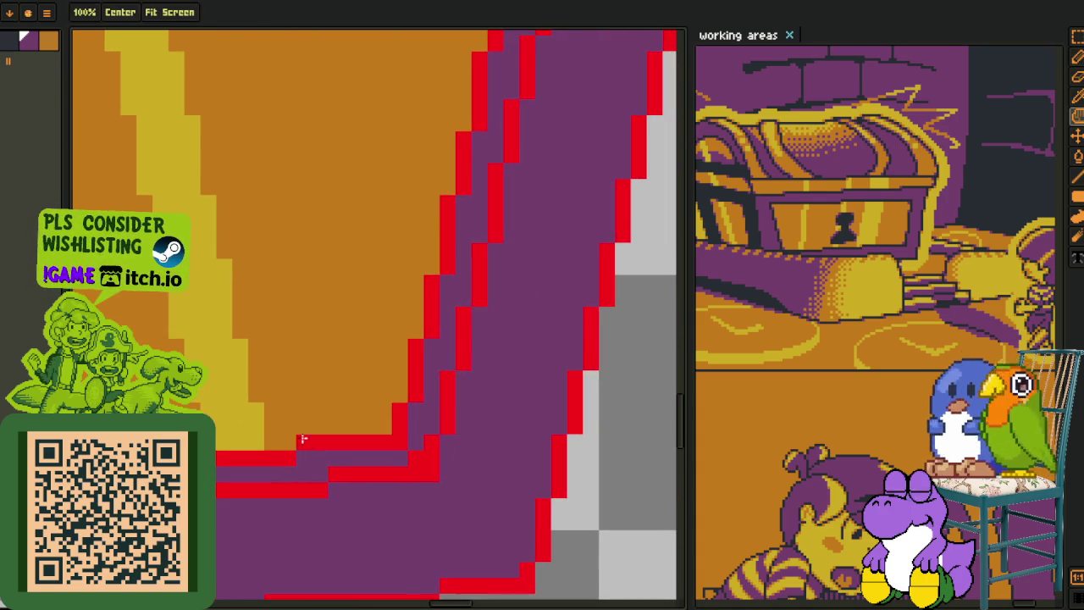
click(415, 329)
click(433, 268)
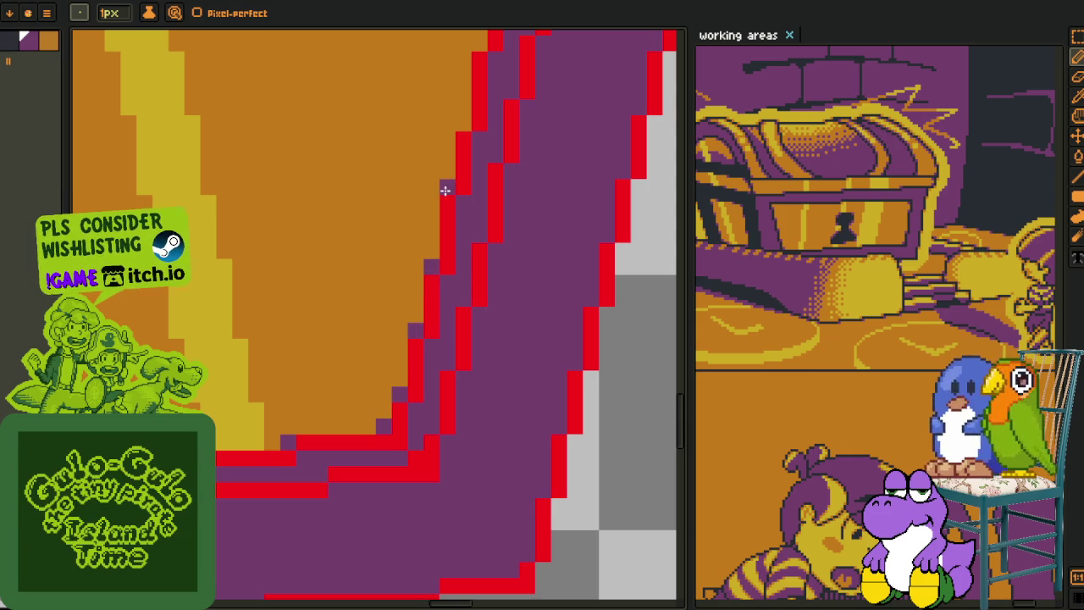
Add a purple pixel beside the red edge near the top line, then show the timeline
drag(446, 175, 341, 540)
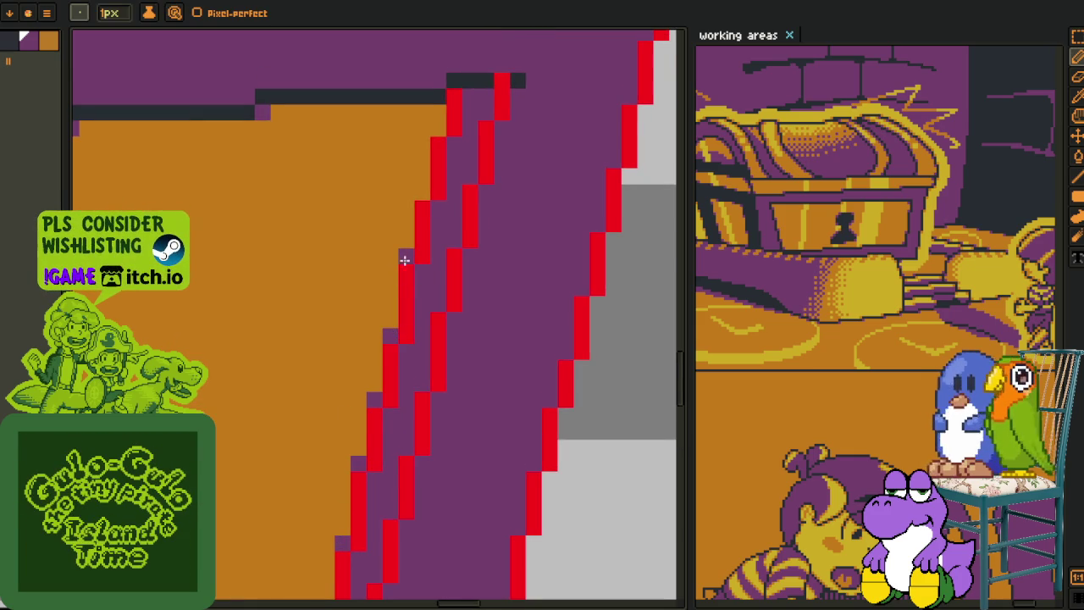
click(429, 148)
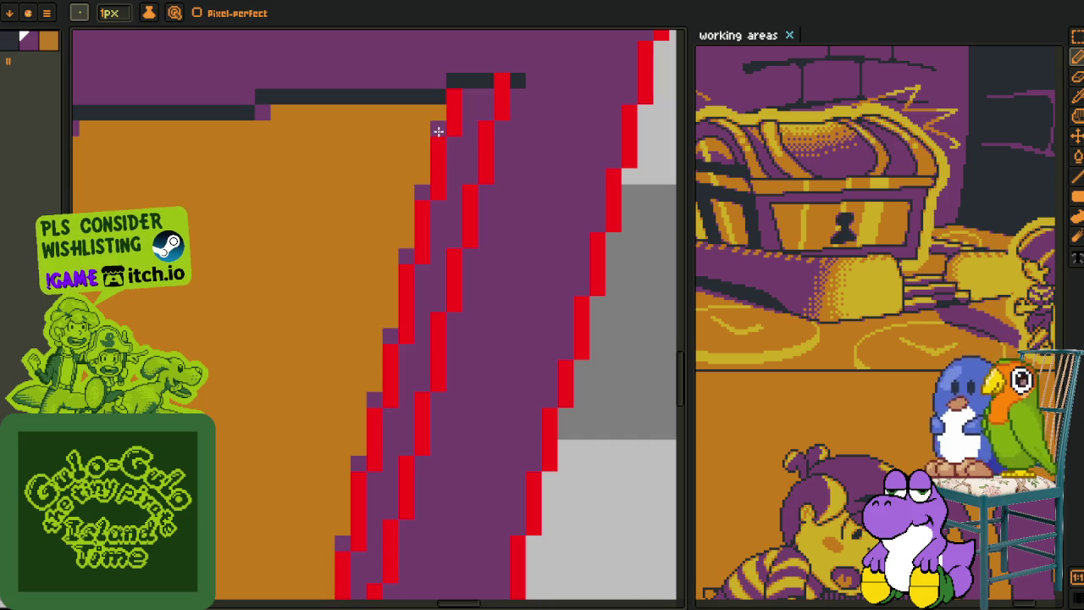
scroll(437, 131, down, 3)
drag(363, 327, 463, 378)
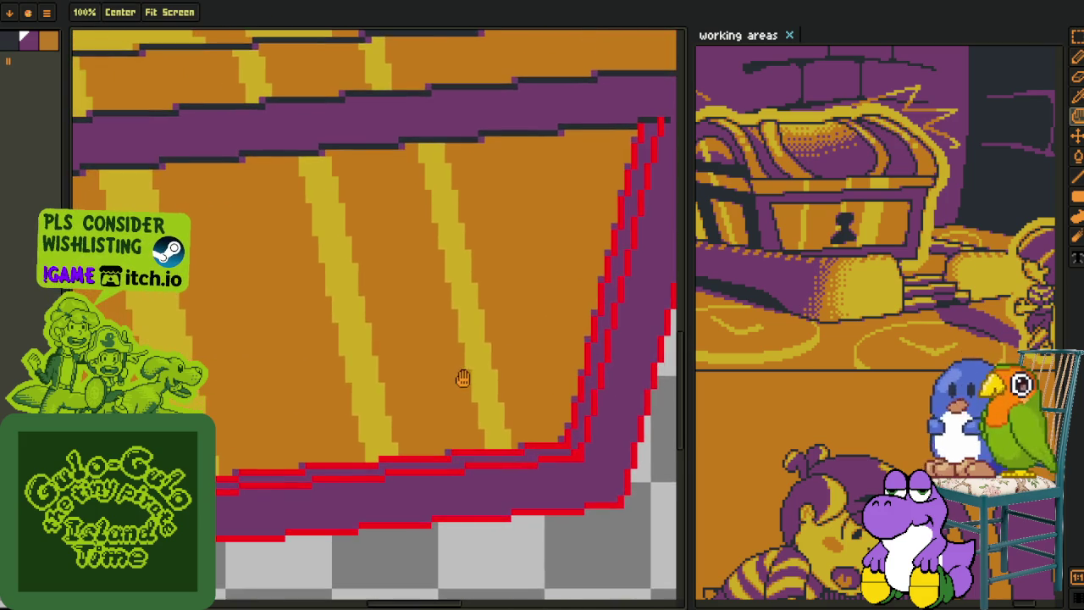
scroll(463, 379, down, 2)
scroll(320, 479, up, 2)
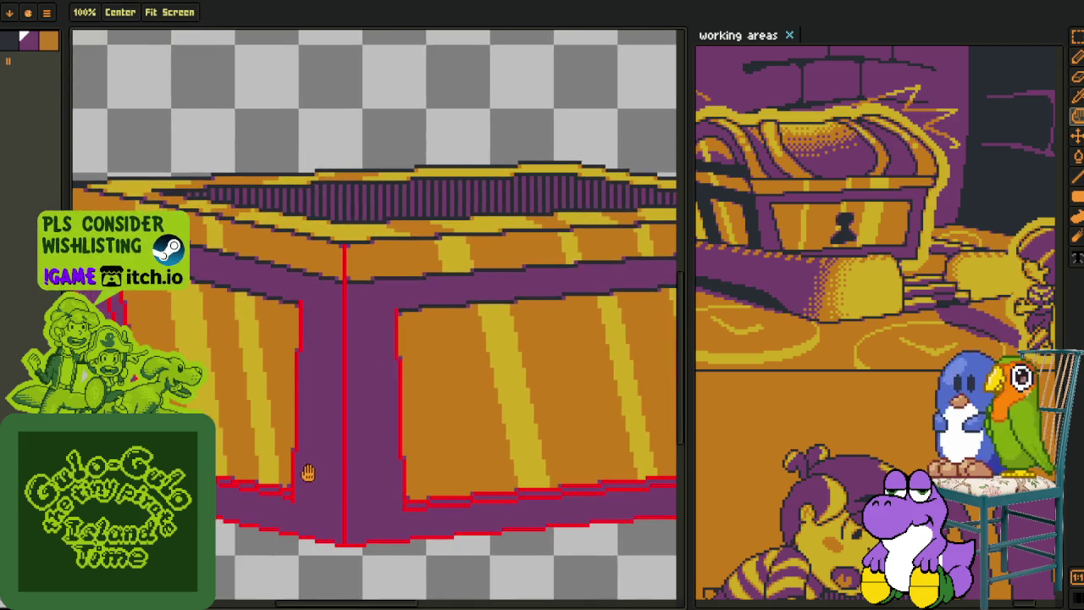
scroll(321, 480, down, 2)
scroll(119, 186, up, 4)
key(Tab)
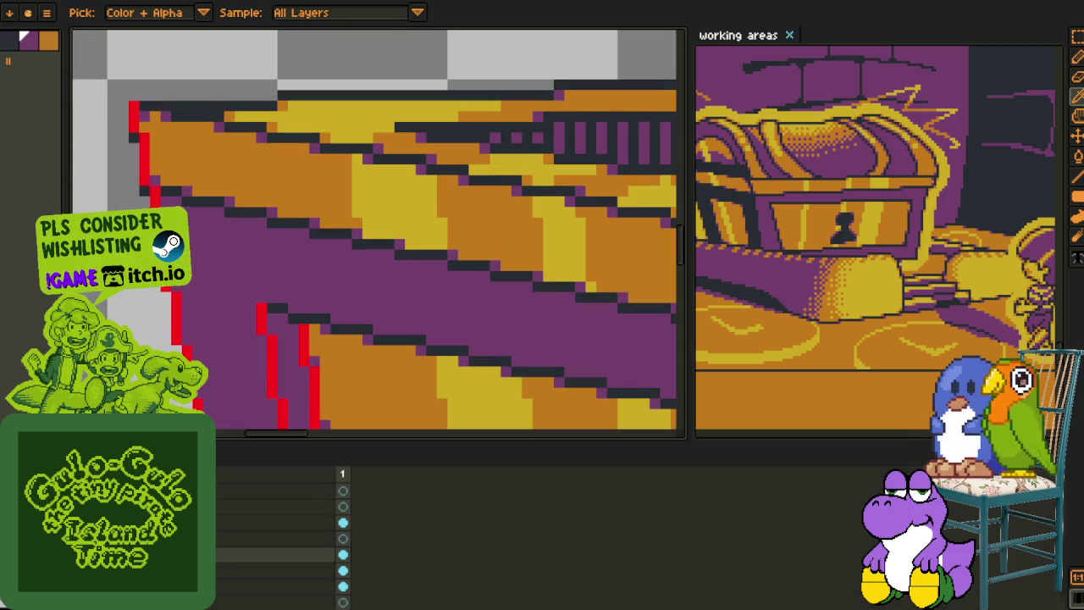
Rename the 'chest Coins' layer to 'chest'
scroll(279, 542, down, 1)
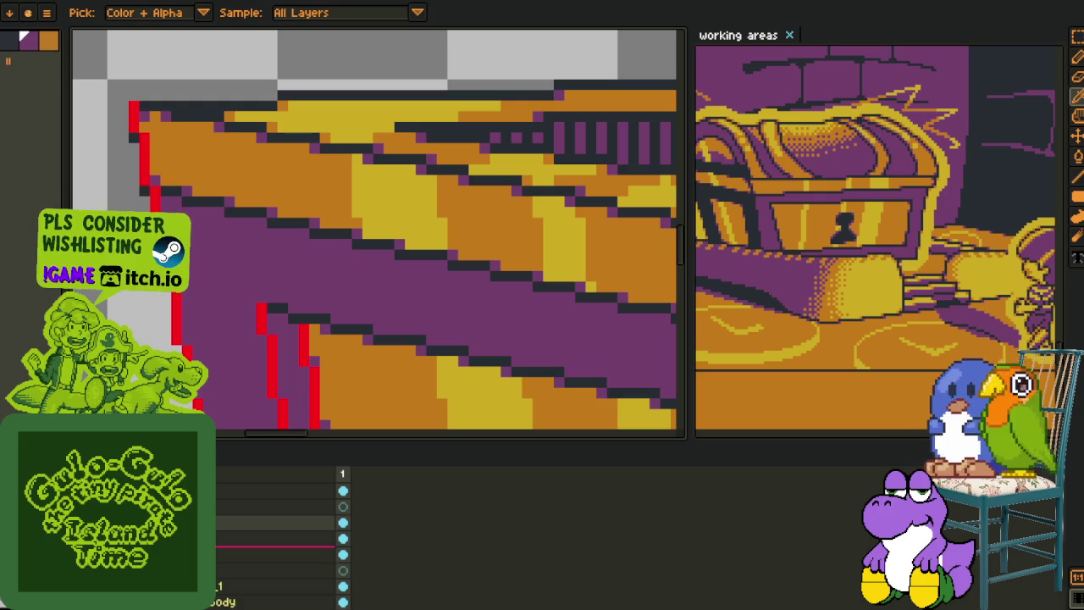
scroll(280, 542, up, 1)
click(280, 570)
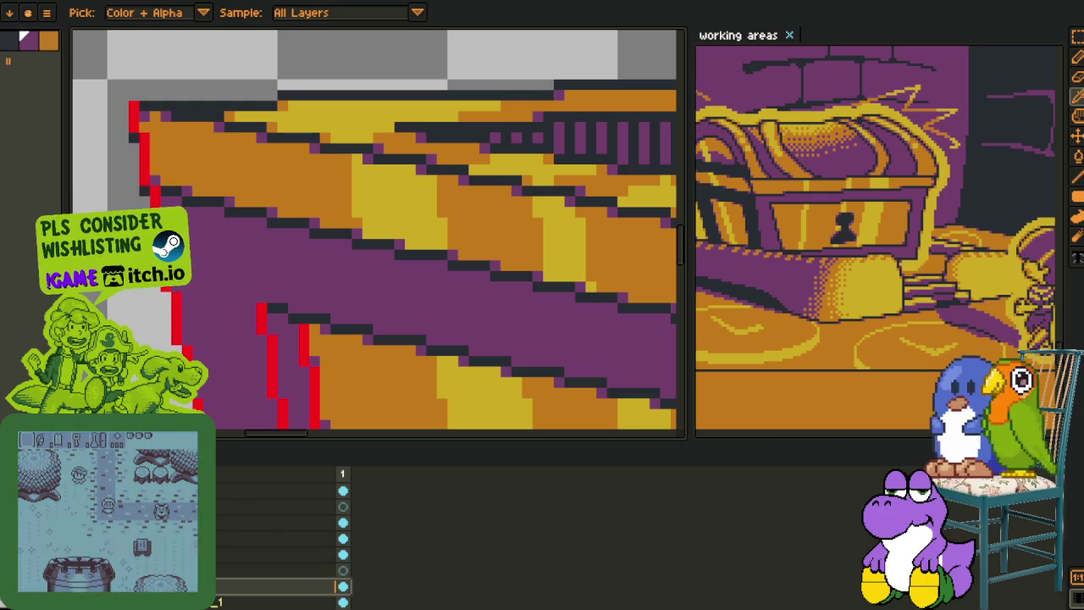
key(ctrl+e)
key(shift+p)
key(End)
key(BackSpace)
key(BackSpace)
key(BackSpace)
key(BackSpace)
key(BackSpace)
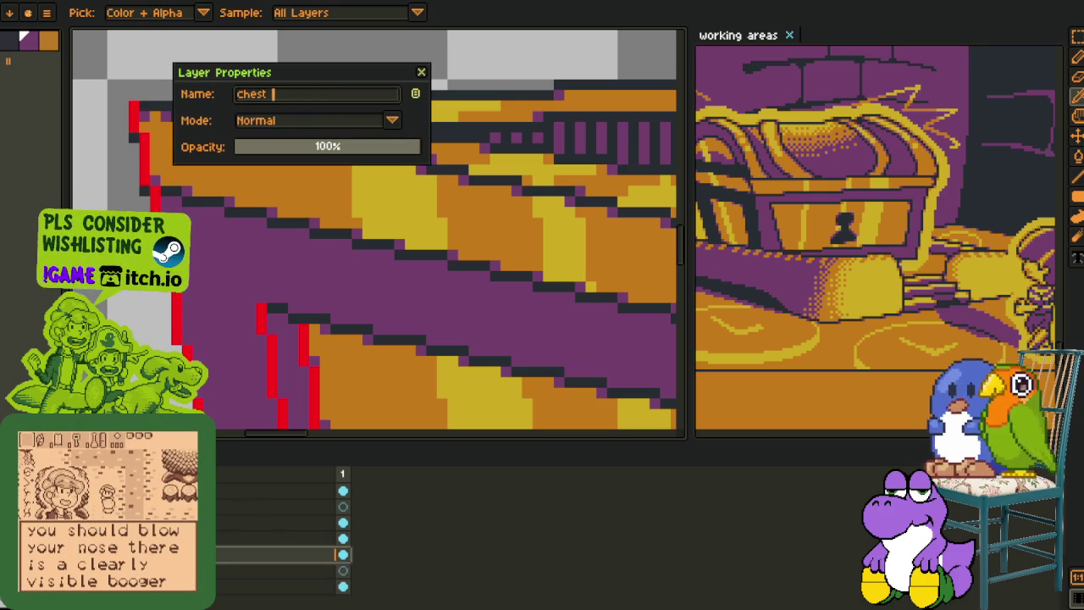
key(Return)
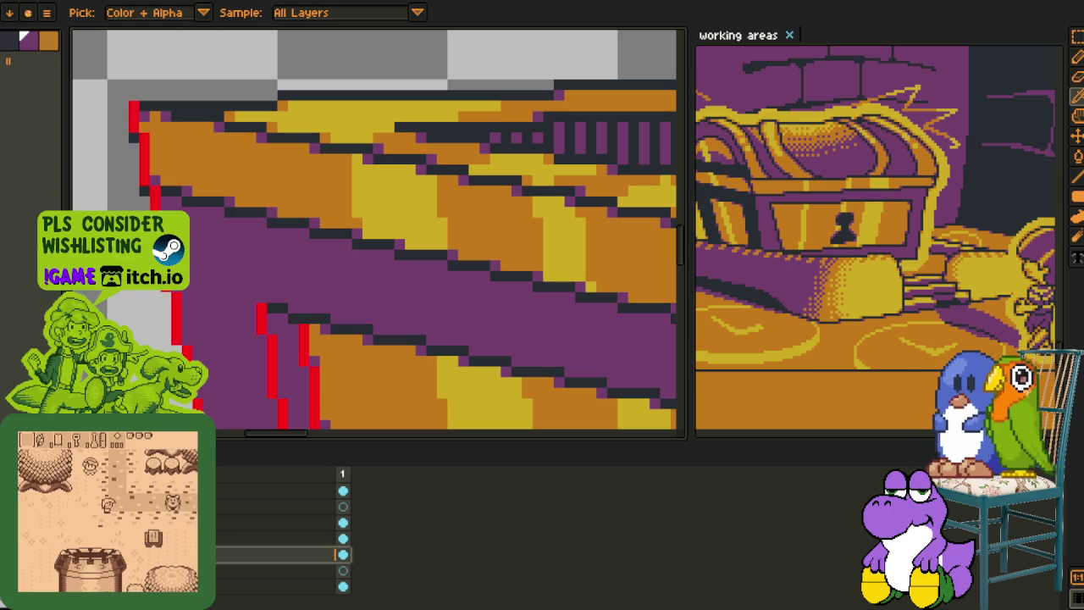
Move the chest layer down two places in the layer stack
drag(280, 554, 280, 530)
right_click(279, 538)
click(246, 586)
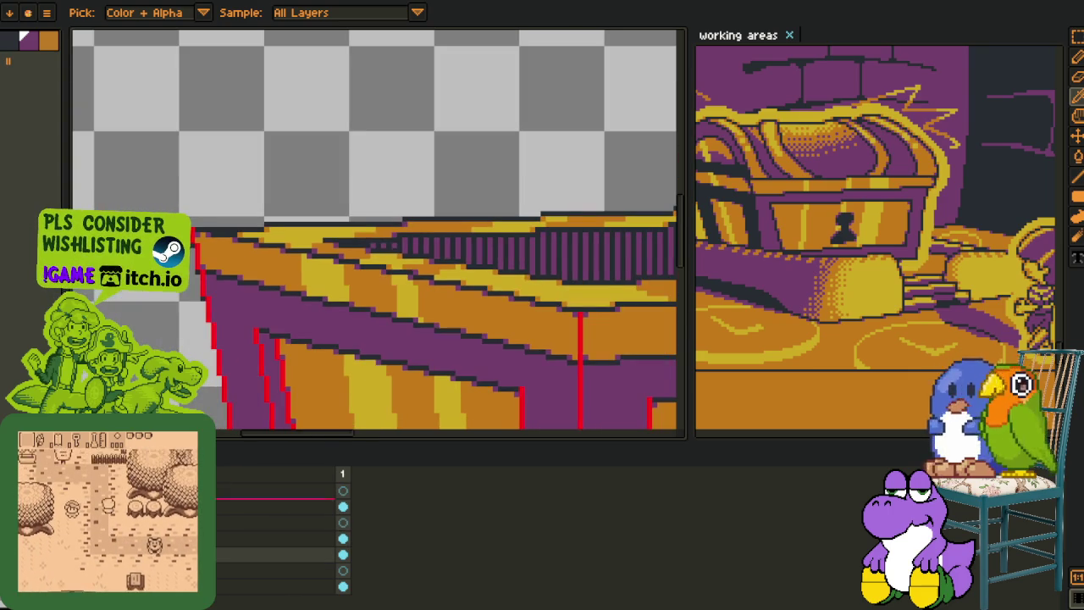
right_click(280, 538)
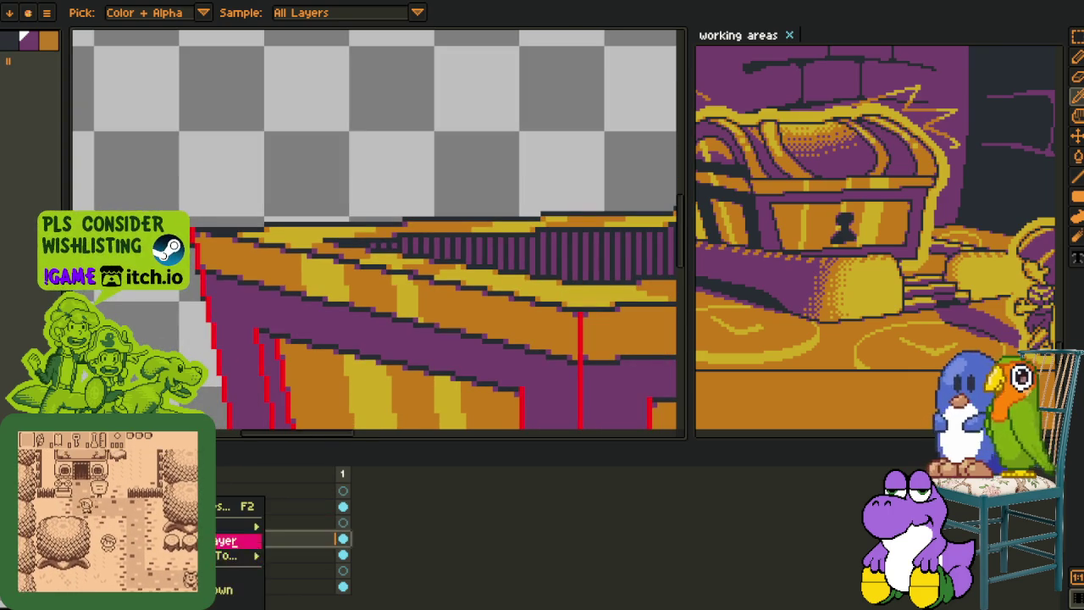
click(247, 590)
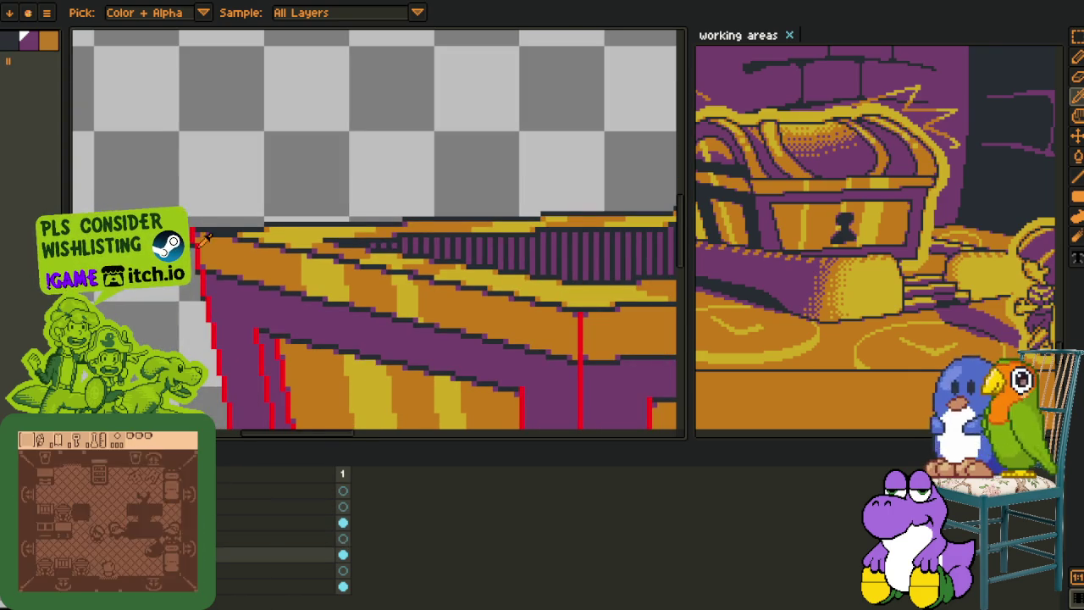
scroll(204, 238, up, 2)
key(Tab)
scroll(204, 238, up, 2)
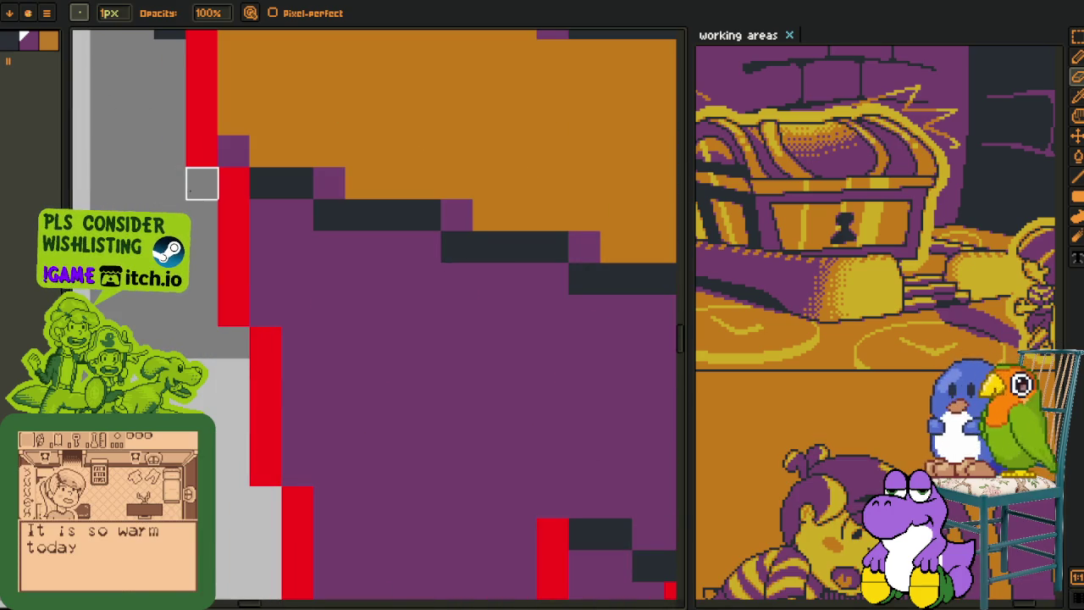
scroll(202, 183, down, 1)
scroll(197, 204, down, 2)
scroll(472, 313, down, 2)
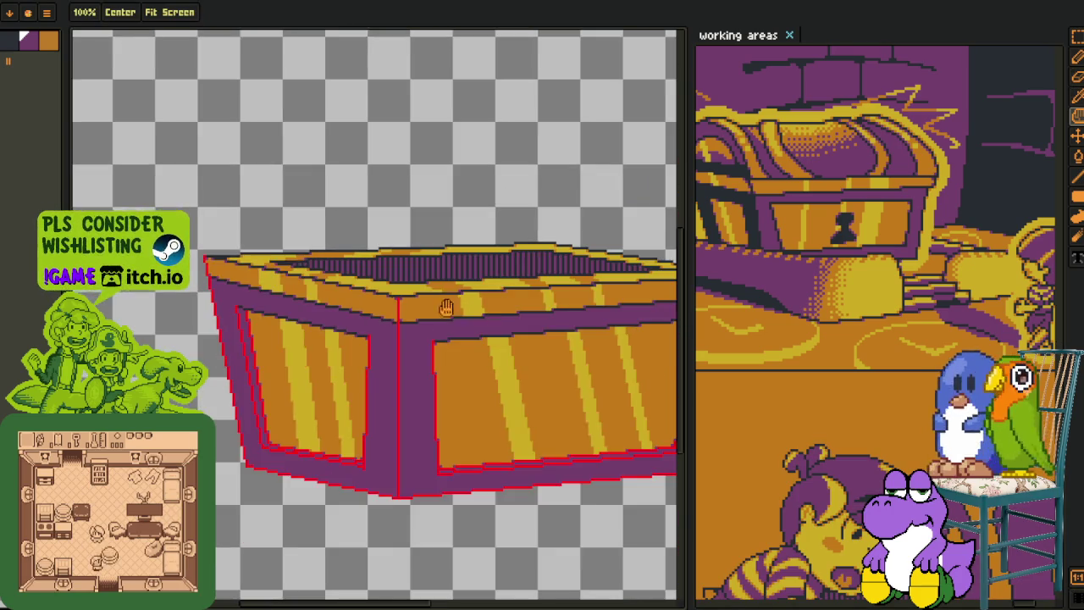
scroll(472, 314, down, 1)
scroll(450, 288, up, 3)
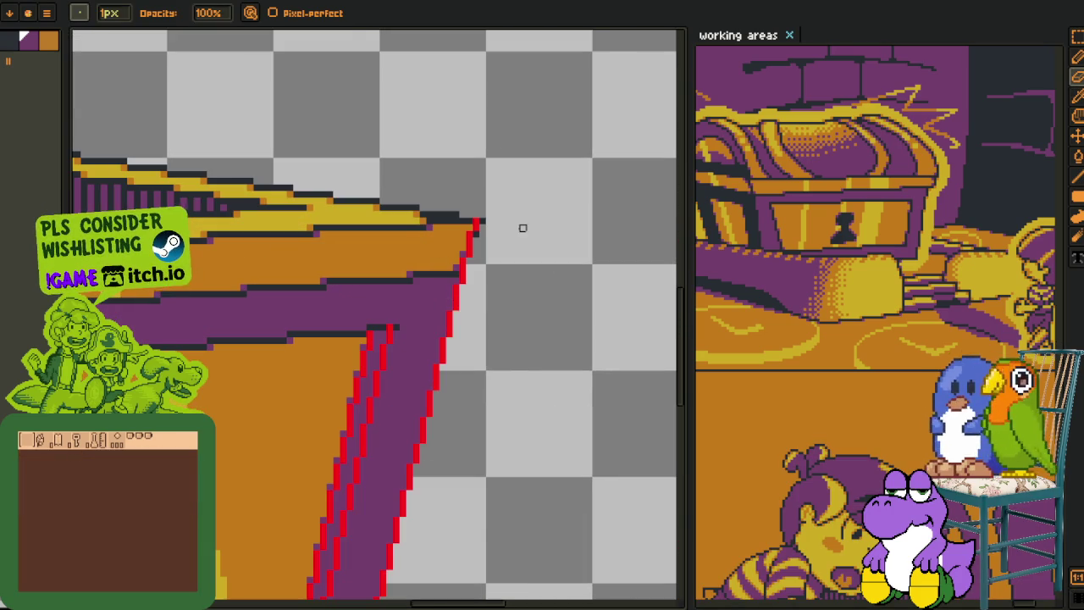
scroll(508, 242, up, 2)
key(i)
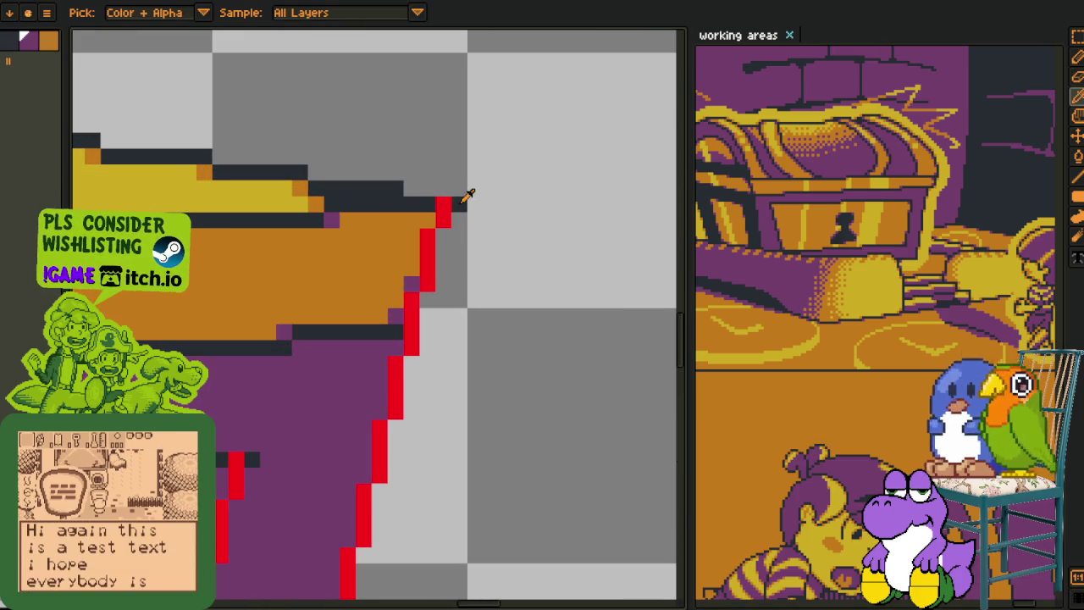
Replace the red edge pixels with purple using Replace Color
key(shift+r)
key(Return)
scroll(441, 436, down, 5)
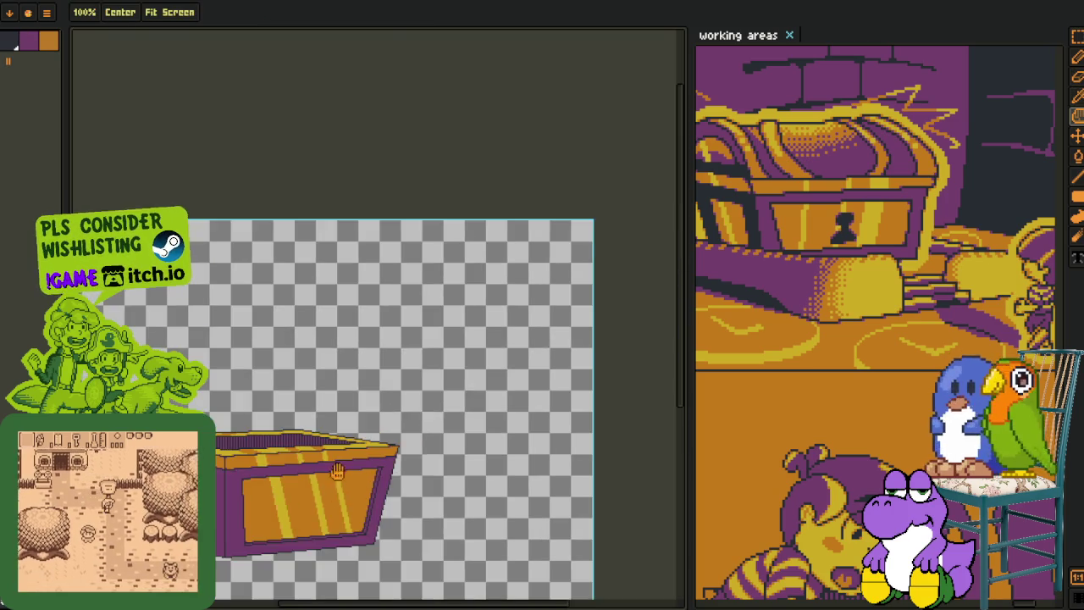
scroll(317, 494, up, 1)
scroll(244, 483, up, 2)
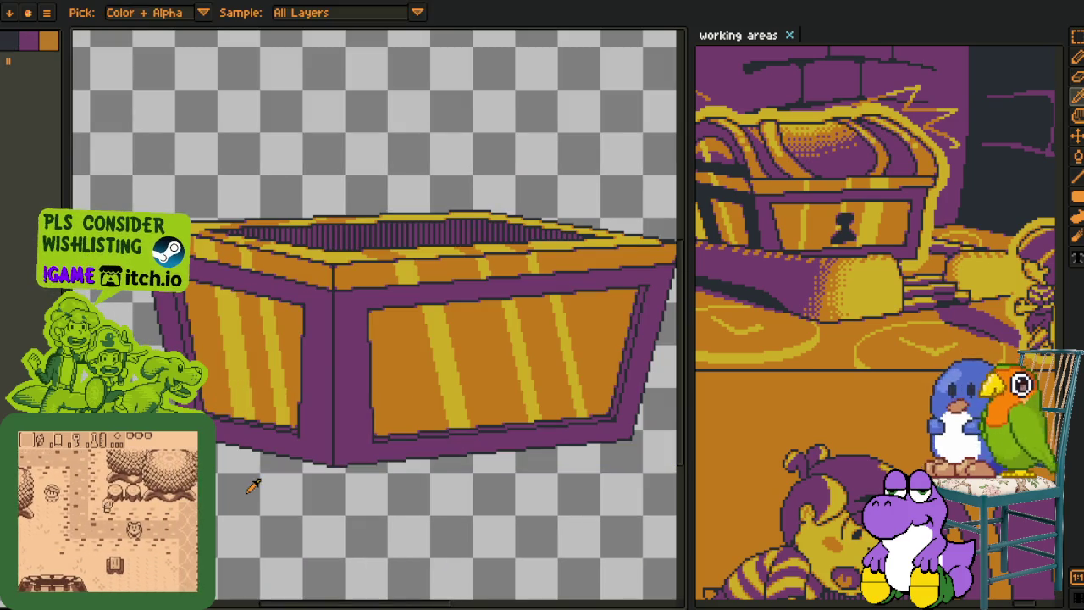
With the timeline shown, pick the top layer's cel, select all, and undo the flattening
key(Tab)
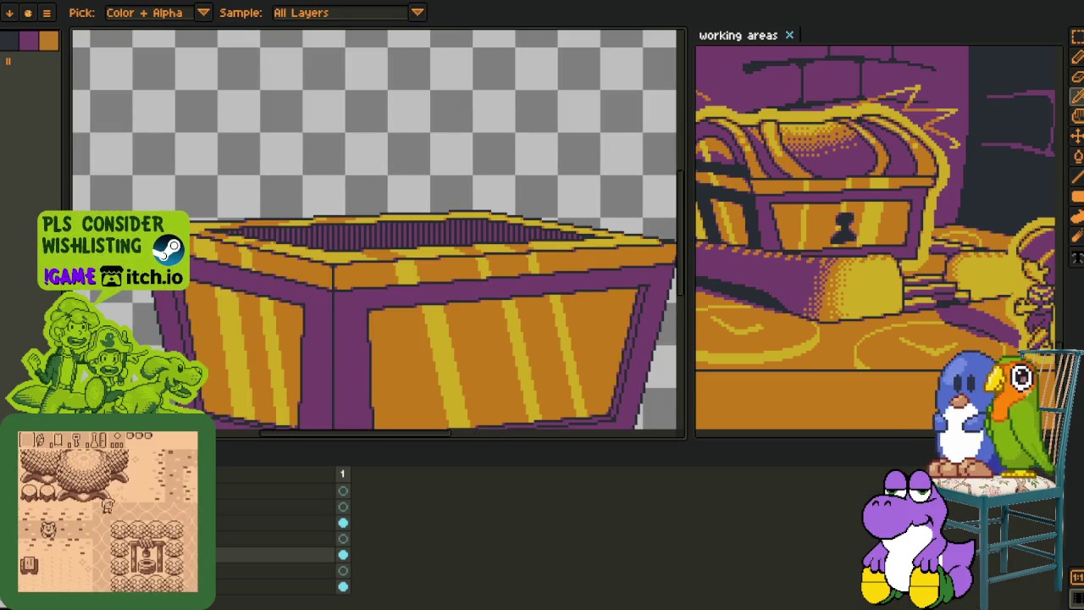
scroll(248, 284, down, 2)
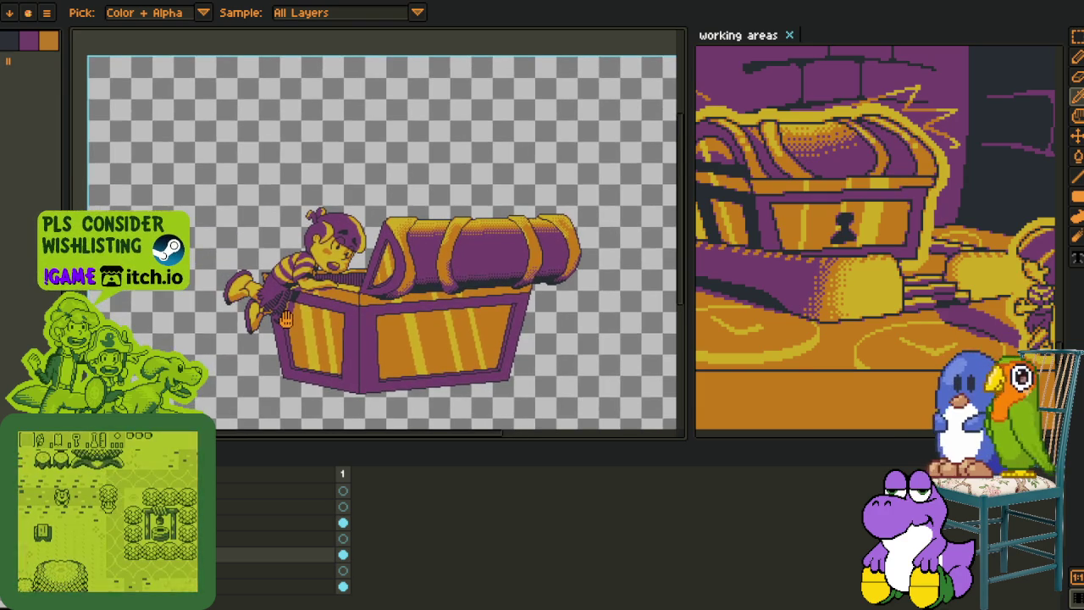
drag(248, 283, 308, 311)
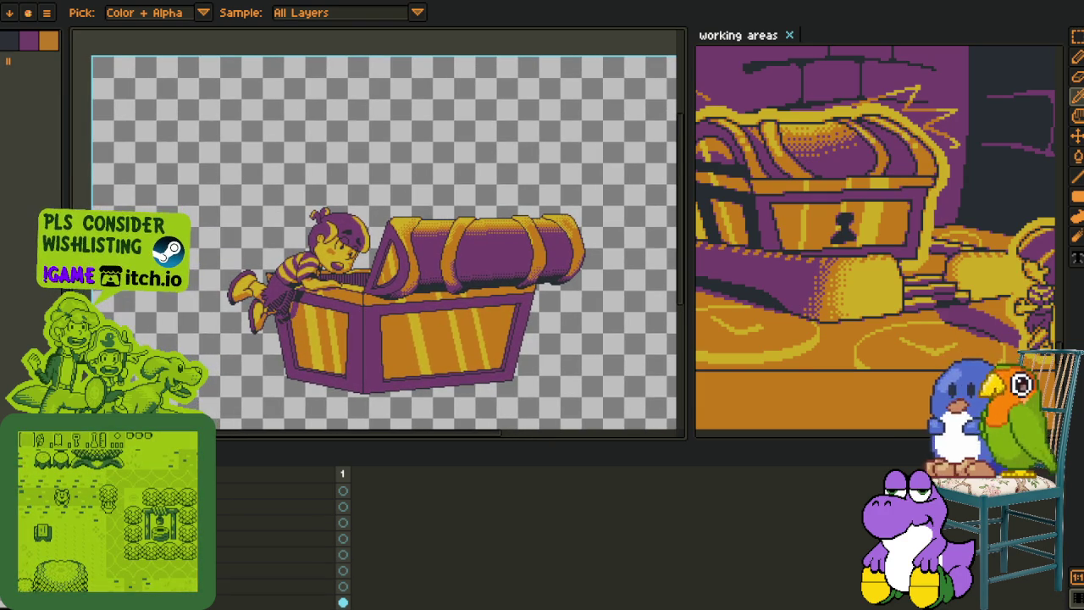
scroll(268, 279, up, 1)
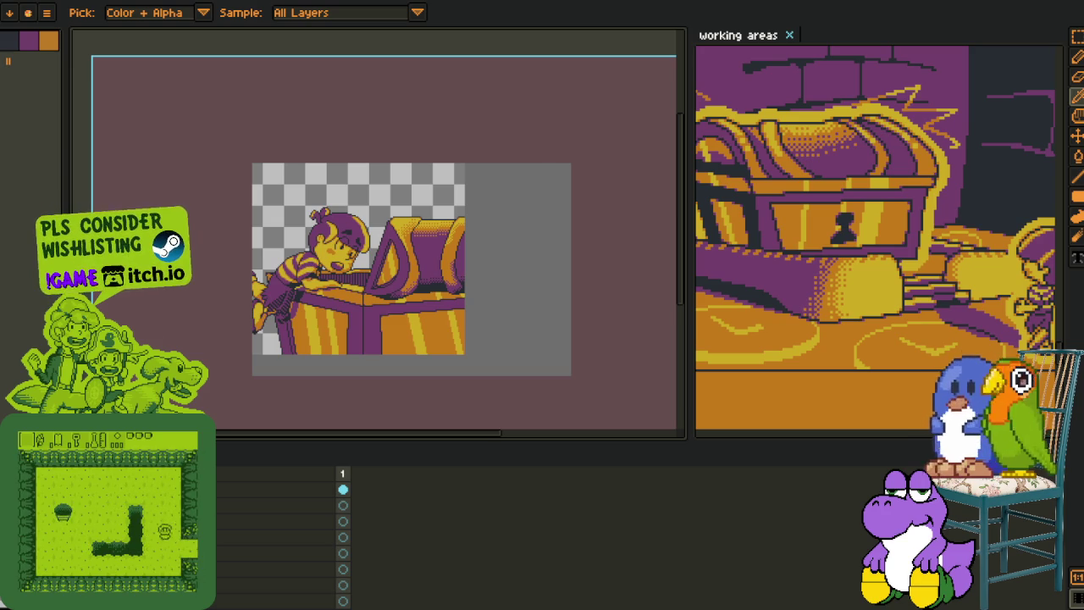
click(343, 584)
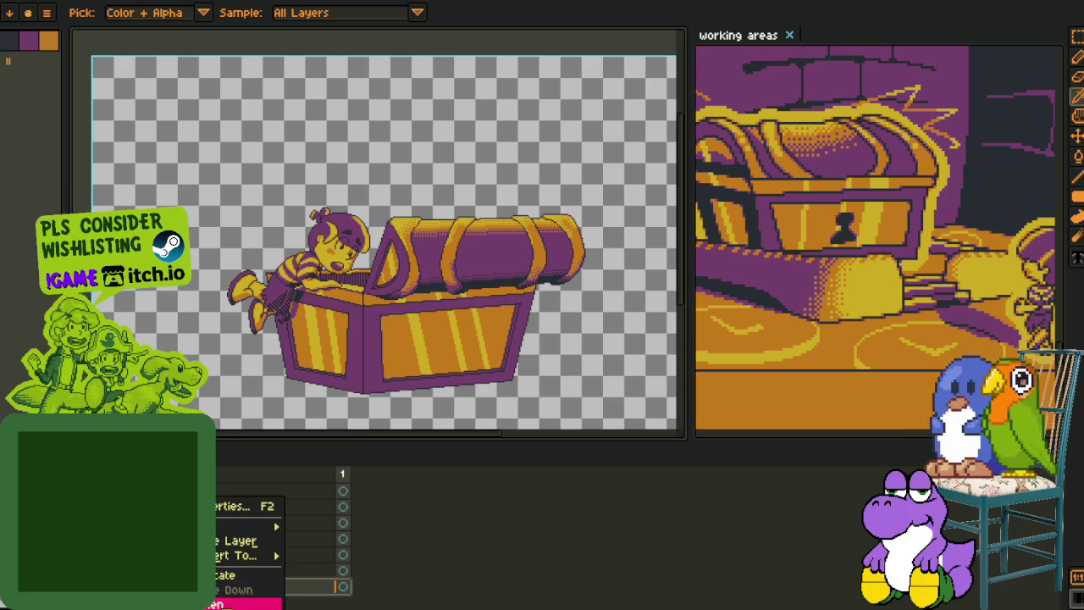
scroll(296, 269, down, 3)
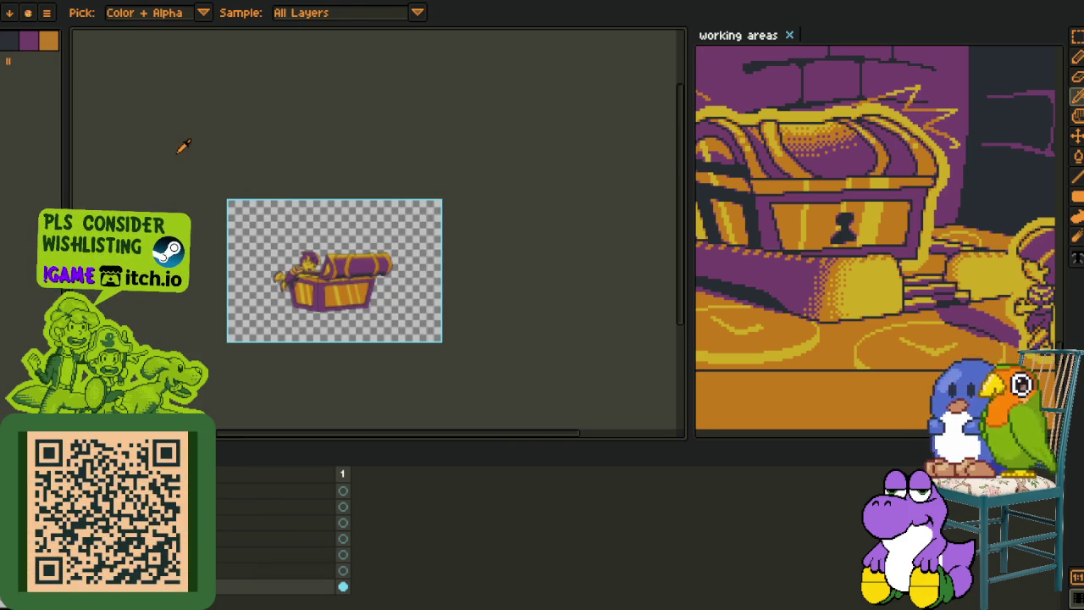
key(m)
scroll(647, 273, down, 3)
key(ctrl+a)
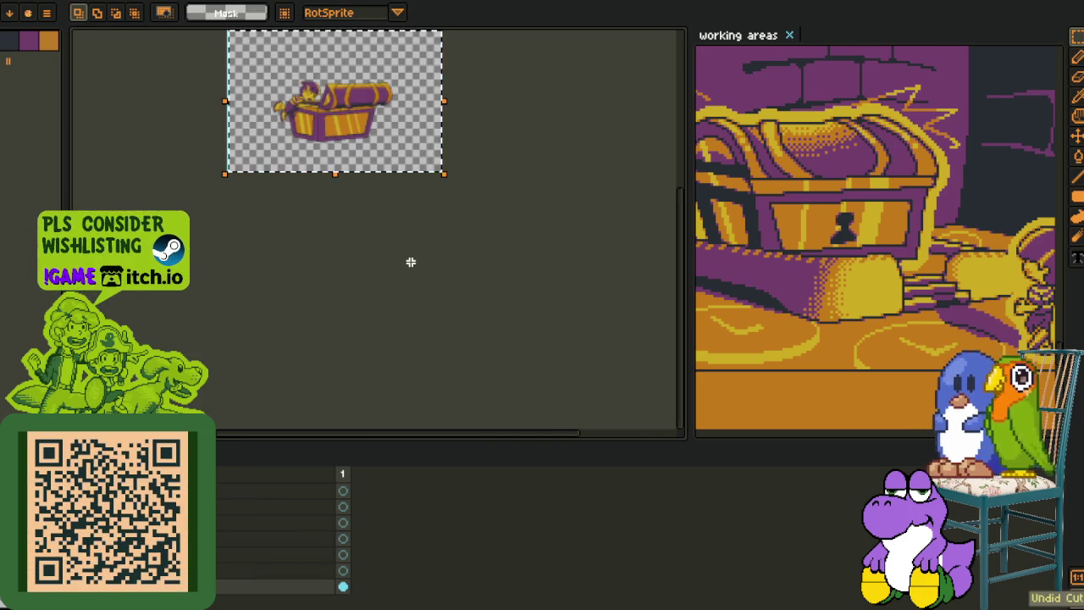
key(ctrl+z)
Add a new layer, undo it, and zoom in on the chest
right_click(169, 584)
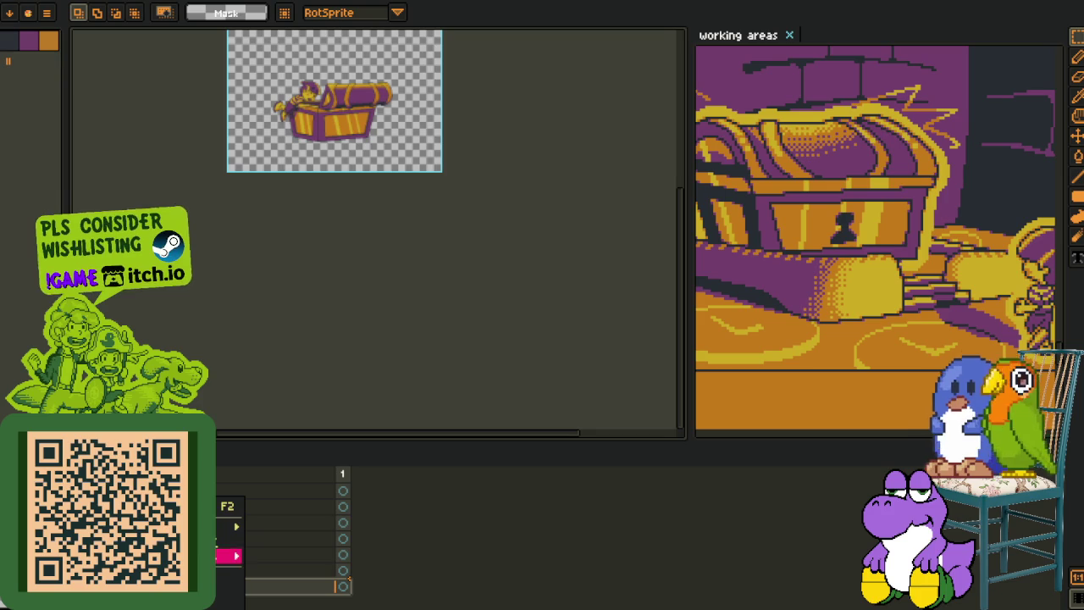
click(288, 523)
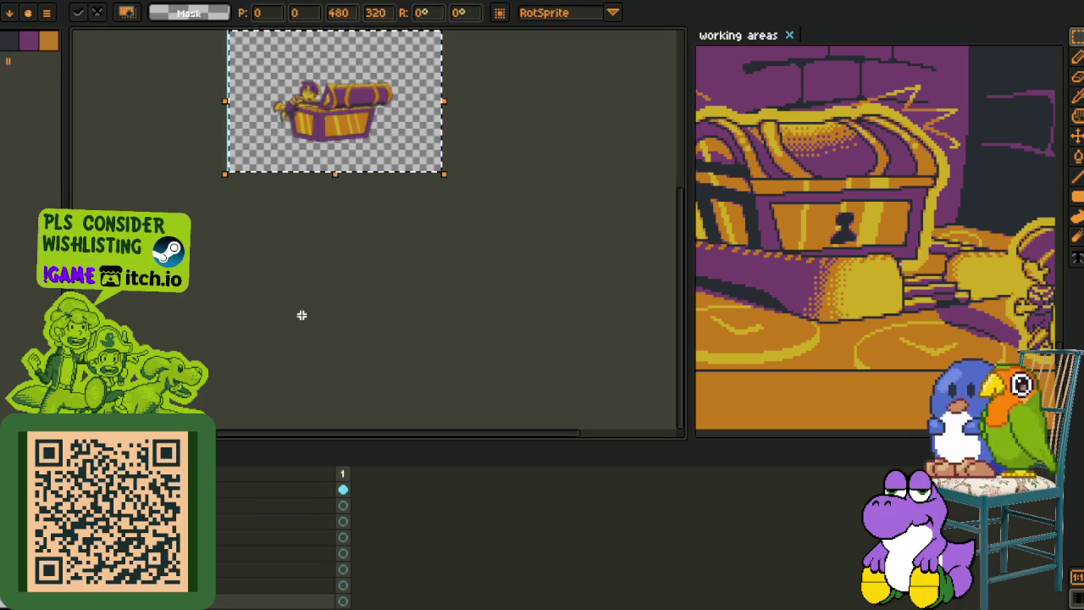
key(ctrl+z)
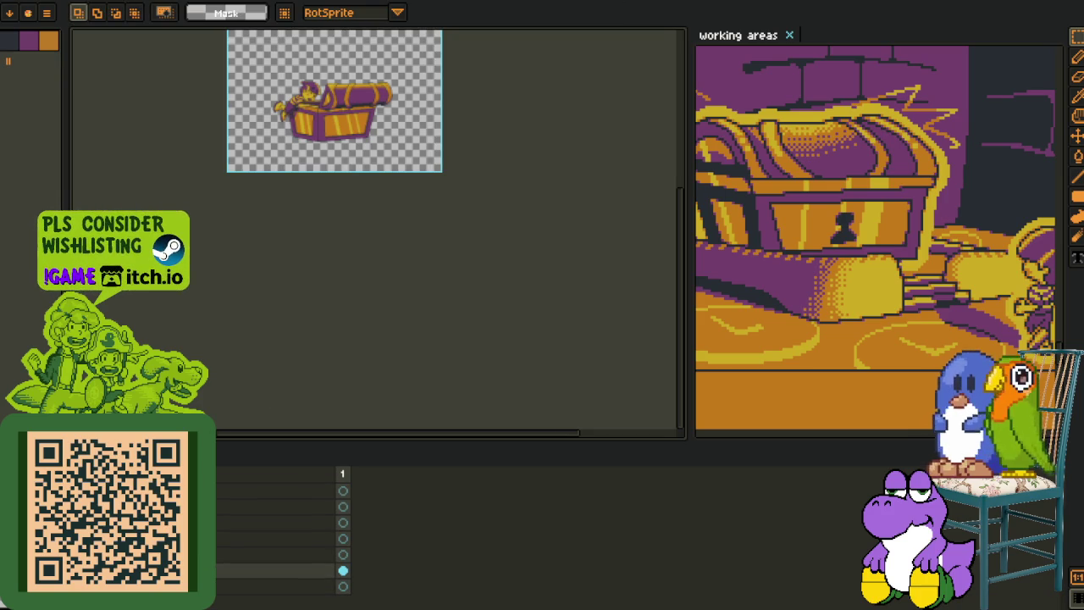
scroll(258, 278, up, 1)
scroll(258, 278, up, 2)
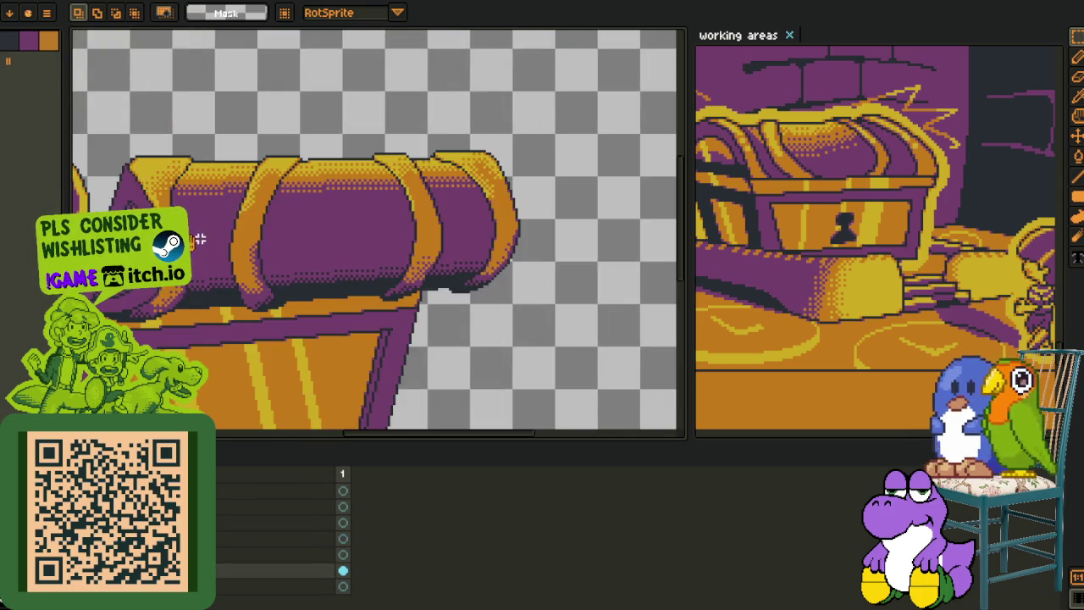
scroll(258, 278, up, 1)
scroll(258, 278, up, 1)
scroll(259, 278, up, 1)
scroll(271, 345, up, 1)
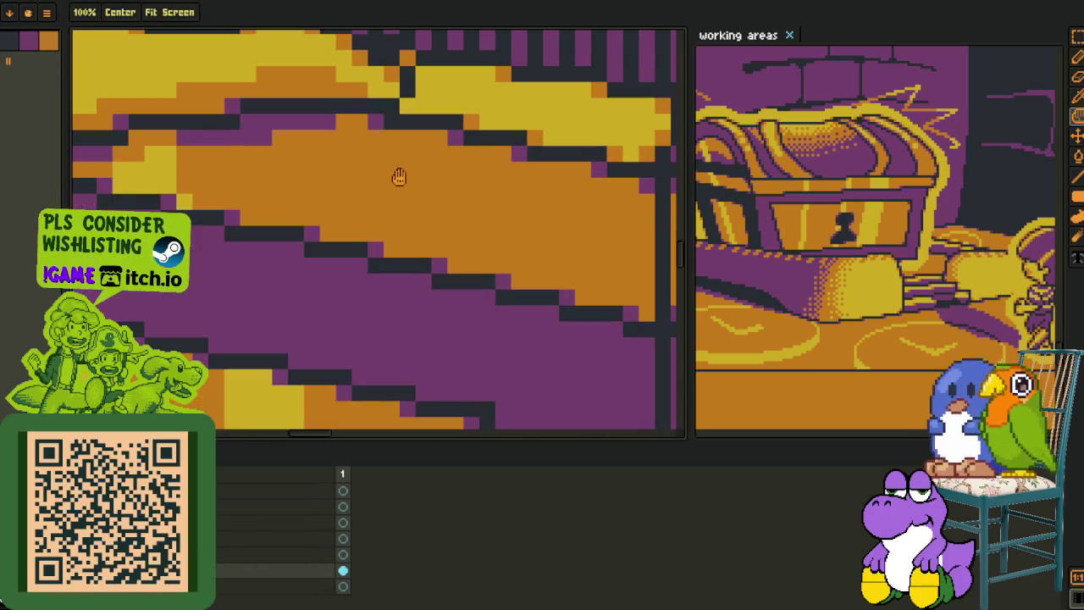
Replace orange, dark grey and purple with black, and make the yellow background transparent
key(shift+r)
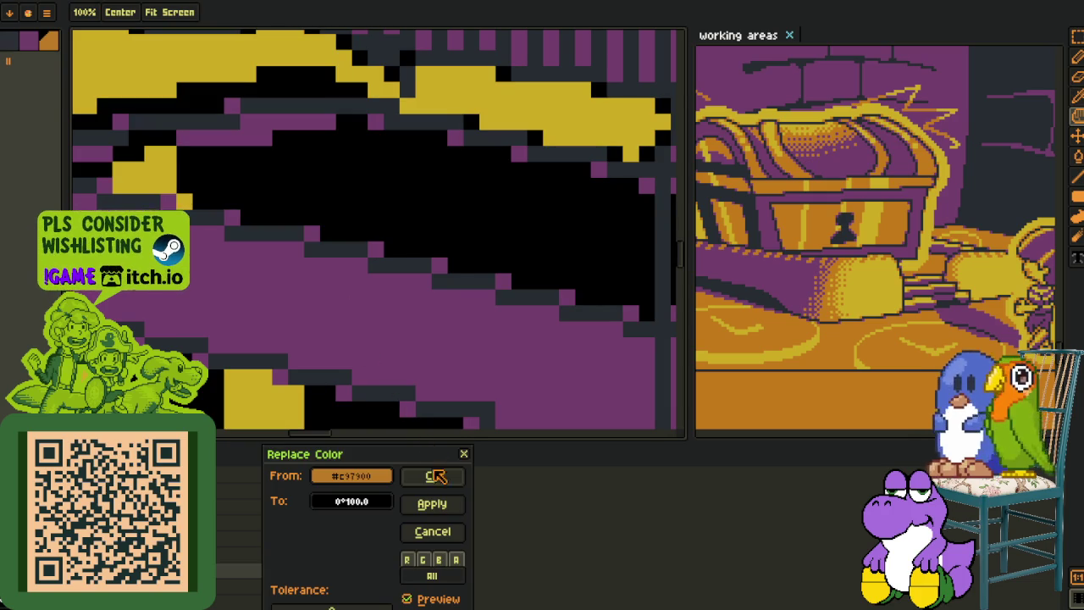
click(435, 473)
key(shift+r)
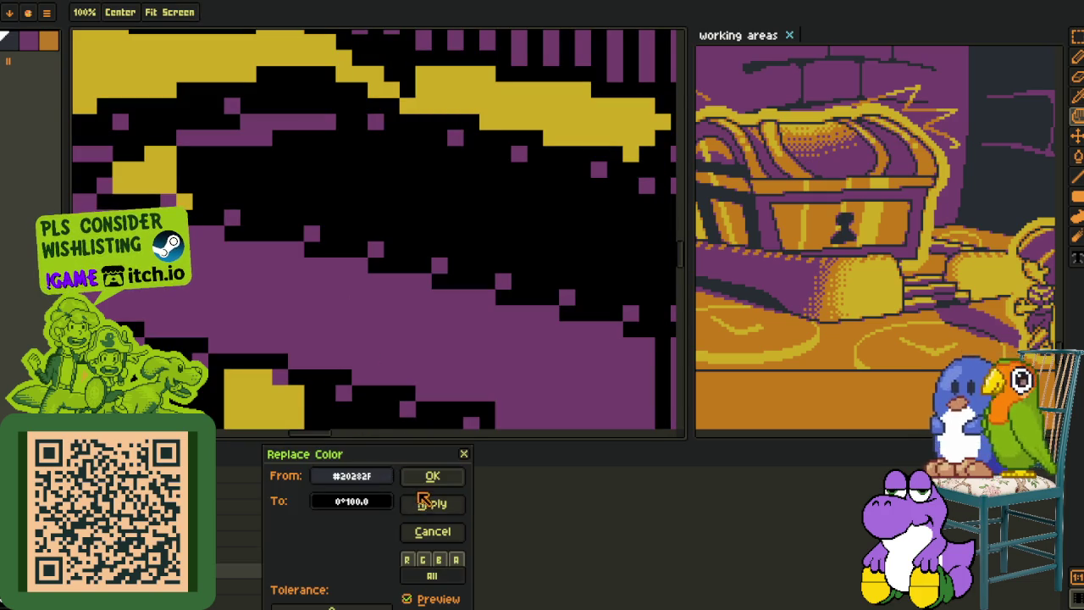
click(429, 475)
key(shift+r)
click(435, 500)
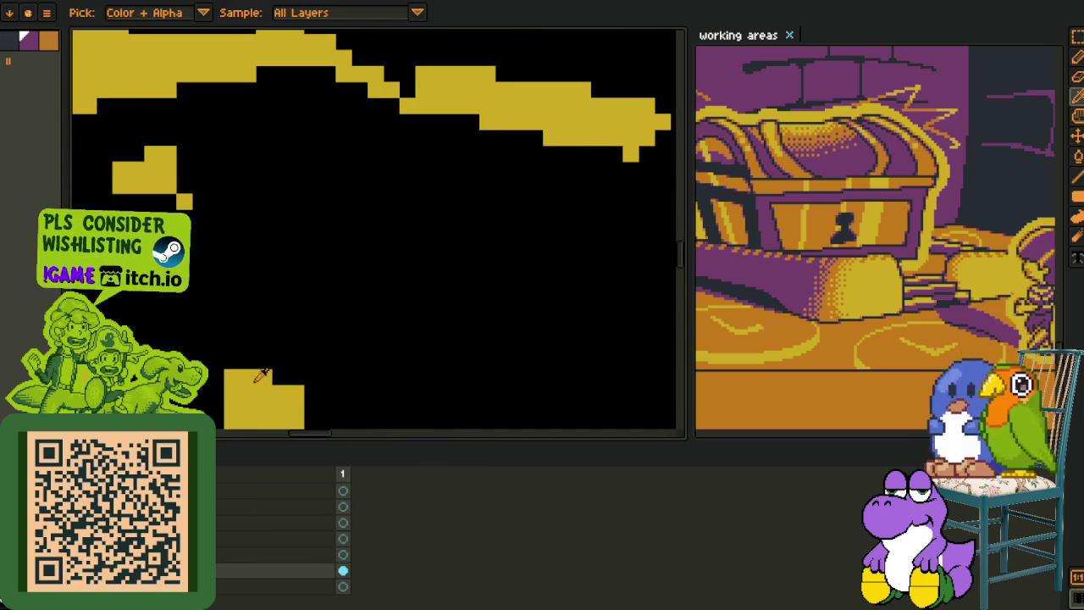
key(shift+r)
click(431, 472)
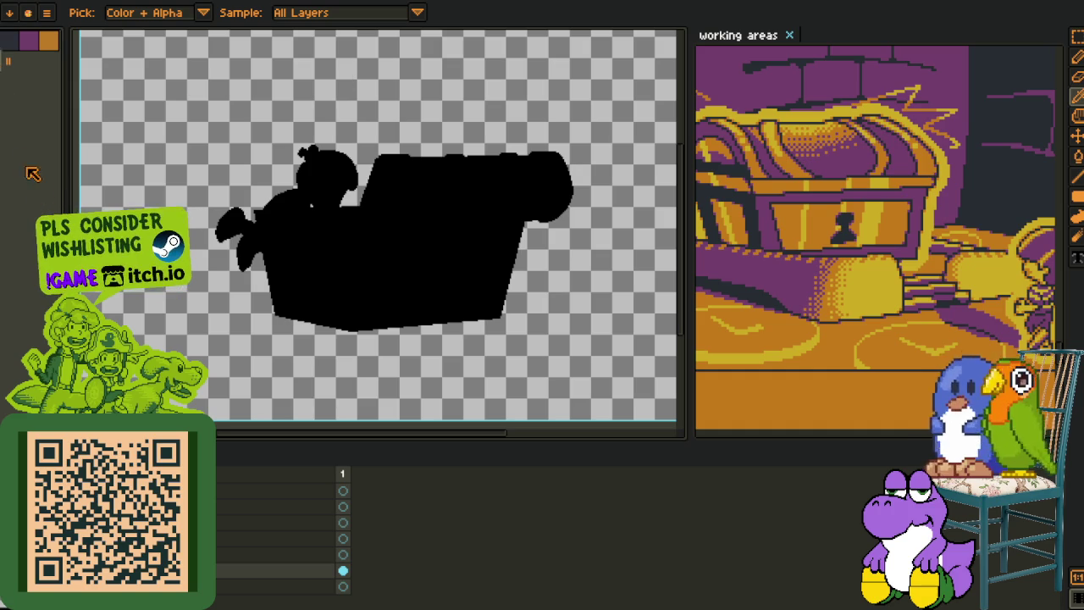
Try a first yellow outline with a changed shape, then undo it
key(shift+o)
click(621, 96)
key(shift+o)
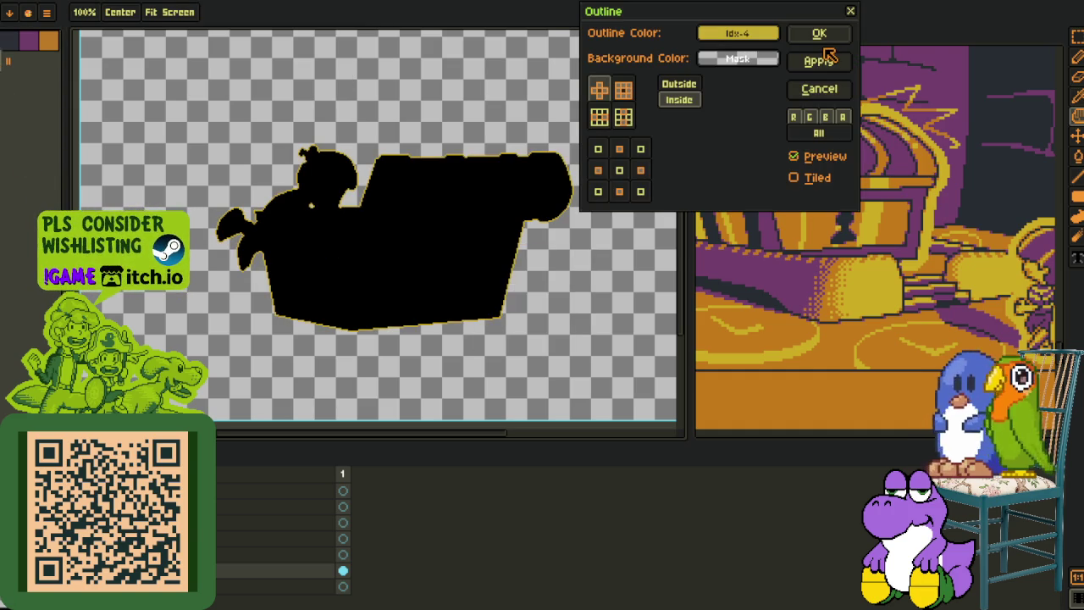
click(819, 36)
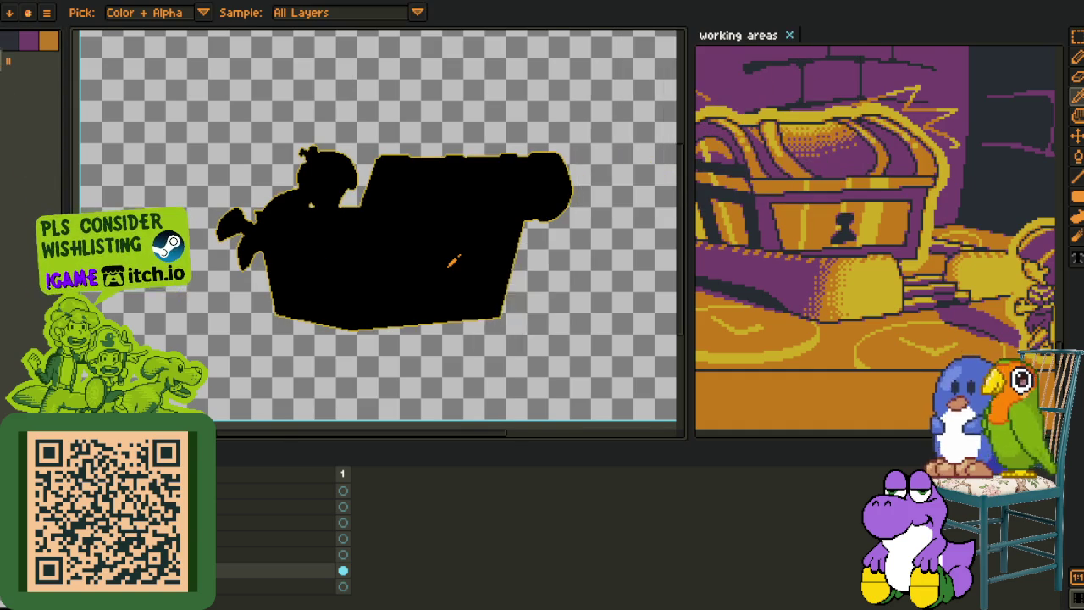
scroll(450, 259, up, 2)
scroll(449, 259, down, 2)
key(m)
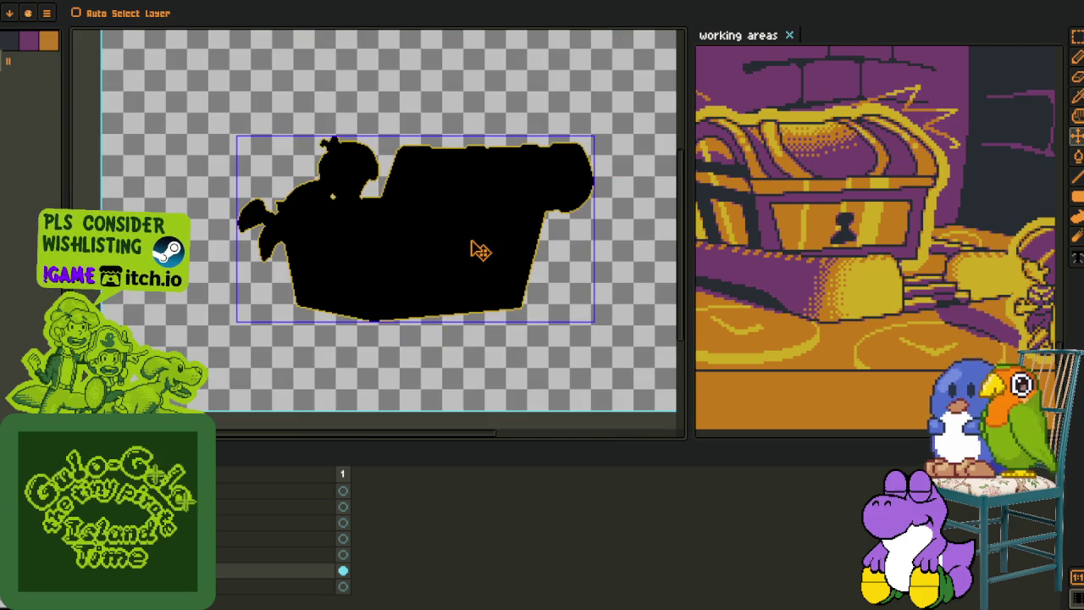
key(ctrl+z)
key(i)
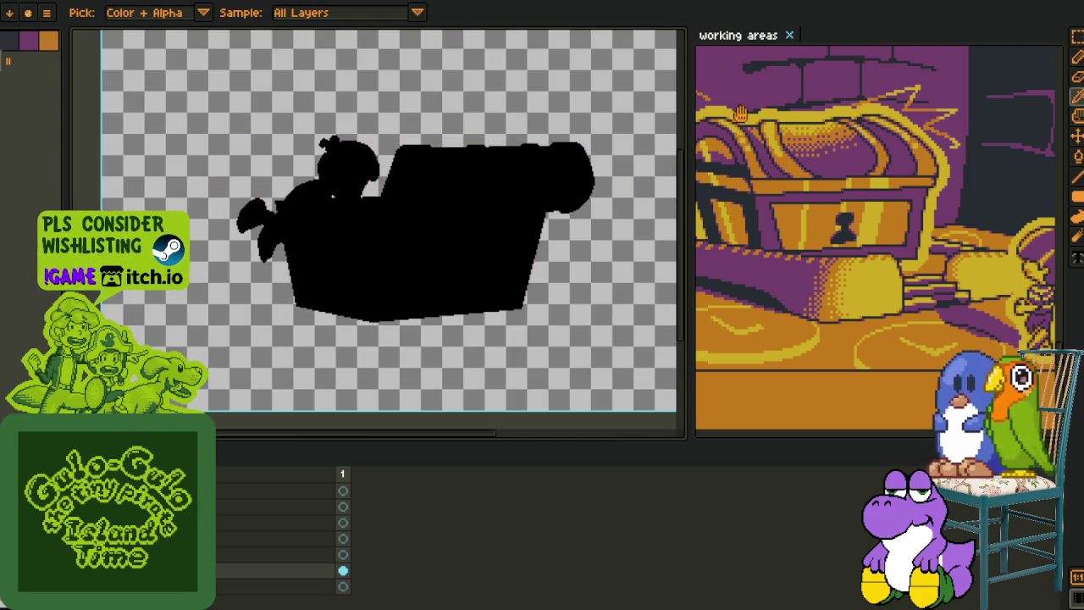
Apply an outward yellow outline five times to build a thick ring around the silhouette
key(shift+o)
click(680, 85)
click(821, 34)
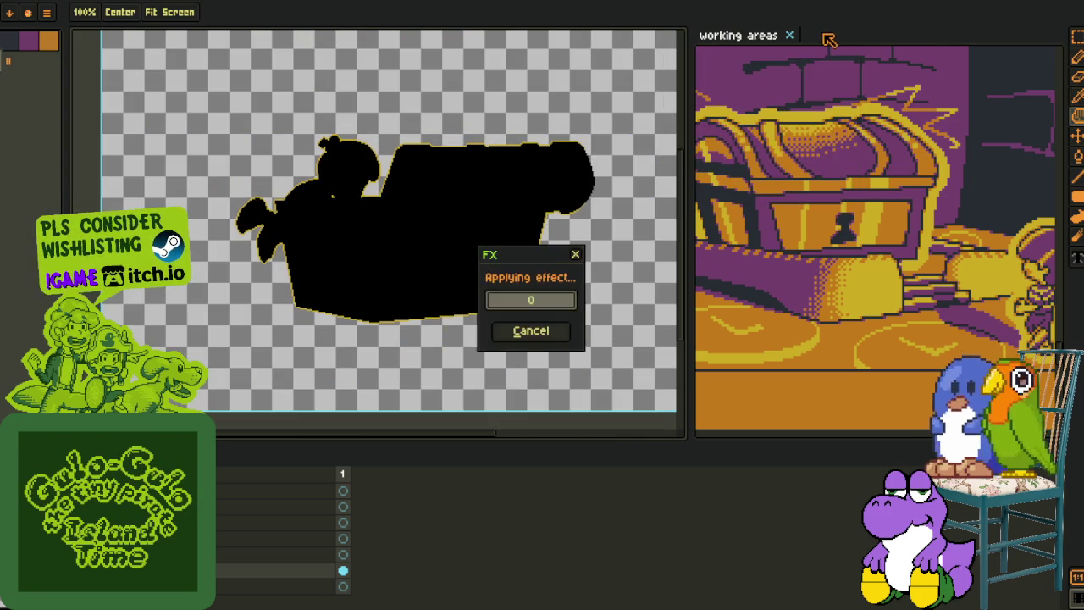
key(shift+o)
click(824, 35)
key(shift+o)
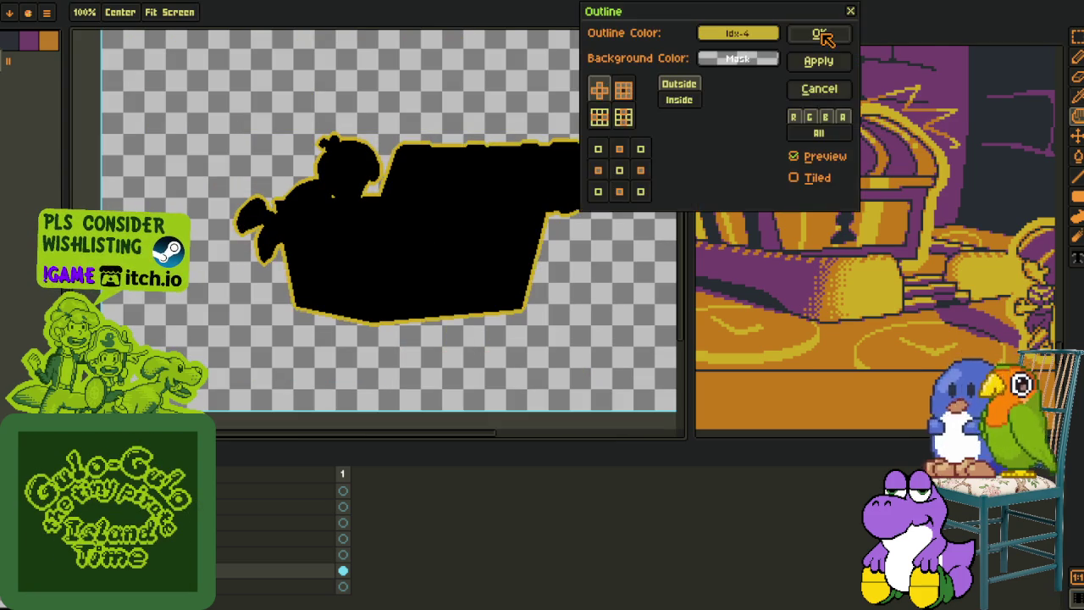
click(822, 35)
key(shift+o)
click(822, 35)
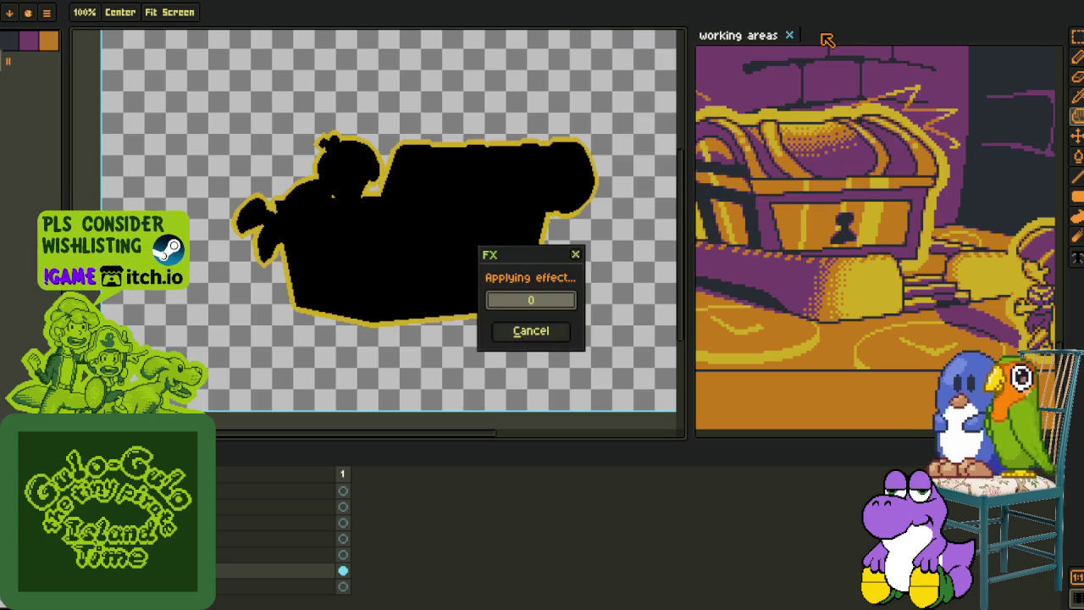
key(shift+o)
click(821, 35)
Pan across the canvas to review the full yellow ring before clearing the black
scroll(399, 204, up, 5)
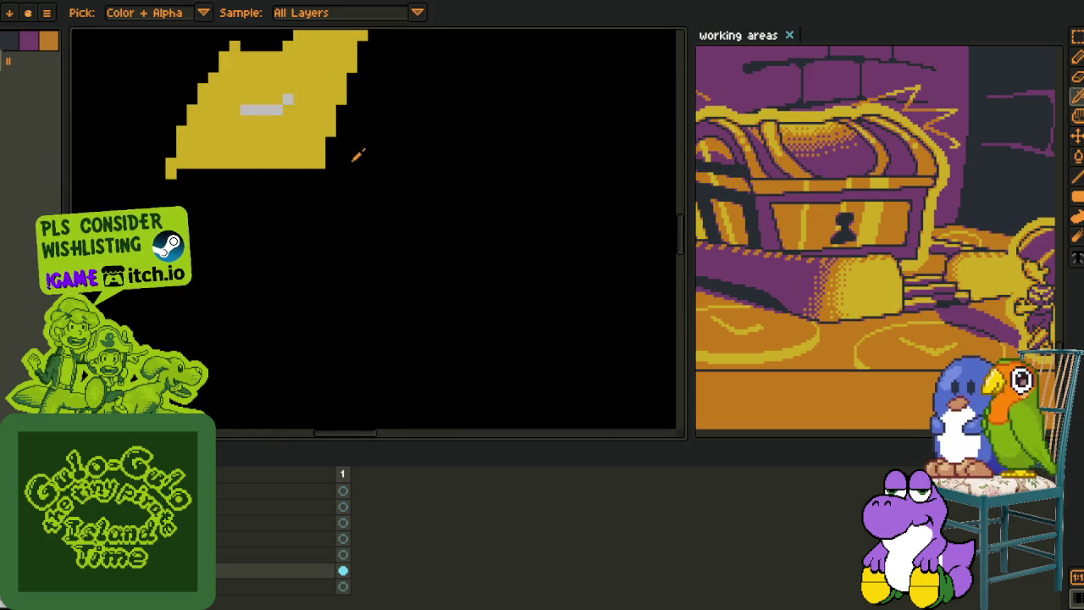
key(g)
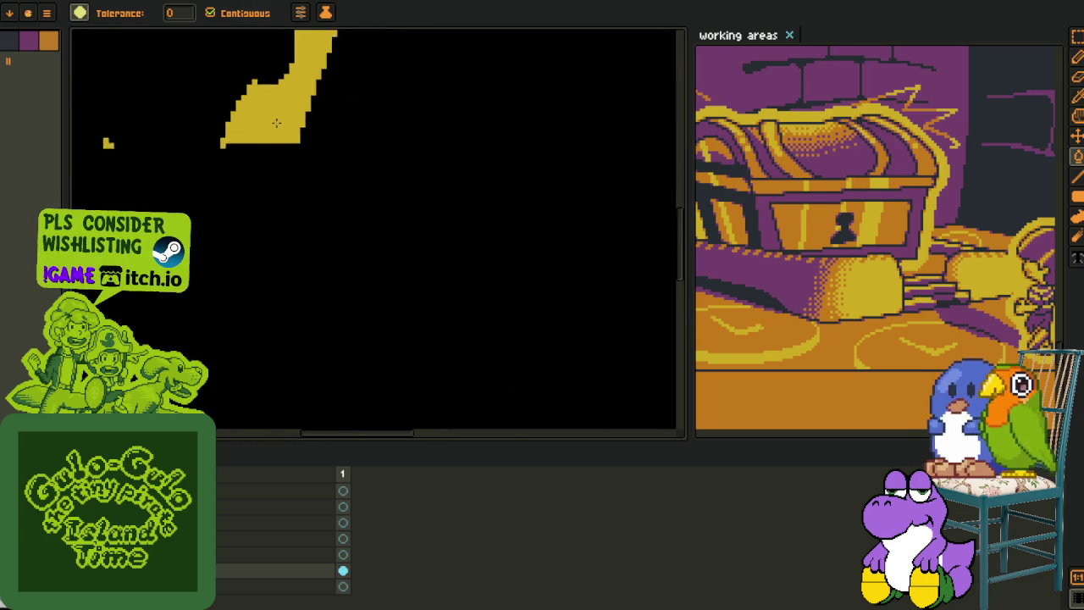
scroll(302, 245, down, 3)
key(h)
drag(278, 313, 381, 313)
key(o)
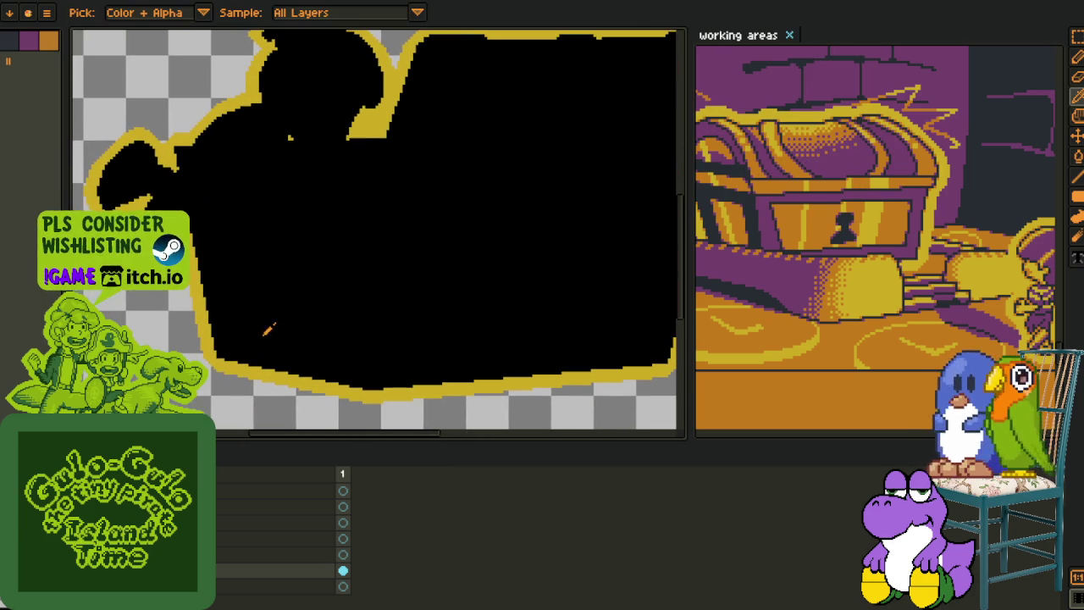
key(shift+r)
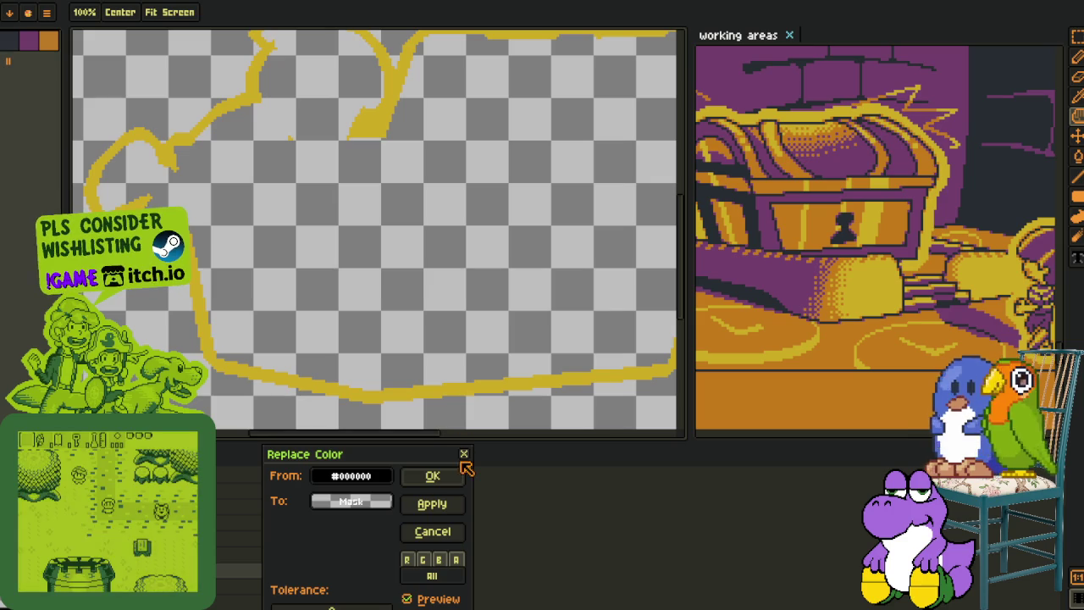
Make the black silhouette transparent and add a new layer
click(449, 476)
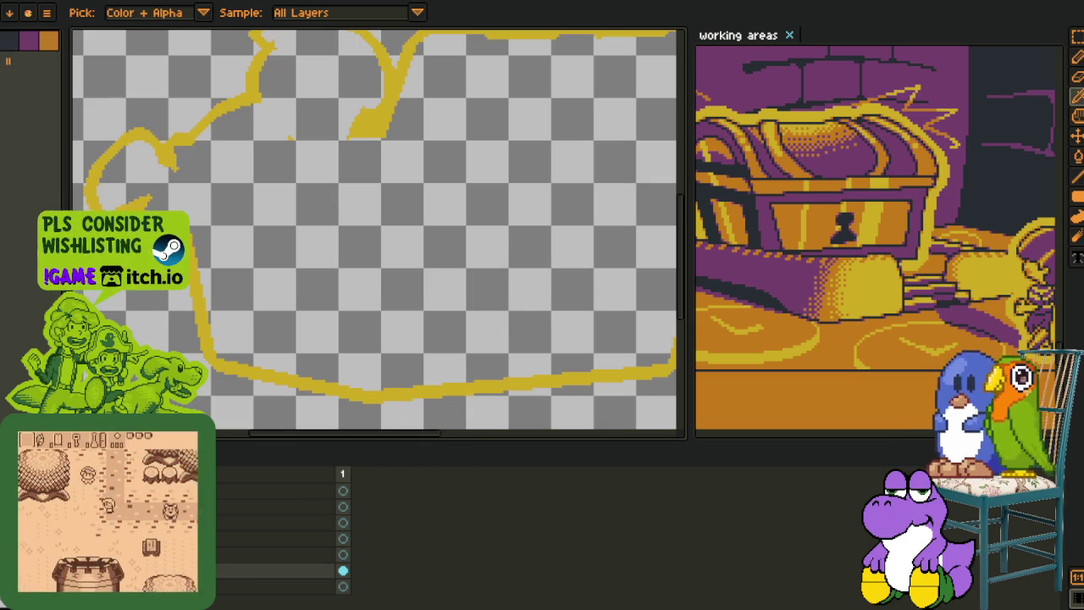
right_click(249, 547)
click(279, 570)
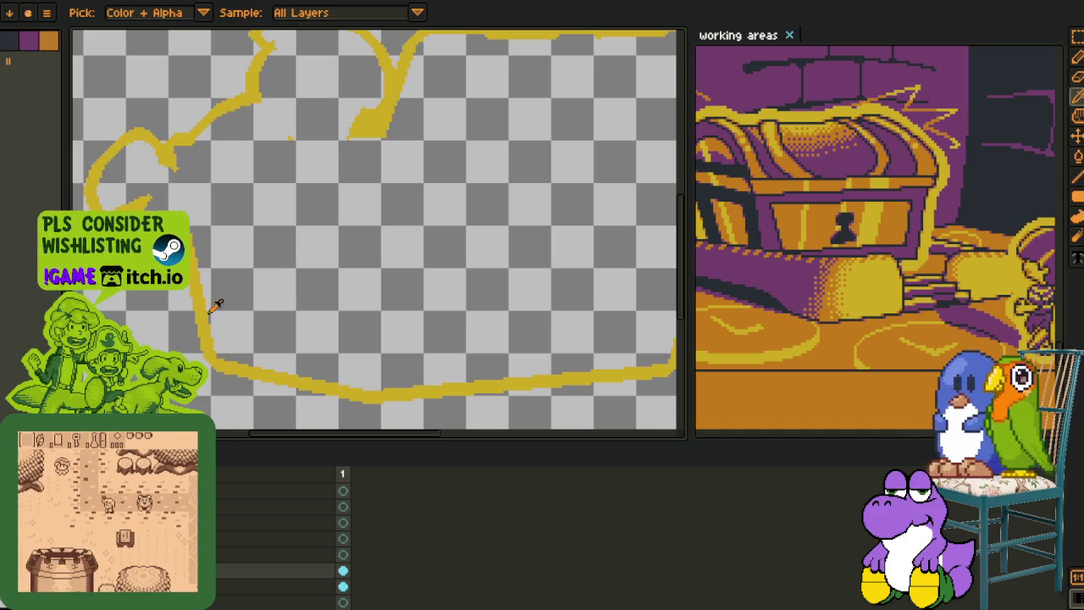
Apply a thin, sparse red outline on the inside edge of the ring
key(shift+o)
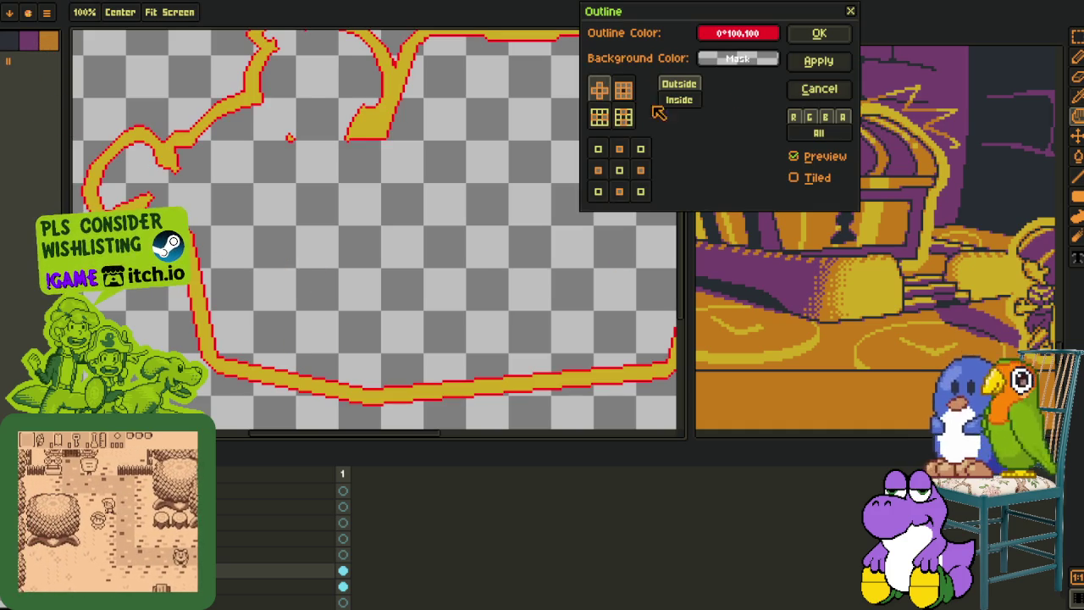
click(606, 148)
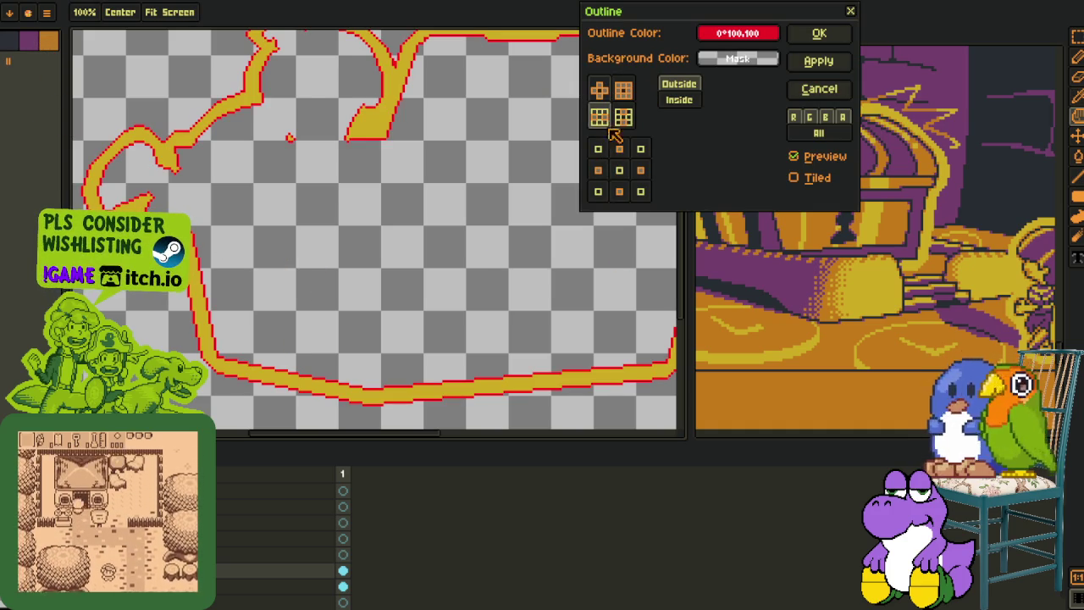
click(691, 99)
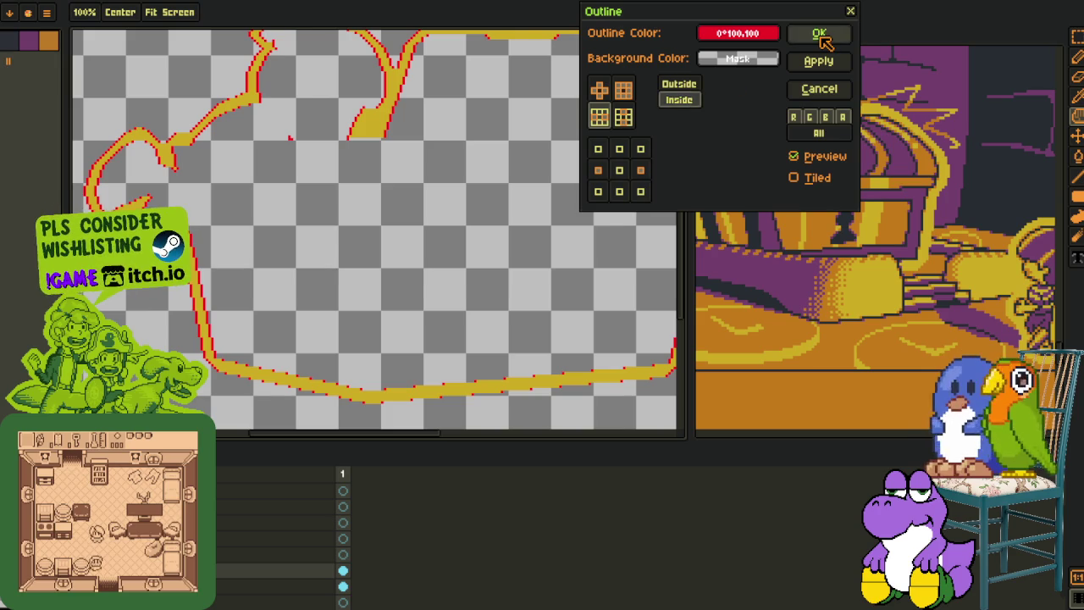
click(820, 33)
Fill the area outside the ring with red, then undo the fill
scroll(548, 113, down, 3)
drag(477, 201, 429, 182)
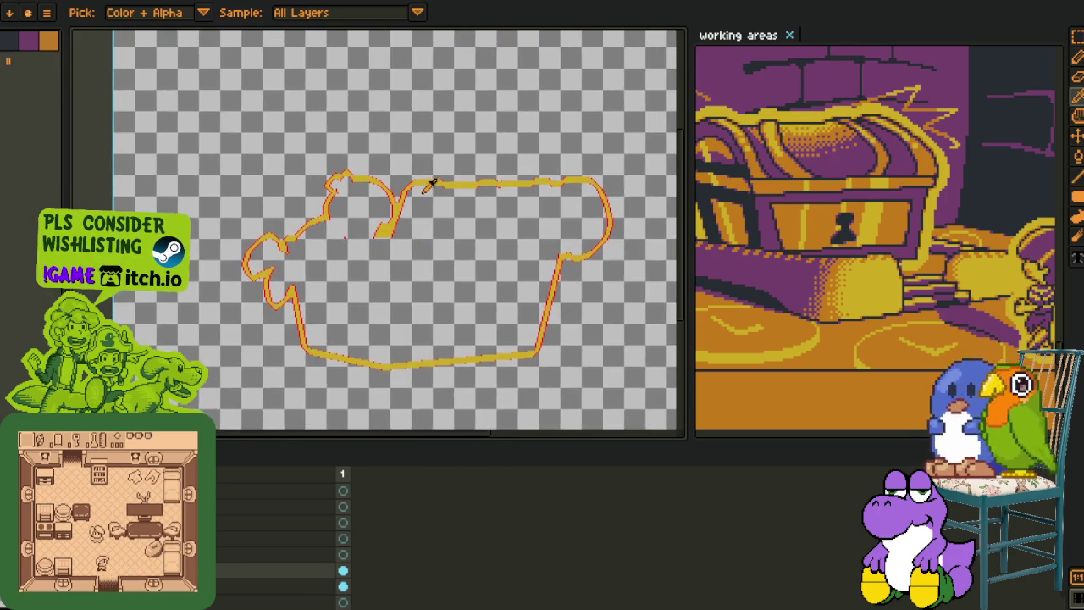
key(i)
scroll(427, 178, up, 3)
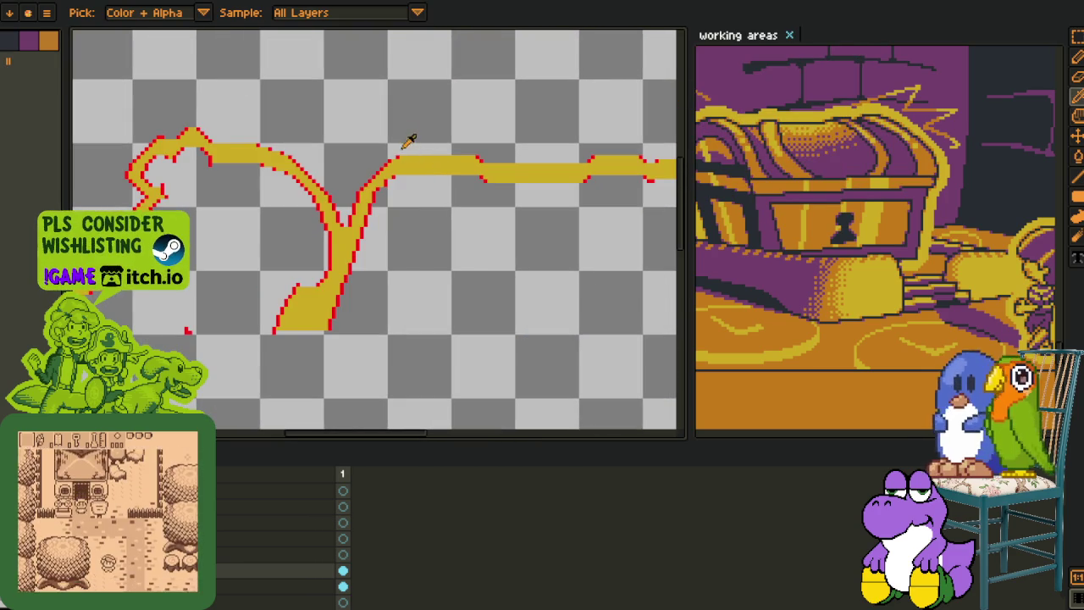
scroll(353, 110, down, 3)
key(g)
click(331, 119)
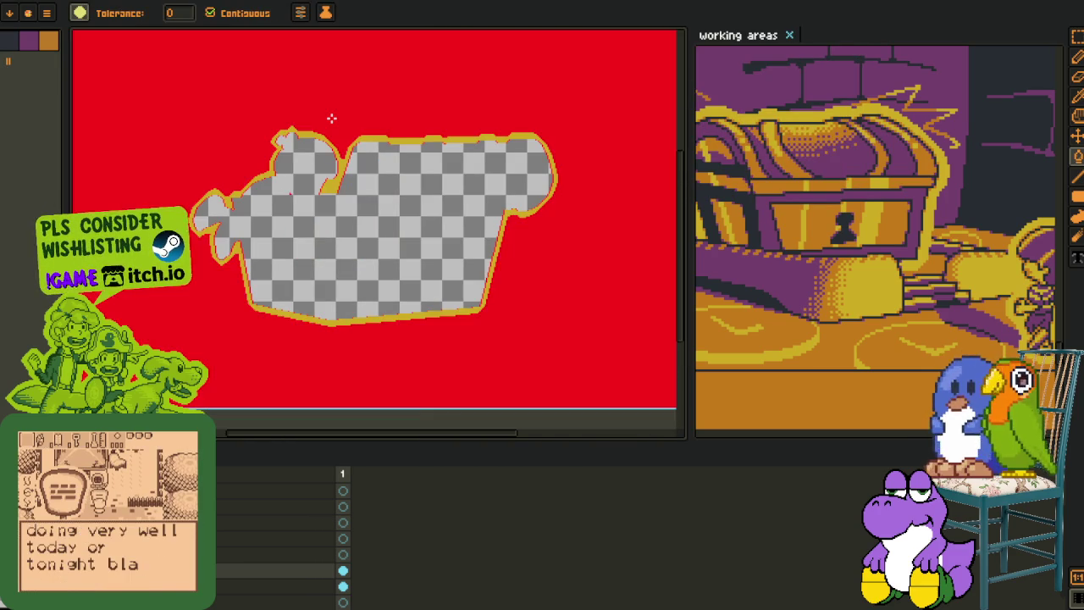
key(ctrl+z)
Repaint two red edge pixels lighter with the pencil, then undo the stroke
key(i)
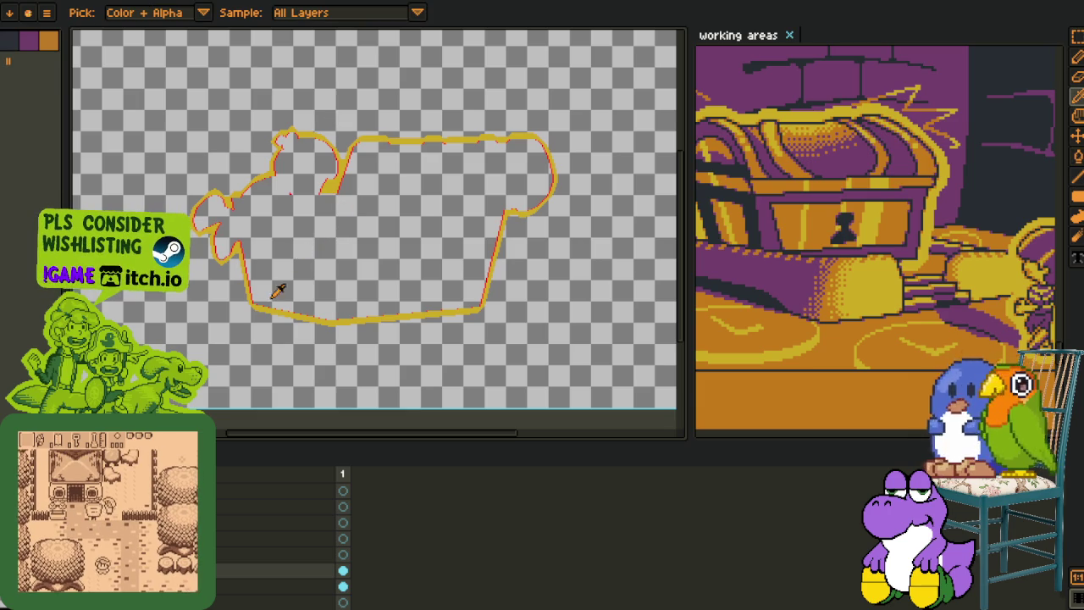
scroll(284, 280, up, 3)
drag(291, 273, 302, 290)
scroll(304, 267, up, 1)
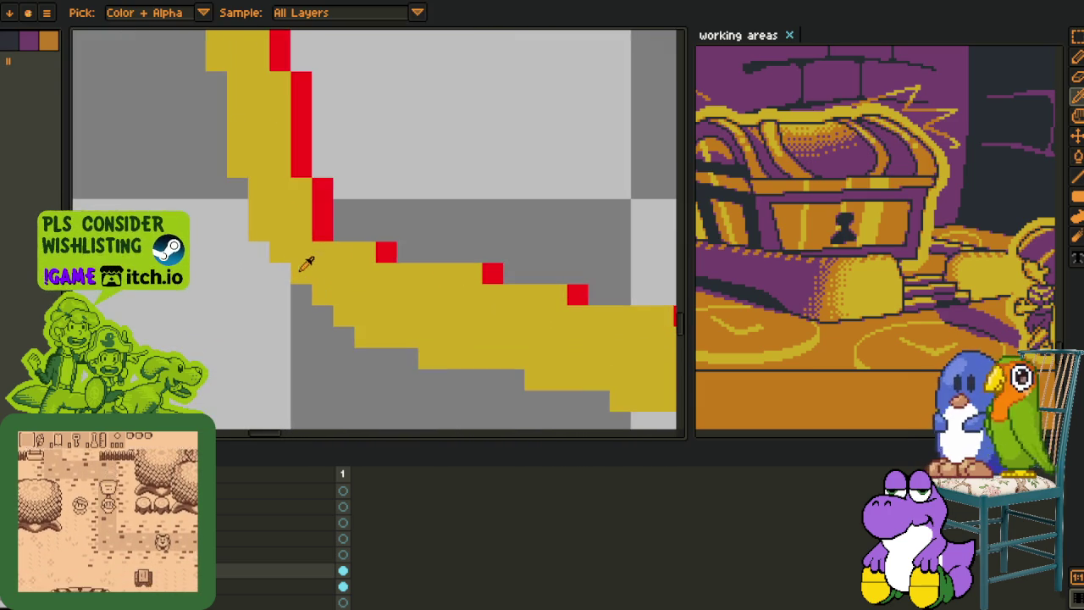
scroll(335, 227, up, 1)
key(b)
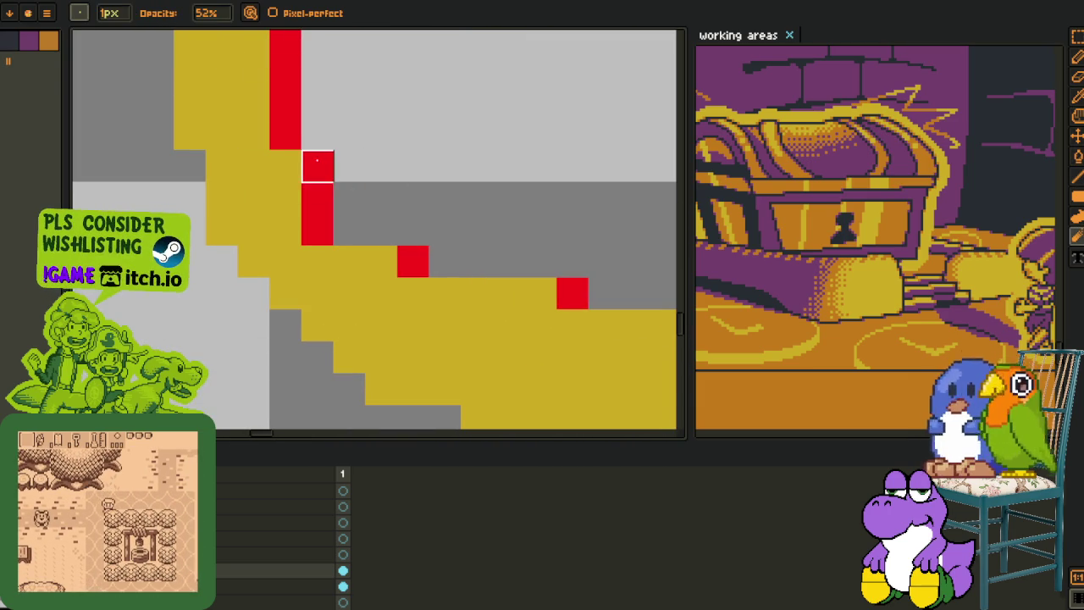
drag(318, 166, 317, 198)
key(ctrl+z)
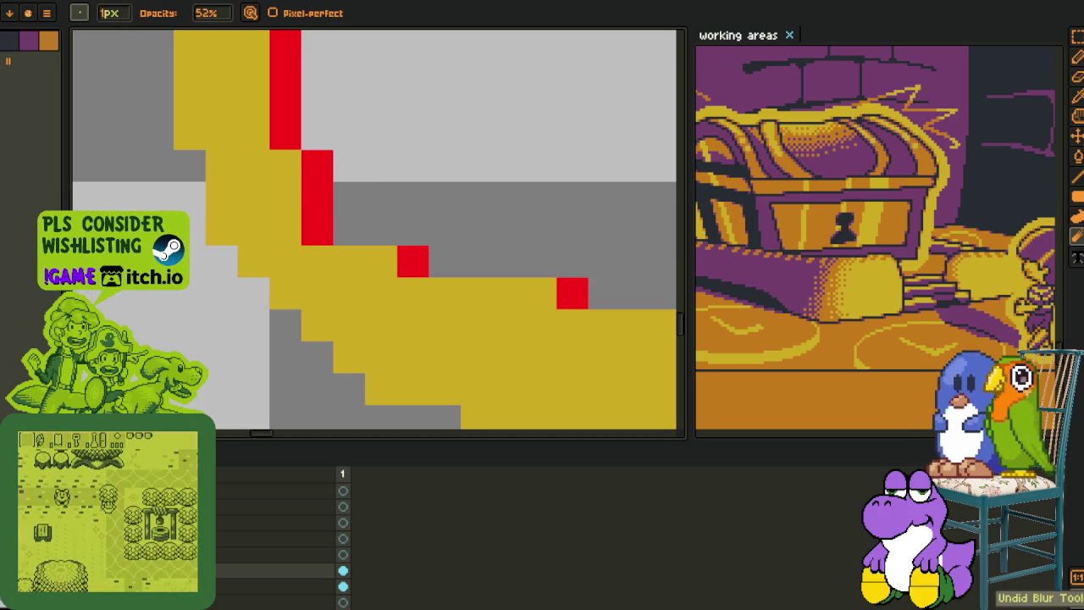